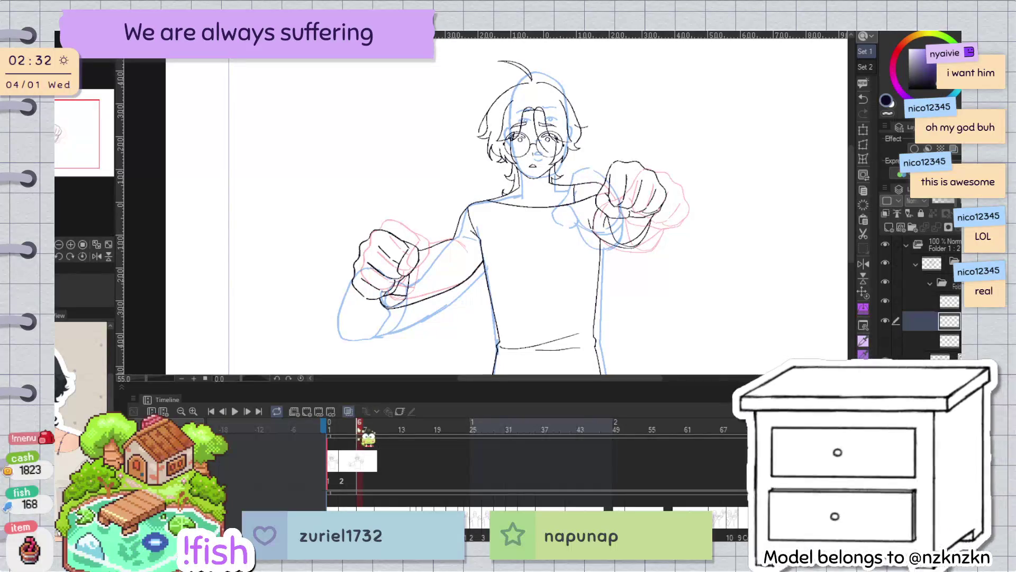
Scrub the timeline and play the punch animation once, then stop playback
{"action": "mouse_move", "coordinate": [334, 429]}
{"action": "left_mouse_down"}
{"action": "mouse_move", "coordinate": [378, 430]}
{"action": "mouse_move", "coordinate": [337, 432]}
{"action": "left_mouse_up"}
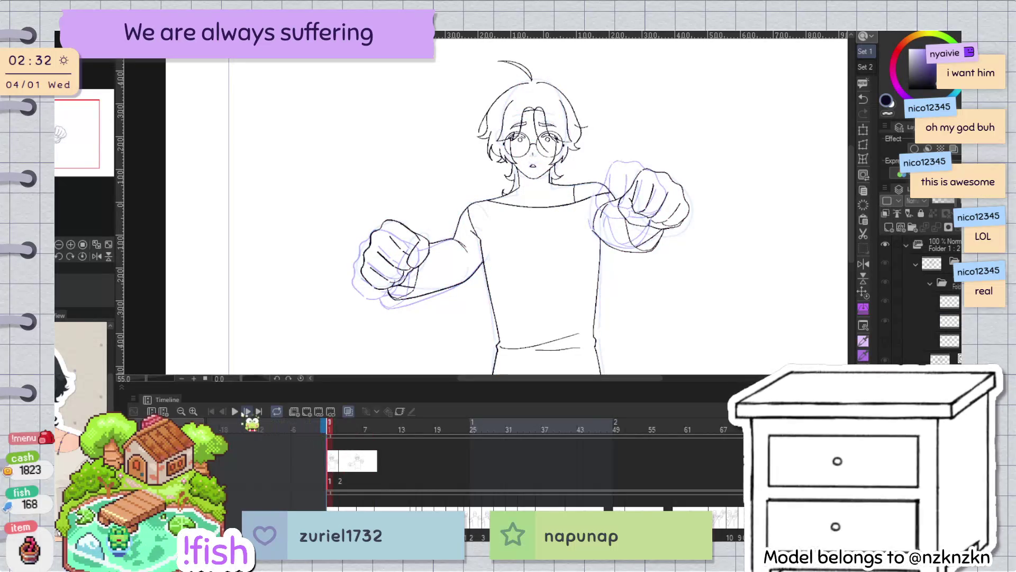
{"action": "left_click", "coordinate": [236, 413]}
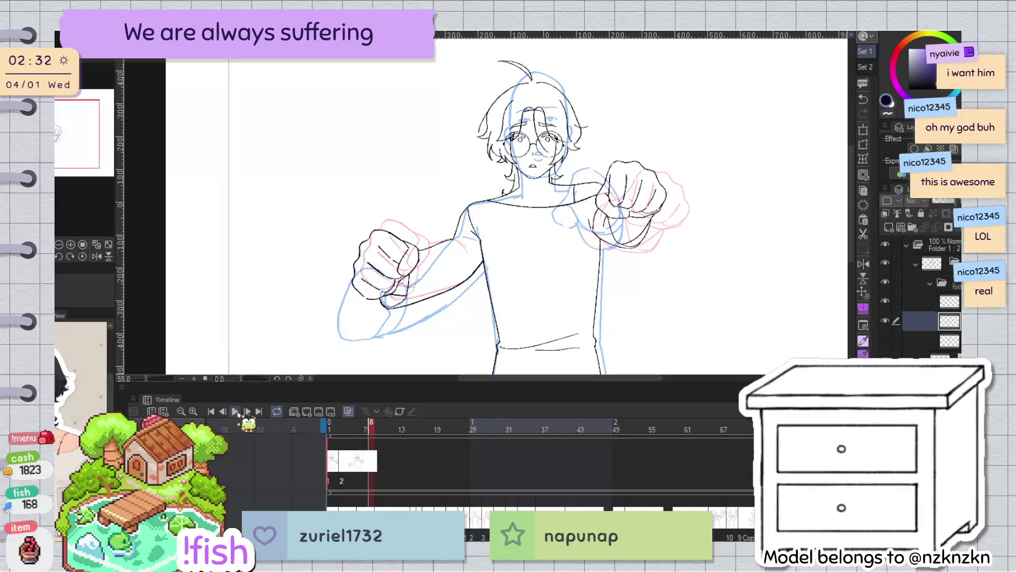
{"action": "left_click", "coordinate": [235, 412]}
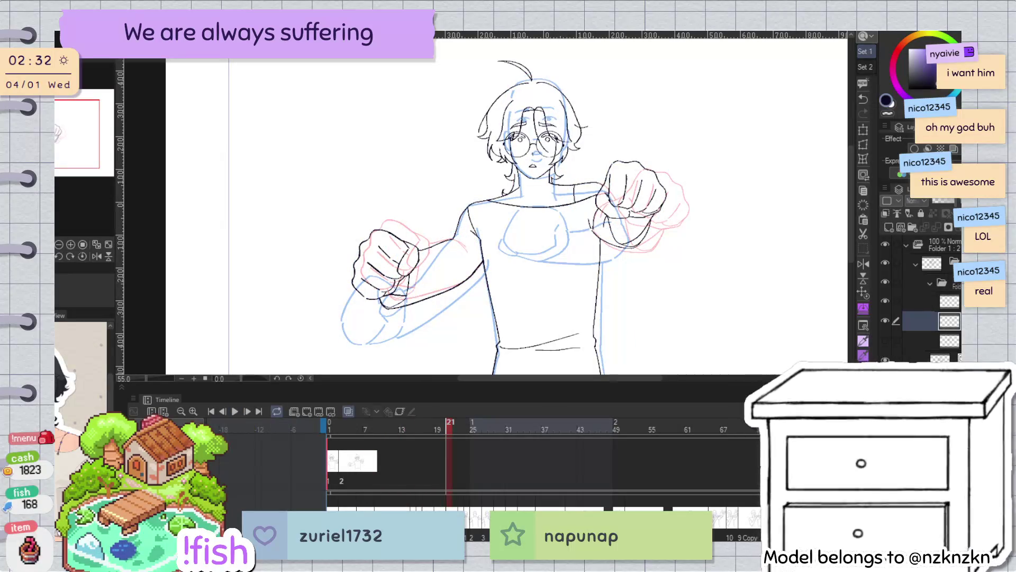
Hide the blue next-frame onion skin and flip between frames 1 and 2 to compare
{"action": "left_click", "coordinate": [443, 429]}
{"action": "left_click", "coordinate": [334, 430]}
{"action": "left_click", "coordinate": [329, 429]}
{"action": "left_click", "coordinate": [334, 429]}
Go to frame 5 and delete its black lineart
{"action": "left_click", "coordinate": [353, 429]}
{"action": "left_click", "coordinate": [950, 320]}
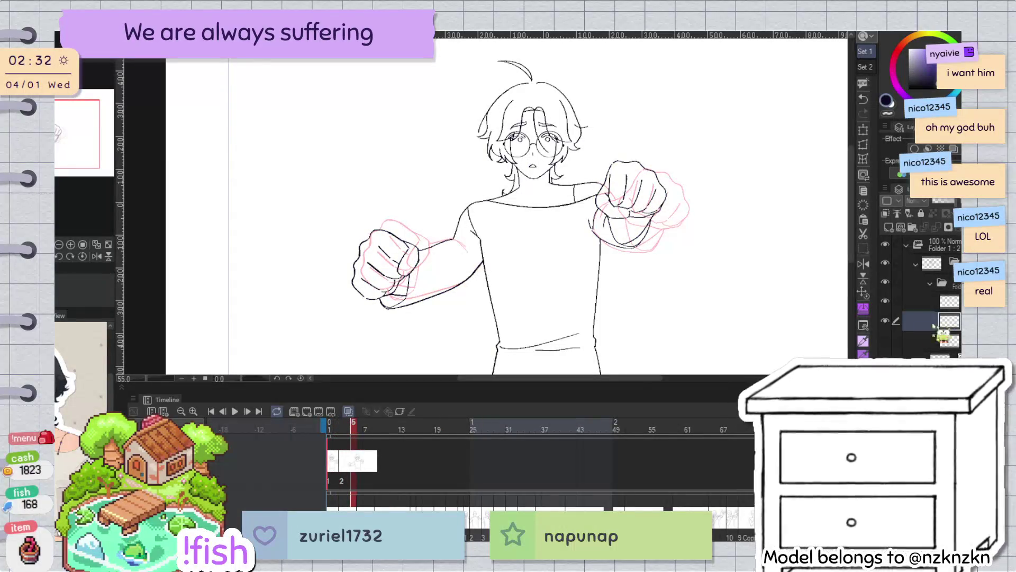
{"action": "key", "text": "Delete"}
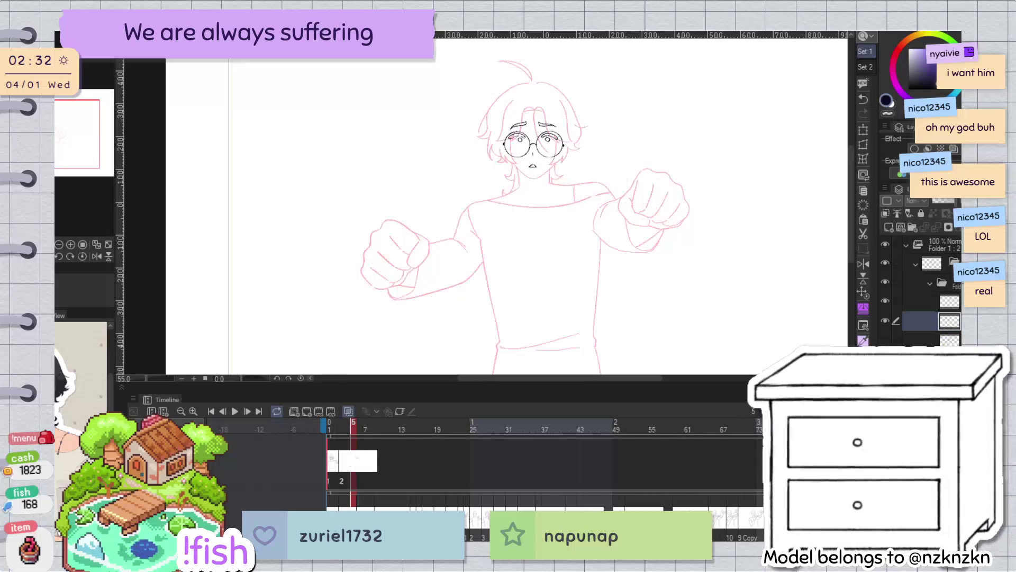
Undo to restore the deleted lineart, then lasso a freehand selection around the head
{"action": "key", "text": "ctrl+z"}
{"action": "key", "text": "ctrl+z"}
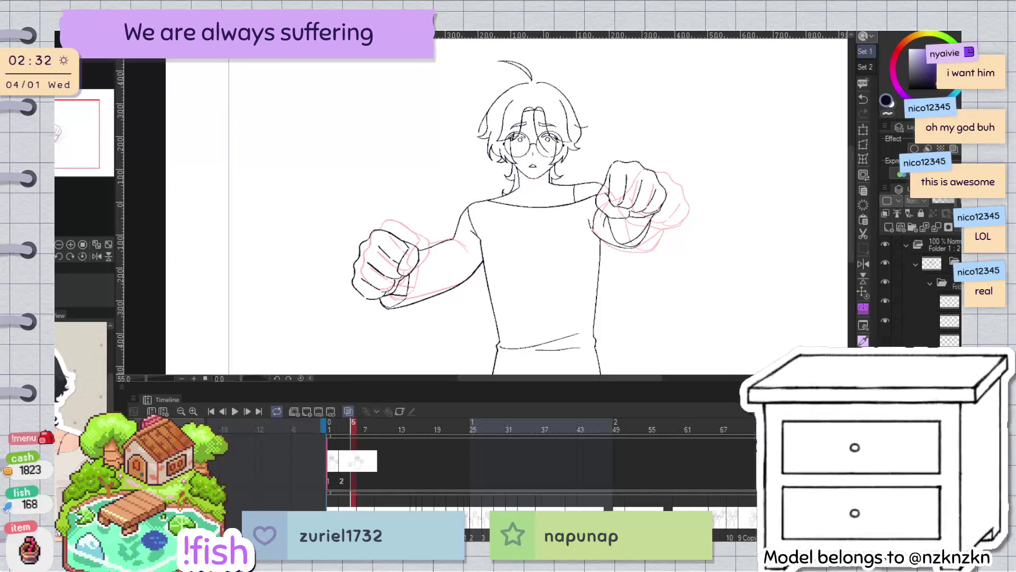
{"action": "scroll", "coordinate": [520, 110], "scroll_direction": "up", "scroll_amount": 3}
{"action": "scroll", "coordinate": [520, 110], "scroll_direction": "down", "scroll_amount": 2}
{"action": "left_click_drag", "start_coordinate": [473, 69], "coordinate": [459, 291]}
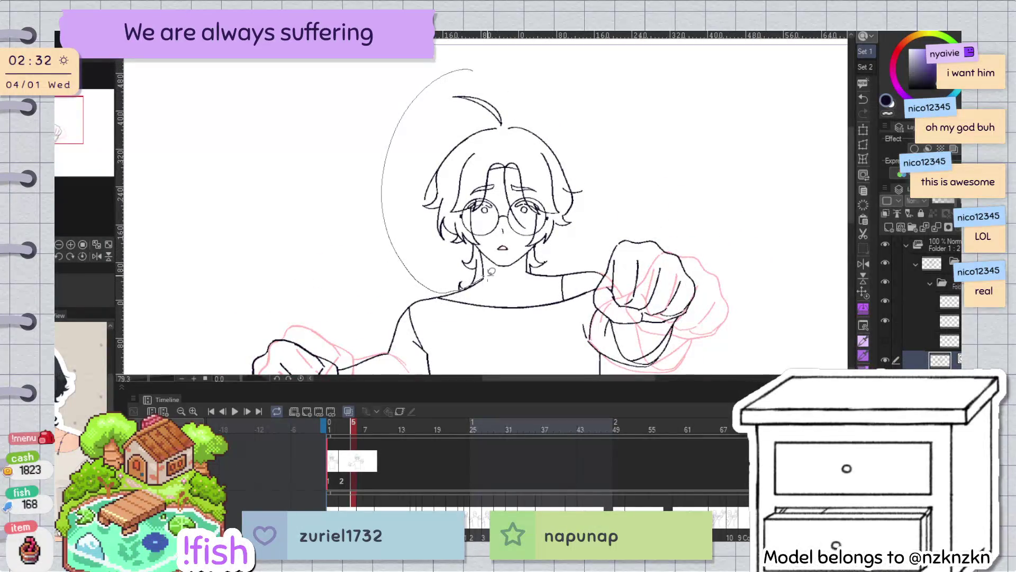
{"action": "left_click_drag", "start_coordinate": [536, 266], "coordinate": [594, 95]}
Erase the stray sketch strokes near the hair and shoulder, then fit the page (Ctrl+0)
{"action": "scroll", "coordinate": [547, 275], "scroll_direction": "up", "scroll_amount": 5}
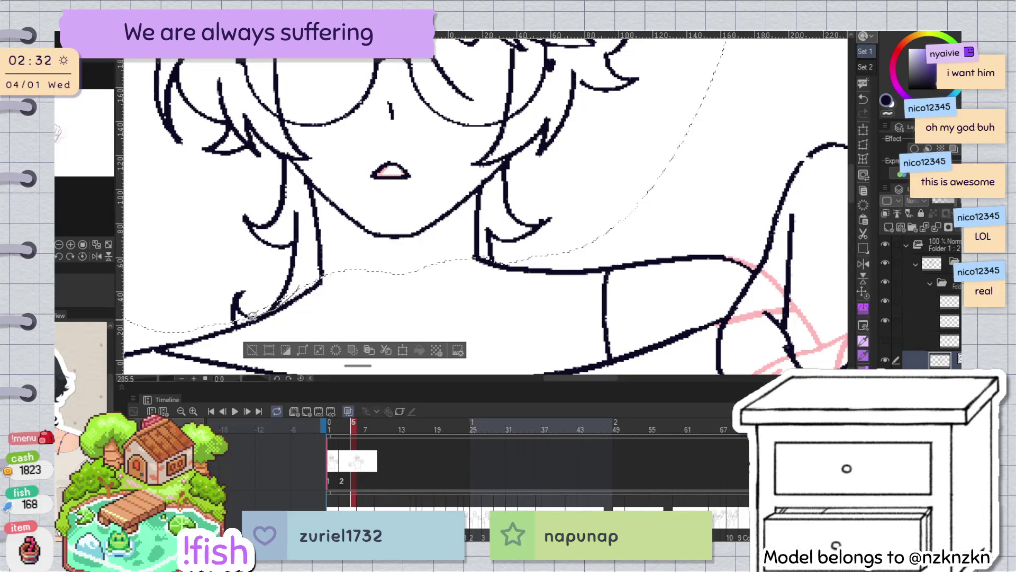
{"action": "left_click_drag", "start_coordinate": [202, 283], "coordinate": [298, 297]}
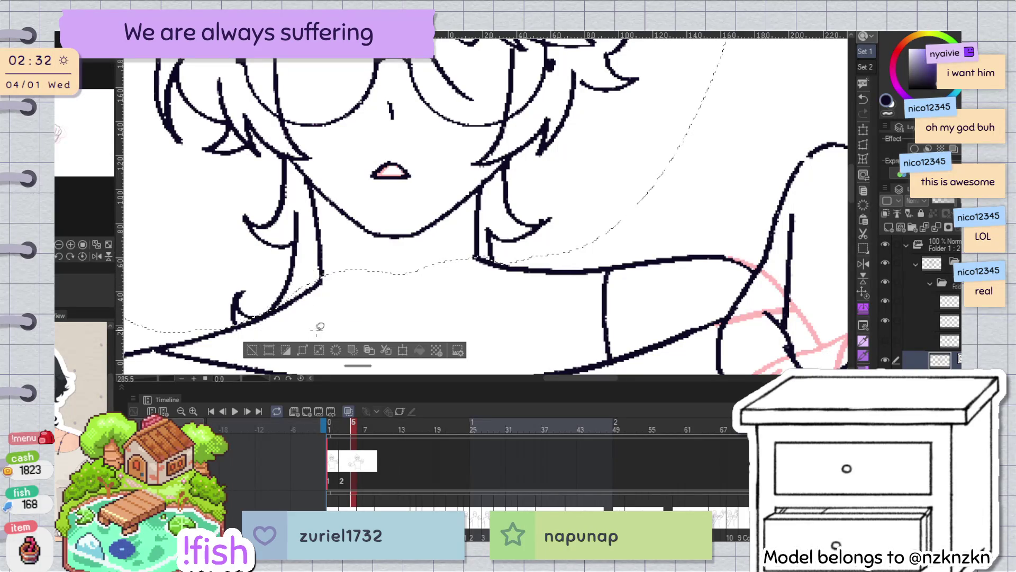
{"action": "key", "text": "ctrl+0"}
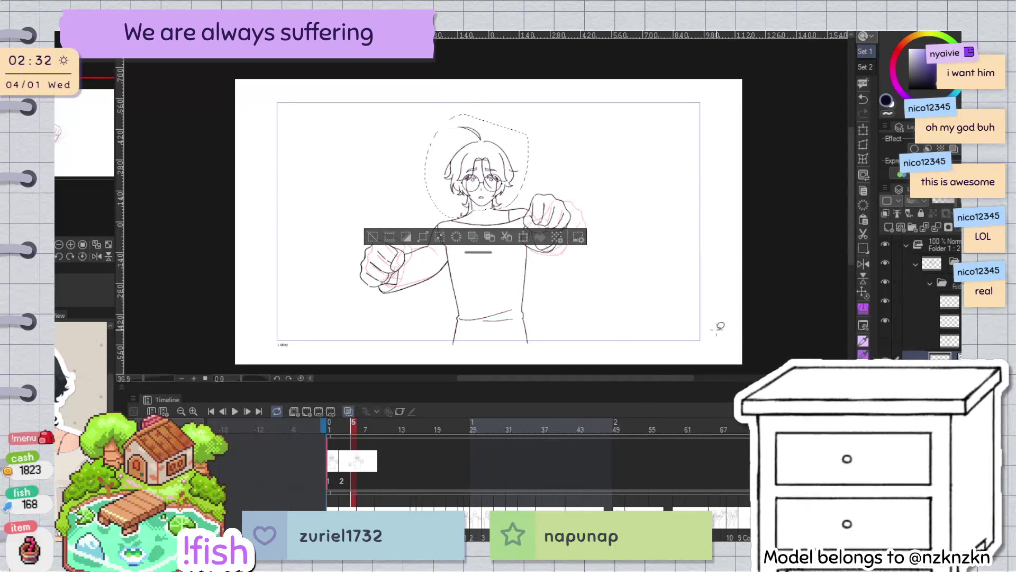
Deselect the head, pick the face and hair lineart layer, and hide then reshow it
{"action": "key", "text": "ctrl+d"}
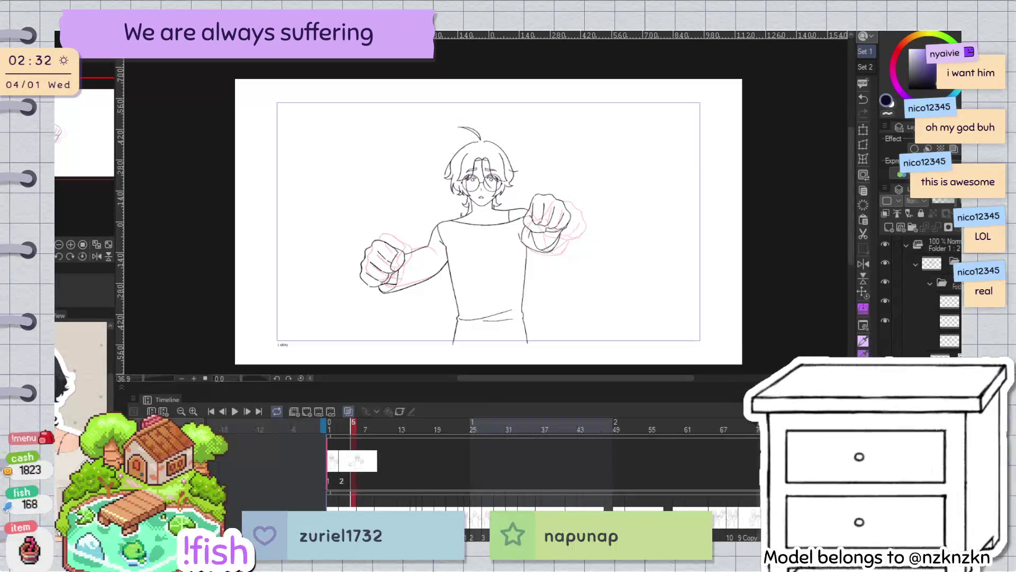
{"action": "left_click", "coordinate": [921, 321]}
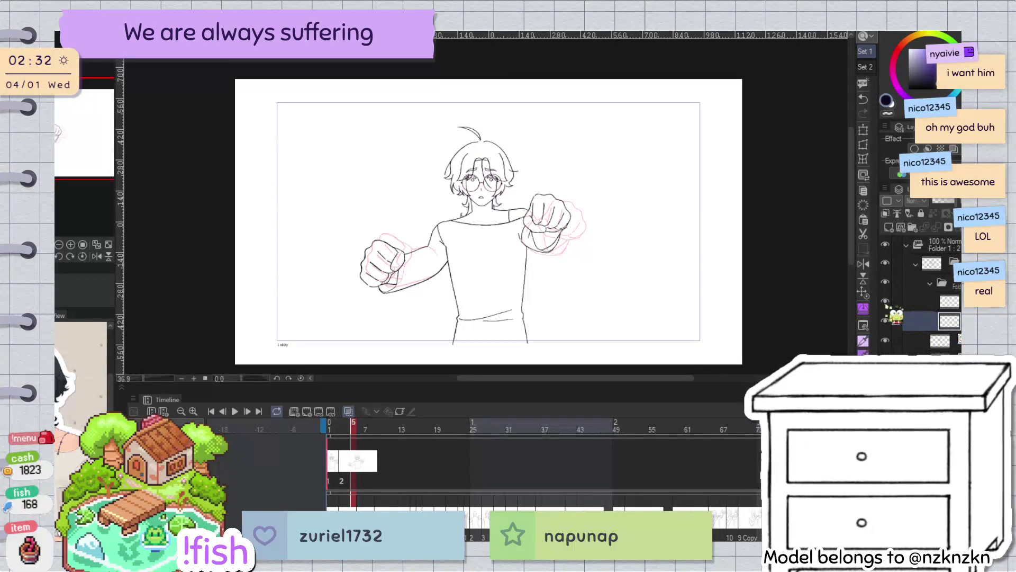
{"action": "key", "text": "ctrl+plus"}
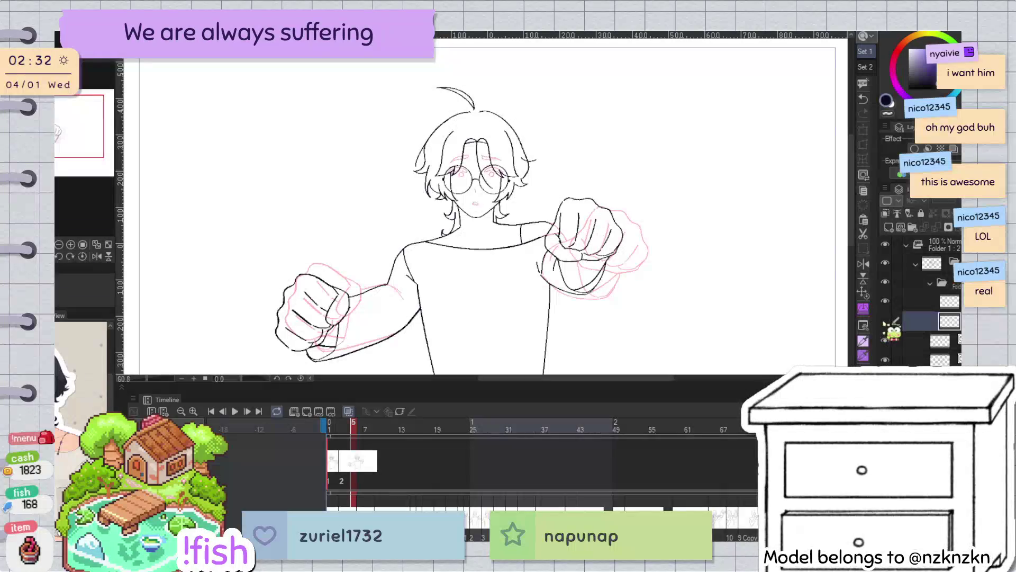
{"action": "left_click", "coordinate": [885, 338]}
{"action": "left_click", "coordinate": [886, 338]}
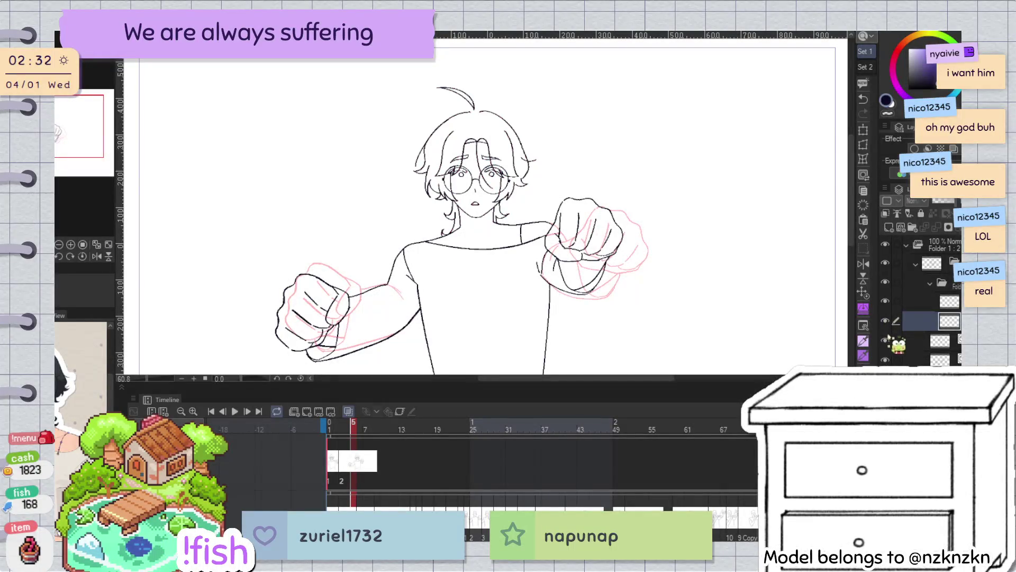
Move the face and hair lineart layer down one place in the layer stack
{"action": "mouse_move", "coordinate": [944, 341]}
{"action": "left_mouse_down"}
{"action": "mouse_move", "coordinate": [958, 339]}
{"action": "mouse_move", "coordinate": [948, 288]}
{"action": "left_mouse_up"}
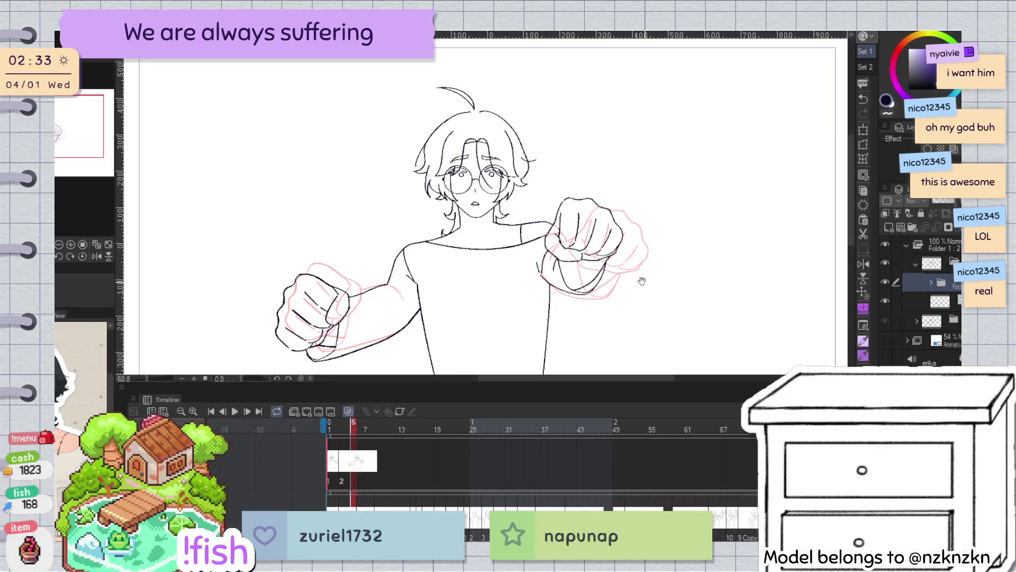
{"action": "scroll", "coordinate": [511, 197], "scroll_direction": "up", "scroll_amount": 3}
{"action": "key", "text": "ctrl+t"}
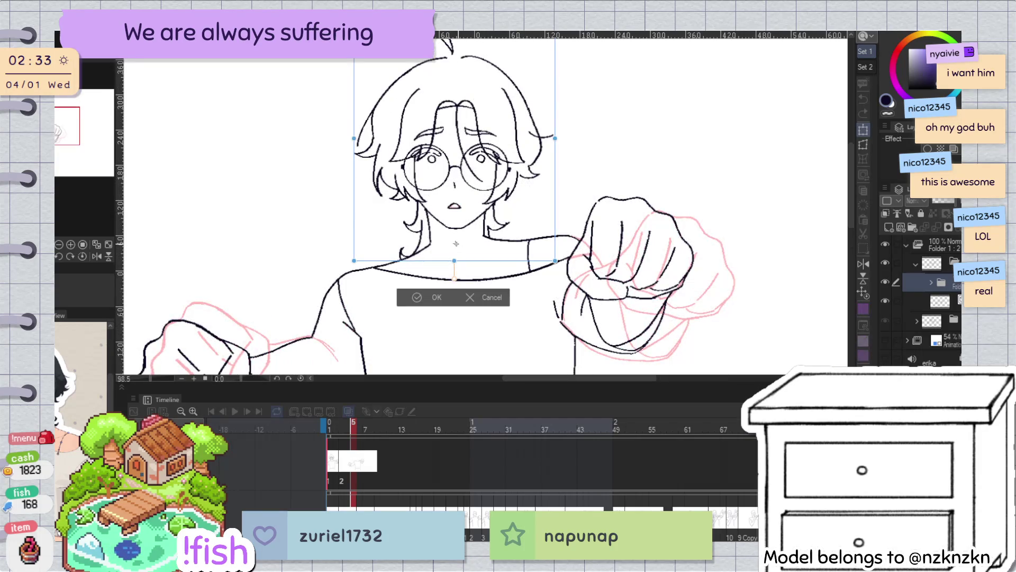
Rotate the face and hair lineart slightly counter-clockwise and confirm with OK
{"action": "scroll", "coordinate": [612, 123], "scroll_direction": "down", "scroll_amount": 2}
{"action": "left_click_drag", "start_coordinate": [581, 100], "coordinate": [583, 95]}
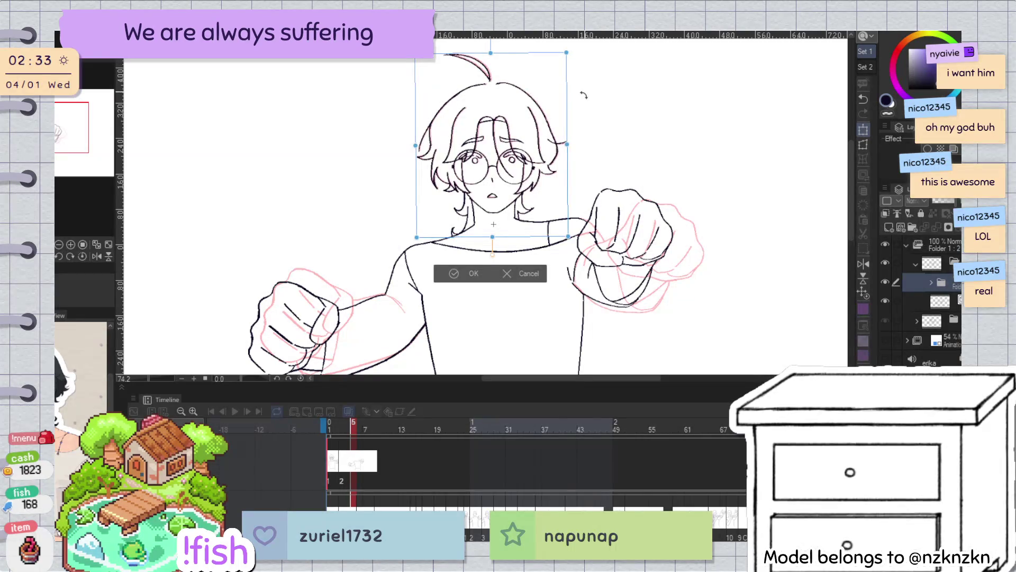
{"action": "left_click", "coordinate": [473, 268]}
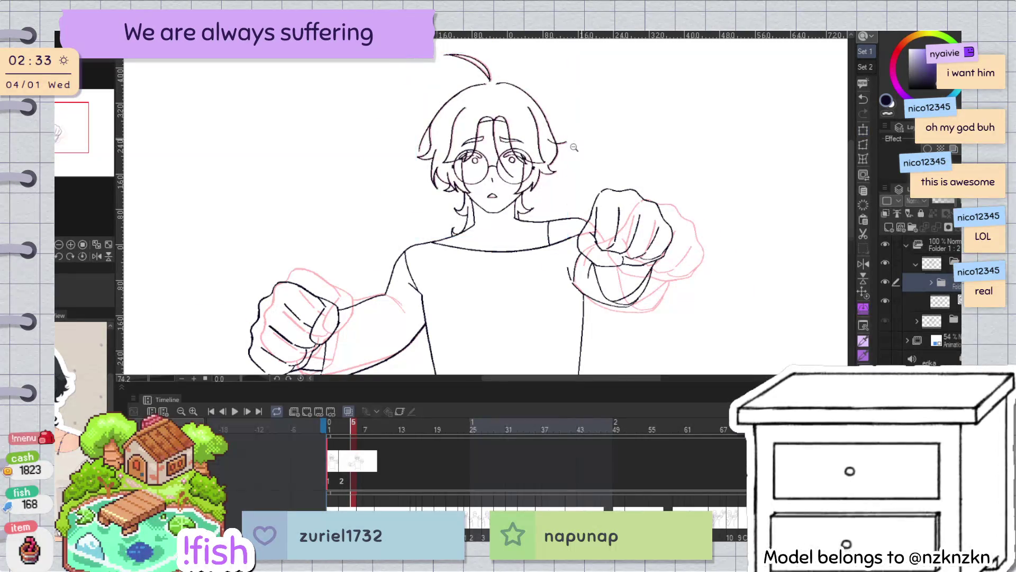
{"action": "scroll", "coordinate": [575, 146], "scroll_direction": "up", "scroll_amount": 4}
{"action": "left_click_drag", "start_coordinate": [553, 151], "coordinate": [647, 250]}
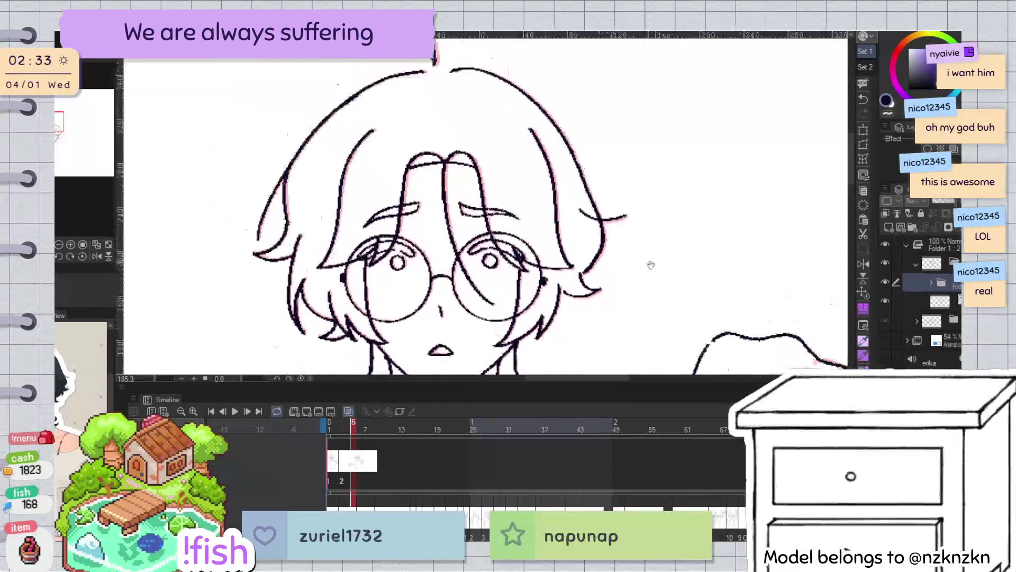
Expand the layer folder, select the hair-stroke layer and its right-edge stroke, then deselect it
{"action": "left_click", "coordinate": [930, 283]}
{"action": "left_click", "coordinate": [950, 341]}
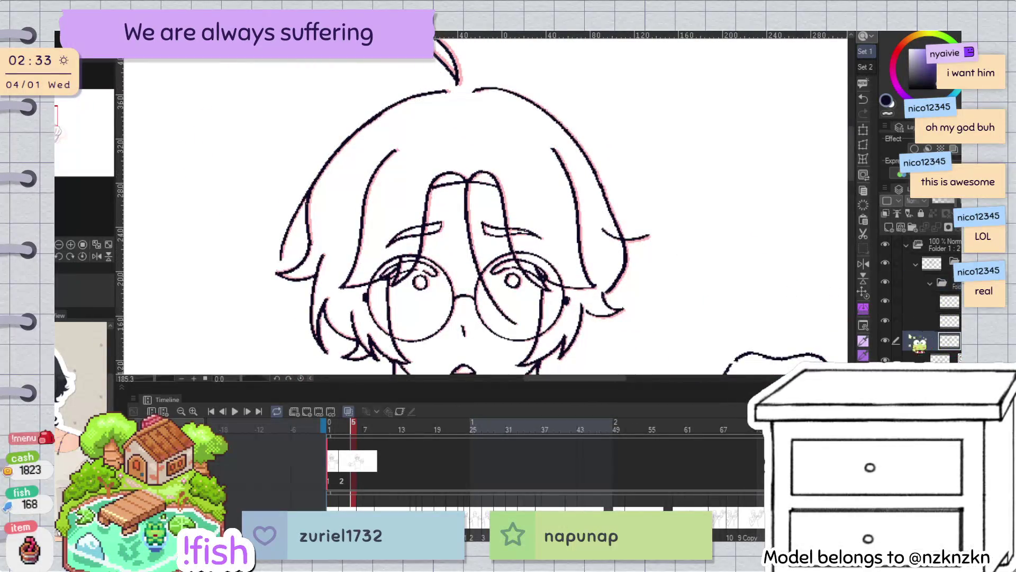
{"action": "left_click", "coordinate": [648, 237]}
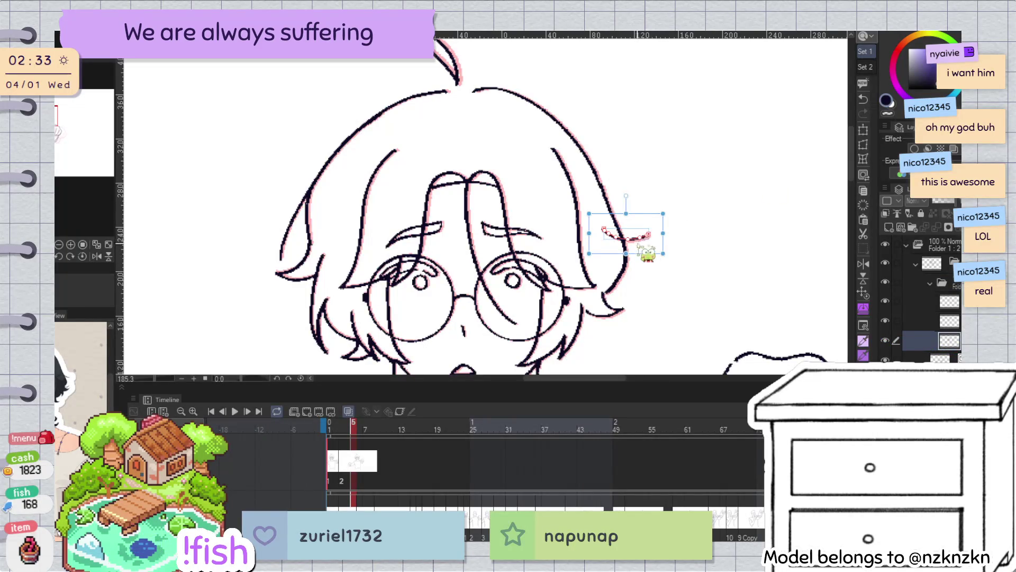
{"action": "key", "text": "p"}
{"action": "scroll", "coordinate": [652, 248], "scroll_direction": "up", "scroll_amount": 3}
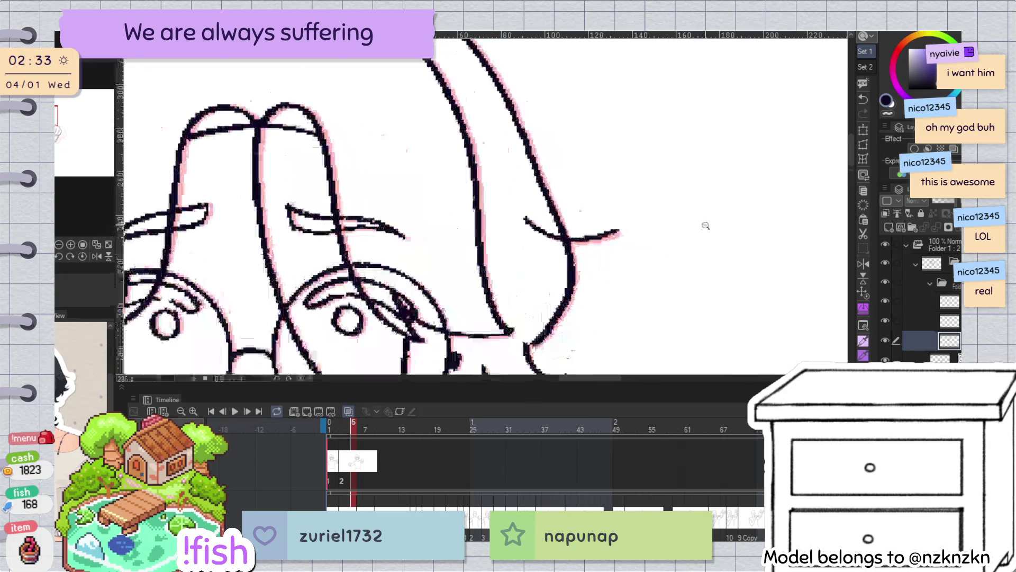
Rotate the curved hair strand slightly clockwise and nudge it down and right
{"action": "left_click", "coordinate": [612, 236], "text": "ctrl"}
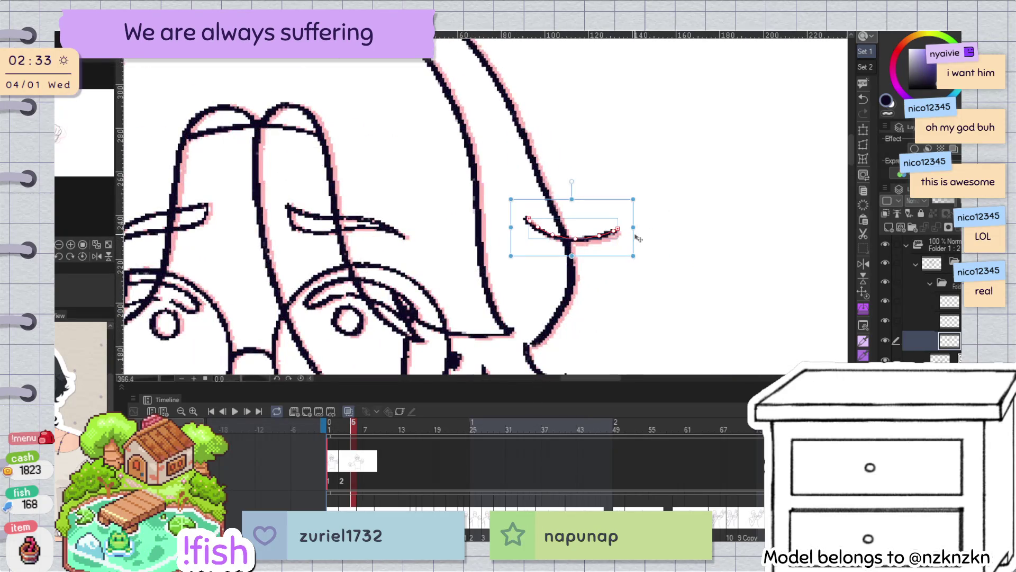
{"action": "left_click_drag", "start_coordinate": [639, 241], "coordinate": [637, 248]}
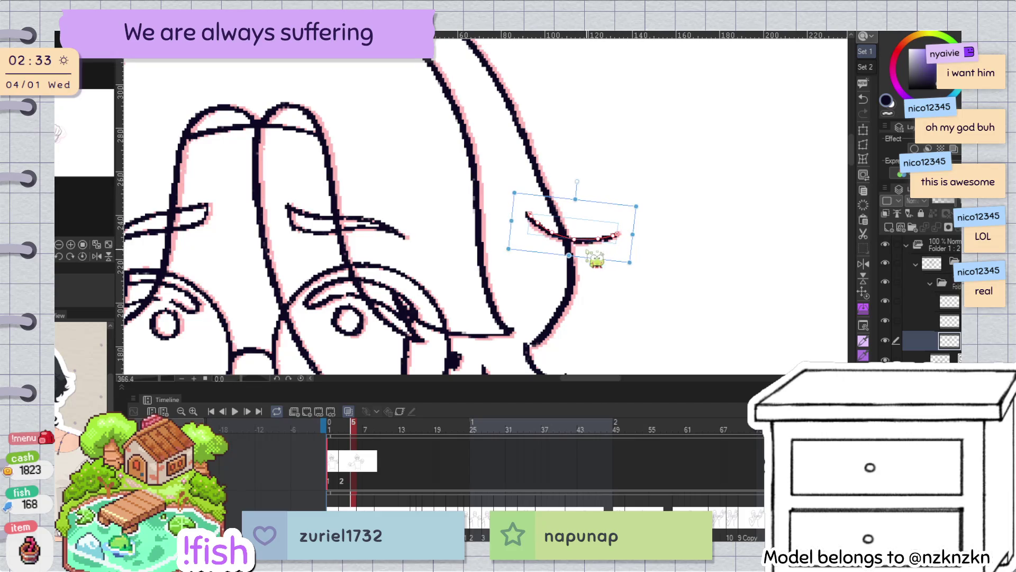
{"action": "key", "text": "Down"}
{"action": "key", "text": "Right"}
{"action": "key", "text": "Down"}
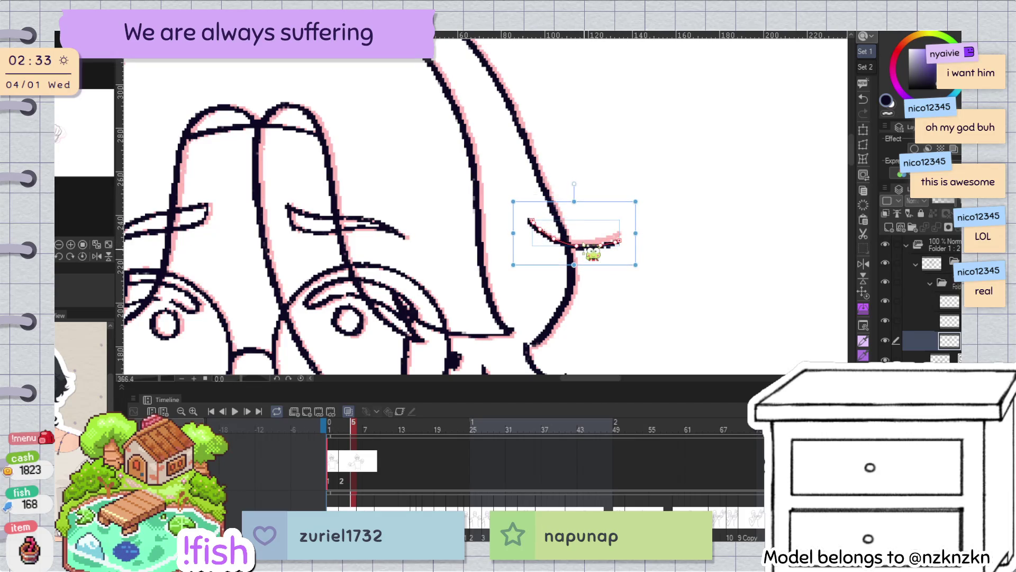
{"action": "key", "text": "Return"}
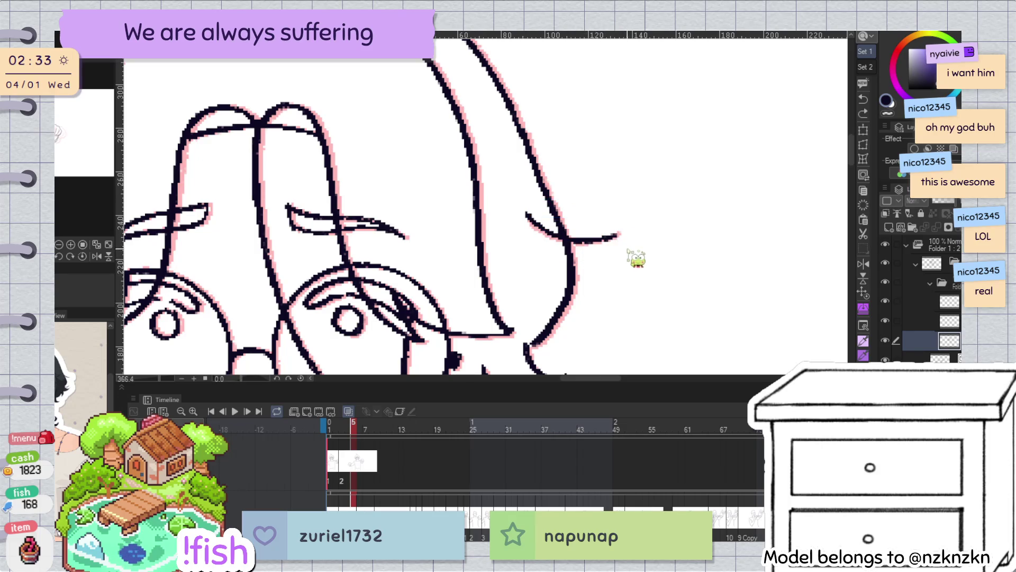
Reselect the hair strand and rotate it a little further
{"action": "left_click", "coordinate": [616, 234]}
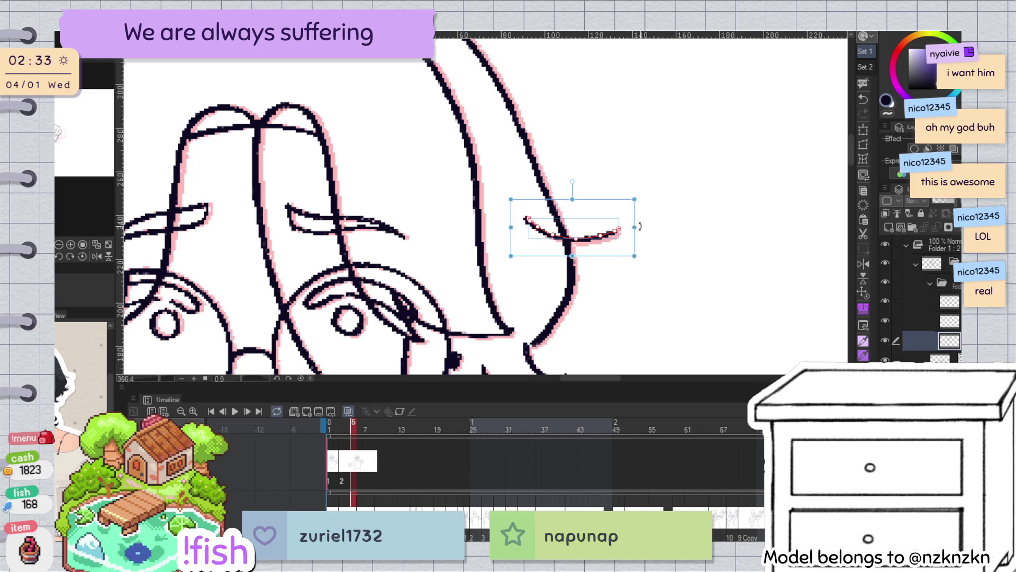
{"action": "left_click_drag", "start_coordinate": [638, 234], "coordinate": [644, 226]}
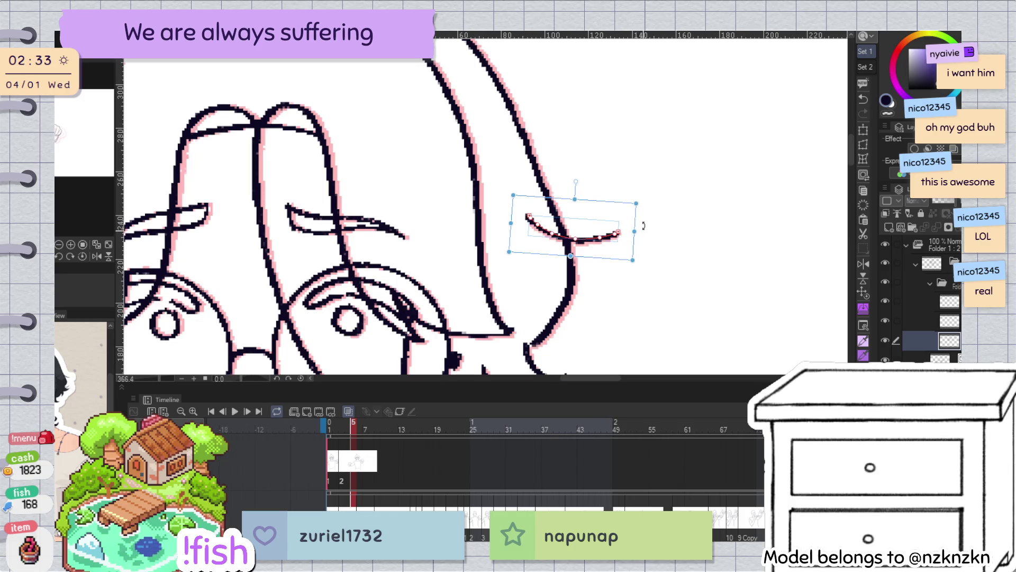
{"action": "scroll", "coordinate": [533, 146], "scroll_direction": "down", "scroll_amount": 3}
{"action": "scroll", "coordinate": [533, 146], "scroll_direction": "down", "scroll_amount": 2}
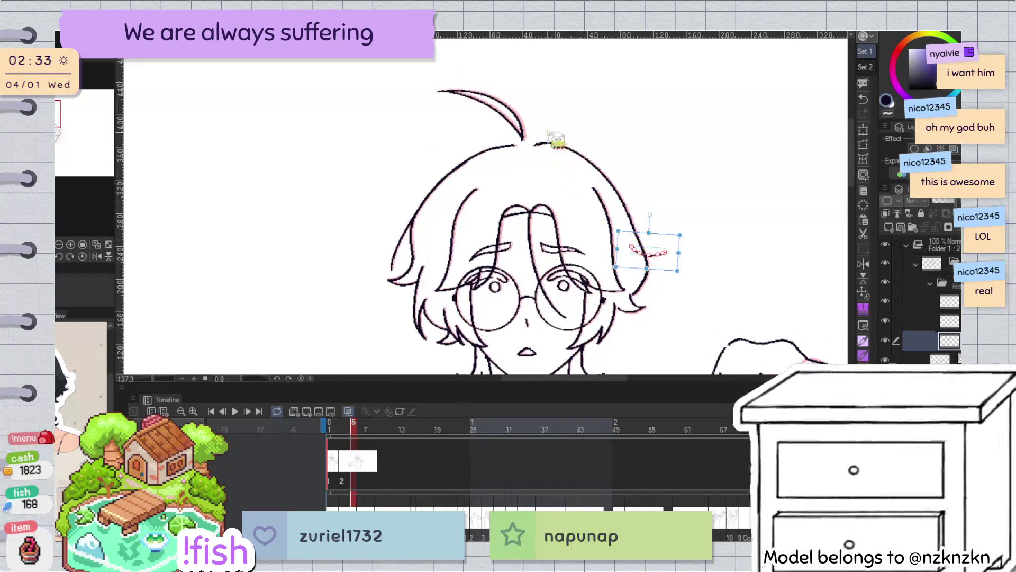
Select the ahoge strand, rotate it slightly clockwise, reshape it, and apply the transform
{"action": "key", "text": "p"}
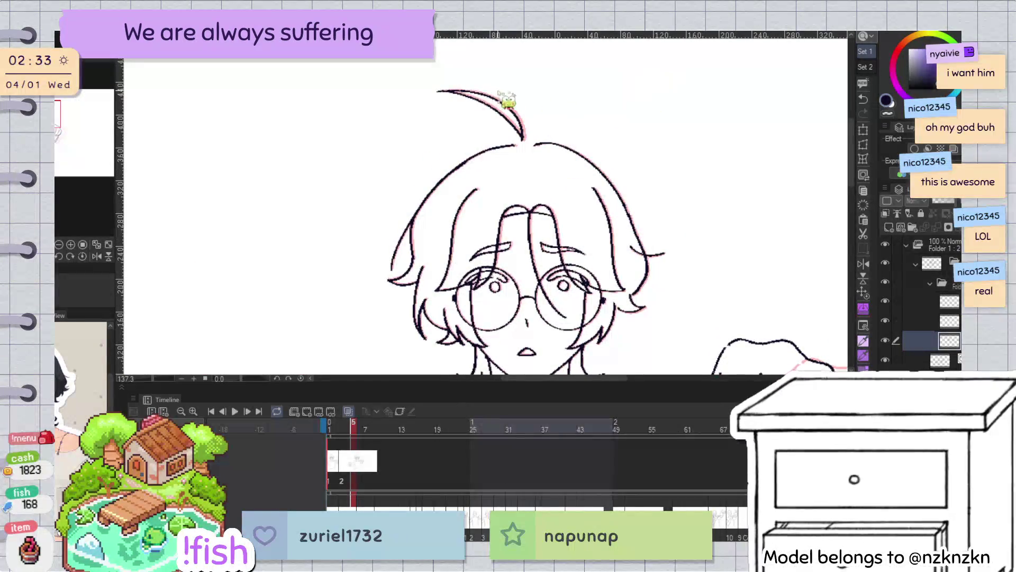
{"action": "mouse_move", "coordinate": [444, 70]}
{"action": "left_mouse_down"}
{"action": "mouse_move", "coordinate": [525, 82]}
{"action": "mouse_move", "coordinate": [531, 140]}
{"action": "left_mouse_up"}
{"action": "key", "text": "ctrl+t"}
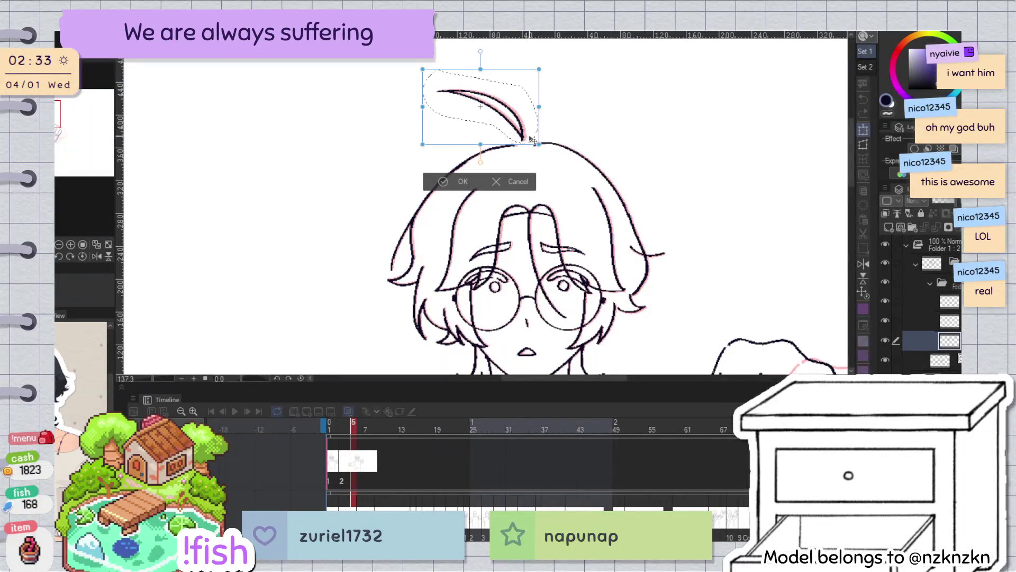
{"action": "left_click_drag", "start_coordinate": [571, 79], "coordinate": [576, 85]}
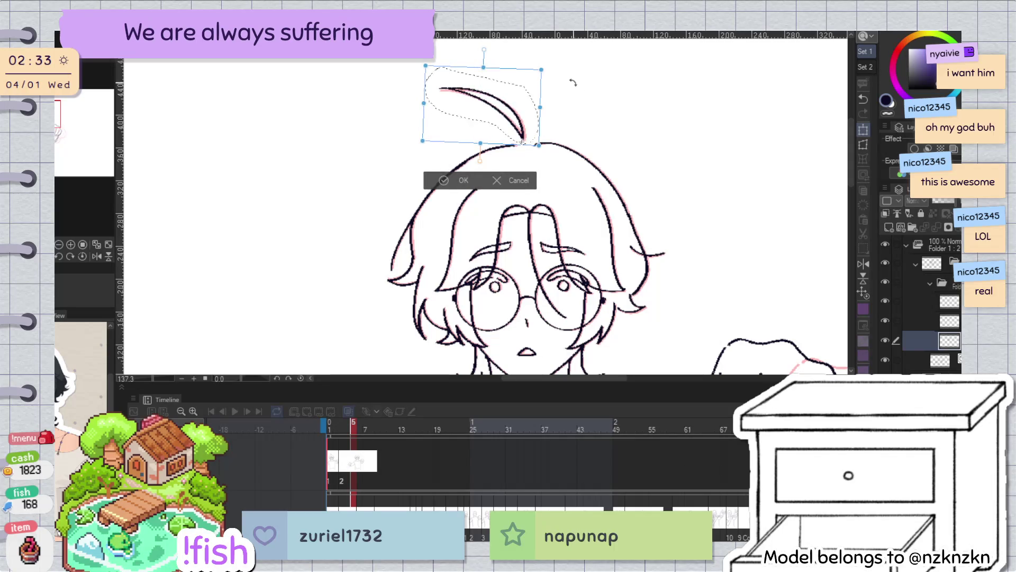
{"action": "left_click_drag", "start_coordinate": [426, 66], "coordinate": [431, 69]}
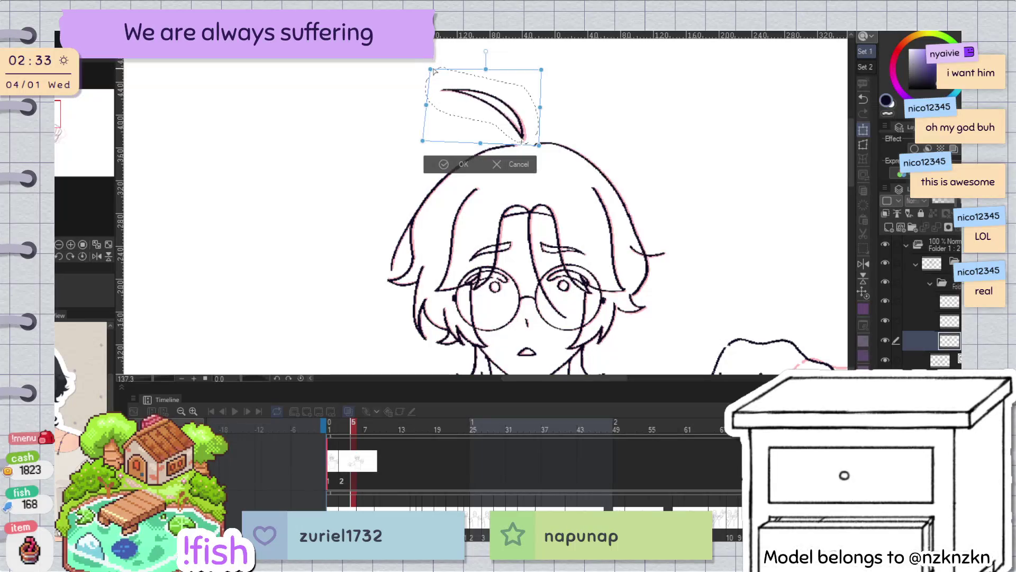
{"action": "left_click", "coordinate": [462, 166]}
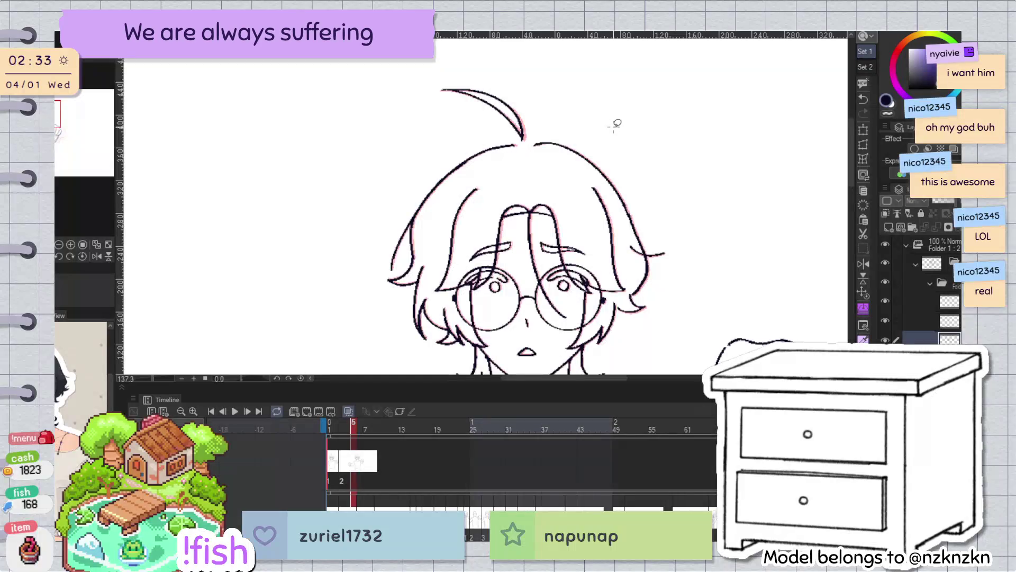
{"action": "left_click_drag", "start_coordinate": [617, 123], "coordinate": [655, 201]}
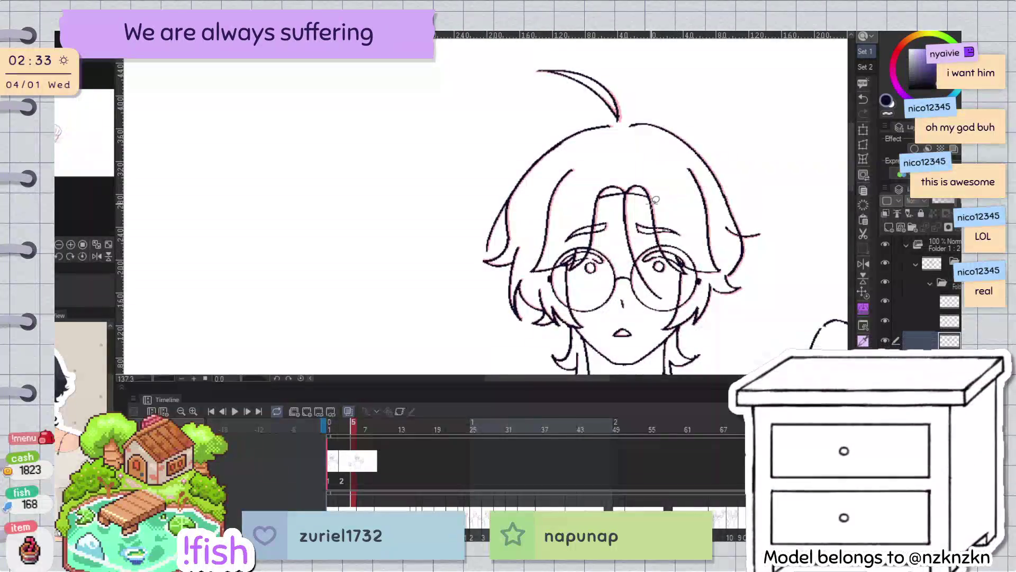
Zoom in, lasso the loose hair stroke at the head's left side, and start Free Transform (Ctrl+T)
{"action": "scroll", "coordinate": [528, 258], "scroll_direction": "up", "scroll_amount": 5}
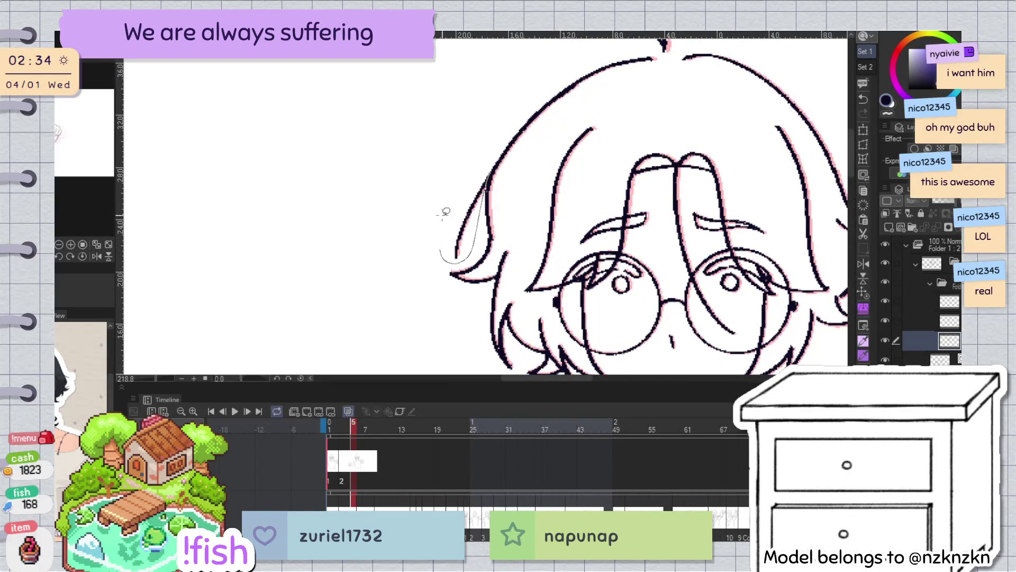
{"action": "left_click_drag", "start_coordinate": [443, 220], "coordinate": [463, 170]}
{"action": "key", "text": "ctrl+t"}
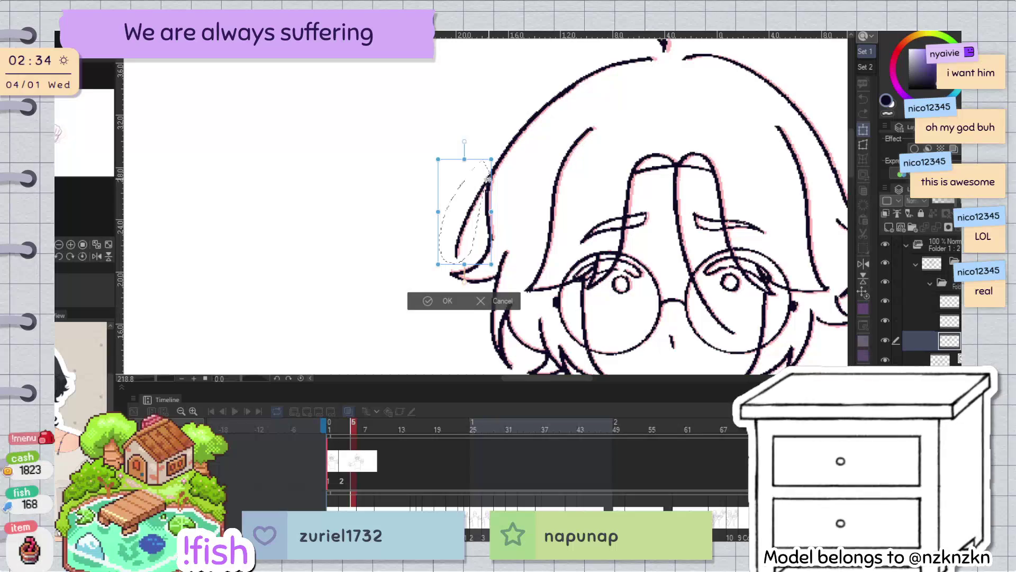
Skew the left hair strand into place, apply it, and clear the selection
{"action": "left_click_drag", "start_coordinate": [464, 264], "coordinate": [469, 266]}
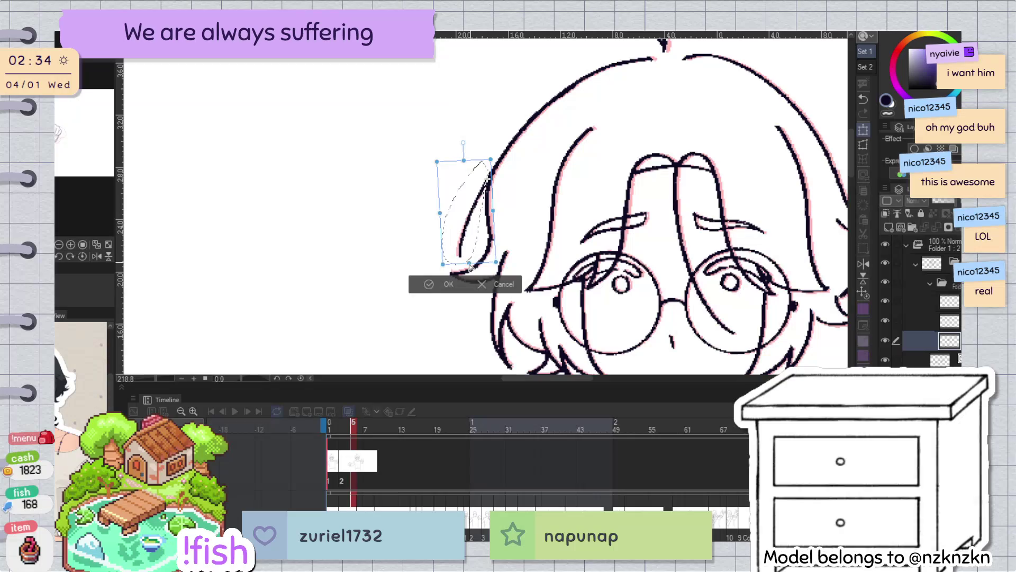
{"action": "left_click", "coordinate": [449, 284]}
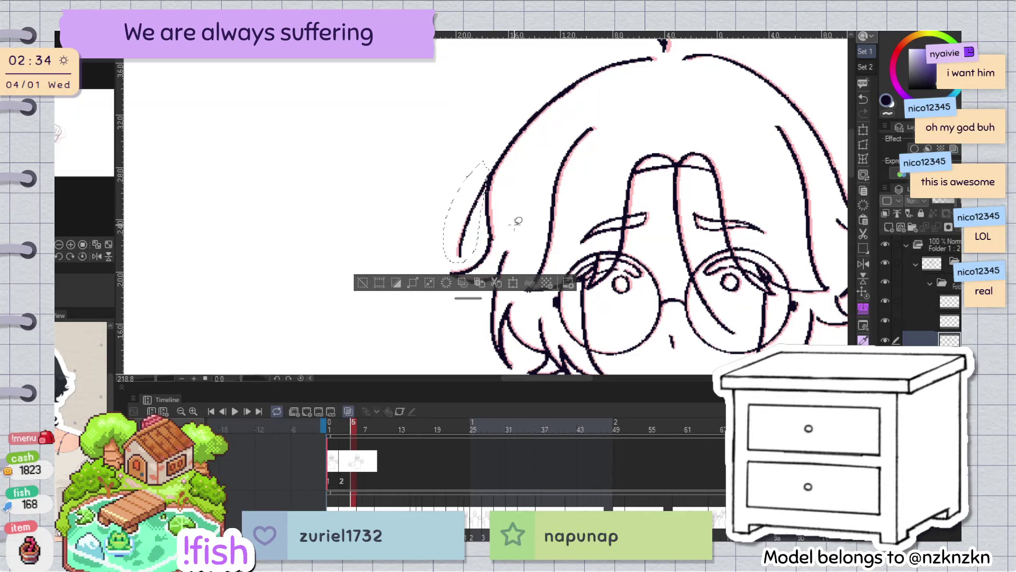
{"action": "left_click", "coordinate": [362, 283]}
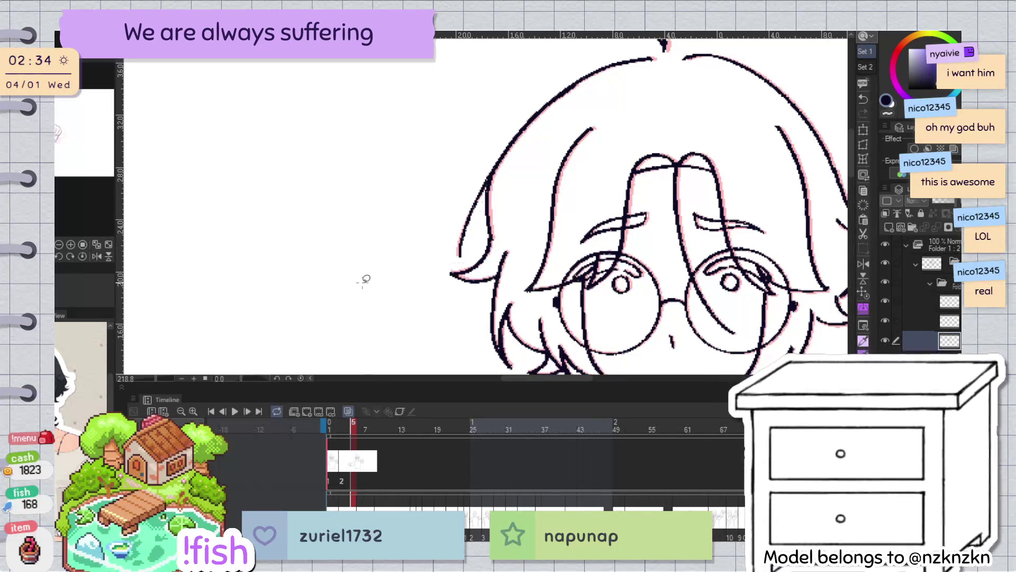
Zoom out on the whole figure and step one frame forward and back to compare
{"action": "scroll", "coordinate": [610, 201], "scroll_direction": "down", "scroll_amount": 2}
{"action": "left_click_drag", "start_coordinate": [610, 201], "coordinate": [510, 184]}
{"action": "key", "text": "Right"}
{"action": "key", "text": "Left"}
{"action": "key", "text": "Left"}
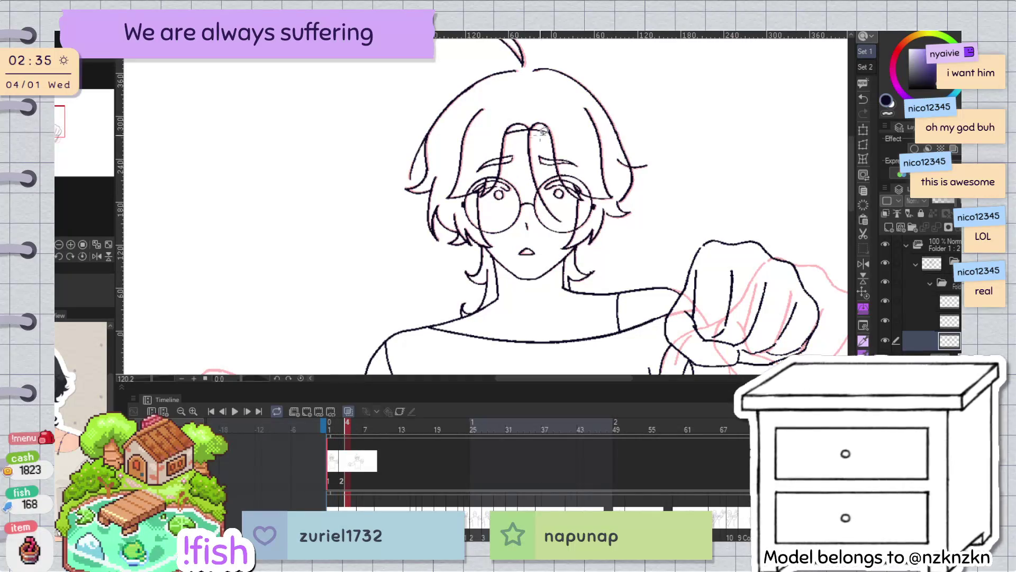
{"action": "scroll", "coordinate": [589, 146], "scroll_direction": "up", "scroll_amount": 2}
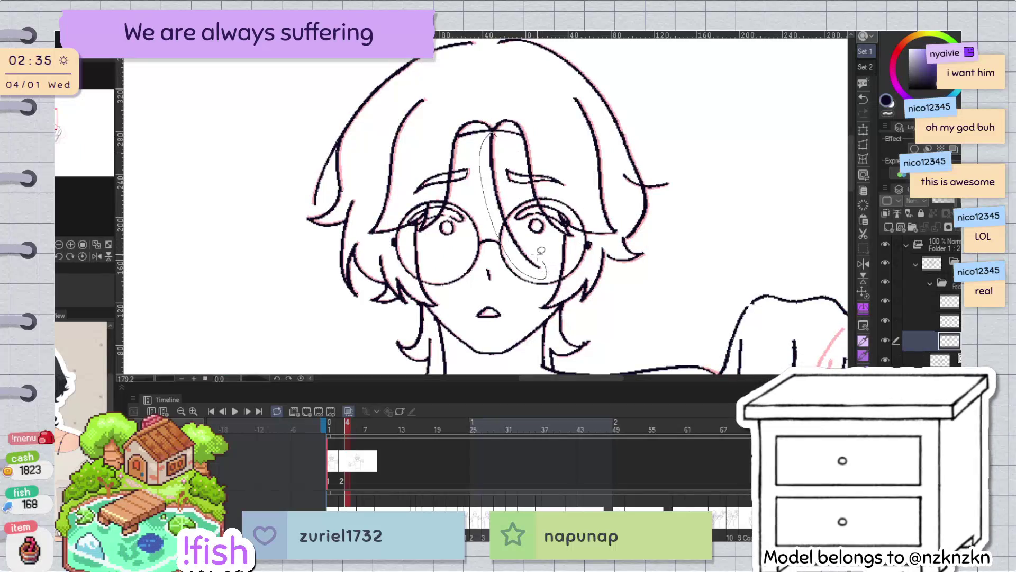
Lasso the strand over the glasses, rotate it slightly clockwise, and apply with OK
{"action": "left_click_drag", "start_coordinate": [500, 135], "coordinate": [517, 126]}
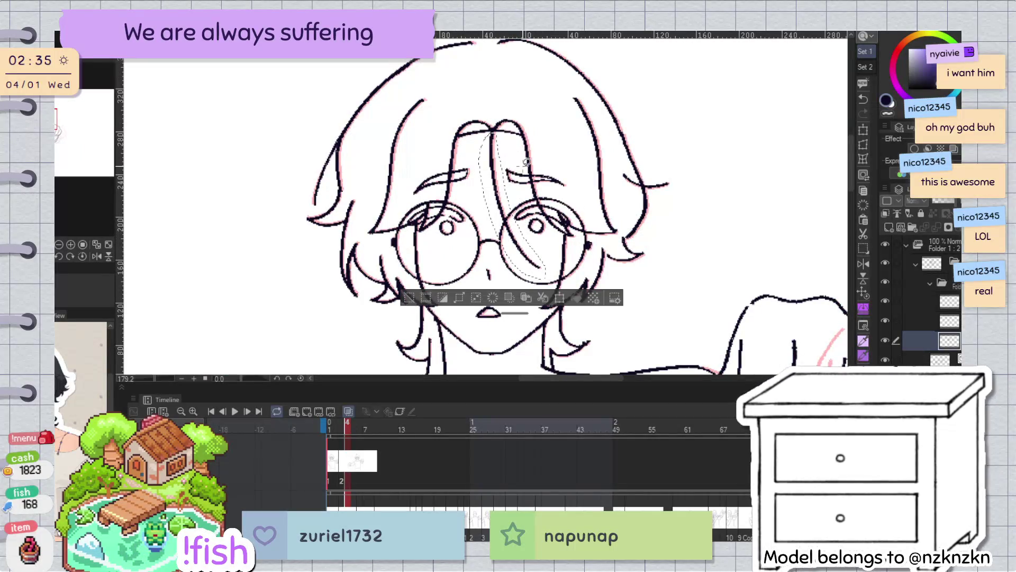
{"action": "key", "text": "ctrl+t"}
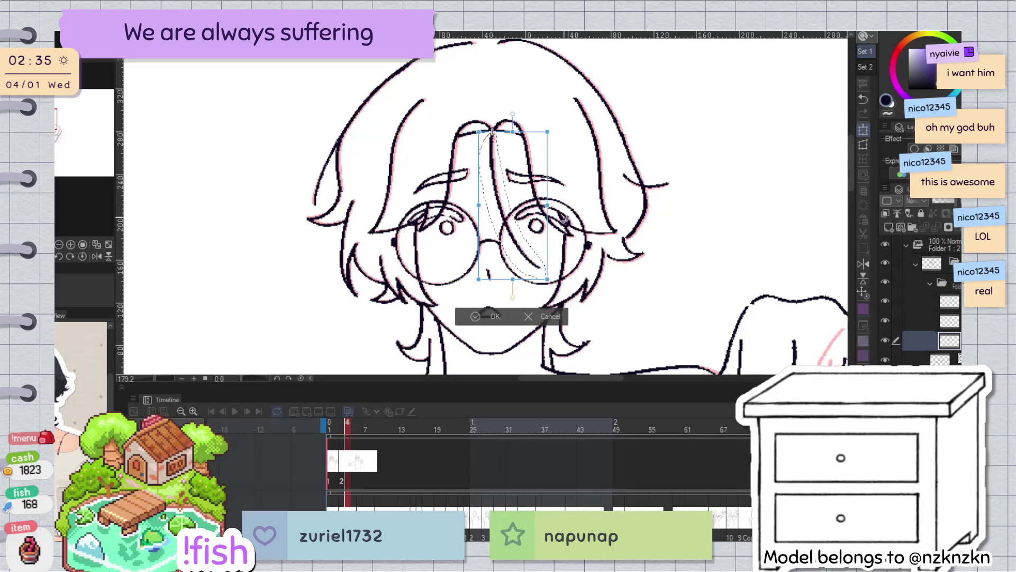
{"action": "left_click_drag", "start_coordinate": [561, 212], "coordinate": [596, 237]}
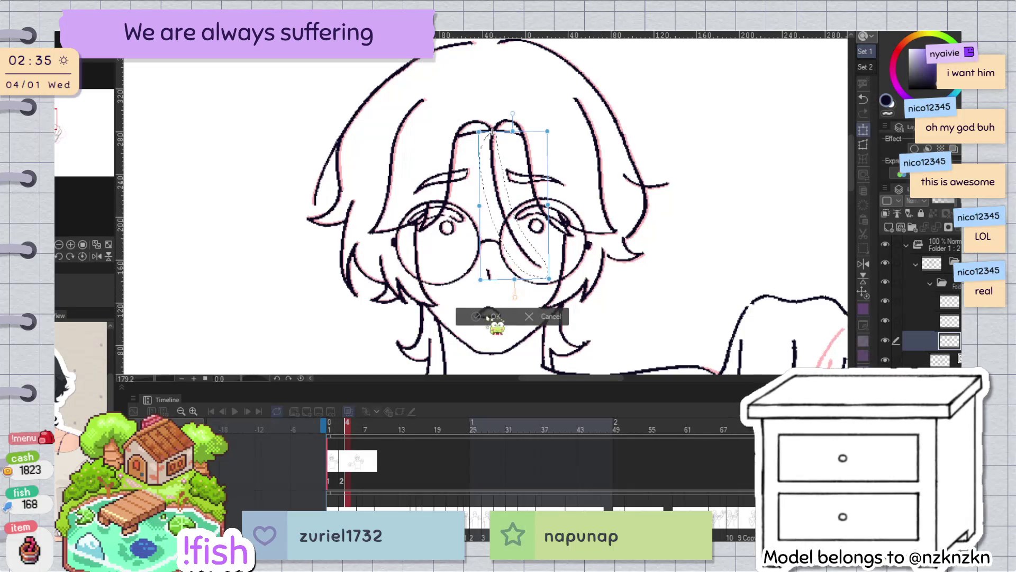
{"action": "left_click", "coordinate": [489, 316]}
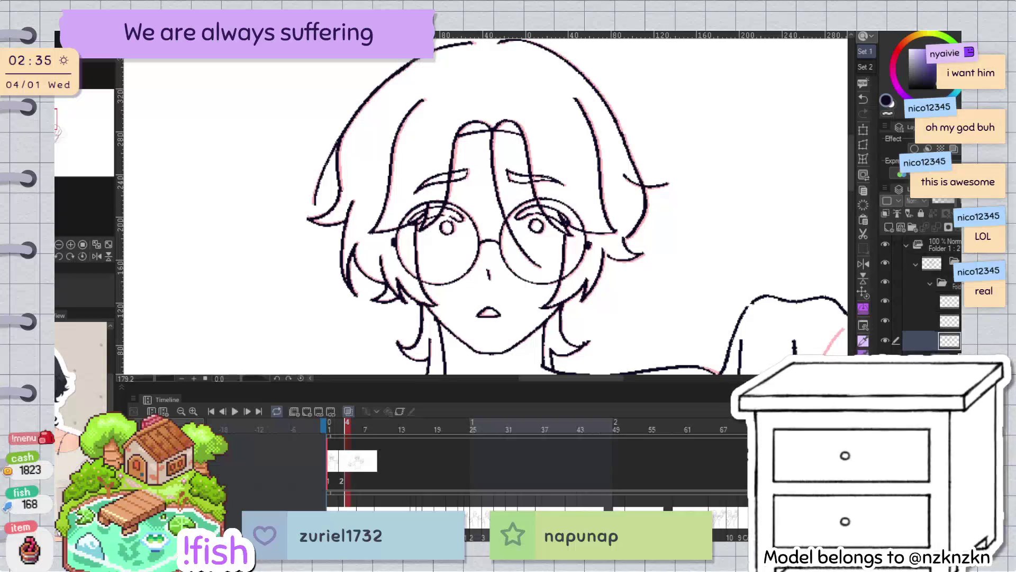
{"action": "scroll", "coordinate": [585, 113], "scroll_direction": "down", "scroll_amount": 5}
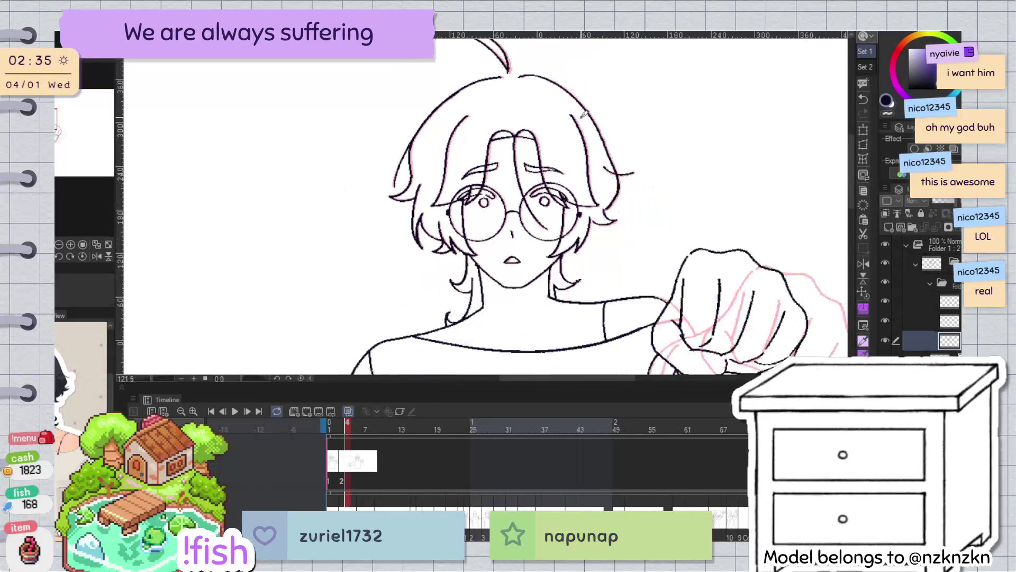
Jump to frame 6, collapse the animation layer folder, and return to the first frame
{"action": "key", "text": "Right"}
{"action": "key", "text": "Right"}
{"action": "key", "text": "Right"}
{"action": "key", "text": "Right"}
{"action": "key", "text": "Right"}
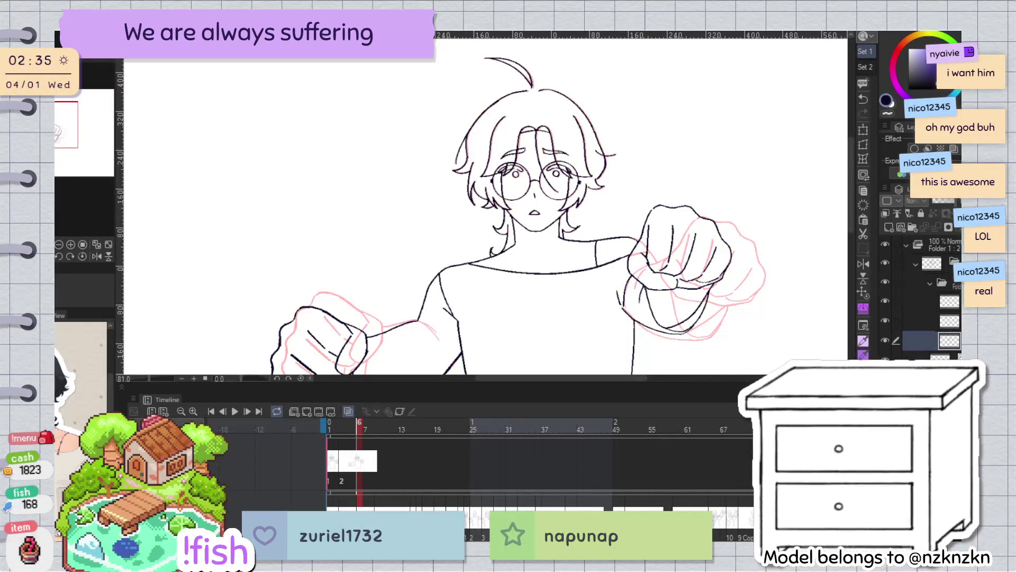
{"action": "left_click", "coordinate": [931, 282]}
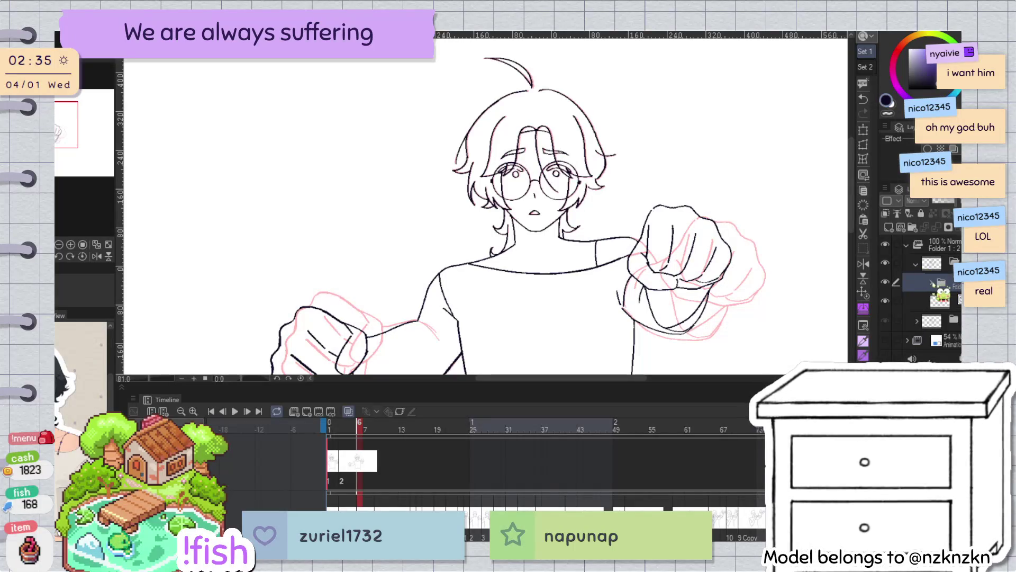
{"action": "left_click", "coordinate": [916, 263]}
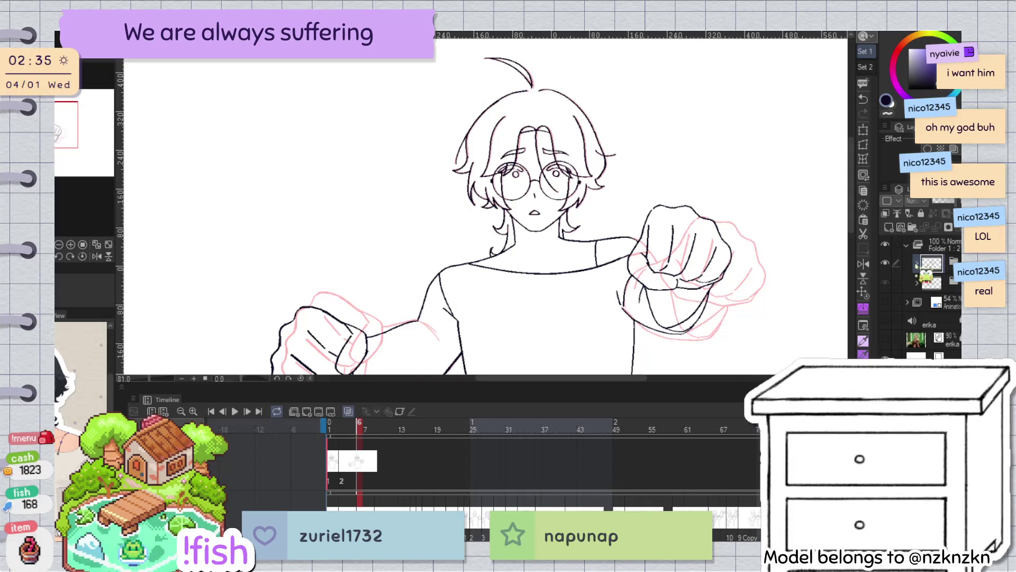
{"action": "key", "text": "Home"}
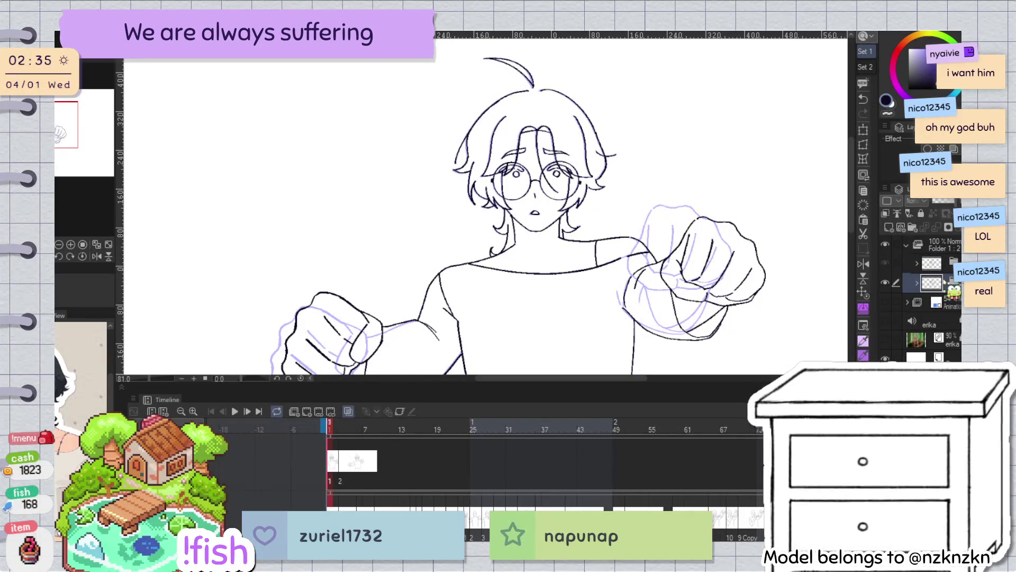
Add a new layer, select it in the expanded folder, and assign it as cel 3 at frame 6
{"action": "left_click", "coordinate": [889, 228]}
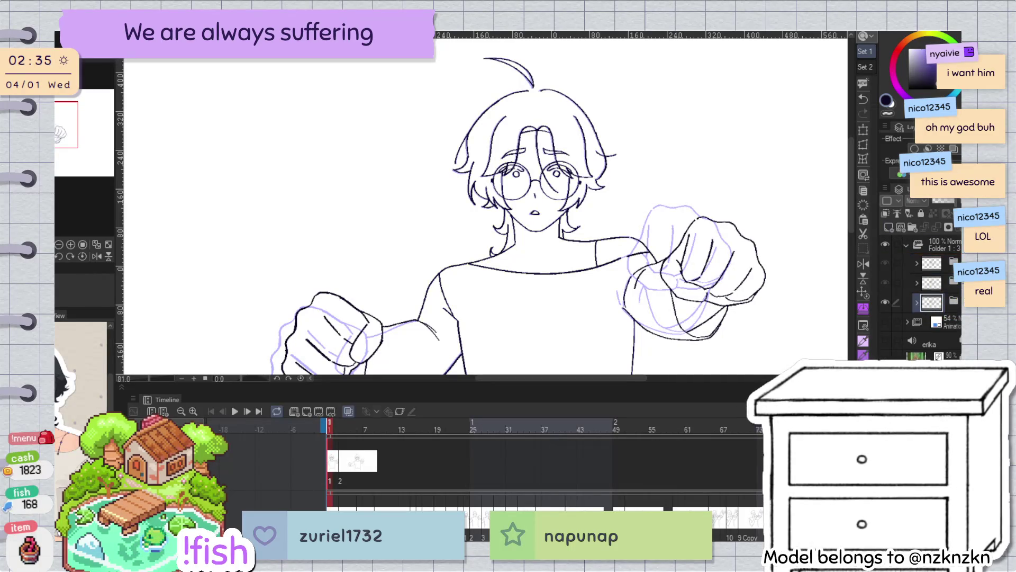
{"action": "left_click", "coordinate": [955, 261]}
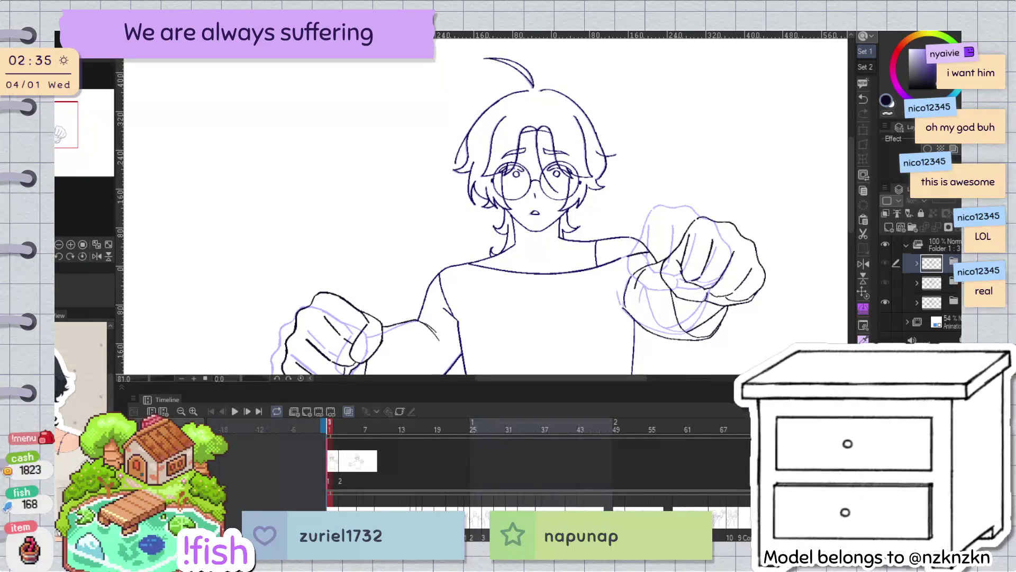
{"action": "left_click", "coordinate": [916, 263]}
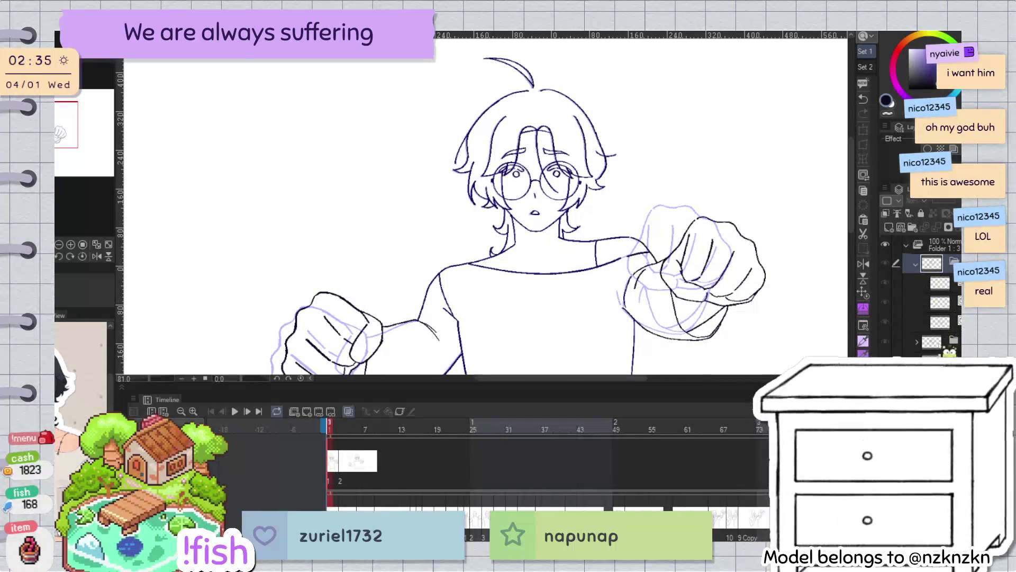
{"action": "left_click", "coordinate": [934, 323]}
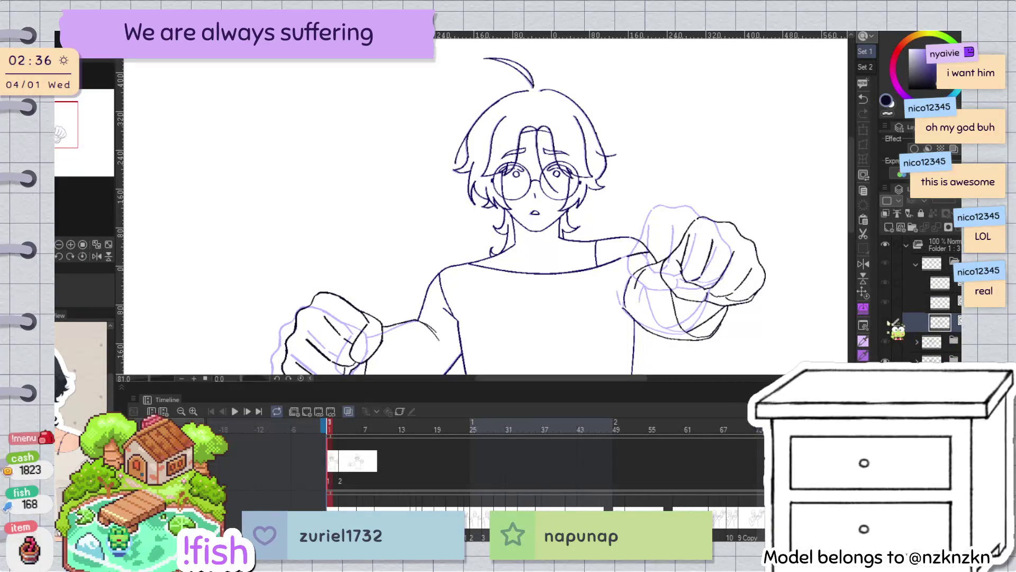
{"action": "left_click", "coordinate": [361, 483]}
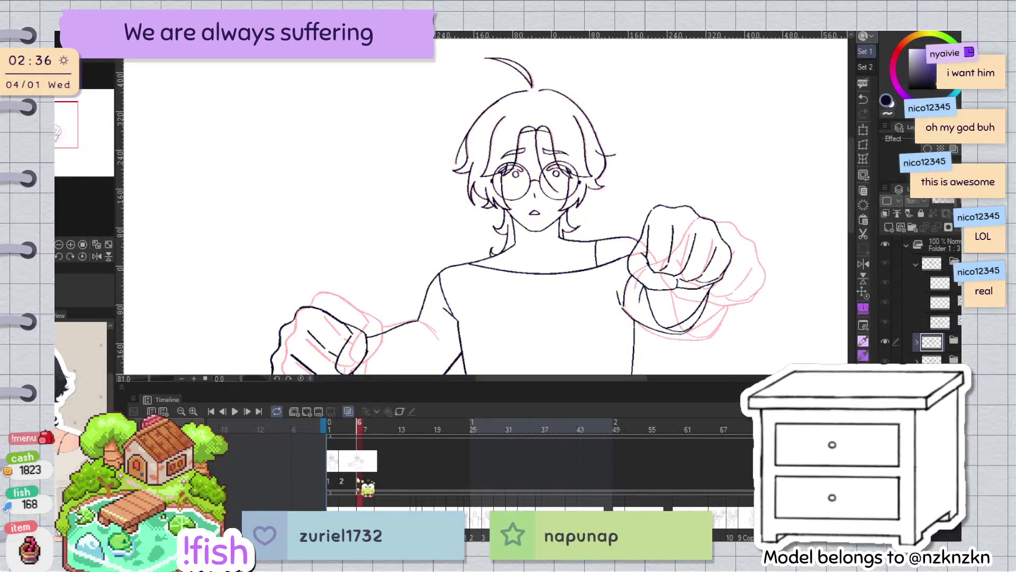
{"action": "key", "text": "3"}
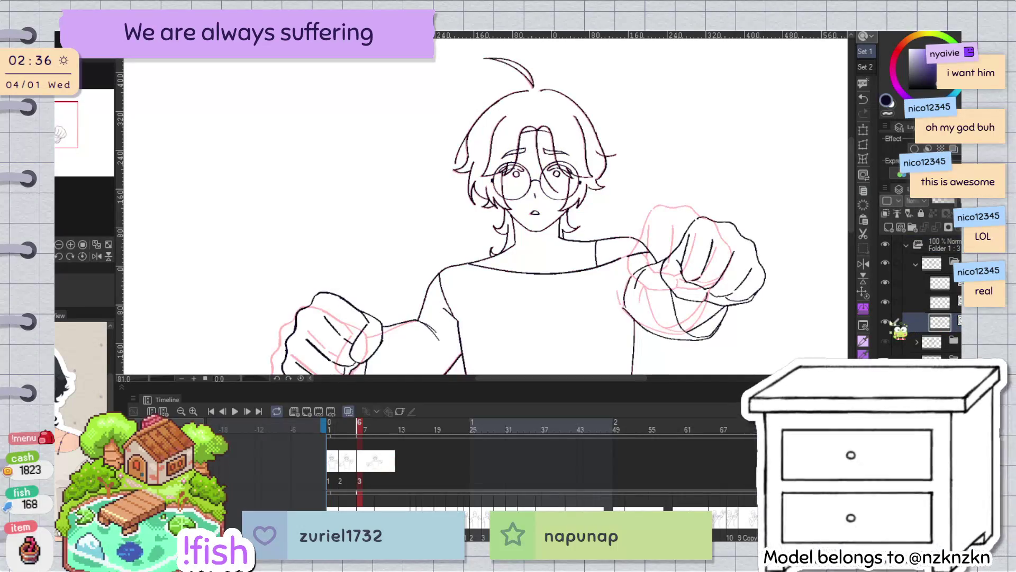
{"action": "scroll", "coordinate": [624, 113], "scroll_direction": "up", "scroll_amount": 2}
Lasso the boy's head and collar line art, refining the outline along the neck and hair tips
{"action": "mouse_move", "coordinate": [503, 100]}
{"action": "left_mouse_down"}
{"action": "mouse_move", "coordinate": [435, 359]}
{"action": "mouse_move", "coordinate": [587, 79]}
{"action": "left_mouse_up"}
{"action": "scroll", "coordinate": [508, 205], "scroll_direction": "up", "scroll_amount": 6}
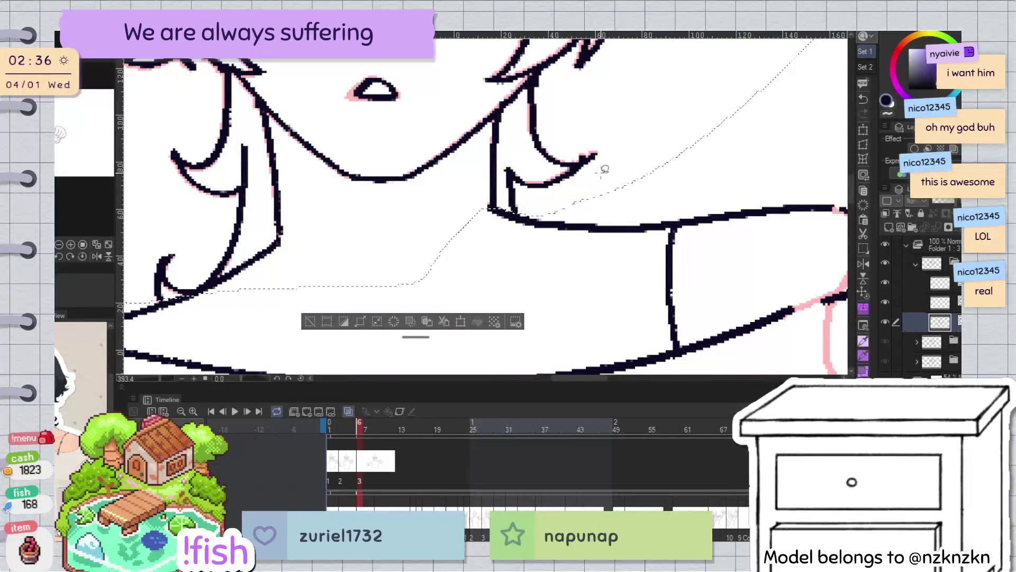
{"action": "left_click_drag", "start_coordinate": [296, 244], "coordinate": [379, 239]}
{"action": "mouse_move", "coordinate": [246, 292]}
{"action": "left_mouse_down"}
{"action": "mouse_move", "coordinate": [317, 254]}
{"action": "mouse_move", "coordinate": [286, 274]}
{"action": "left_mouse_up"}
{"action": "left_click_drag", "start_coordinate": [226, 290], "coordinate": [245, 293]}
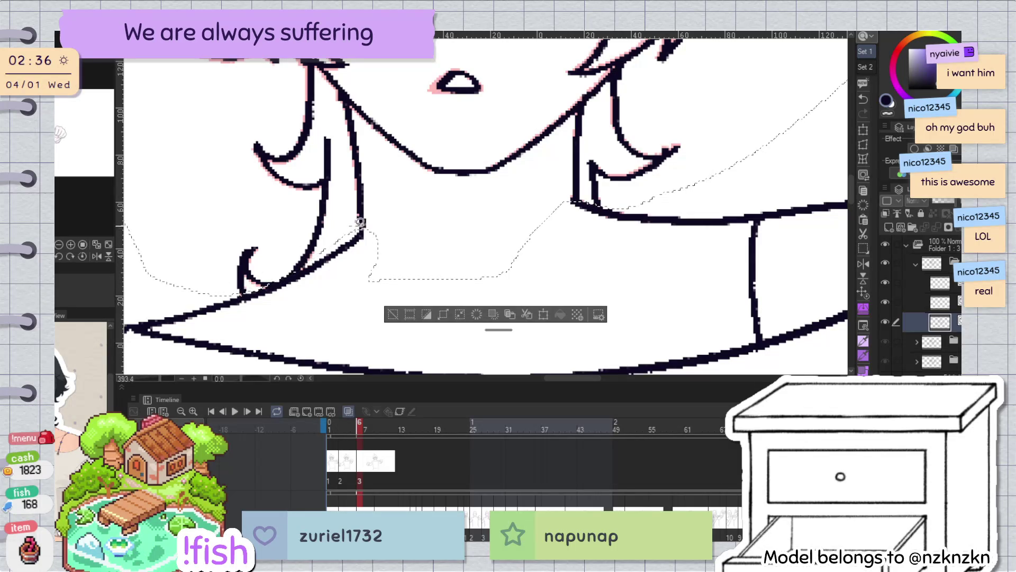
{"action": "scroll", "coordinate": [422, 159], "scroll_direction": "down", "scroll_amount": 2}
{"action": "scroll", "coordinate": [632, 228], "scroll_direction": "down", "scroll_amount": 2}
{"action": "scroll", "coordinate": [633, 229], "scroll_direction": "down", "scroll_amount": 1}
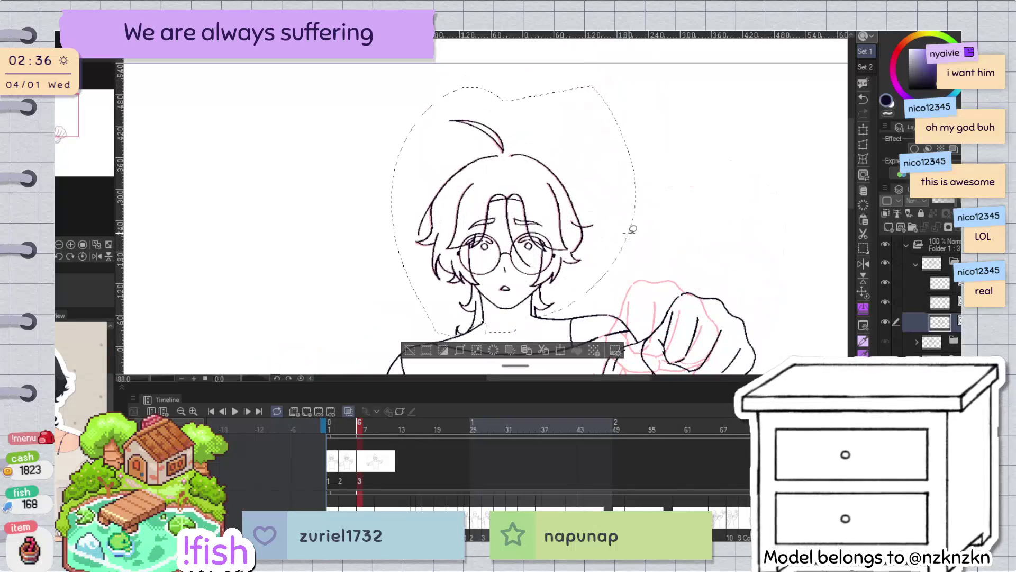
Cut and paste the head selection onto a new layer, deselect, and select both layers above
{"action": "left_click", "coordinate": [544, 351]}
{"action": "left_click", "coordinate": [411, 349]}
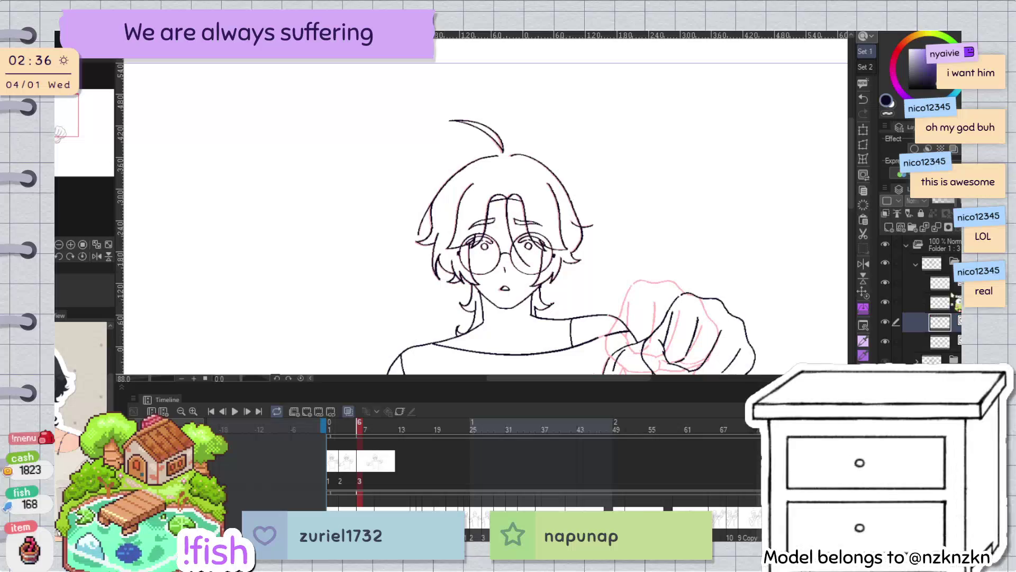
{"action": "left_click", "coordinate": [943, 289], "text": "shift"}
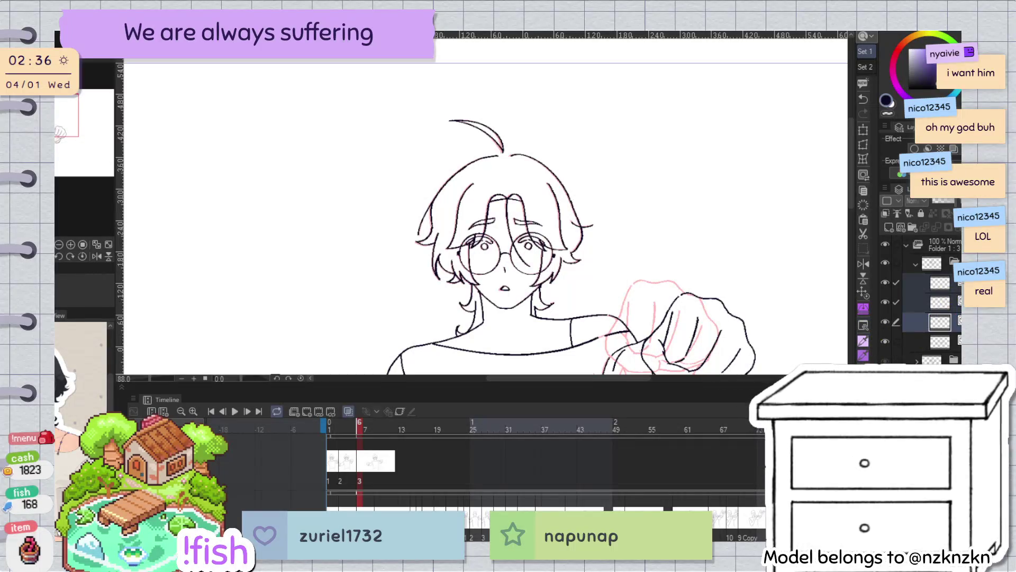
Group the selected layers into a folder, set the head line art back to black, and collapse the folder
{"action": "key", "text": "ctrl+g"}
{"action": "left_click", "coordinate": [899, 290]}
{"action": "left_click", "coordinate": [898, 290]}
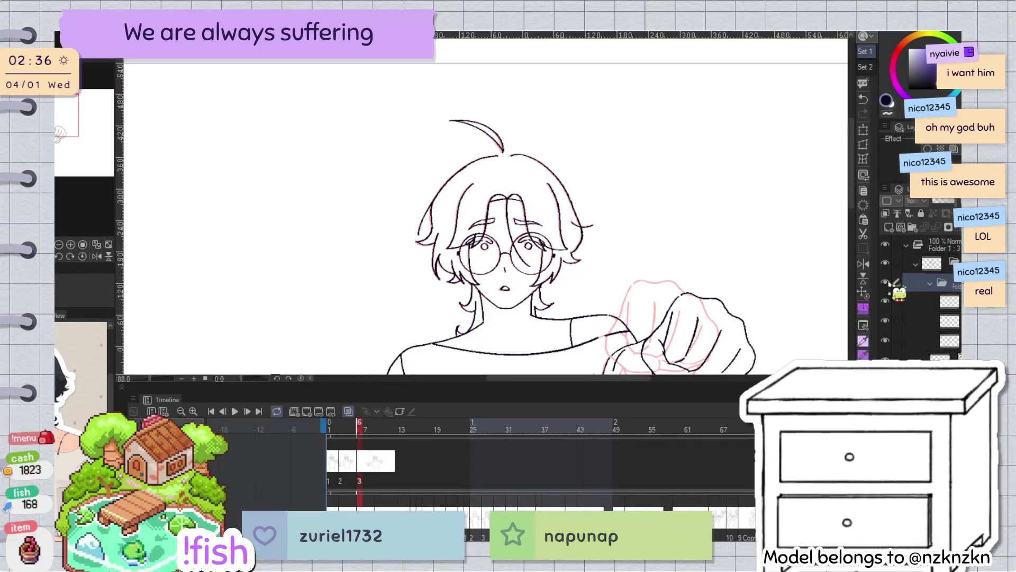
{"action": "left_click", "coordinate": [898, 291]}
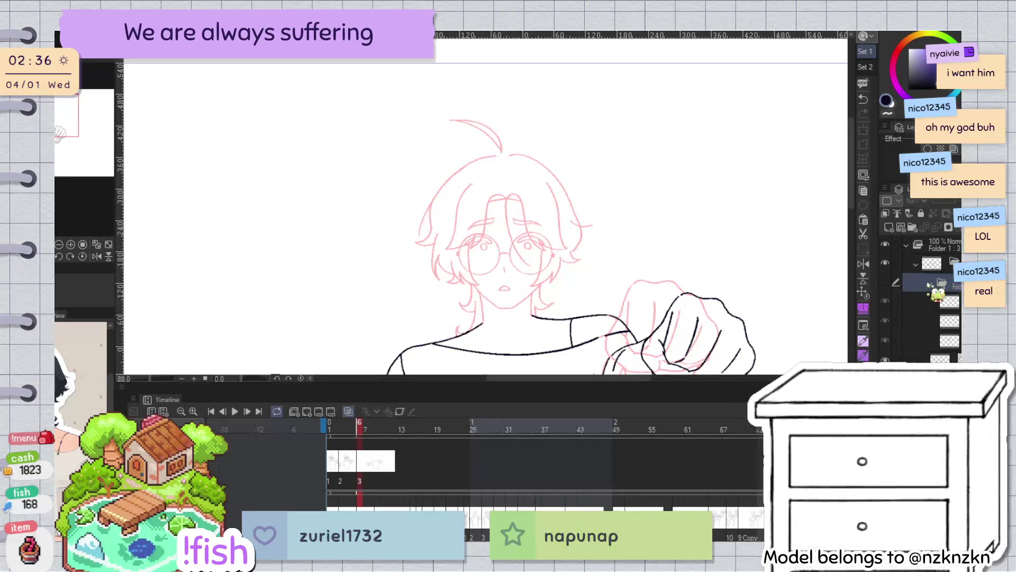
{"action": "left_click", "coordinate": [930, 283]}
{"action": "left_click", "coordinate": [898, 291]}
Select the layer beneath the folder and toggle onion skin off and back on
{"action": "scroll", "coordinate": [614, 180], "scroll_direction": "down", "scroll_amount": 3}
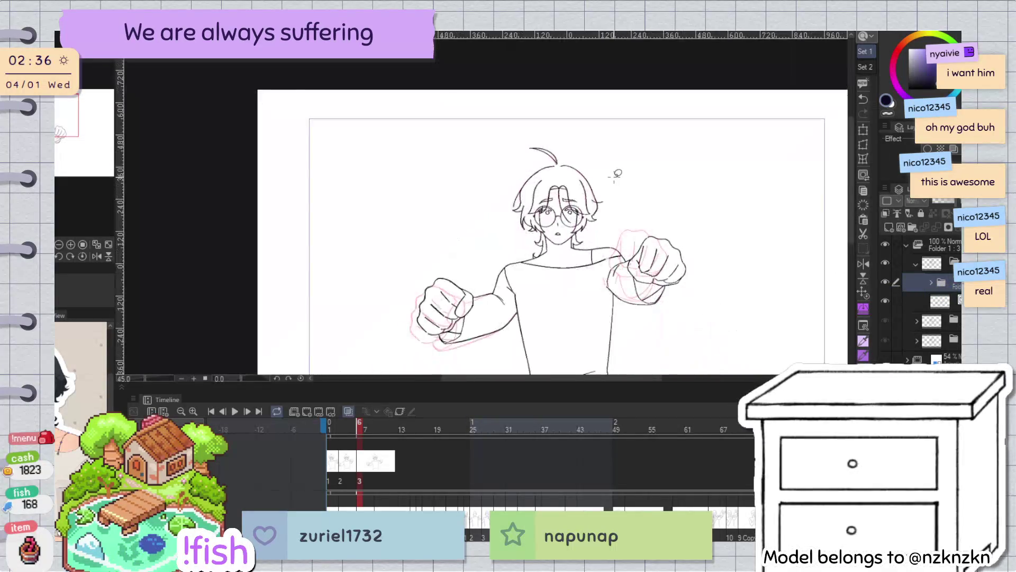
{"action": "left_click", "coordinate": [939, 301]}
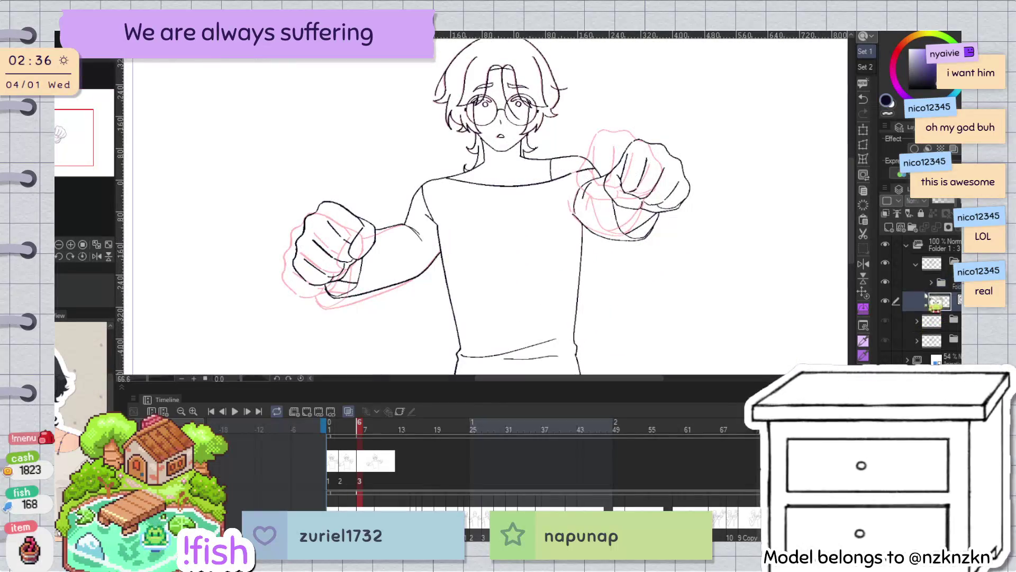
{"action": "scroll", "coordinate": [651, 222], "scroll_direction": "up", "scroll_amount": 2}
{"action": "scroll", "coordinate": [640, 201], "scroll_direction": "down", "scroll_amount": 1}
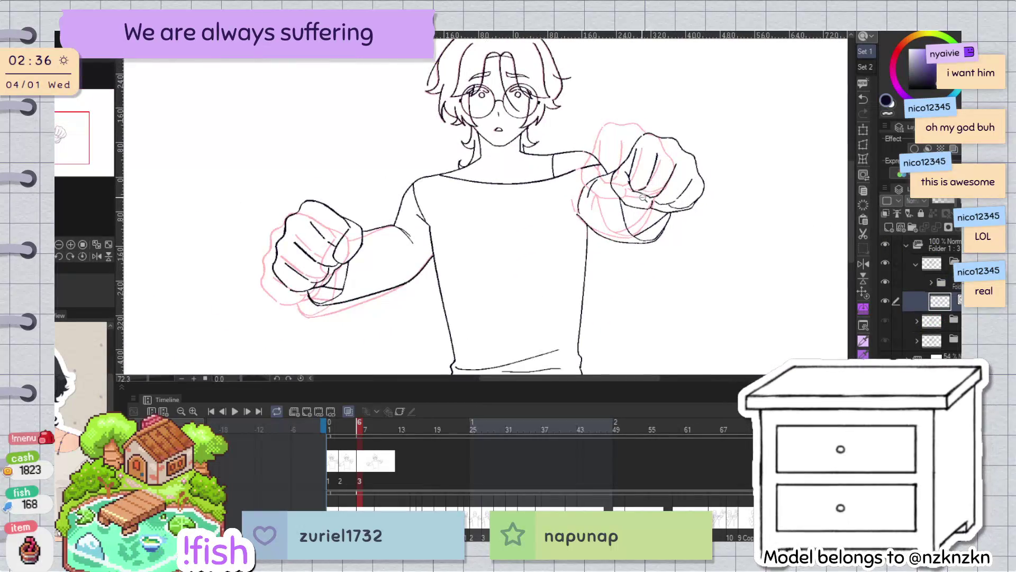
{"action": "scroll", "coordinate": [635, 201], "scroll_direction": "down", "scroll_amount": 1}
{"action": "left_click", "coordinate": [349, 412]}
{"action": "left_click", "coordinate": [349, 412]}
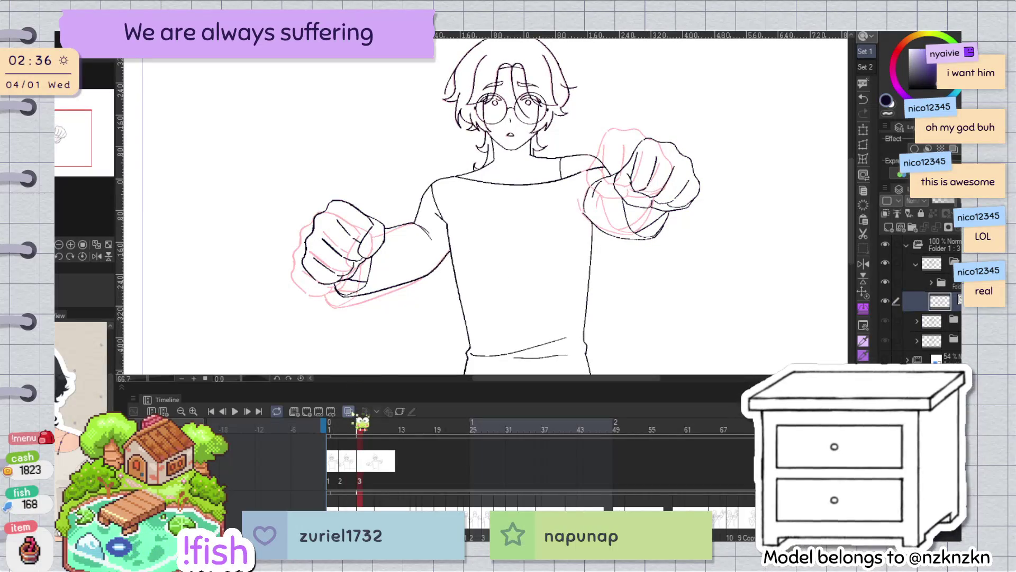
Step back and forth between frames 2, 3 and later frames to compare the fist poses
{"action": "key", "text": "Left"}
{"action": "key", "text": "Left"}
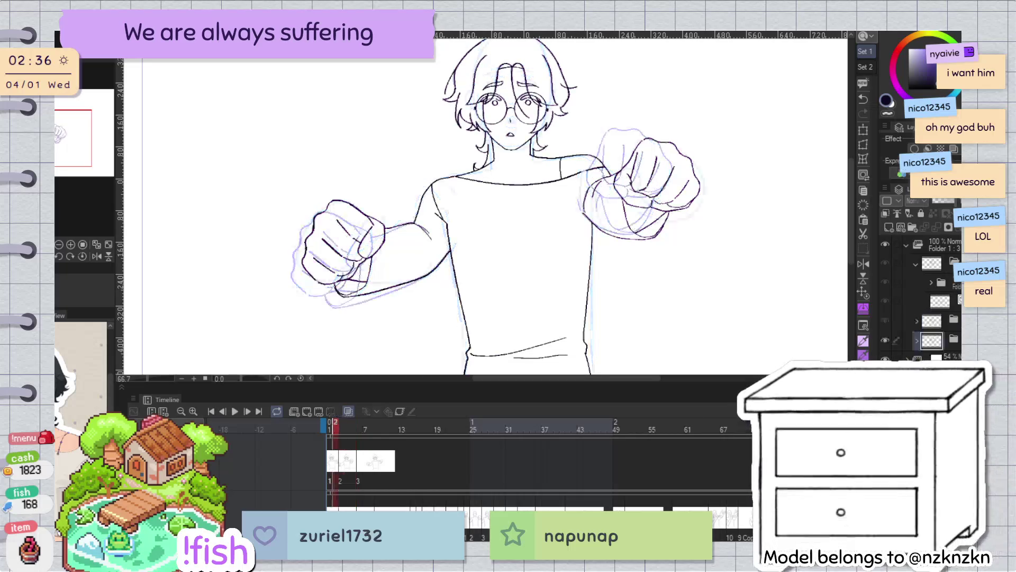
{"action": "key", "text": "Right"}
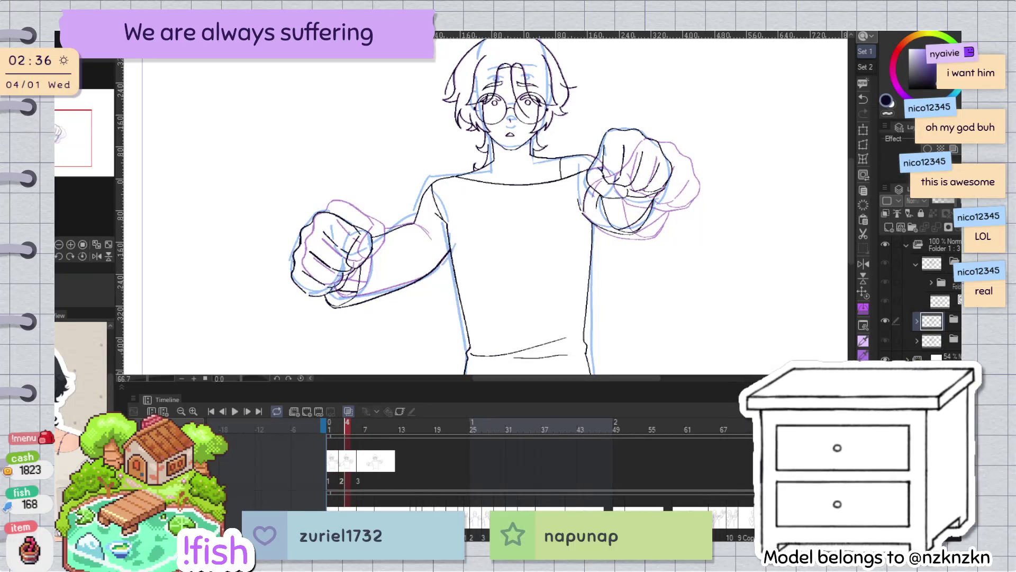
{"action": "key", "text": "Left"}
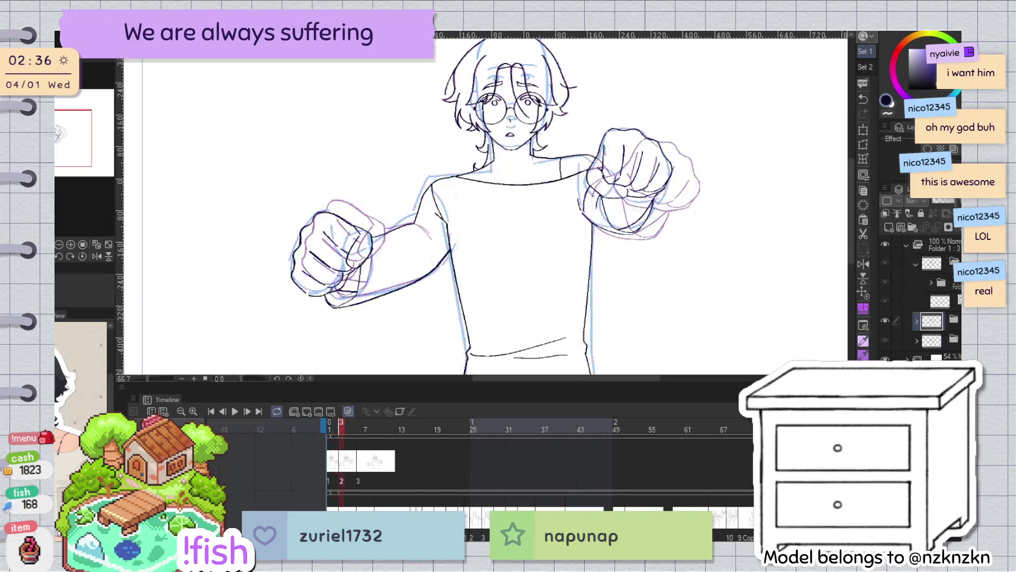
{"action": "key", "text": "Left"}
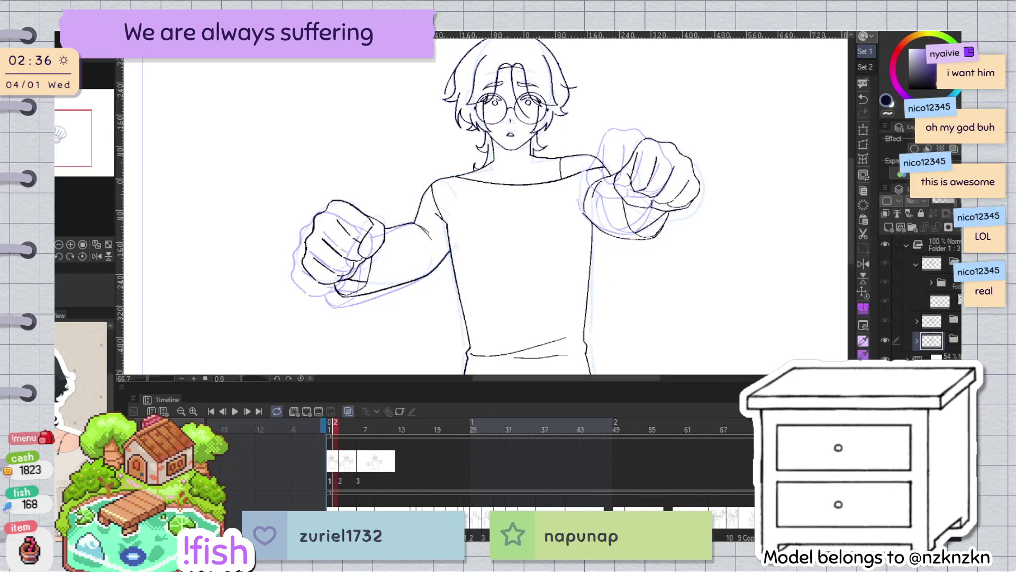
{"action": "key", "text": "Right"}
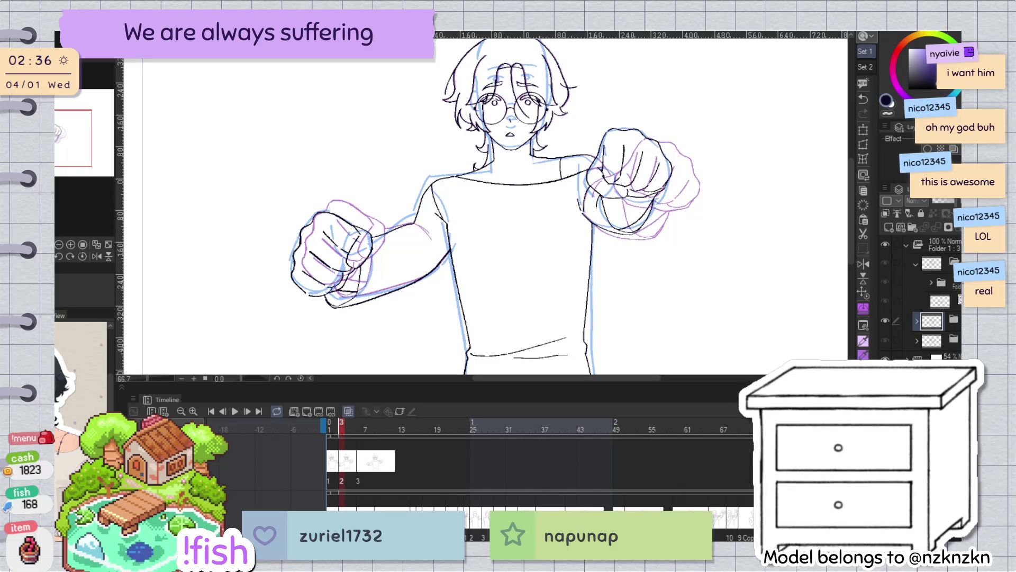
{"action": "key", "text": "Left"}
{"action": "key", "text": "Right"}
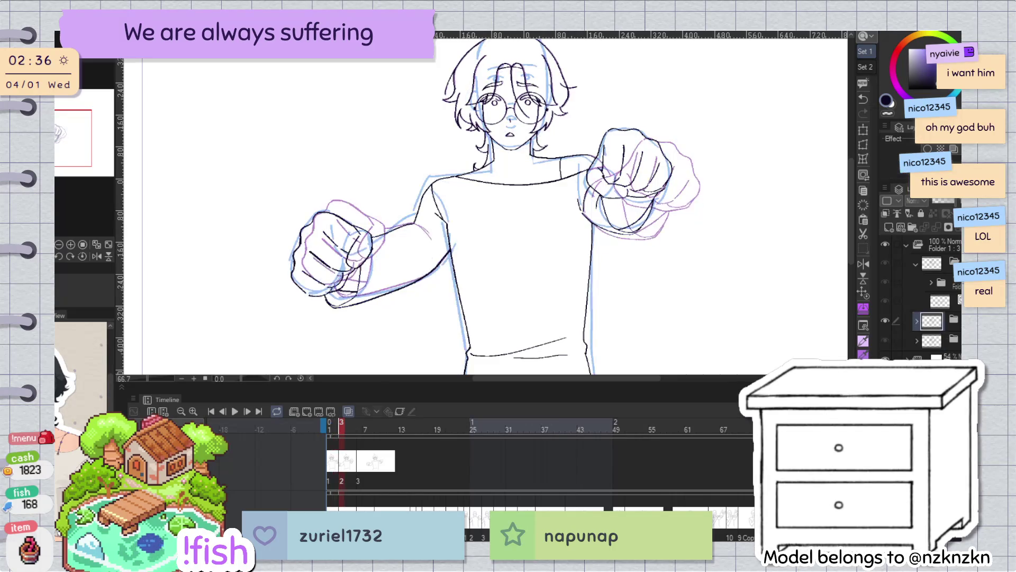
{"action": "key", "text": "Left"}
{"action": "key", "text": "Right"}
{"action": "key", "text": "Right"}
{"action": "key", "text": "Right"}
{"action": "key", "text": "Right"}
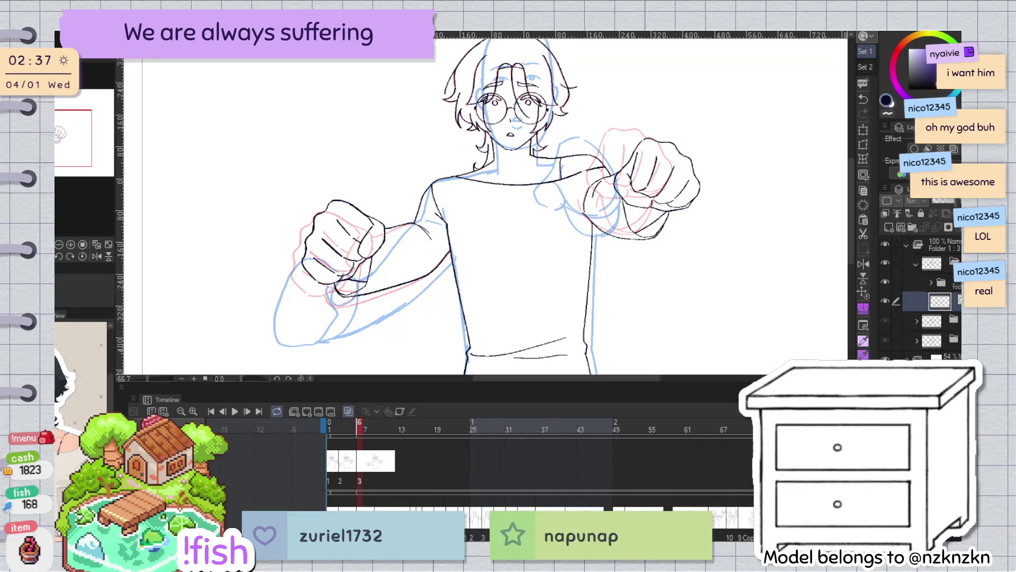
{"action": "key", "text": "Left"}
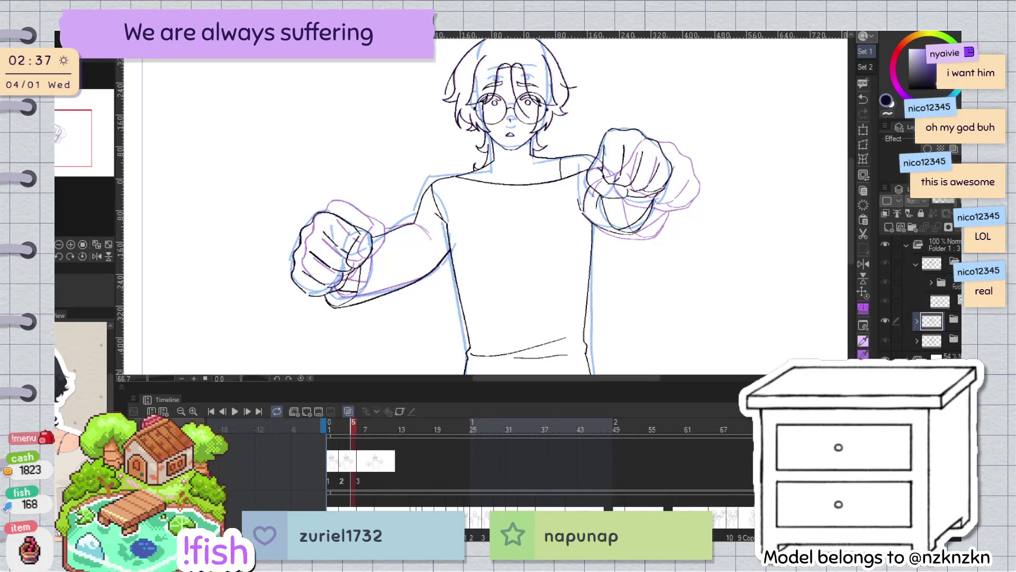
{"action": "key", "text": "Right"}
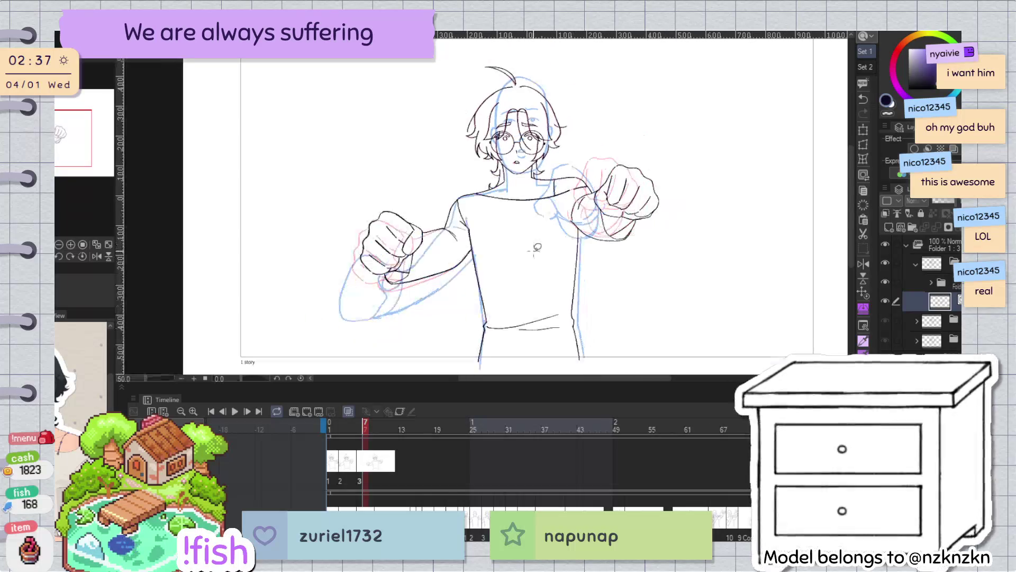
{"action": "scroll", "coordinate": [592, 117], "scroll_direction": "up", "scroll_amount": 4}
Erase the black inked lines of the right fist and arm with a lasso selection
{"action": "left_click_drag", "start_coordinate": [73, 135], "coordinate": [68, 148]}
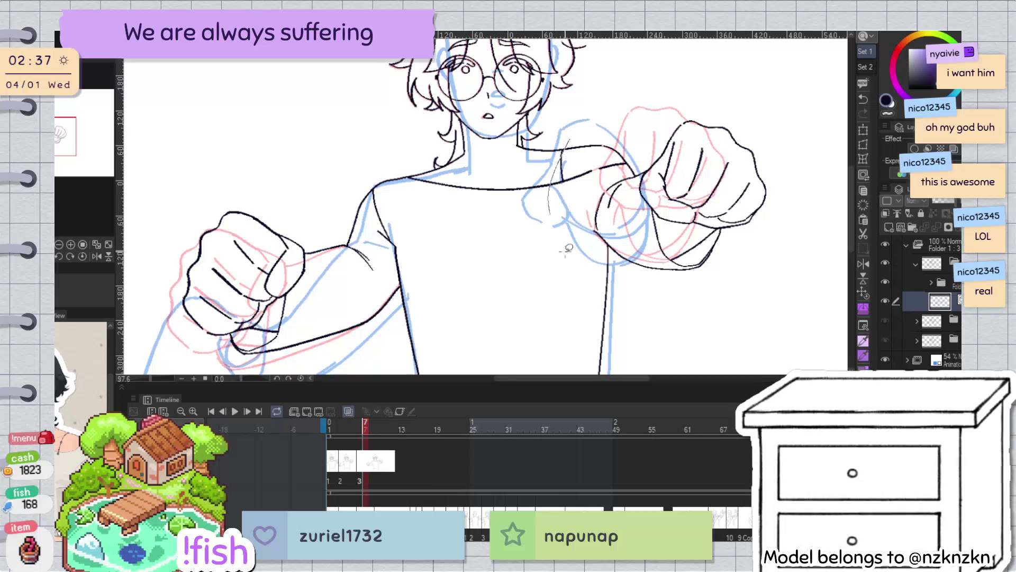
{"action": "left_click_drag", "start_coordinate": [562, 139], "coordinate": [728, 88]}
{"action": "key", "text": "Delete"}
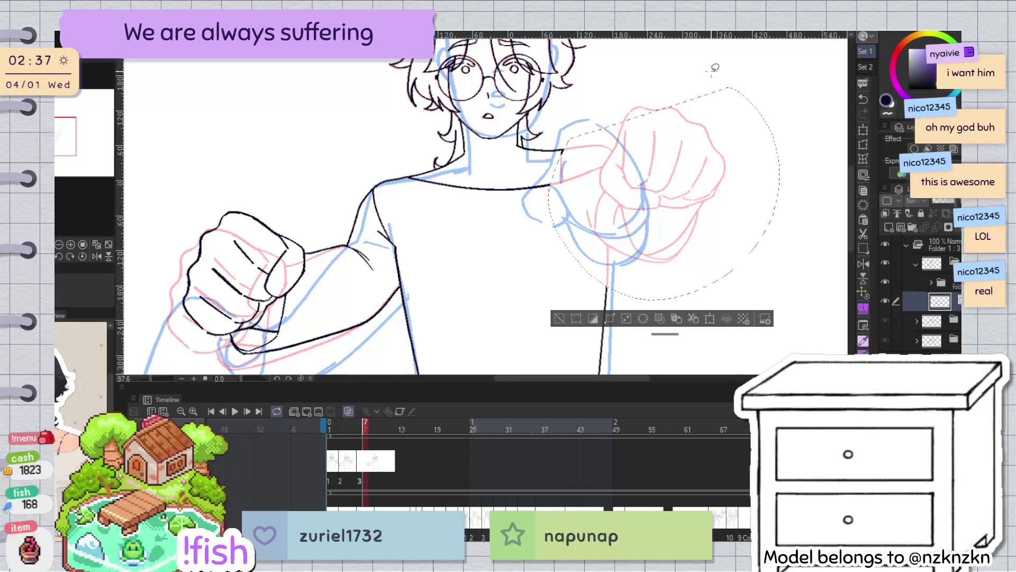
{"action": "key", "text": "ctrl+d"}
{"action": "left_click_drag", "start_coordinate": [575, 146], "coordinate": [562, 153]}
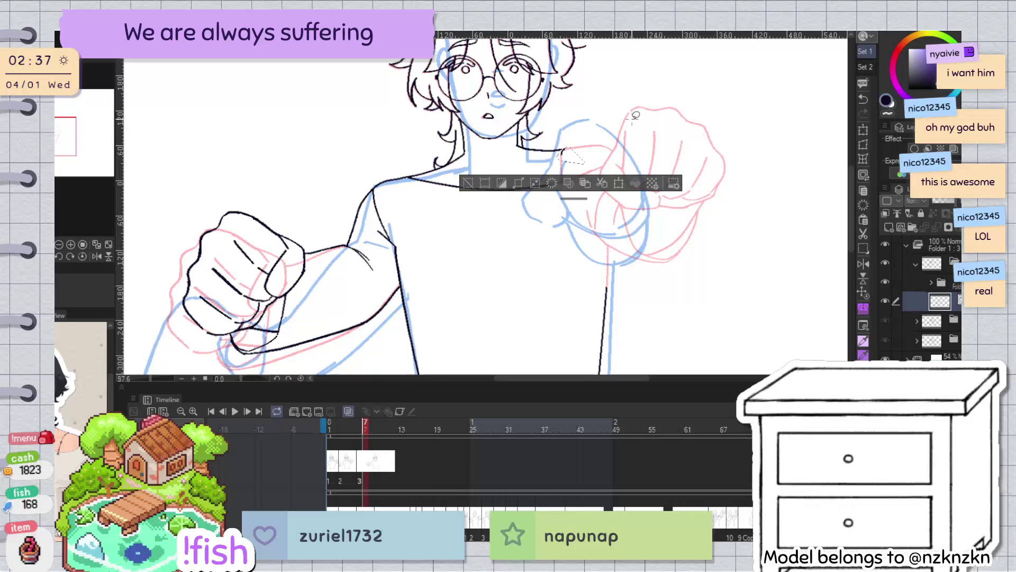
{"action": "left_click", "coordinate": [468, 183]}
Erase the left fist's inked lines, then rotate the view to a comfortable inking angle
{"action": "scroll", "coordinate": [448, 226], "scroll_direction": "down", "scroll_amount": 2}
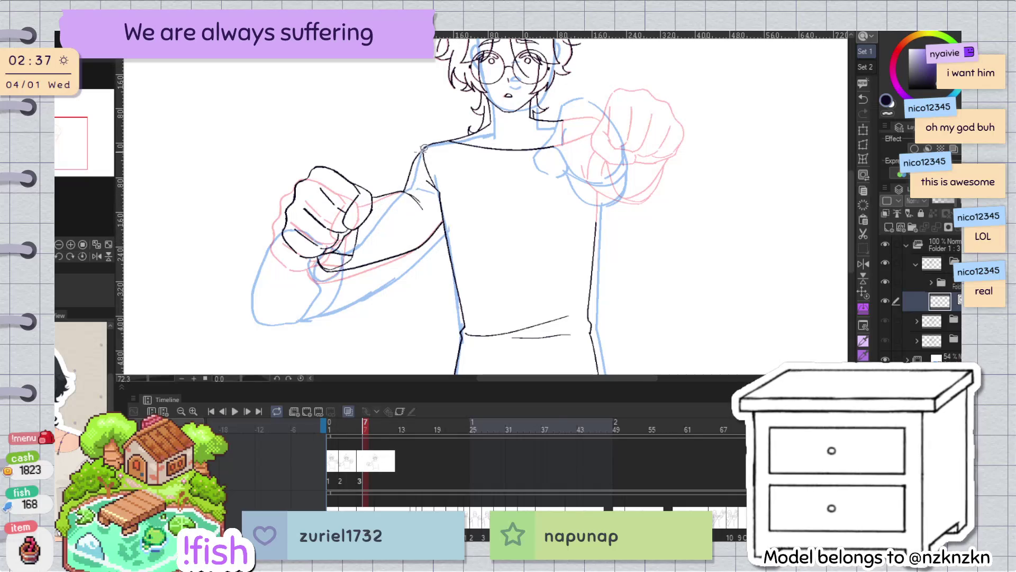
{"action": "left_click_drag", "start_coordinate": [351, 318], "coordinate": [344, 123]}
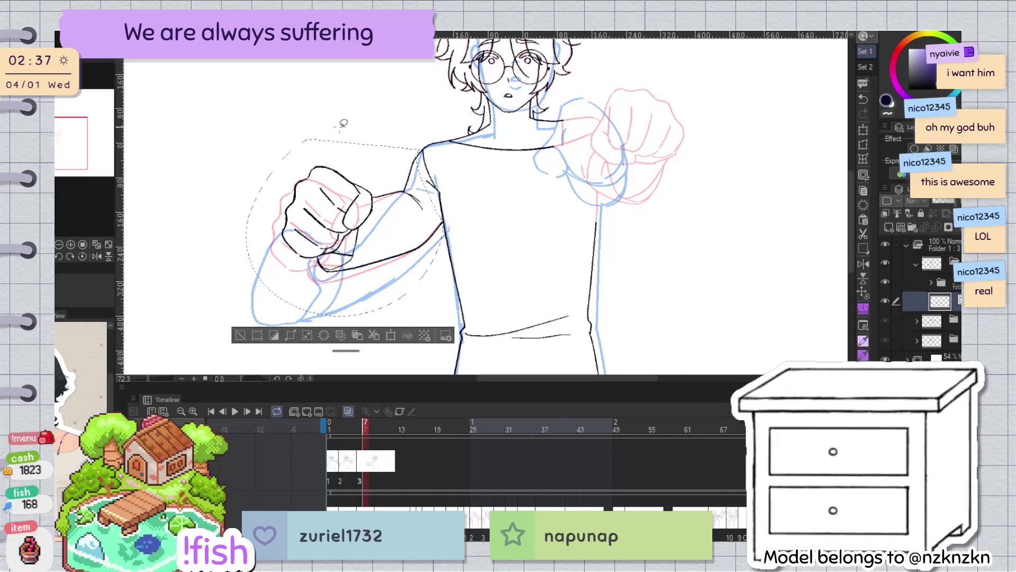
{"action": "key", "text": "Delete"}
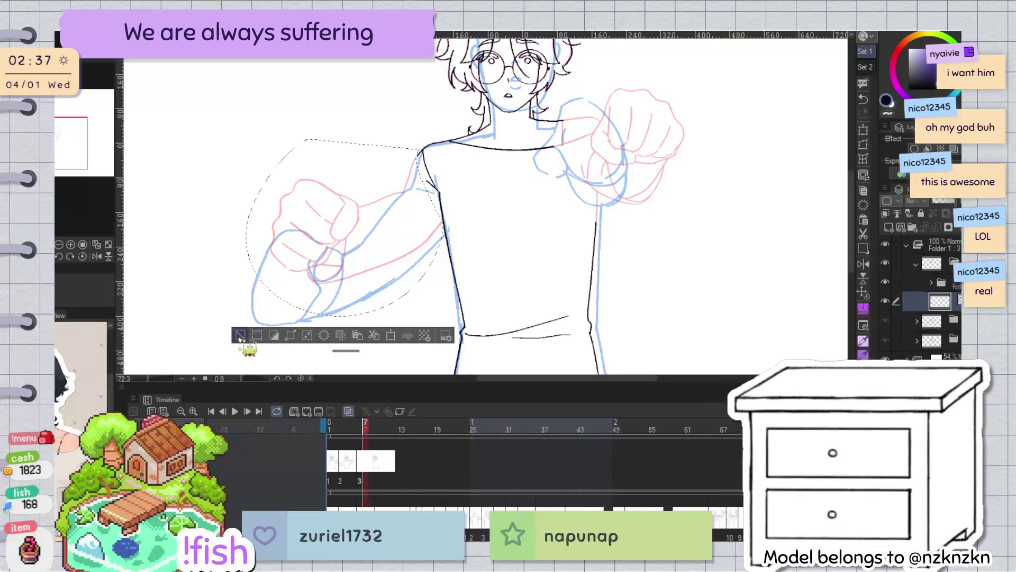
{"action": "left_click", "coordinate": [240, 335]}
{"action": "scroll", "coordinate": [459, 121], "scroll_direction": "up", "scroll_amount": 4}
{"action": "scroll", "coordinate": [426, 131], "scroll_direction": "up", "scroll_amount": 1}
{"action": "scroll", "coordinate": [422, 129], "scroll_direction": "down", "scroll_amount": 2}
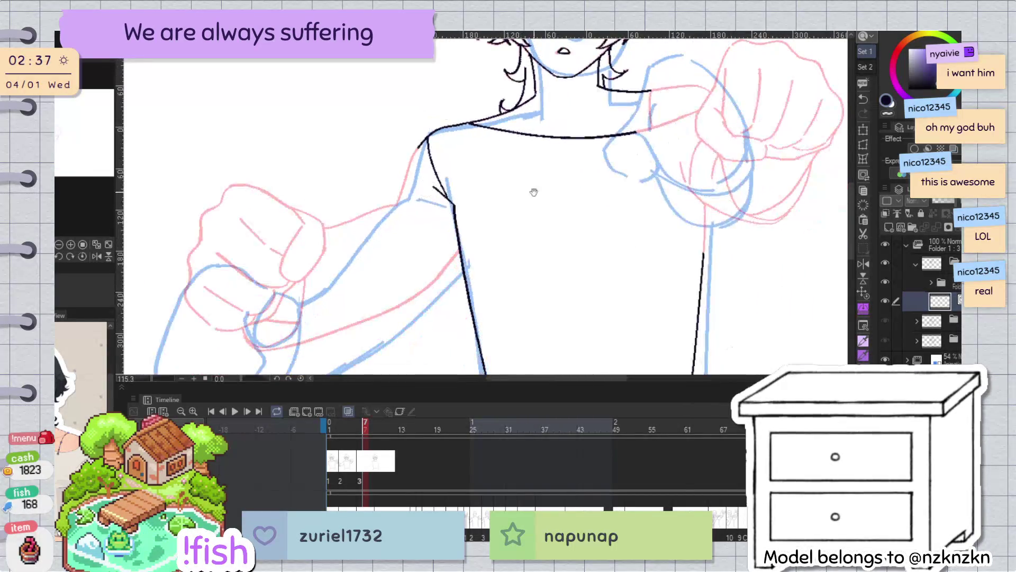
{"action": "scroll", "coordinate": [422, 130], "scroll_direction": "down", "scroll_amount": 2}
{"action": "scroll", "coordinate": [553, 138], "scroll_direction": "up", "scroll_amount": 1}
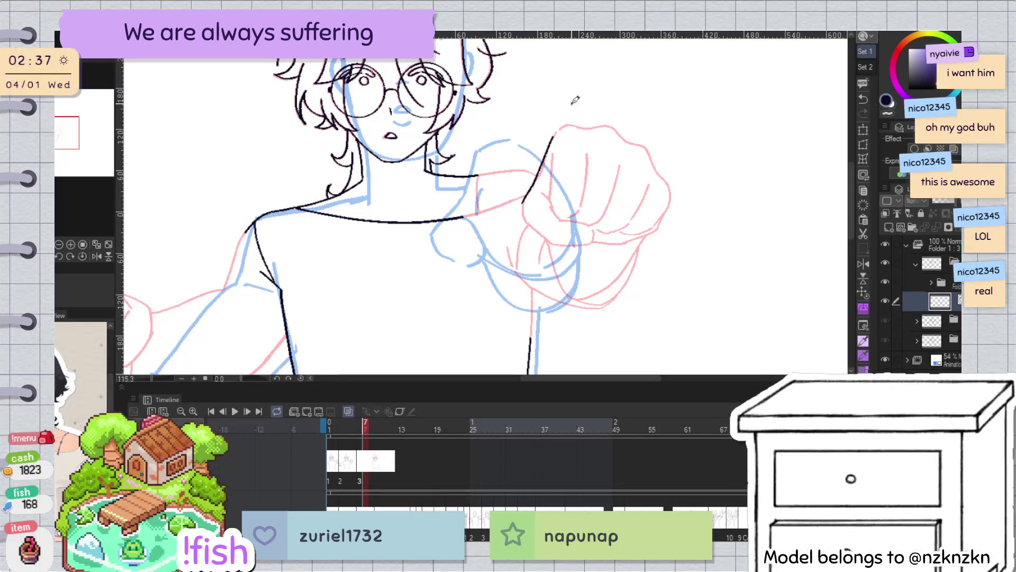
{"action": "left_click_drag", "start_coordinate": [710, 108], "coordinate": [545, 206]}
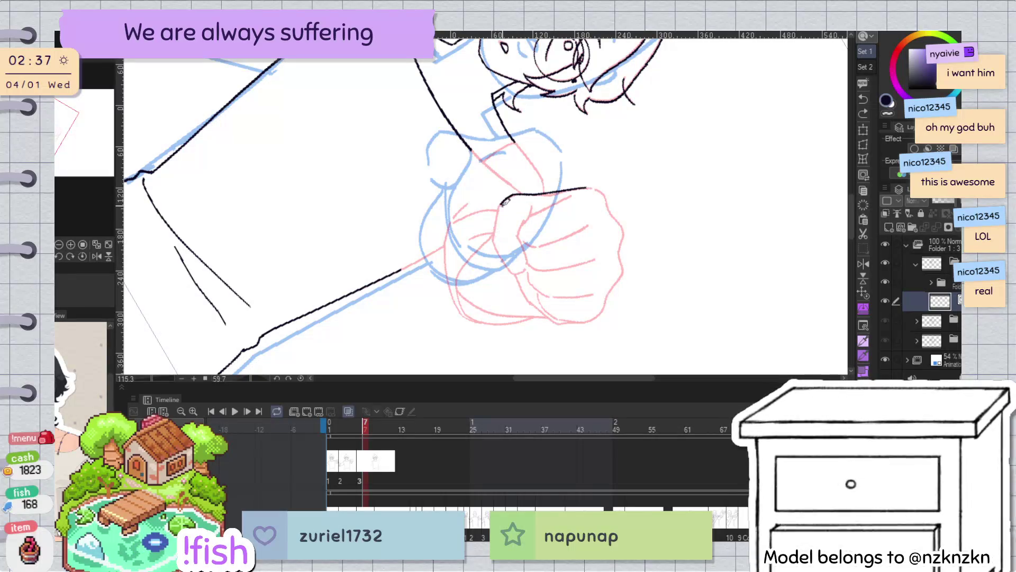
Try a first black line on the fist, undo it, and reset and tilt the view to centre the fist
{"action": "mouse_move", "coordinate": [500, 201]}
{"action": "left_mouse_down"}
{"action": "mouse_move", "coordinate": [496, 240]}
{"action": "mouse_move", "coordinate": [509, 244]}
{"action": "left_mouse_up"}
{"action": "key", "text": "ctrl+z"}
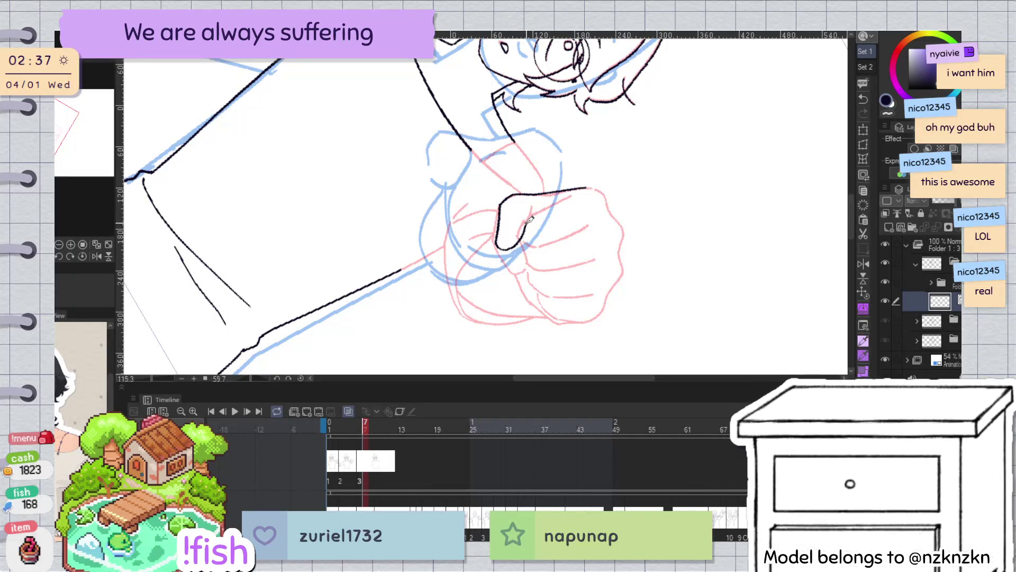
{"action": "key", "text": "ctrl+at"}
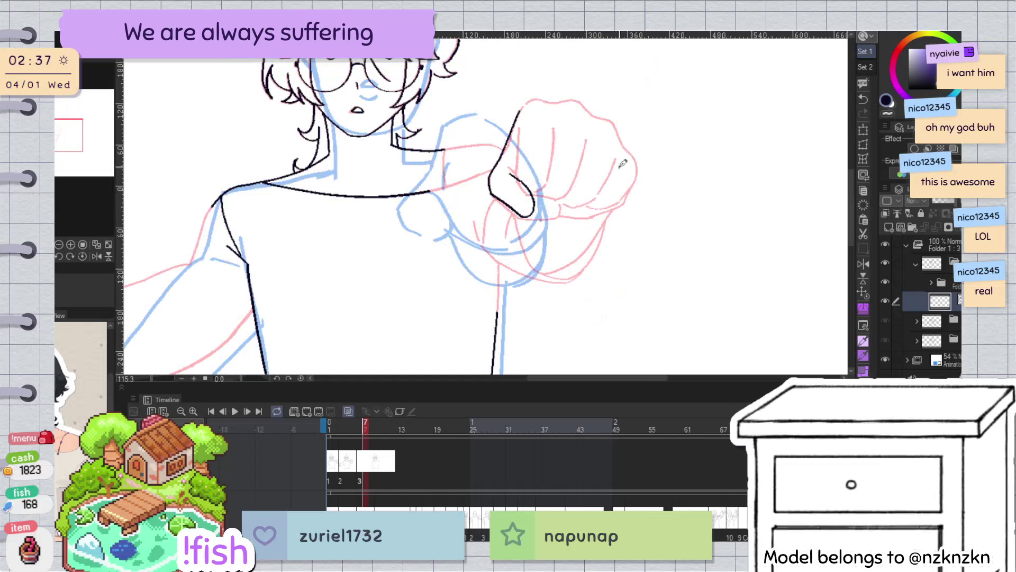
{"action": "key", "text": "h"}
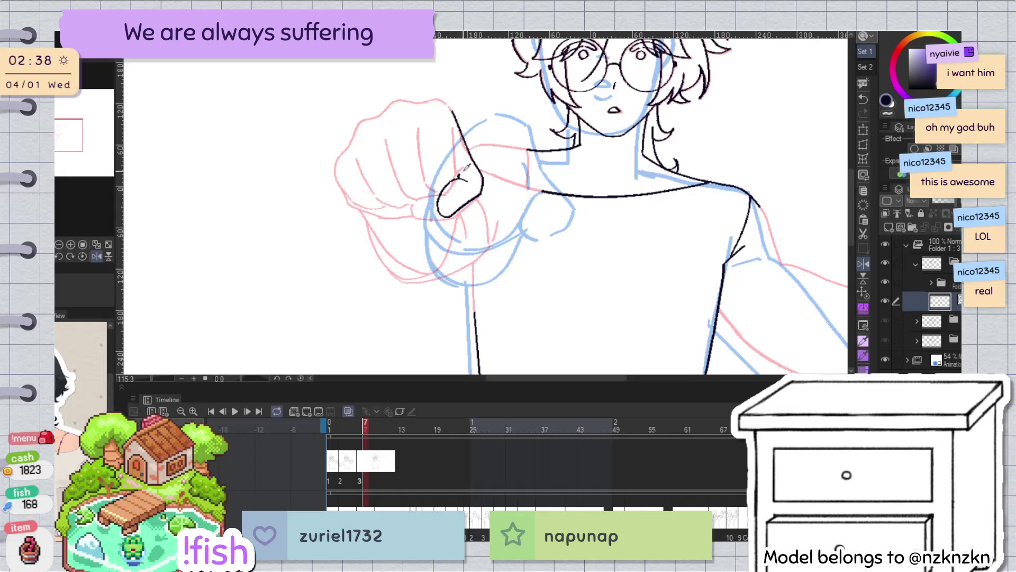
{"action": "key", "text": "h"}
{"action": "left_click_drag", "start_coordinate": [608, 188], "coordinate": [671, 104]}
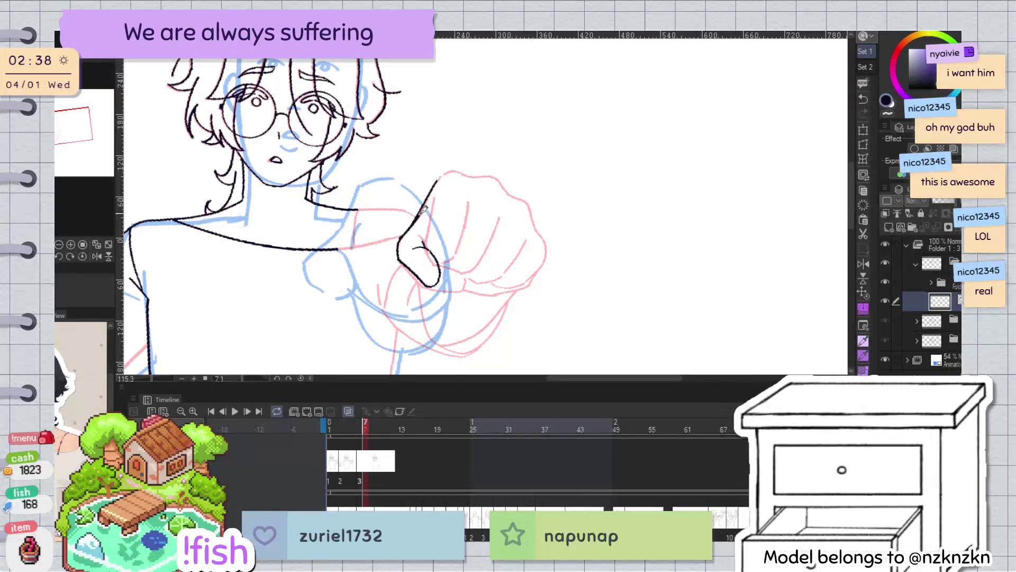
Redraw a thinner line along the hand's left edge, extend it upward, and trim its top end
{"action": "key", "text": "ctrl+z"}
{"action": "left_click_drag", "start_coordinate": [438, 180], "coordinate": [404, 236]}
{"action": "left_click_drag", "start_coordinate": [443, 170], "coordinate": [422, 212]}
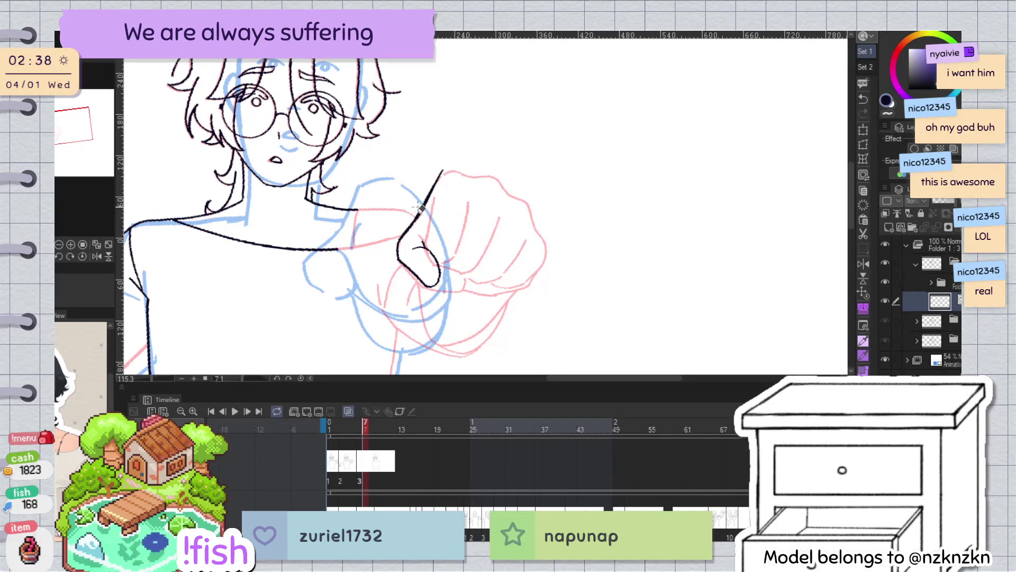
{"action": "mouse_move", "coordinate": [433, 164]}
{"action": "left_mouse_down"}
{"action": "mouse_move", "coordinate": [446, 177]}
{"action": "mouse_move", "coordinate": [457, 146]}
{"action": "mouse_move", "coordinate": [613, 268]}
{"action": "mouse_move", "coordinate": [571, 313]}
{"action": "left_mouse_up"}
{"action": "left_click", "coordinate": [431, 203]}
{"action": "key", "text": "e"}
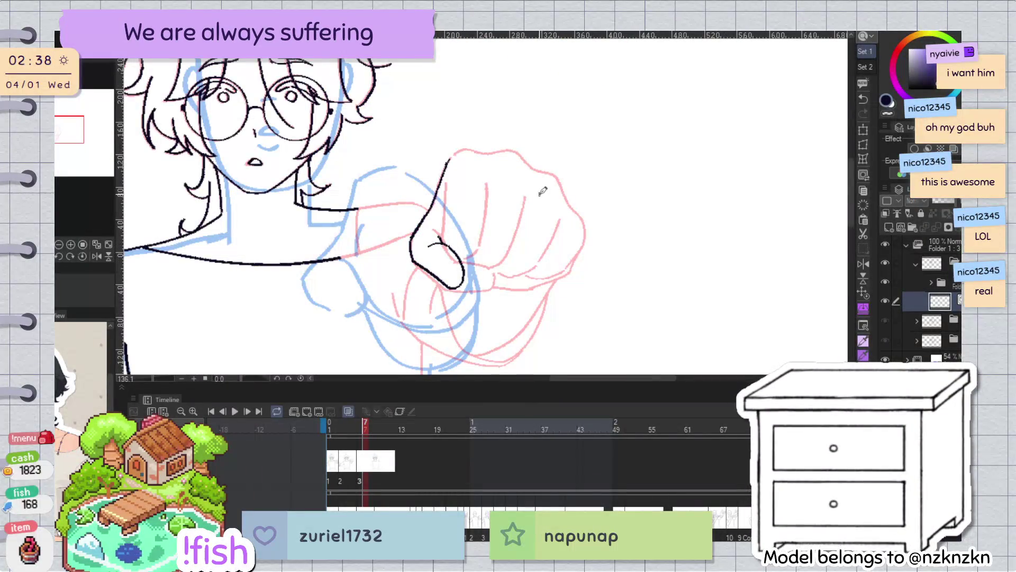
Undo the stray hooked stroke at the fist top, checking it in a mirrored view
{"action": "left_click_drag", "start_coordinate": [621, 168], "coordinate": [575, 160]}
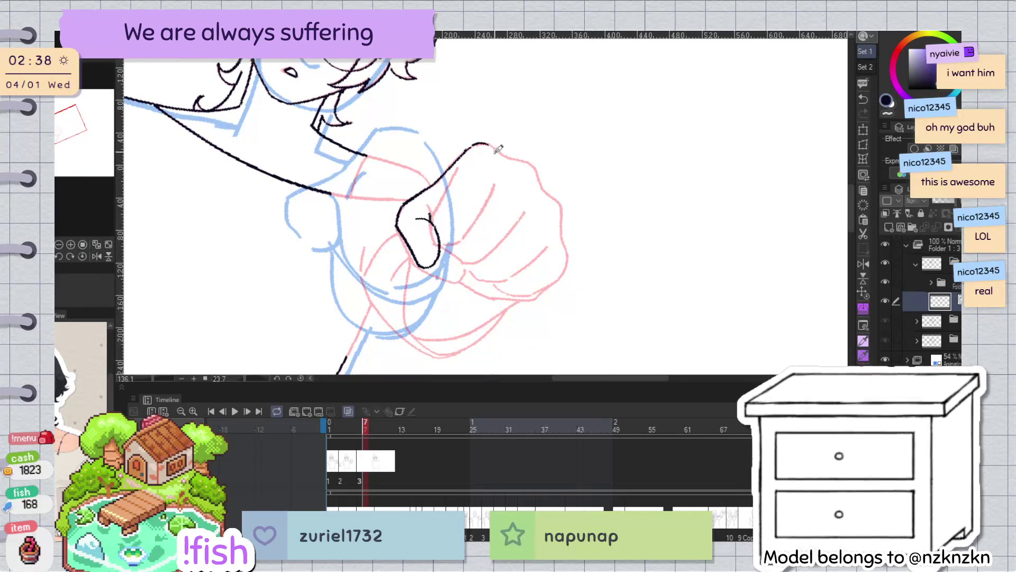
{"action": "key", "text": "h"}
{"action": "key", "text": "ctrl+z"}
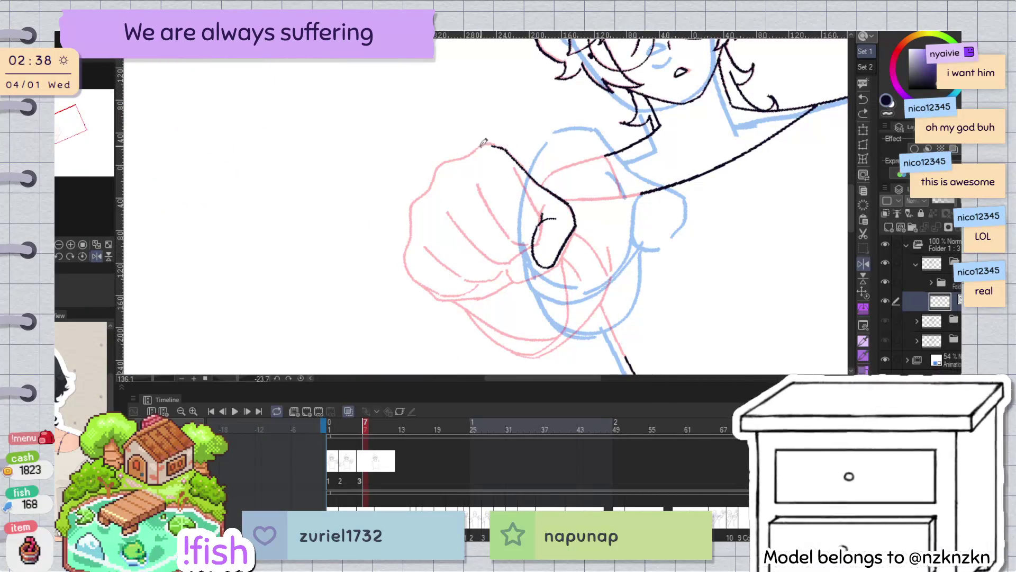
{"action": "key", "text": "ctrl+z"}
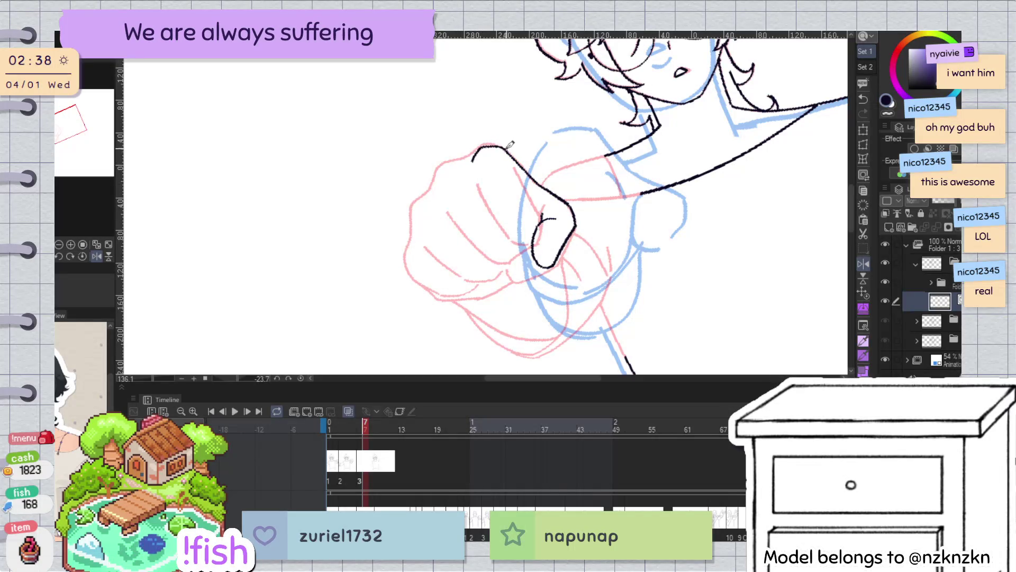
{"action": "key", "text": "h"}
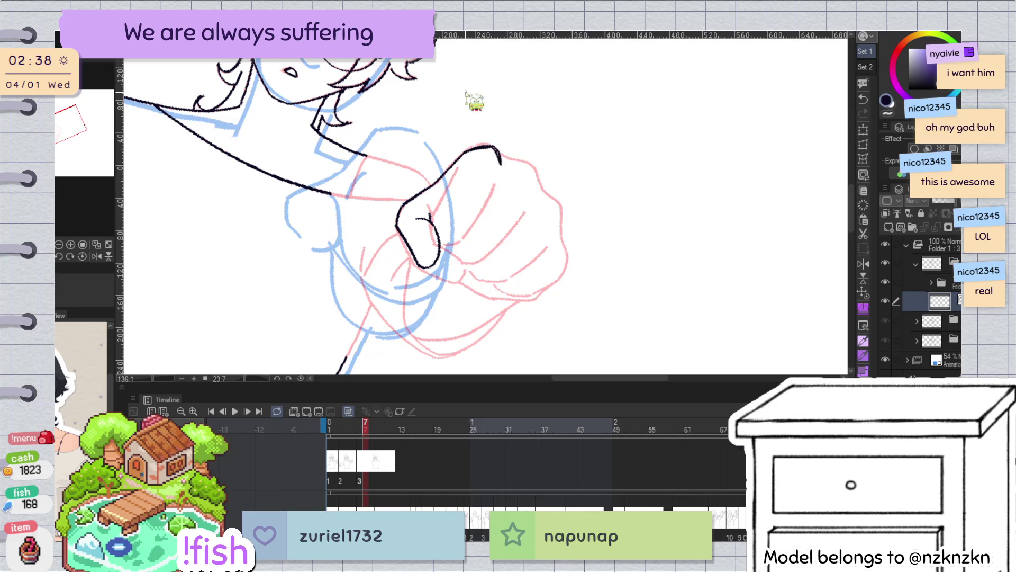
Extend the fist's top outline, erase its lower end, and undo the top-right edge stroke
{"action": "scroll", "coordinate": [458, 135], "scroll_direction": "up", "scroll_amount": 5}
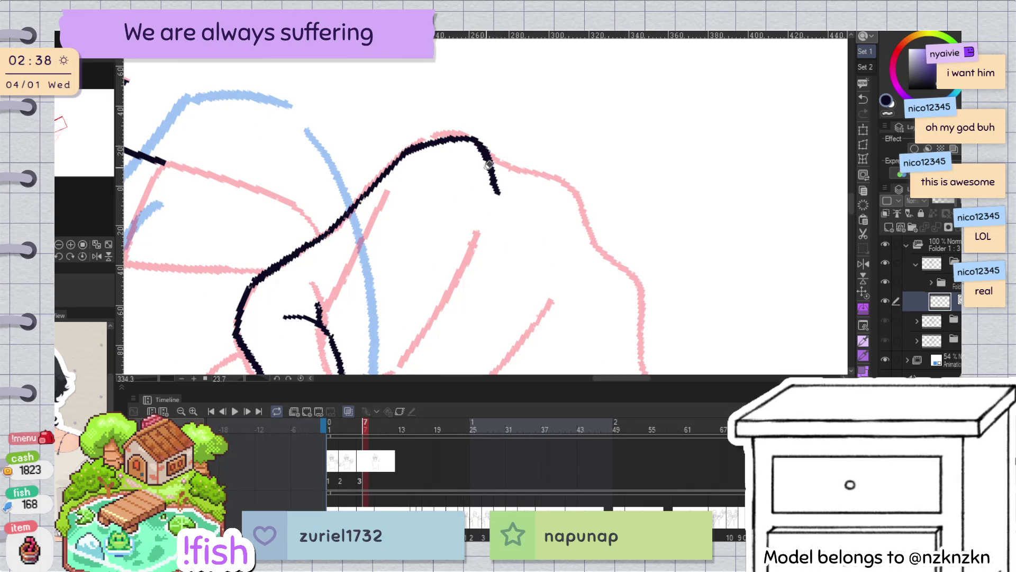
{"action": "scroll", "coordinate": [513, 128], "scroll_direction": "down", "scroll_amount": 4}
{"action": "key", "text": "h"}
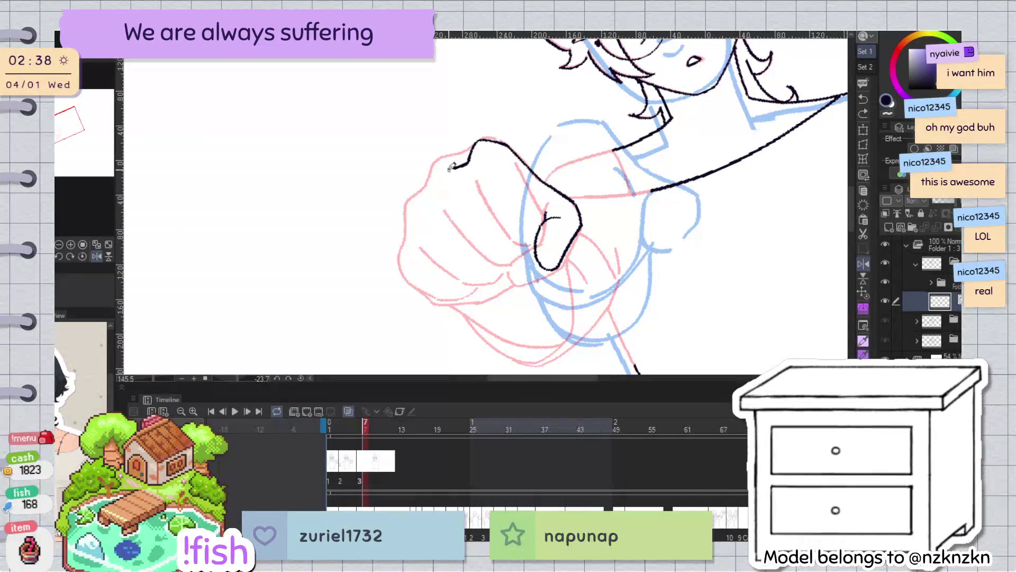
{"action": "mouse_move", "coordinate": [469, 159]}
{"action": "left_mouse_down"}
{"action": "mouse_move", "coordinate": [444, 170]}
{"action": "mouse_move", "coordinate": [431, 205]}
{"action": "left_mouse_up"}
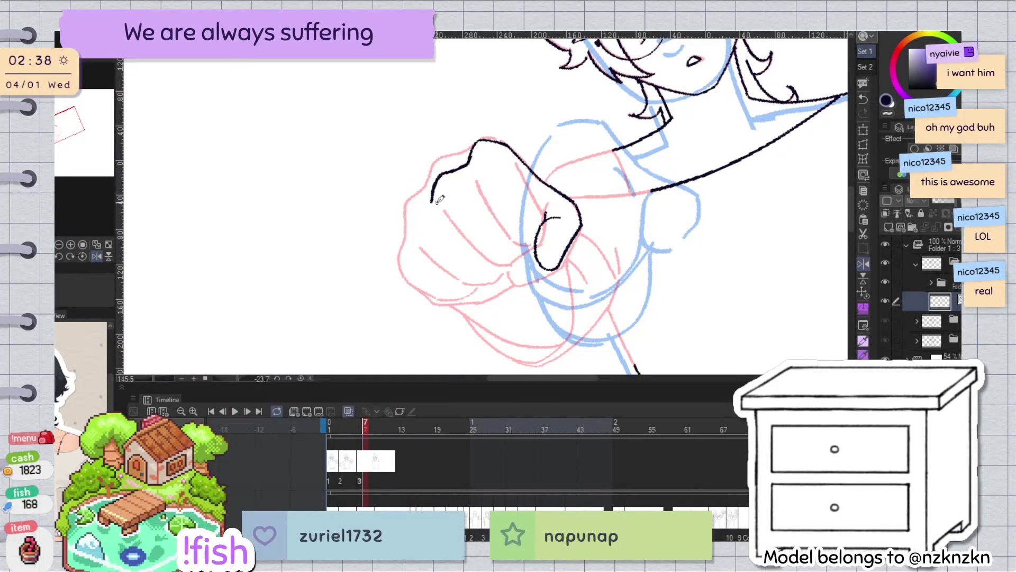
{"action": "key", "text": "h"}
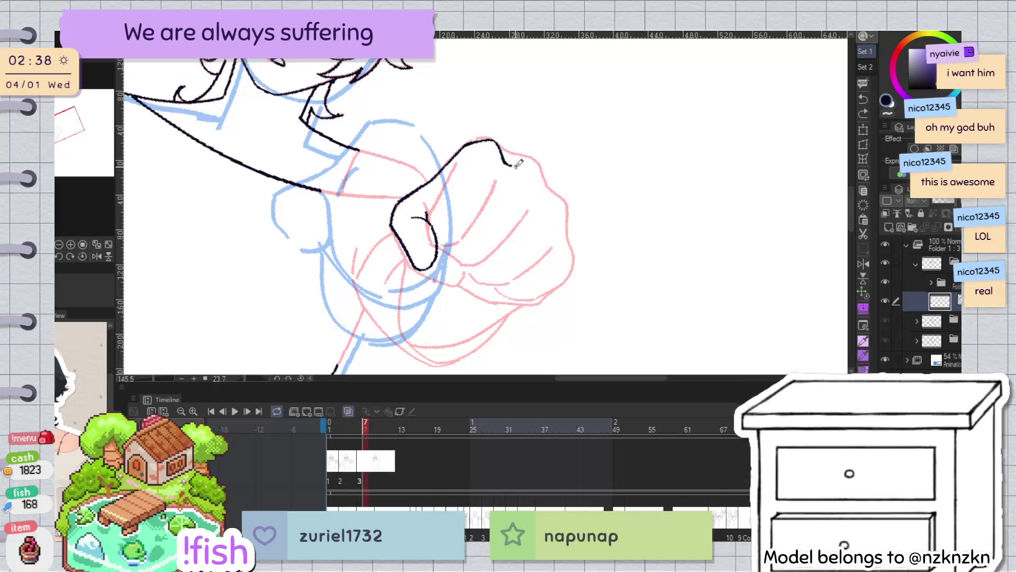
{"action": "left_click_drag", "start_coordinate": [538, 201], "coordinate": [507, 156]}
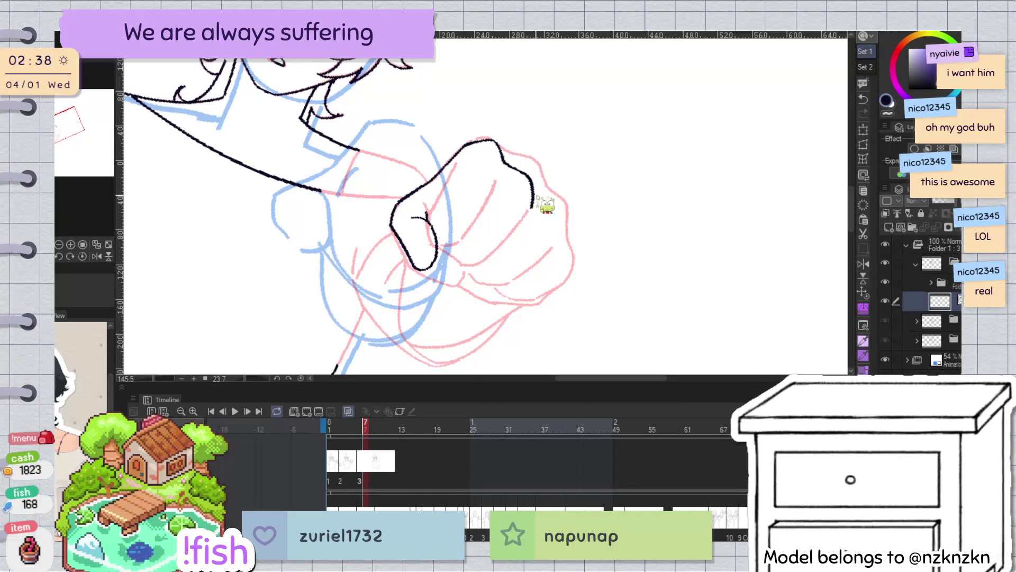
{"action": "key", "text": "h"}
{"action": "mouse_move", "coordinate": [442, 206]}
{"action": "left_mouse_down"}
{"action": "mouse_move", "coordinate": [456, 163]}
{"action": "mouse_move", "coordinate": [472, 156]}
{"action": "mouse_move", "coordinate": [442, 204]}
{"action": "left_mouse_up"}
{"action": "key", "text": "h"}
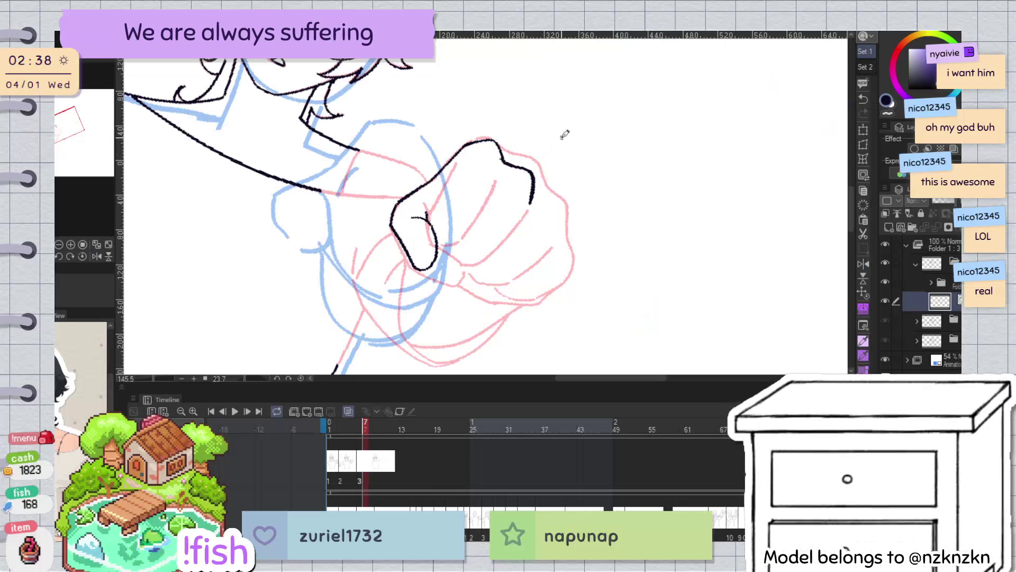
{"action": "key", "text": "ctrl+z"}
{"action": "key", "text": "ctrl+z"}
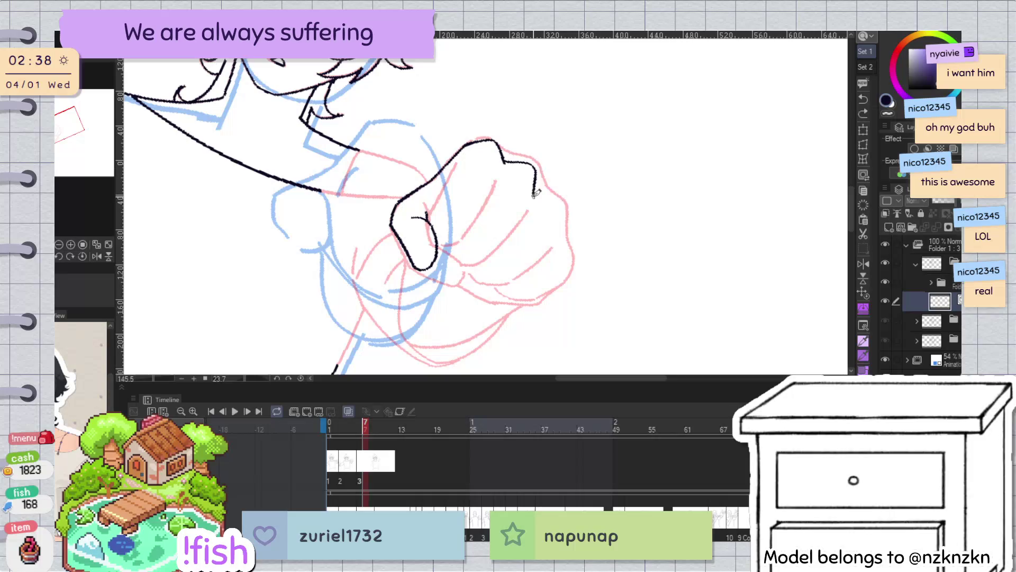
Redraw the fist's lower-left outline, checking it in a mirrored view
{"action": "key", "text": "h"}
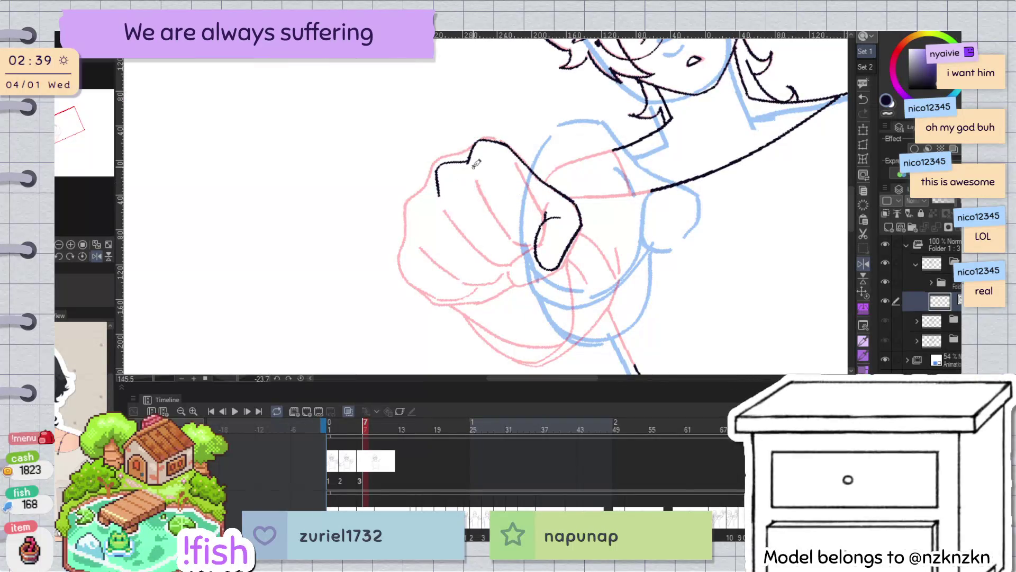
{"action": "left_click", "coordinate": [439, 193], "text": "ctrl"}
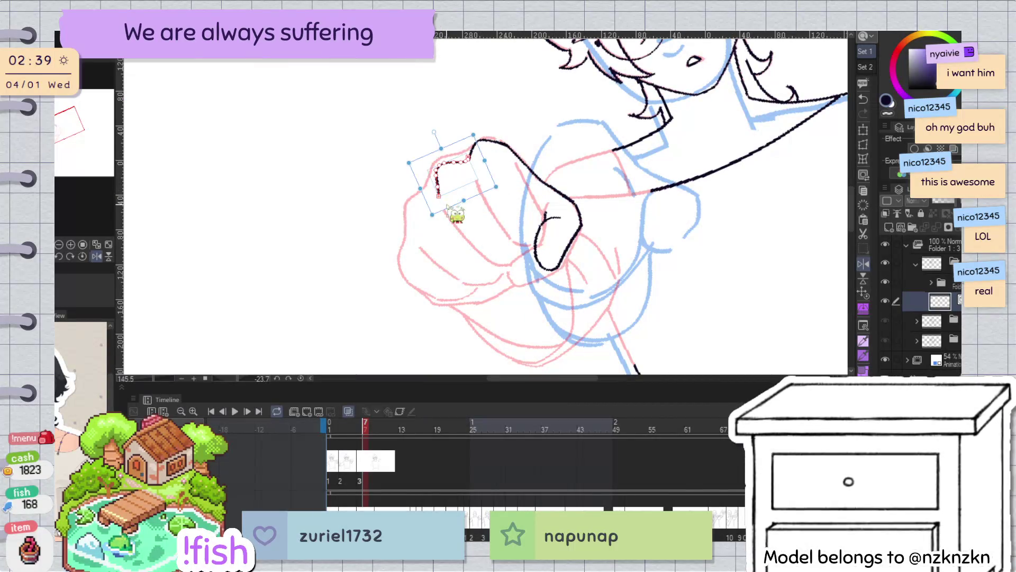
{"action": "left_click", "coordinate": [379, 272], "text": "ctrl"}
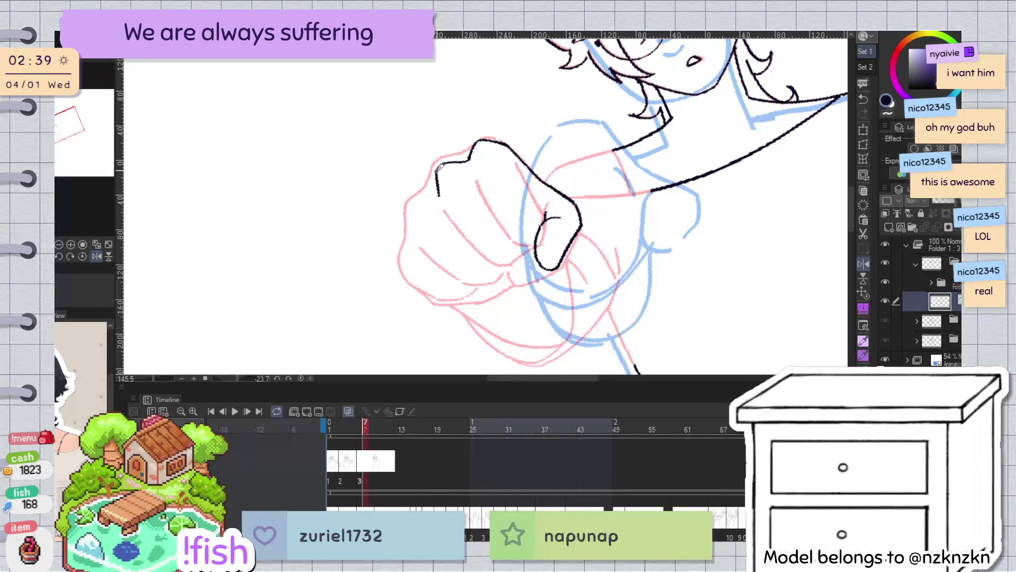
{"action": "key", "text": "h"}
{"action": "key", "text": "h"}
{"action": "left_click_drag", "start_coordinate": [513, 186], "coordinate": [511, 157]}
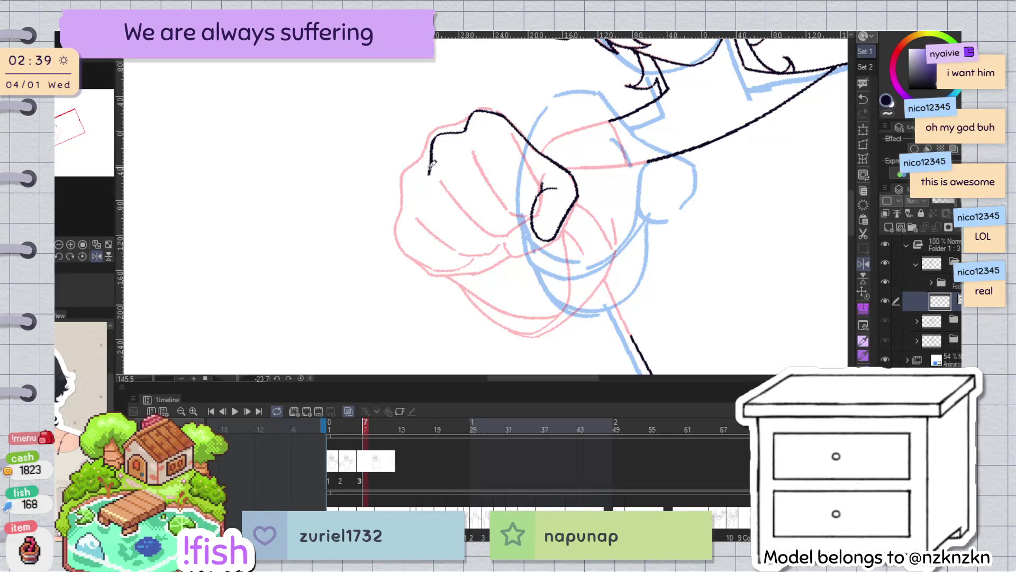
{"action": "mouse_move", "coordinate": [422, 176]}
{"action": "left_mouse_down"}
{"action": "mouse_move", "coordinate": [442, 164]}
{"action": "mouse_move", "coordinate": [417, 197]}
{"action": "left_mouse_up"}
{"action": "key", "text": "ctrl+z"}
{"action": "key", "text": "h"}
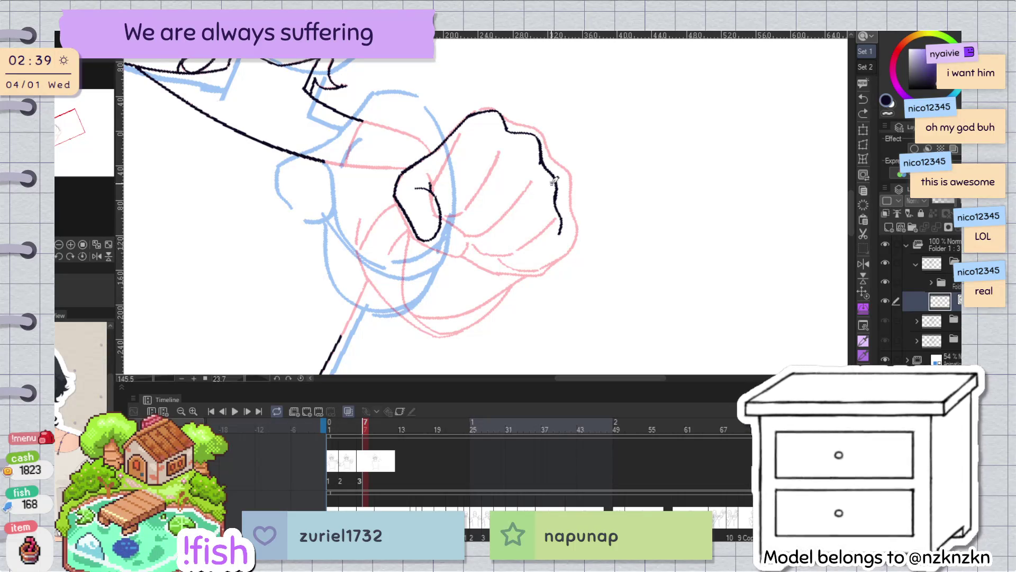
Ink the fist's left edge and try a first finger crease line
{"action": "left_click_drag", "start_coordinate": [516, 150], "coordinate": [514, 202]}
{"action": "left_click_drag", "start_coordinate": [452, 156], "coordinate": [427, 205]}
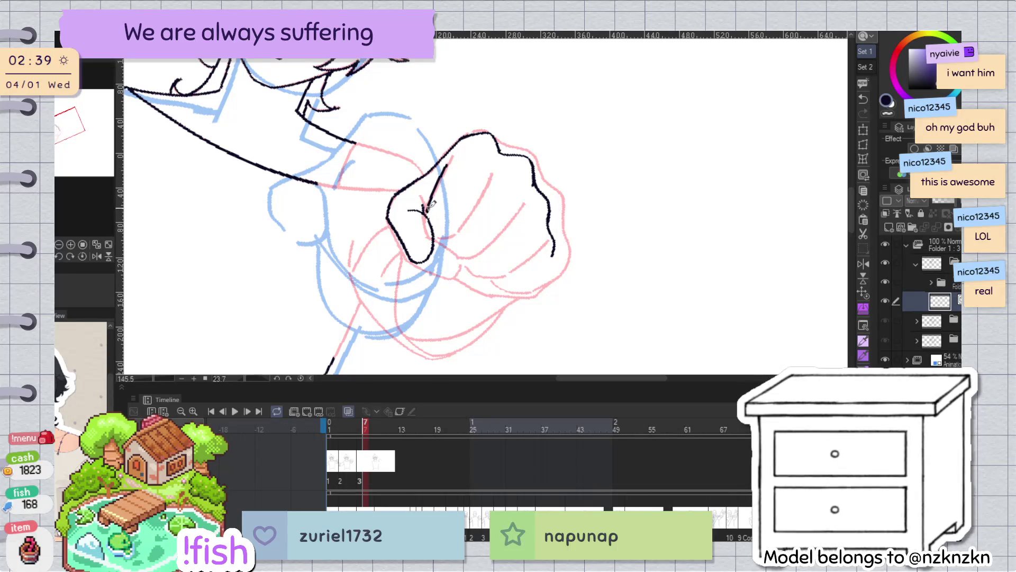
{"action": "mouse_move", "coordinate": [484, 187]}
{"action": "left_mouse_down"}
{"action": "mouse_move", "coordinate": [460, 229]}
{"action": "mouse_move", "coordinate": [488, 184]}
{"action": "left_mouse_up"}
{"action": "key", "text": "ctrl+z"}
{"action": "key", "text": "ctrl+z"}
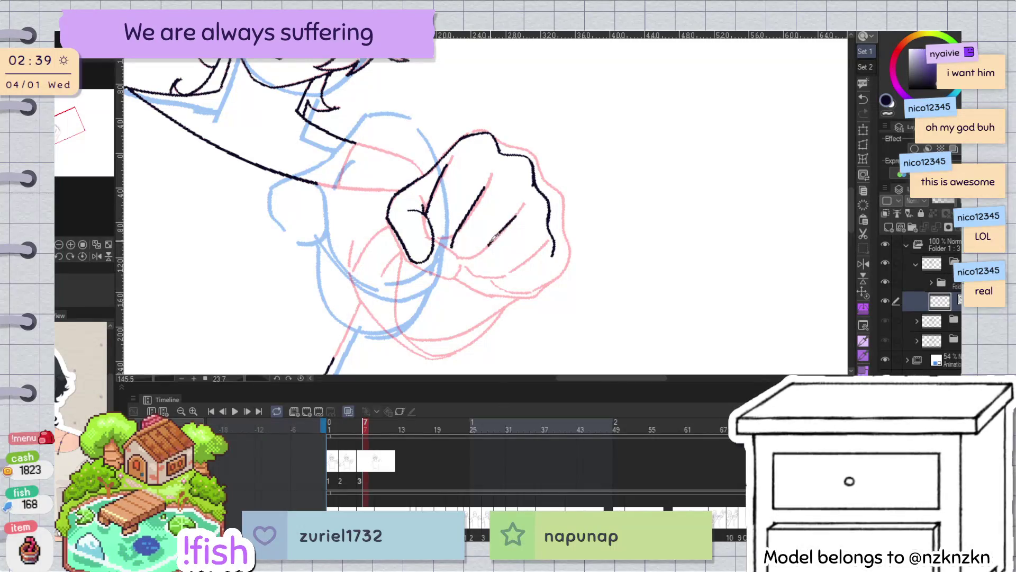
Ink the finger crease lines and the curve along the bottom of the fist
{"action": "left_click_drag", "start_coordinate": [523, 214], "coordinate": [488, 248]}
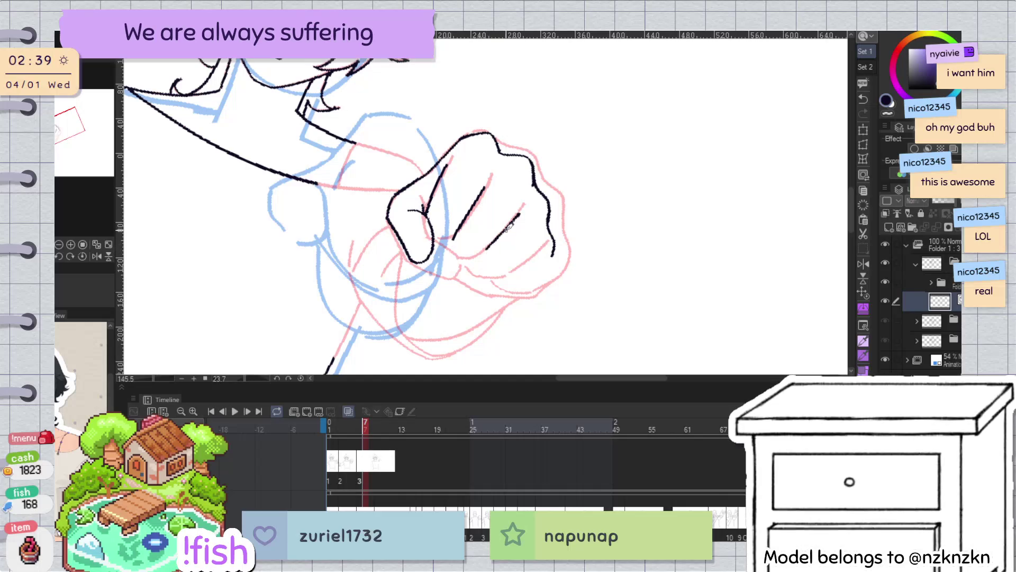
{"action": "mouse_move", "coordinate": [540, 245]}
{"action": "left_mouse_down"}
{"action": "mouse_move", "coordinate": [509, 270]}
{"action": "mouse_move", "coordinate": [524, 260]}
{"action": "left_mouse_up"}
{"action": "key", "text": "ctrl+z"}
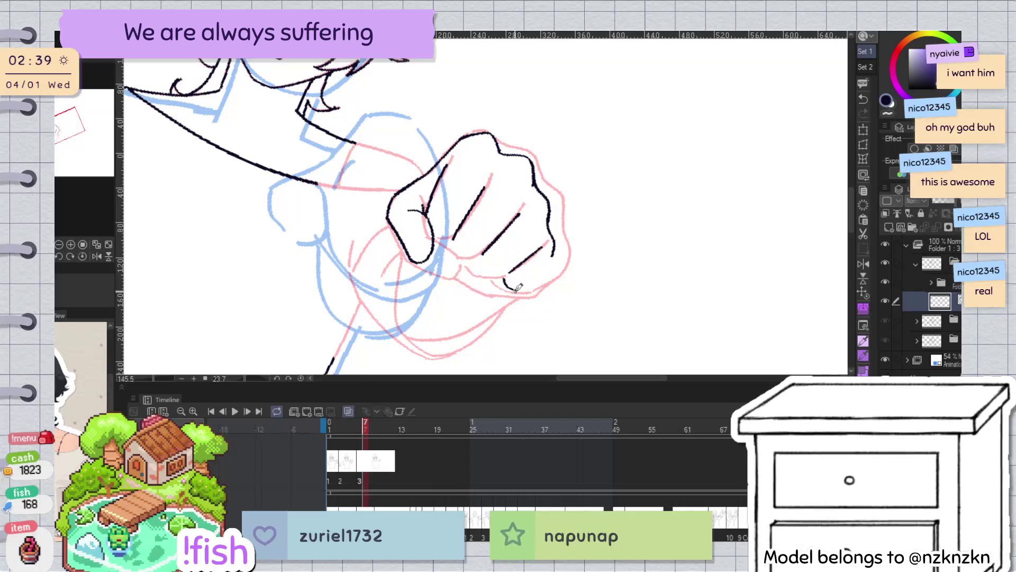
{"action": "key", "text": "ctrl+z"}
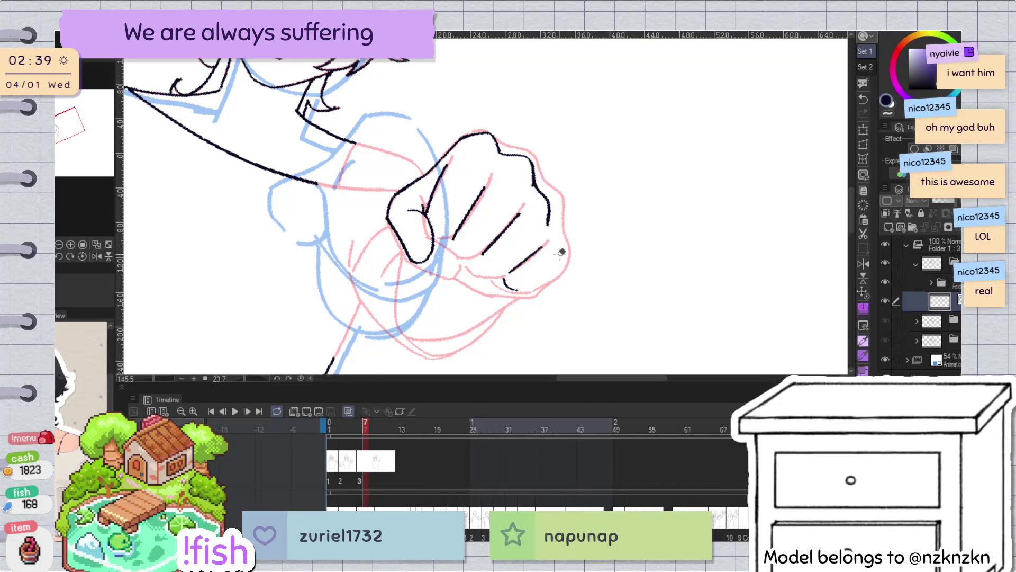
{"action": "left_click_drag", "start_coordinate": [522, 286], "coordinate": [563, 264]}
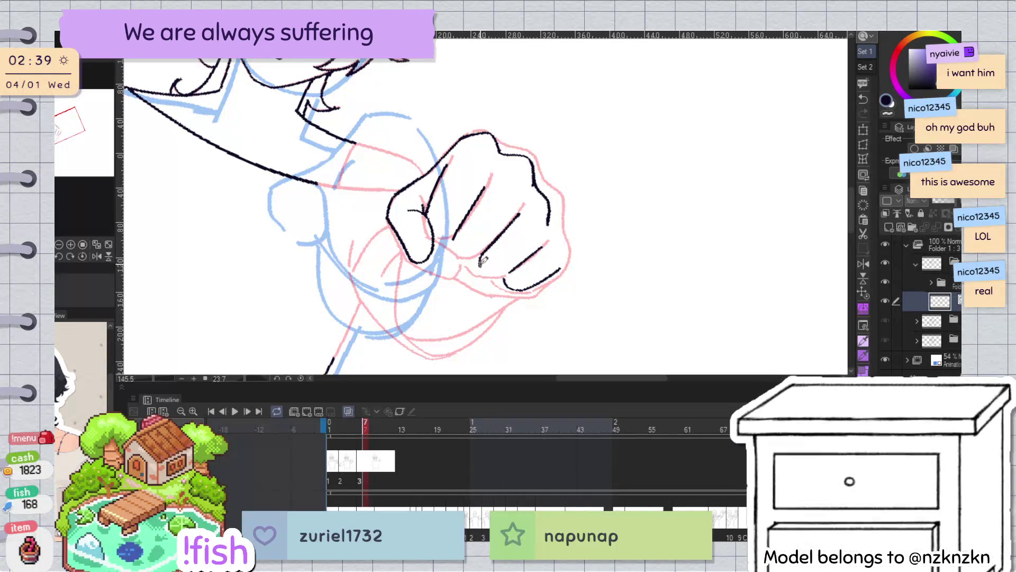
{"action": "key", "text": "h"}
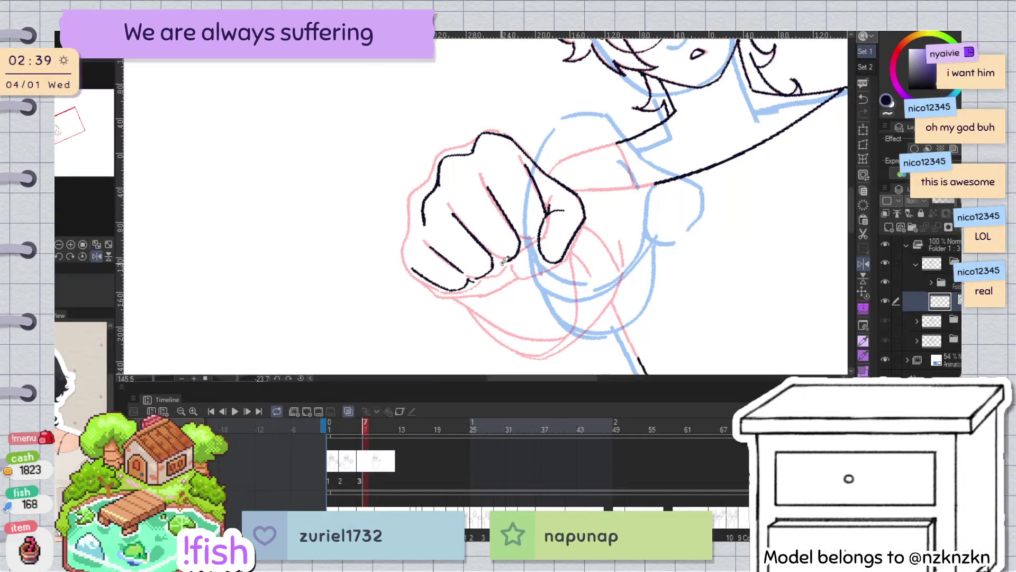
{"action": "key", "text": "h"}
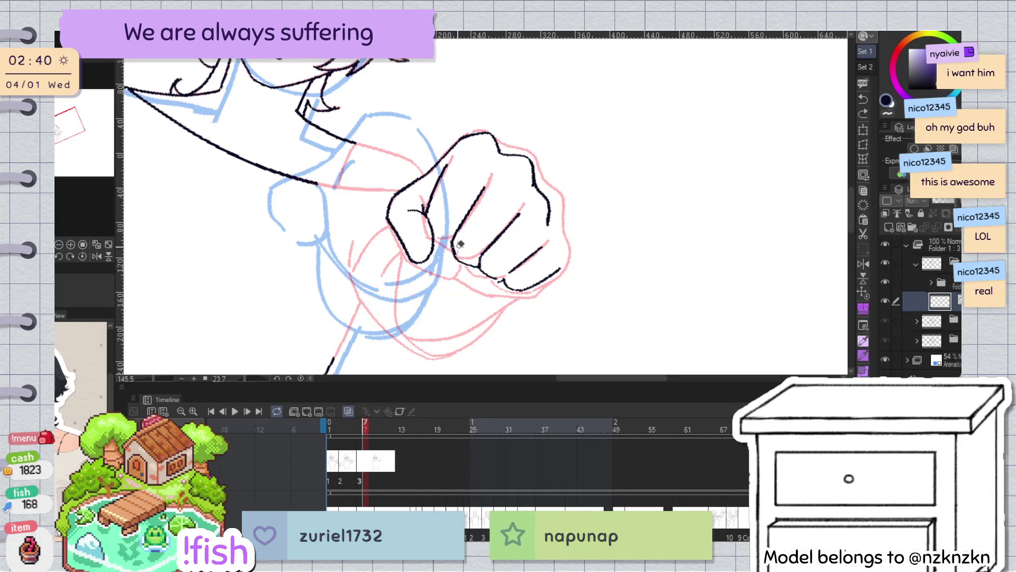
Delete the stray stroke near the knuckle and erase the fist's top-right outline
{"action": "left_click", "coordinate": [454, 248]}
{"action": "key", "text": "Delete"}
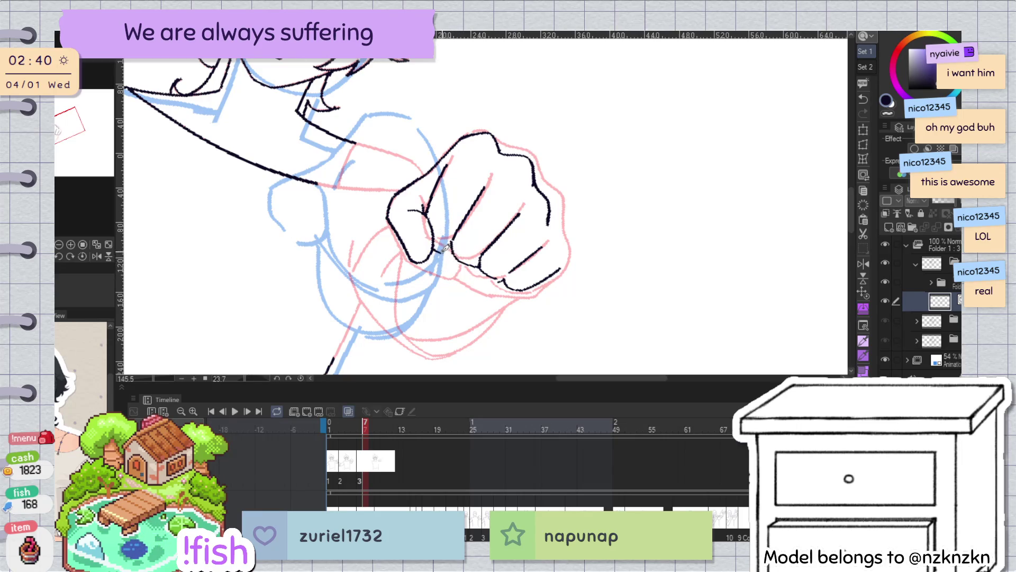
{"action": "key", "text": "h"}
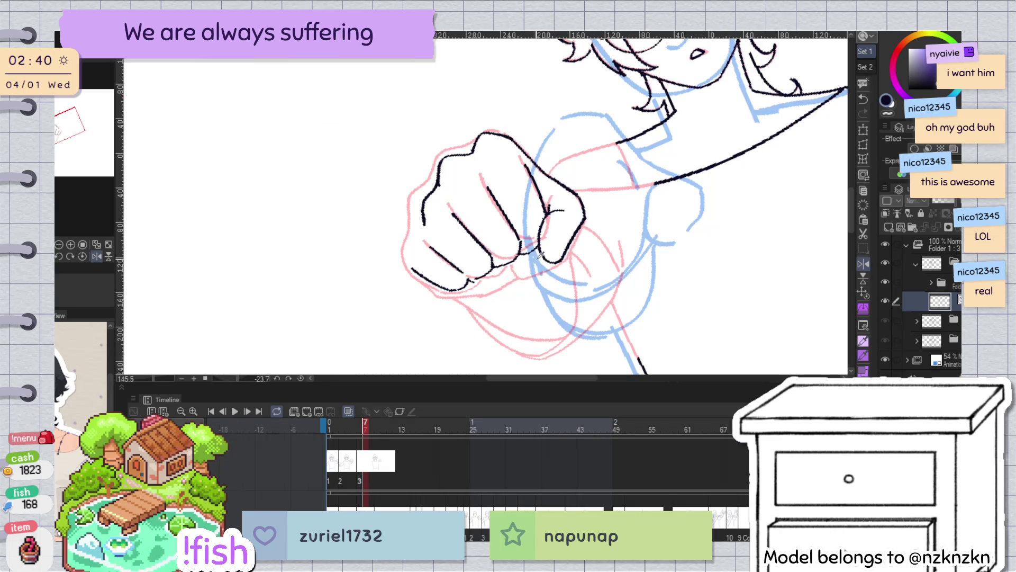
{"action": "key", "text": "h"}
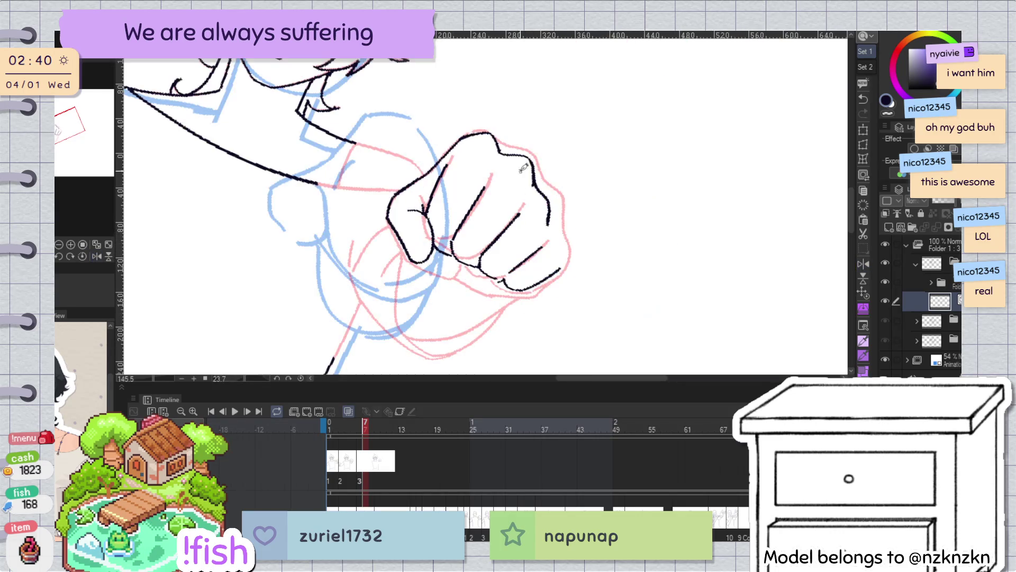
{"action": "mouse_move", "coordinate": [503, 154]}
{"action": "left_mouse_down"}
{"action": "mouse_move", "coordinate": [549, 162]}
{"action": "mouse_move", "coordinate": [549, 222]}
{"action": "left_mouse_up"}
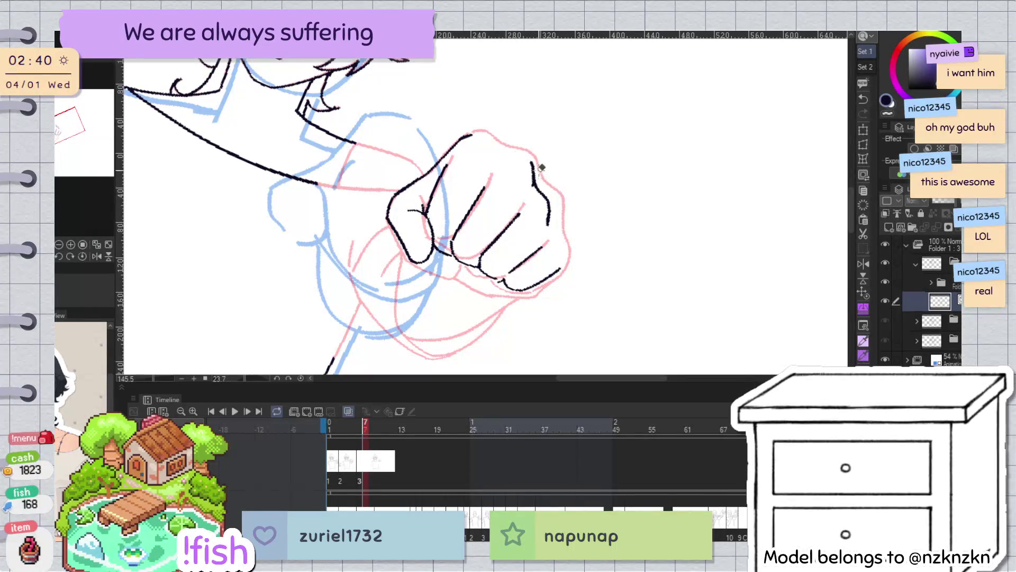
Rotate the right-side stroke slightly clockwise, then redraw the fist's right edge down to the bottom
{"action": "left_click_drag", "start_coordinate": [531, 147], "coordinate": [535, 144]}
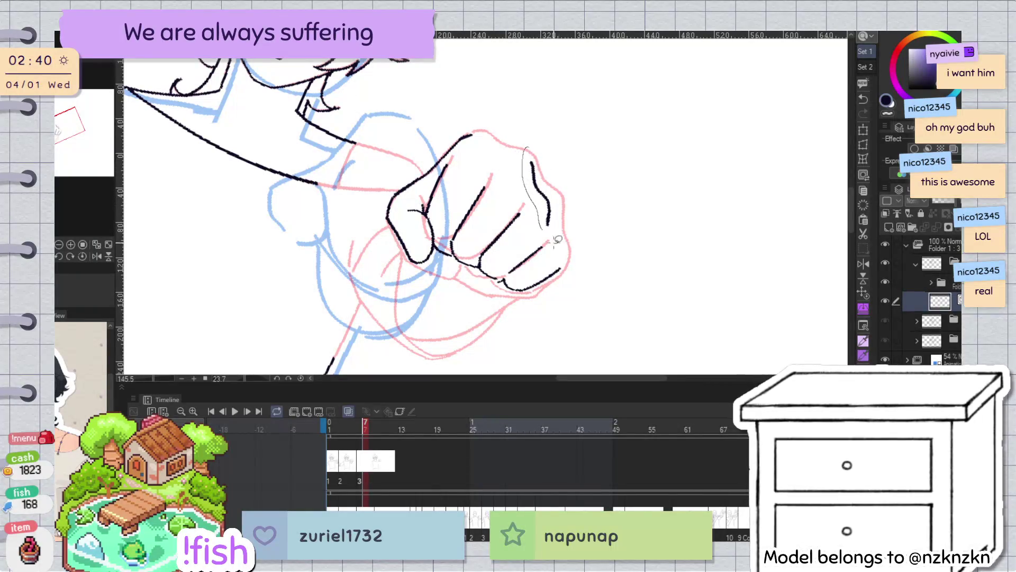
{"action": "key", "text": "ctrl+t"}
{"action": "left_click_drag", "start_coordinate": [617, 204], "coordinate": [629, 189]}
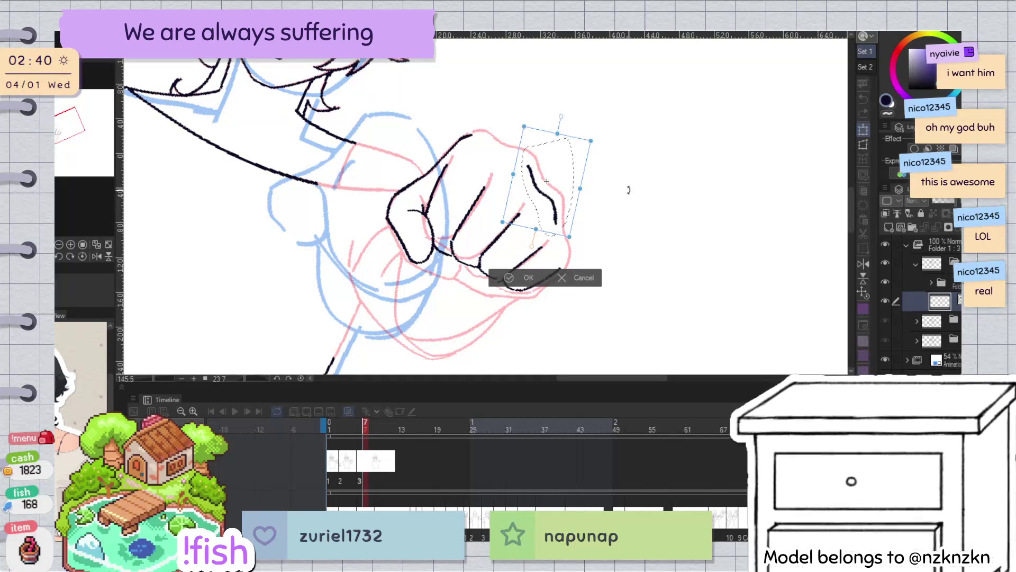
{"action": "left_click_drag", "start_coordinate": [553, 217], "coordinate": [555, 214]}
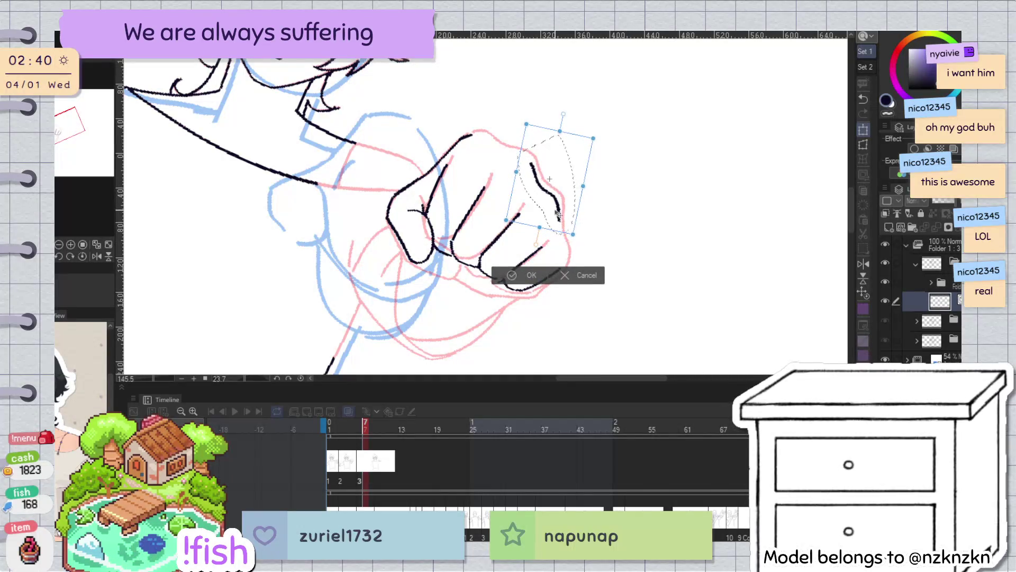
{"action": "left_click", "coordinate": [529, 276]}
{"action": "key", "text": "ctrl+d"}
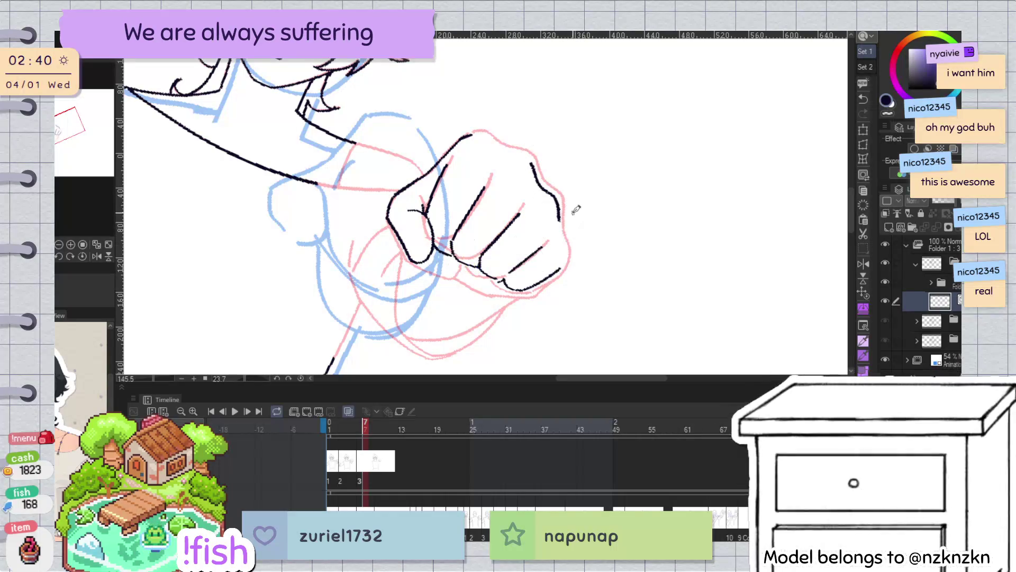
{"action": "mouse_move", "coordinate": [561, 219]}
{"action": "left_mouse_down"}
{"action": "mouse_move", "coordinate": [547, 283]}
{"action": "mouse_move", "coordinate": [524, 291]}
{"action": "left_mouse_up"}
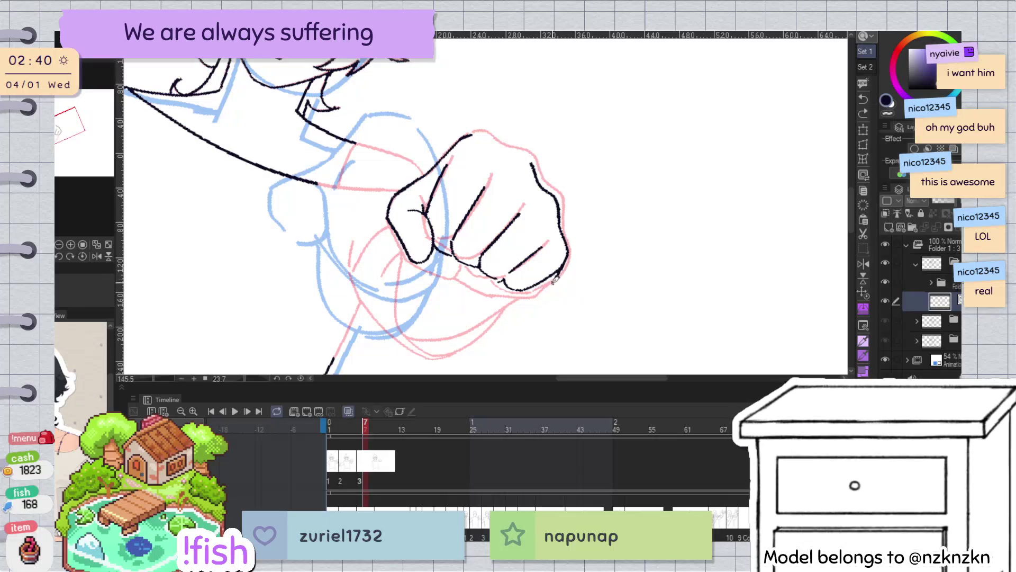
{"action": "key", "text": "h"}
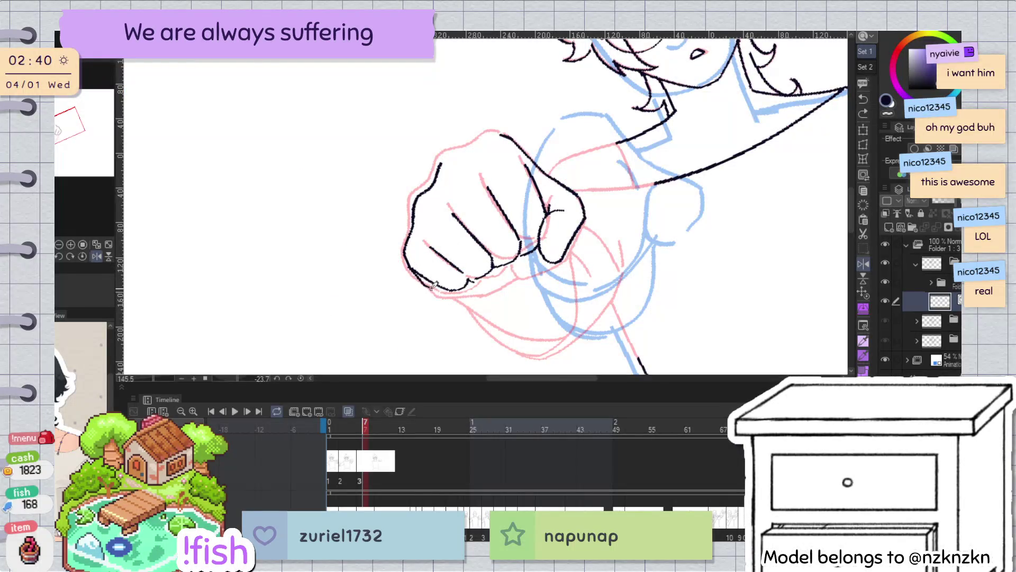
Reset the view and redo the fist's top and right outline strokes with Ctrl+Y
{"action": "key", "text": "h"}
{"action": "left_click_drag", "start_coordinate": [545, 86], "coordinate": [418, 185]}
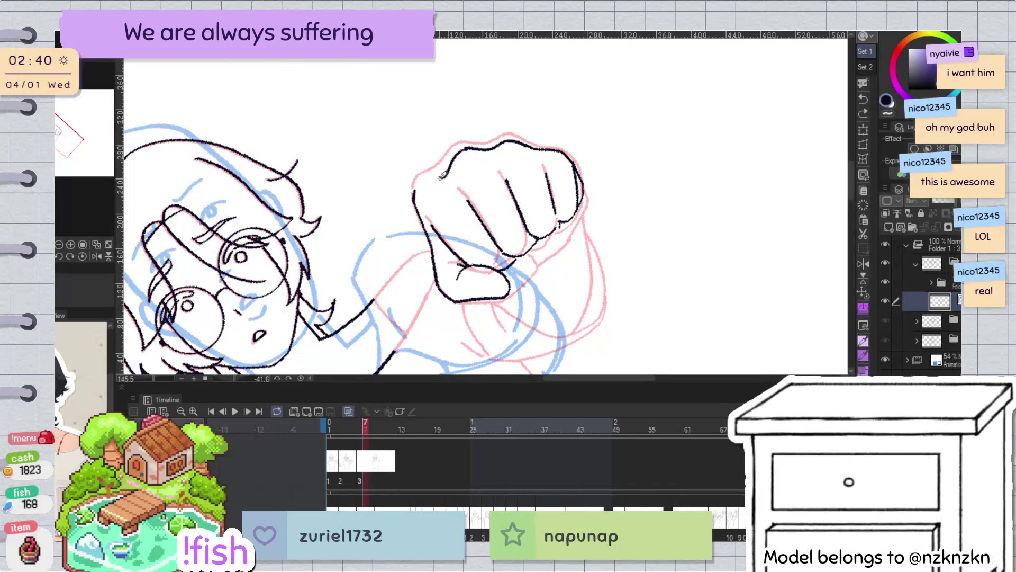
{"action": "key", "text": "r"}
{"action": "key", "text": "h"}
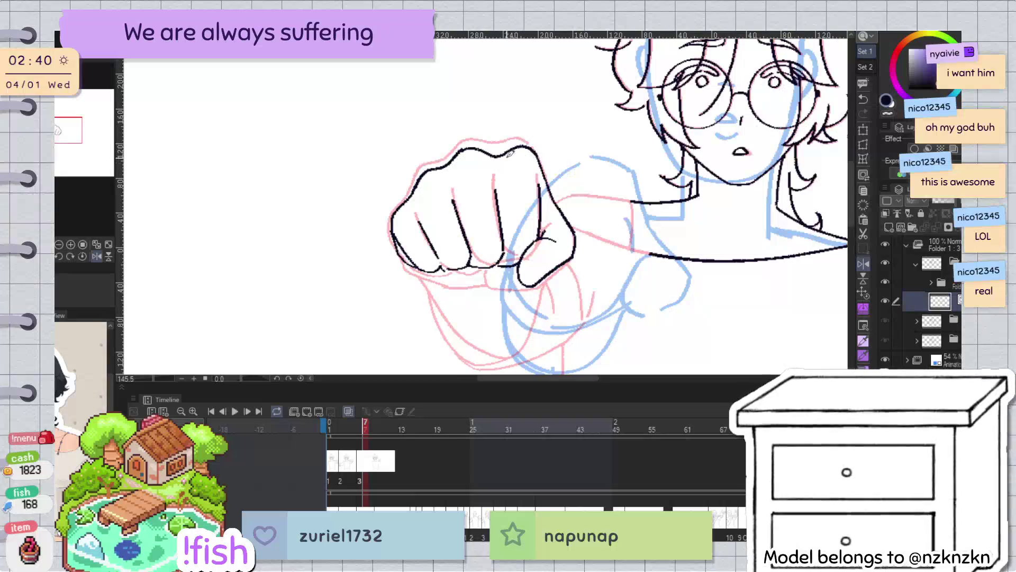
{"action": "key", "text": "h"}
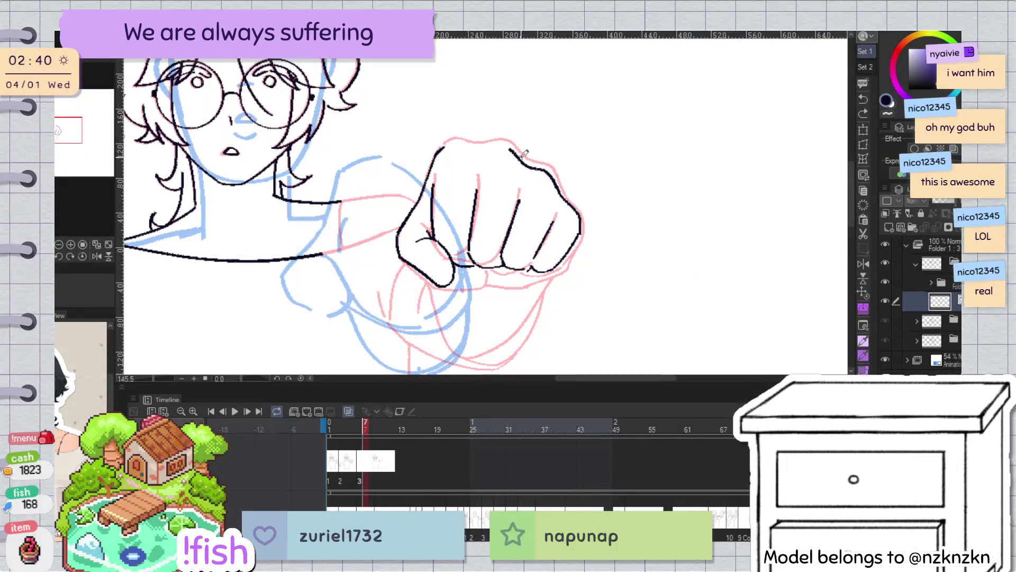
{"action": "key", "text": "ctrl+y"}
{"action": "key", "text": "ctrl+y"}
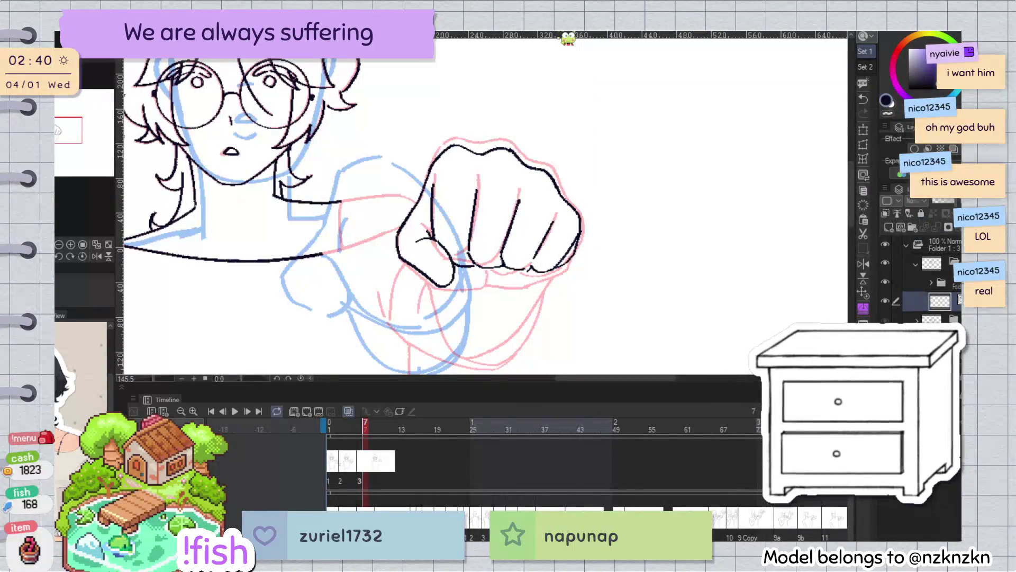
{"action": "key", "text": "h"}
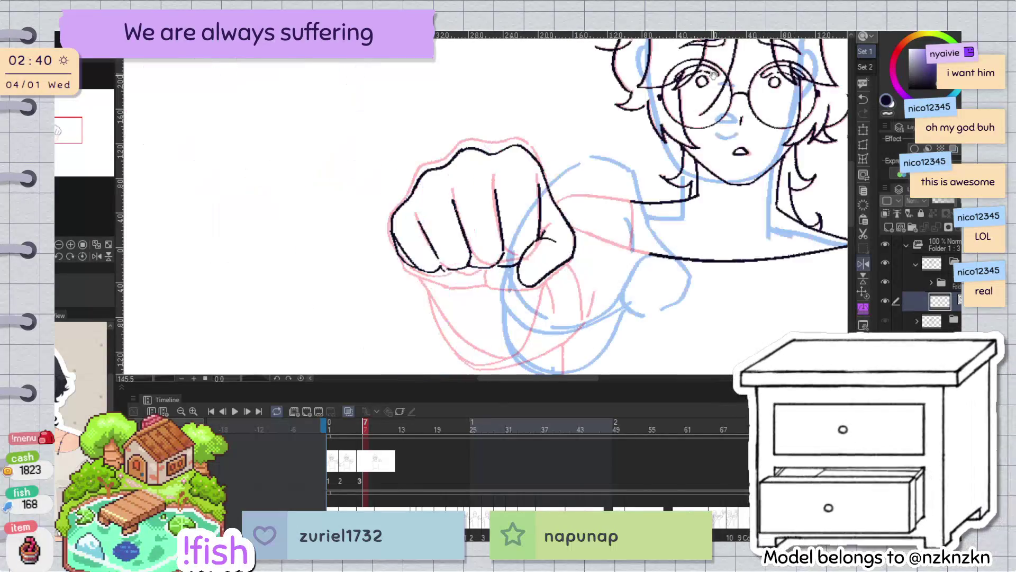
{"action": "key", "text": "h"}
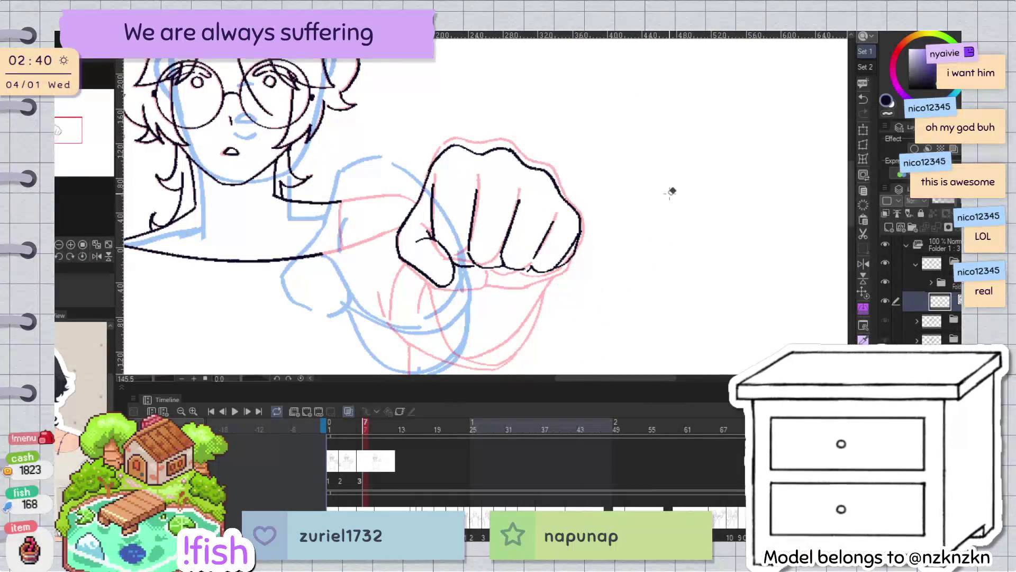
{"action": "key", "text": "ctrl+t"}
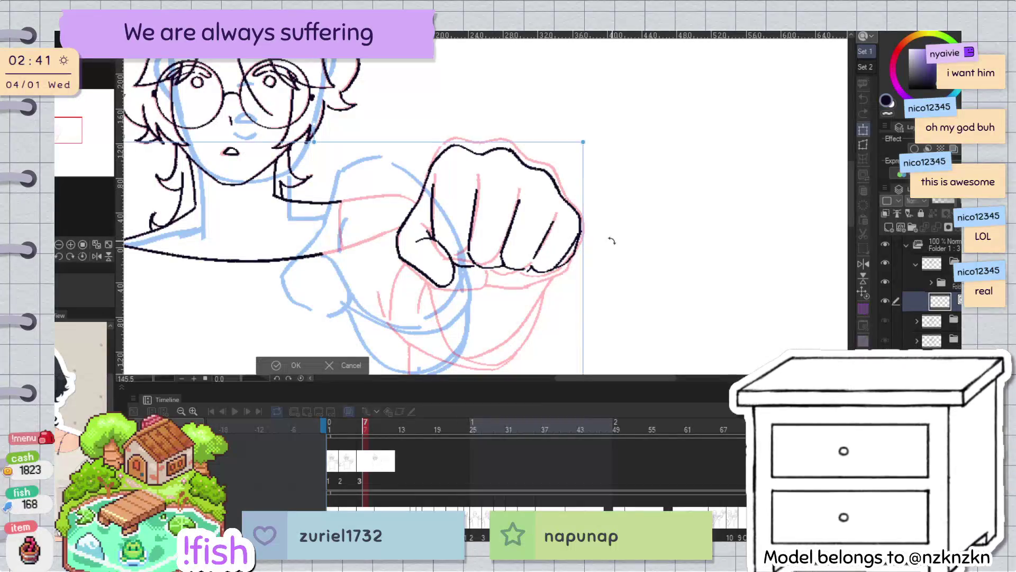
Lasso the inked fist, rotate it clockwise, and move it down-left onto the blue rough
{"action": "left_click", "coordinate": [354, 365]}
{"action": "left_click_drag", "start_coordinate": [450, 124], "coordinate": [540, 99]}
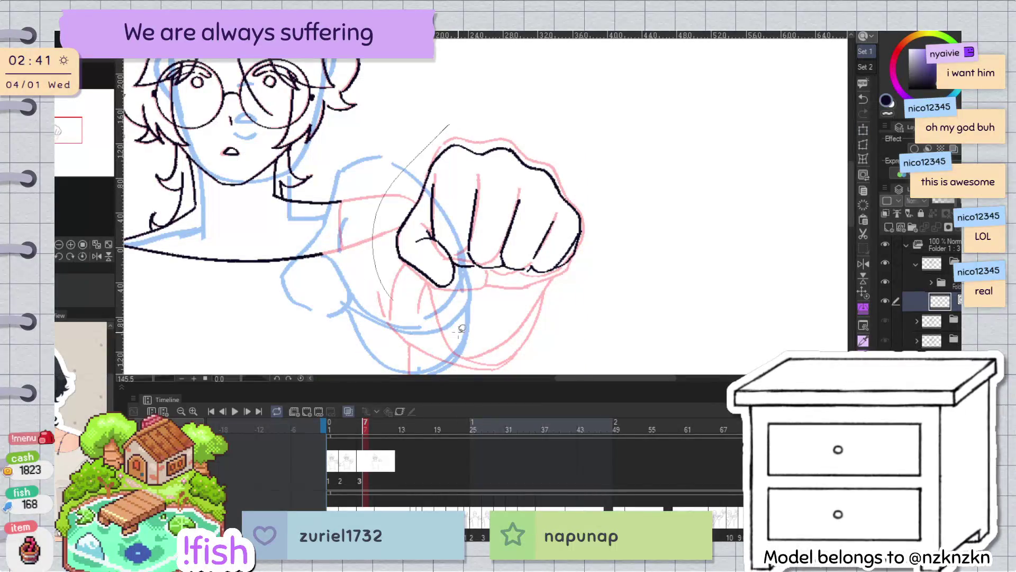
{"action": "key", "text": "ctrl+t"}
{"action": "left_click_drag", "start_coordinate": [632, 177], "coordinate": [614, 276]}
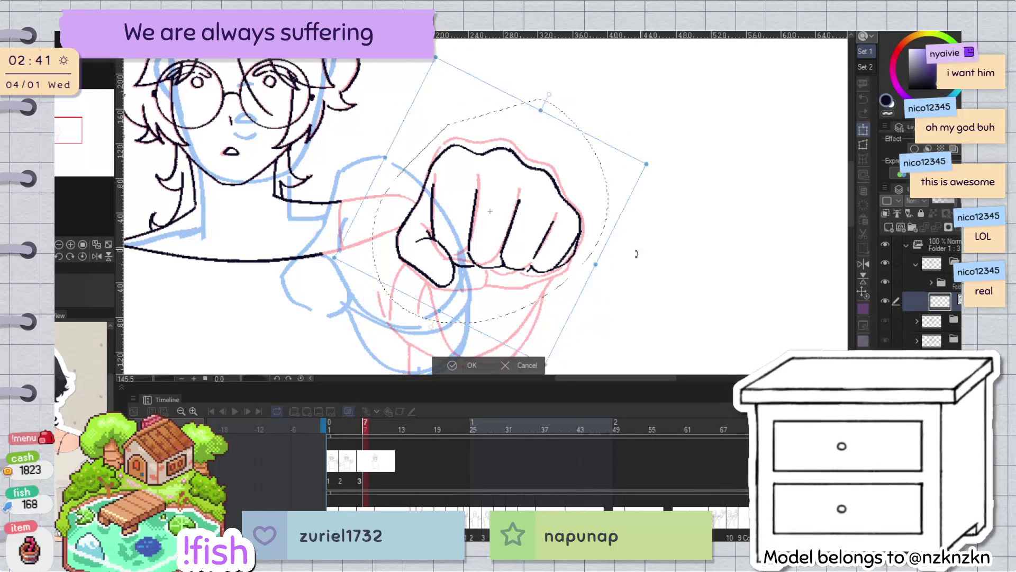
{"action": "mouse_move", "coordinate": [574, 238]}
{"action": "left_mouse_down"}
{"action": "mouse_move", "coordinate": [444, 307]}
{"action": "mouse_move", "coordinate": [432, 290]}
{"action": "left_mouse_up"}
{"action": "left_click_drag", "start_coordinate": [580, 170], "coordinate": [589, 150]}
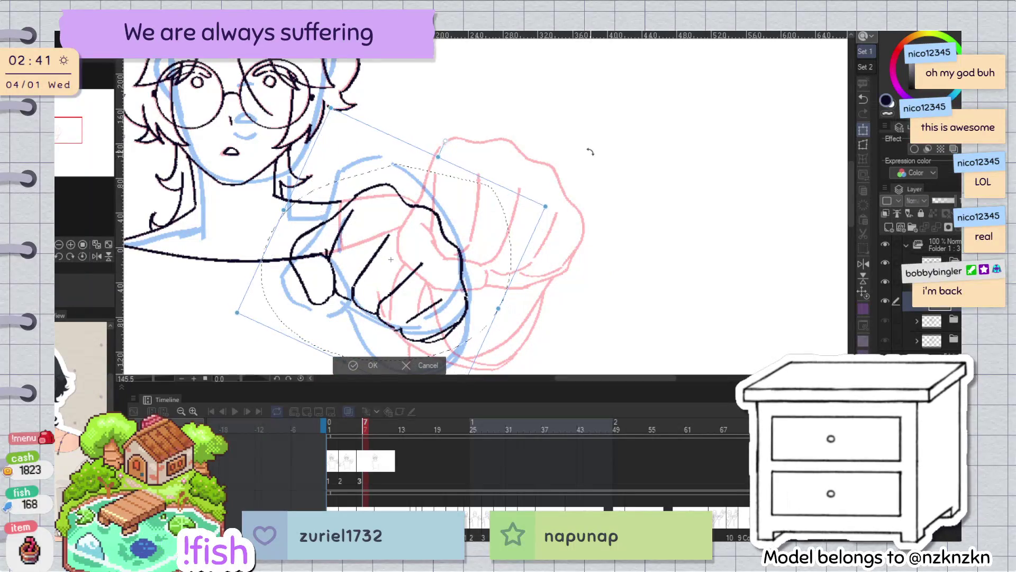
{"action": "left_click", "coordinate": [374, 365]}
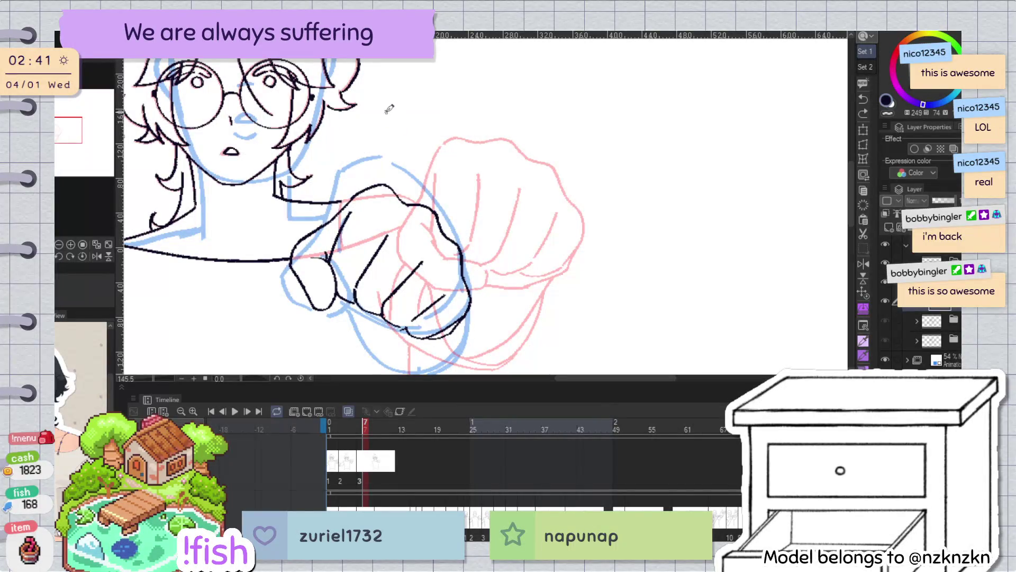
{"action": "scroll", "coordinate": [389, 109], "scroll_direction": "down", "scroll_amount": 3}
{"action": "key", "text": "h"}
{"action": "key", "text": "h"}
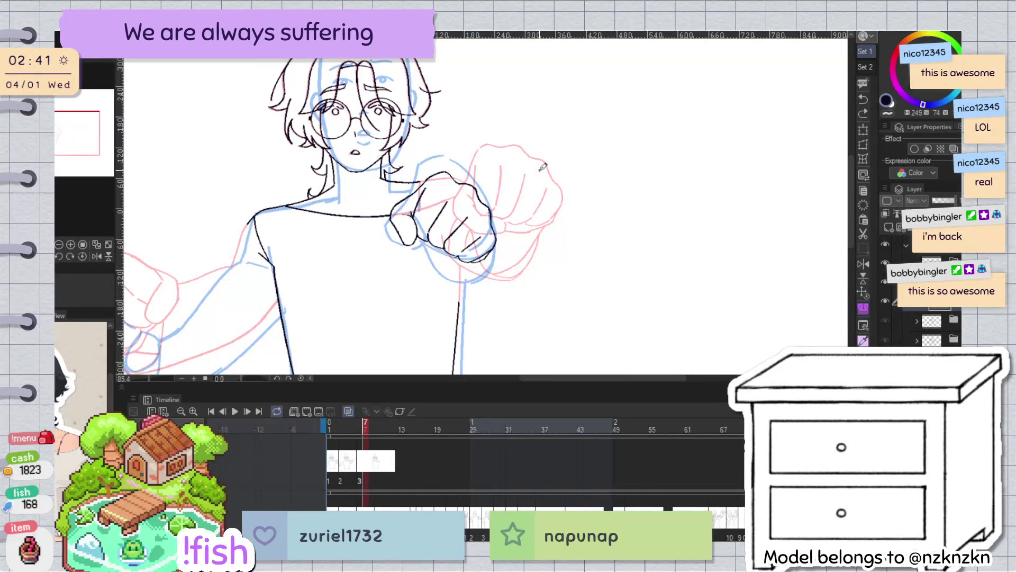
Ink a line between two fingers, then rotate the fist's left-edge lines into place and check mirrored
{"action": "scroll", "coordinate": [424, 196], "scroll_direction": "up", "scroll_amount": 5}
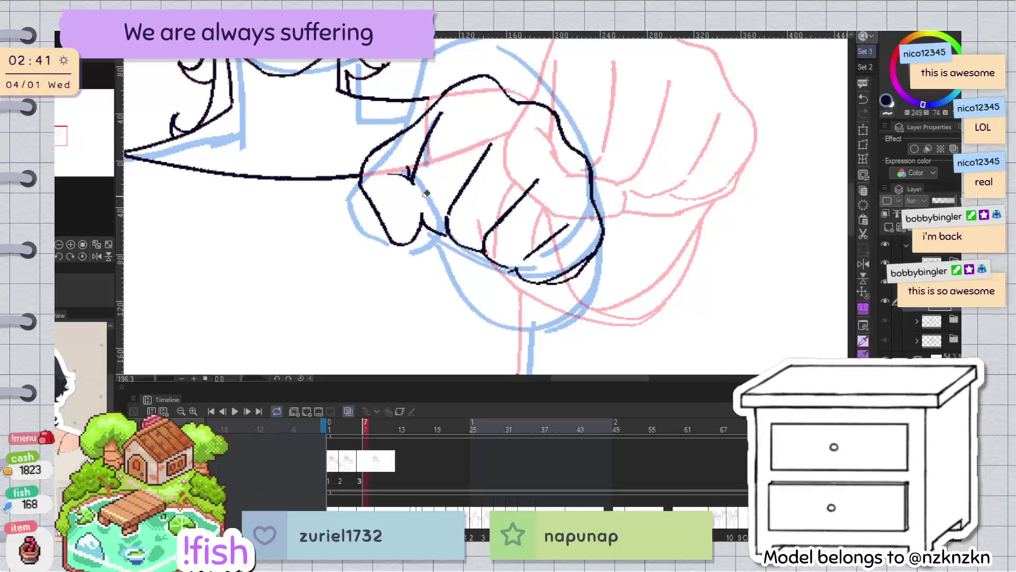
{"action": "left_click_drag", "start_coordinate": [412, 177], "coordinate": [431, 225]}
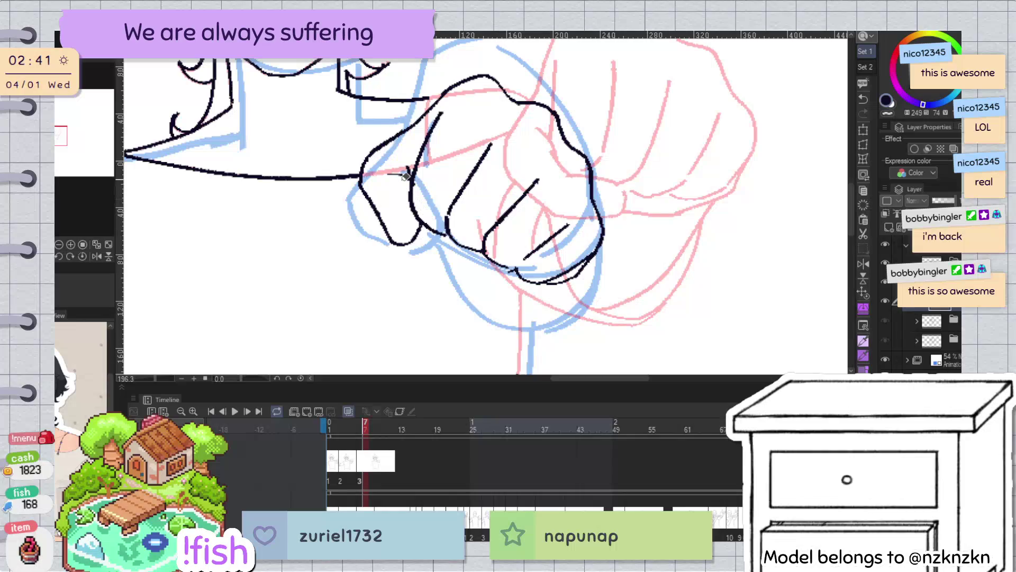
{"action": "left_click_drag", "start_coordinate": [439, 96], "coordinate": [415, 173]}
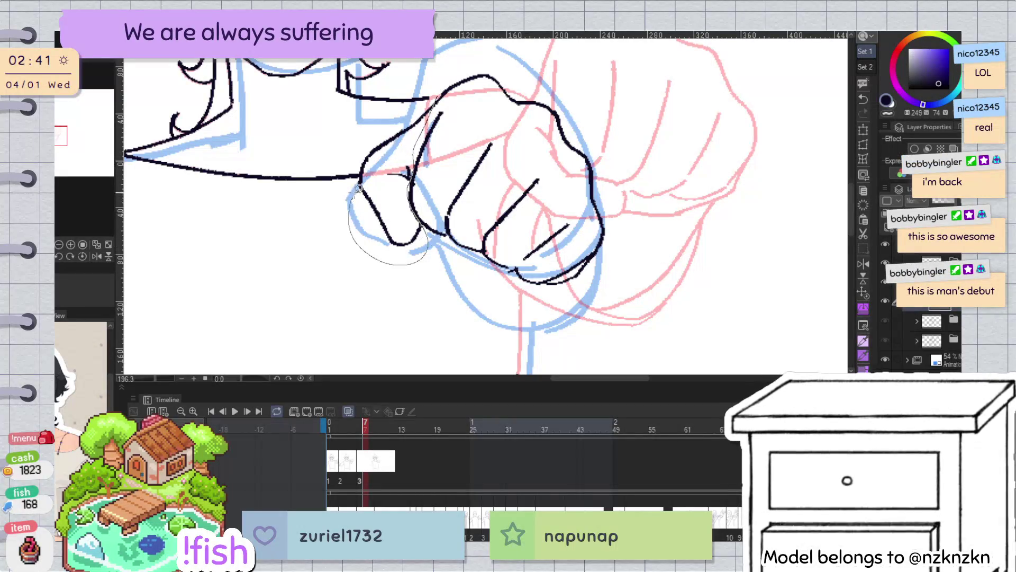
{"action": "left_click_drag", "start_coordinate": [424, 102], "coordinate": [435, 123]}
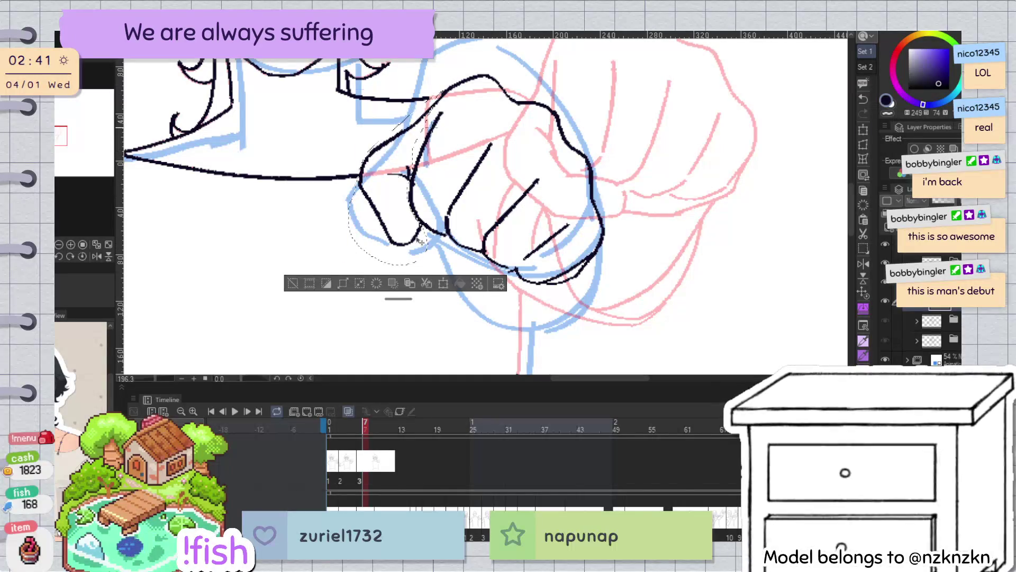
{"action": "key", "text": "ctrl+t"}
{"action": "mouse_move", "coordinate": [421, 241]}
{"action": "left_mouse_down"}
{"action": "mouse_move", "coordinate": [446, 272]}
{"action": "mouse_move", "coordinate": [504, 217]}
{"action": "left_mouse_up"}
{"action": "left_click_drag", "start_coordinate": [423, 289], "coordinate": [414, 283]}
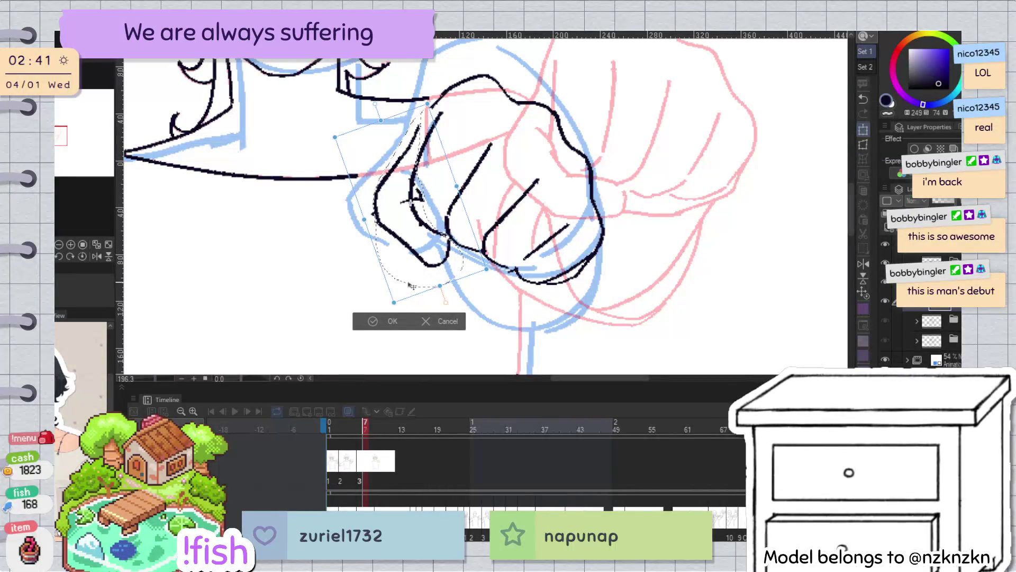
{"action": "left_click", "coordinate": [392, 321]}
{"action": "key", "text": "ctrl+d"}
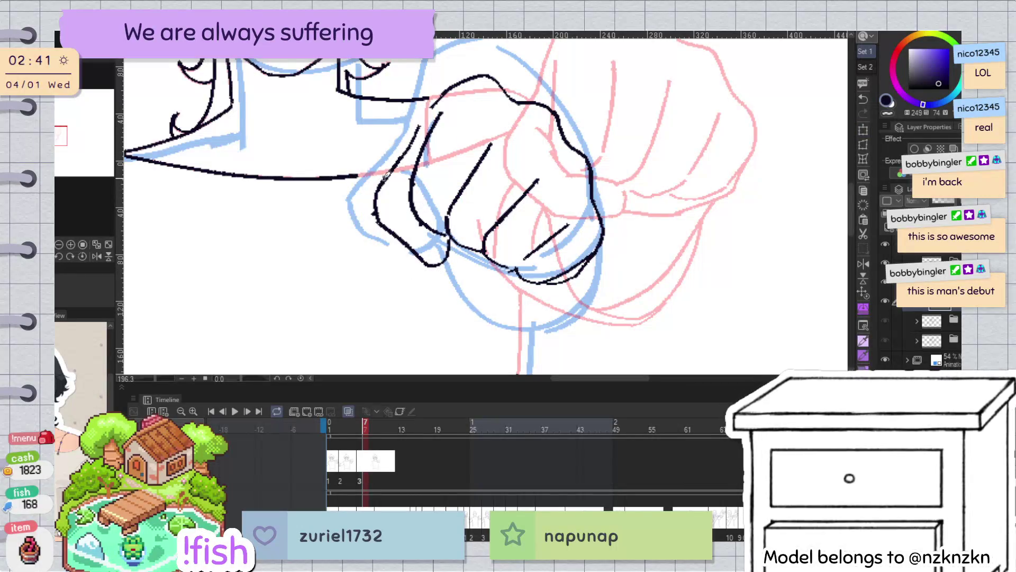
{"action": "scroll", "coordinate": [443, 98], "scroll_direction": "down", "scroll_amount": 5}
{"action": "key", "text": "h"}
{"action": "scroll", "coordinate": [495, 193], "scroll_direction": "up", "scroll_amount": 5}
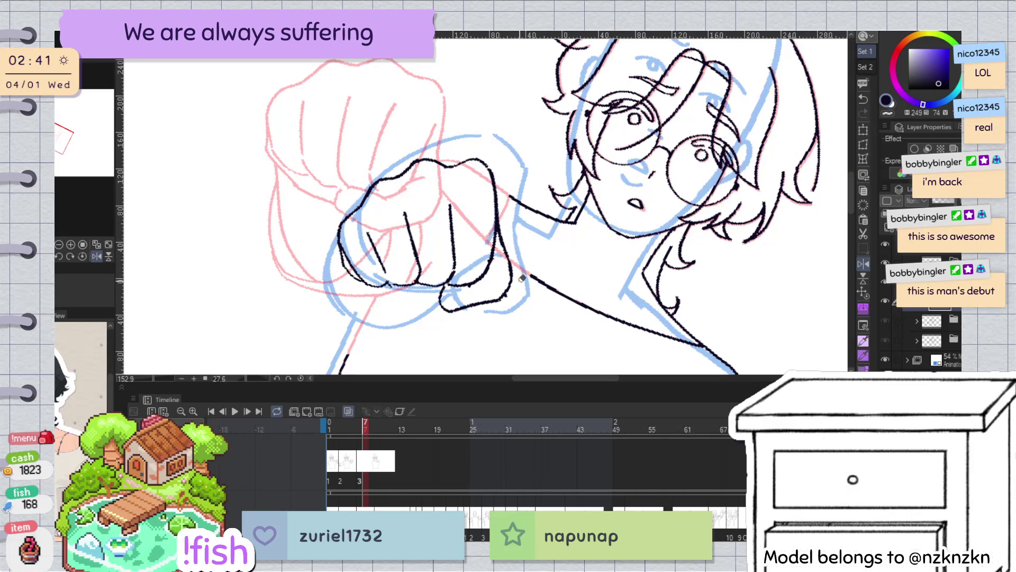
Move one knuckle stroke of the inked fist down and to the right
{"action": "key", "text": "h"}
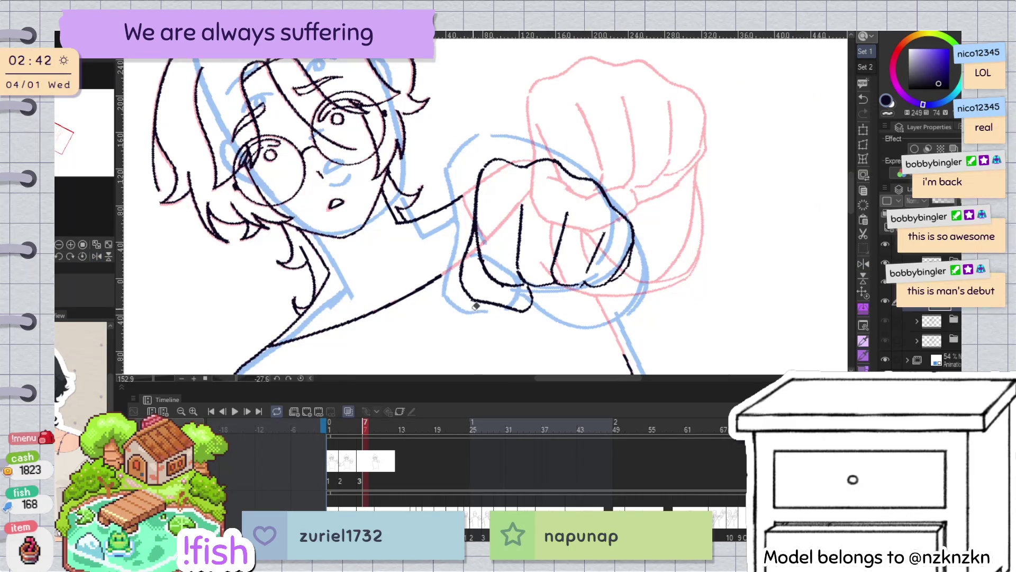
{"action": "left_click", "coordinate": [495, 265]}
{"action": "left_click_drag", "start_coordinate": [480, 257], "coordinate": [502, 285]}
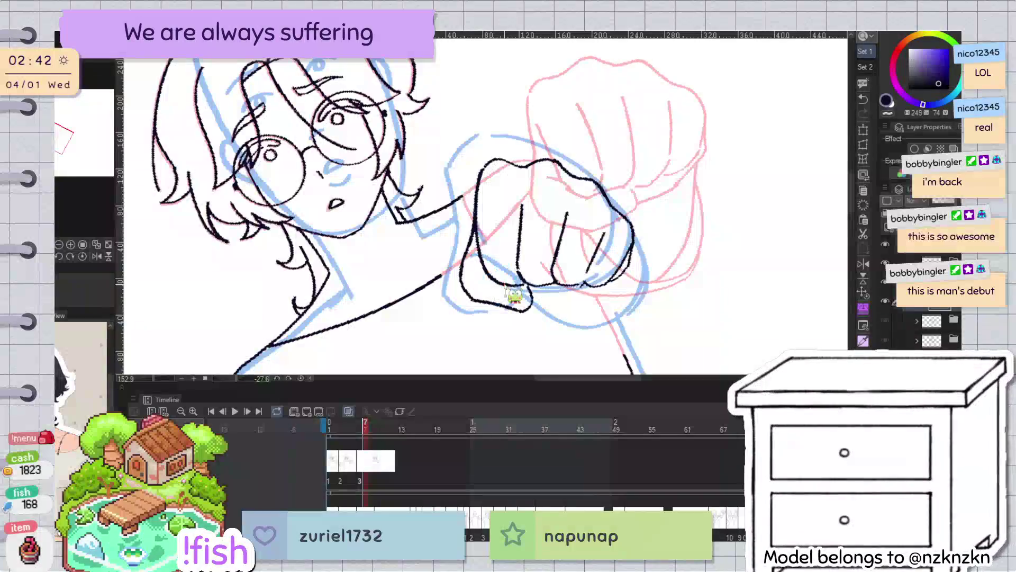
{"action": "scroll", "coordinate": [502, 284], "scroll_direction": "down", "scroll_amount": 2}
{"action": "scroll", "coordinate": [609, 280], "scroll_direction": "down", "scroll_amount": 2}
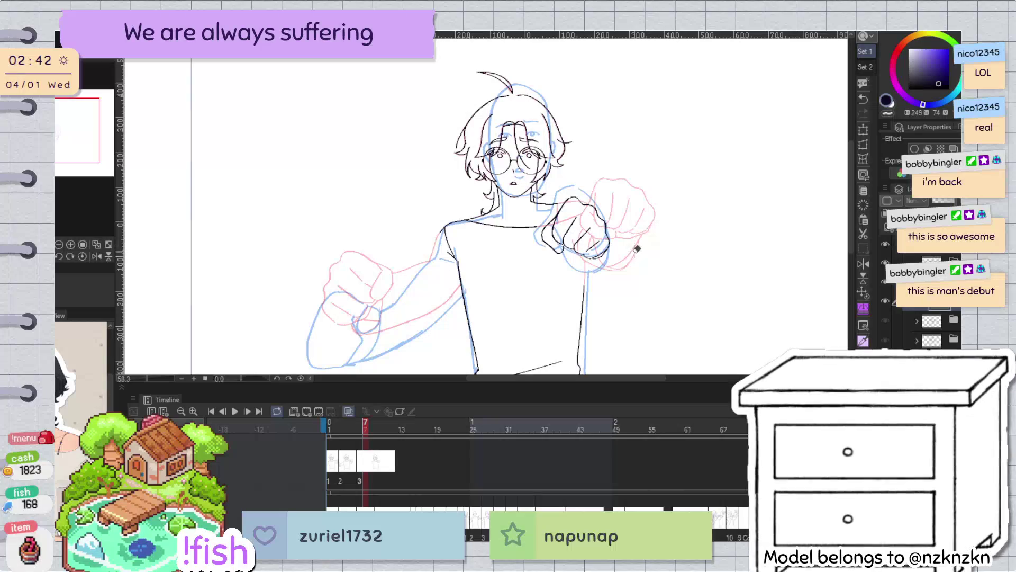
{"action": "scroll", "coordinate": [640, 238], "scroll_direction": "up", "scroll_amount": 2}
Add a short stroke near the top of the fist
{"action": "key", "text": "h"}
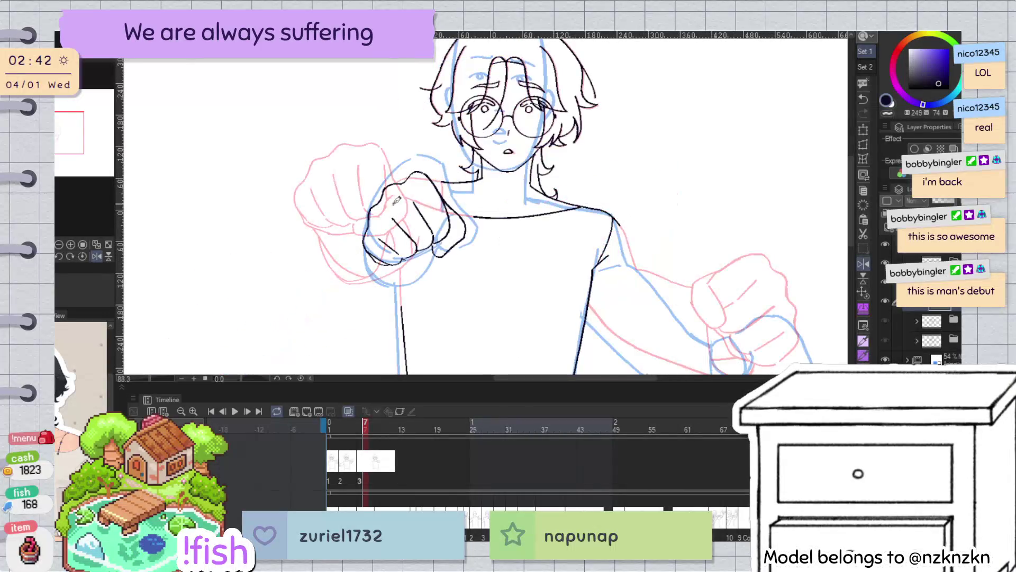
{"action": "left_click_drag", "start_coordinate": [523, 154], "coordinate": [510, 104]}
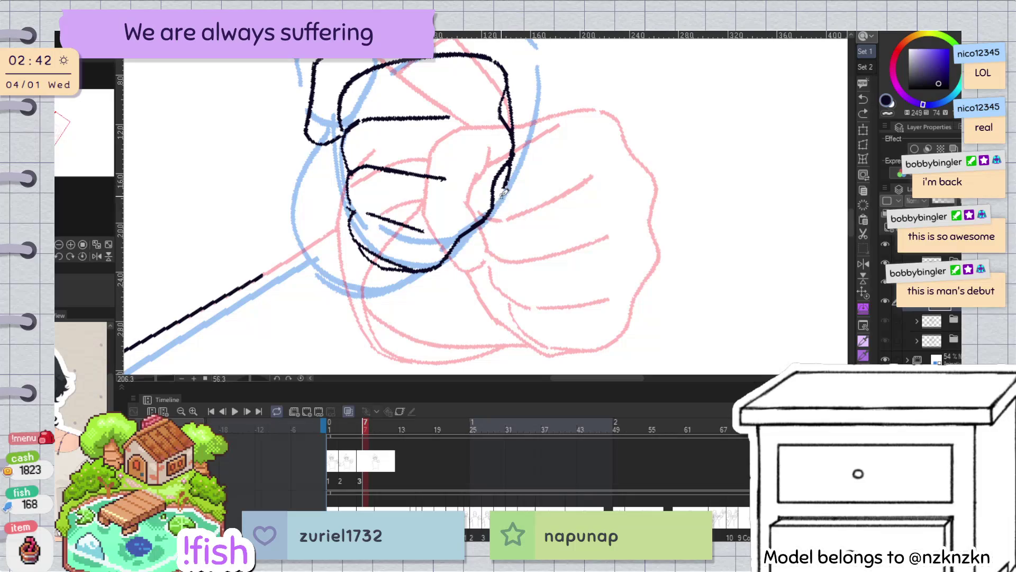
{"action": "key", "text": "at"}
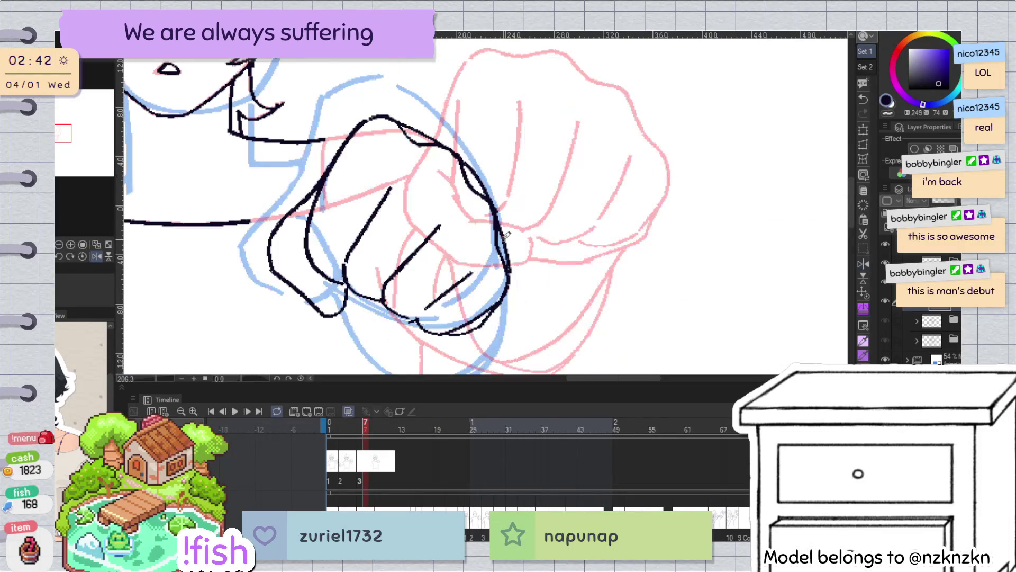
{"action": "scroll", "coordinate": [469, 259], "scroll_direction": "down", "scroll_amount": 5}
{"action": "left_click_drag", "start_coordinate": [529, 254], "coordinate": [553, 244]}
{"action": "scroll", "coordinate": [430, 167], "scroll_direction": "up", "scroll_amount": 3}
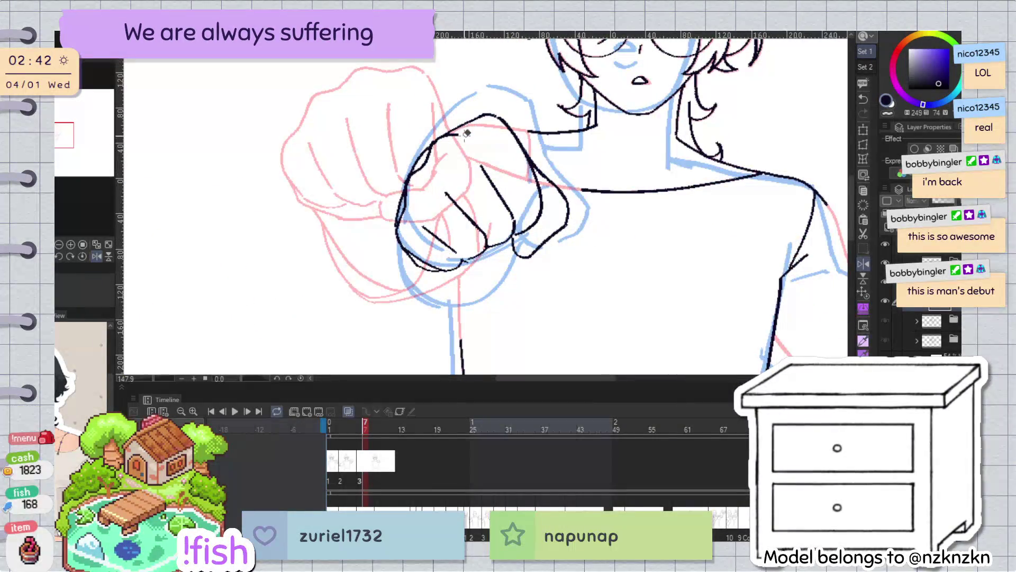
{"action": "left_click_drag", "start_coordinate": [474, 121], "coordinate": [461, 134]}
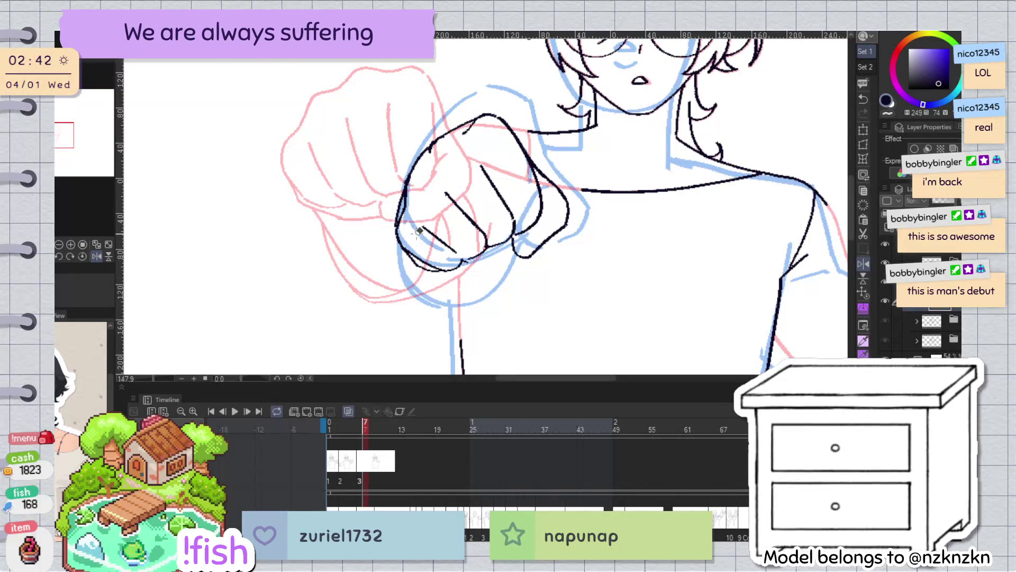
{"action": "key", "text": "h"}
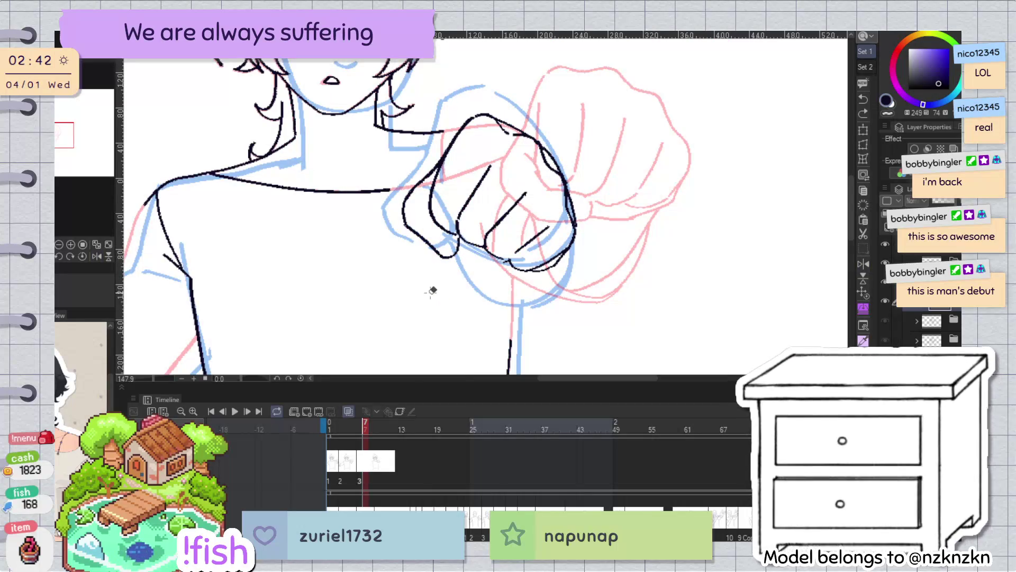
{"action": "scroll", "coordinate": [430, 291], "scroll_direction": "down", "scroll_amount": 2}
{"action": "scroll", "coordinate": [431, 291], "scroll_direction": "down", "scroll_amount": 1}
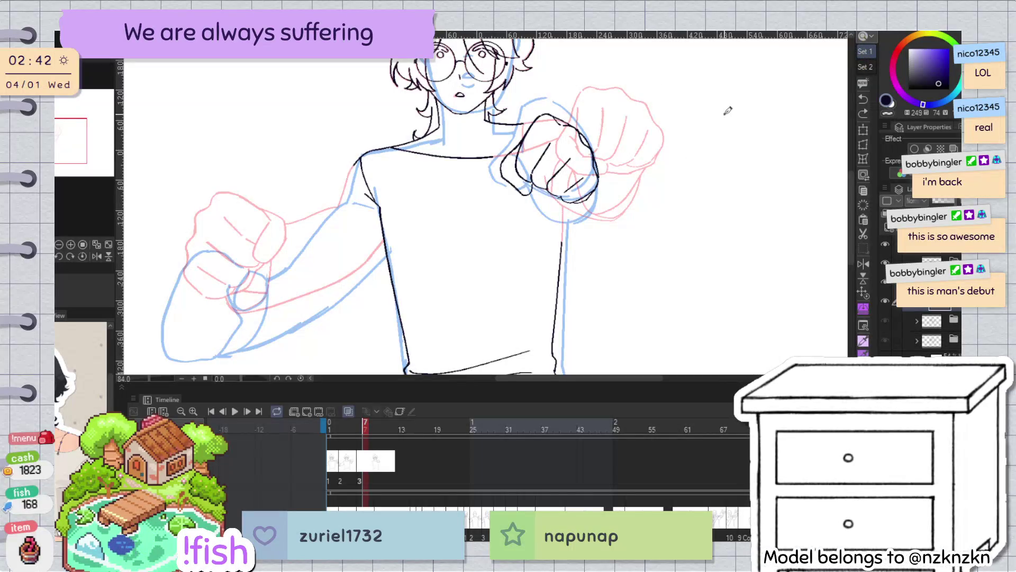
Go to frame 6 and transform the lasso-selected fist strokes
{"action": "key", "text": "Right"}
{"action": "key", "text": "Right"}
{"action": "key", "text": "Right"}
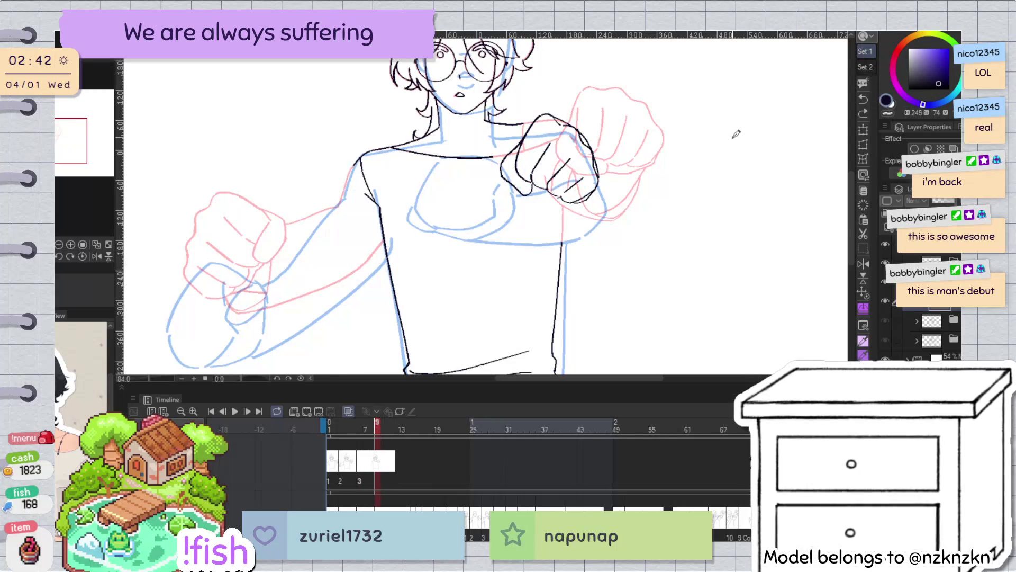
{"action": "key", "text": "Left"}
{"action": "key", "text": "Left"}
{"action": "key", "text": "Left"}
{"action": "key", "text": "Left"}
{"action": "key", "text": "Right"}
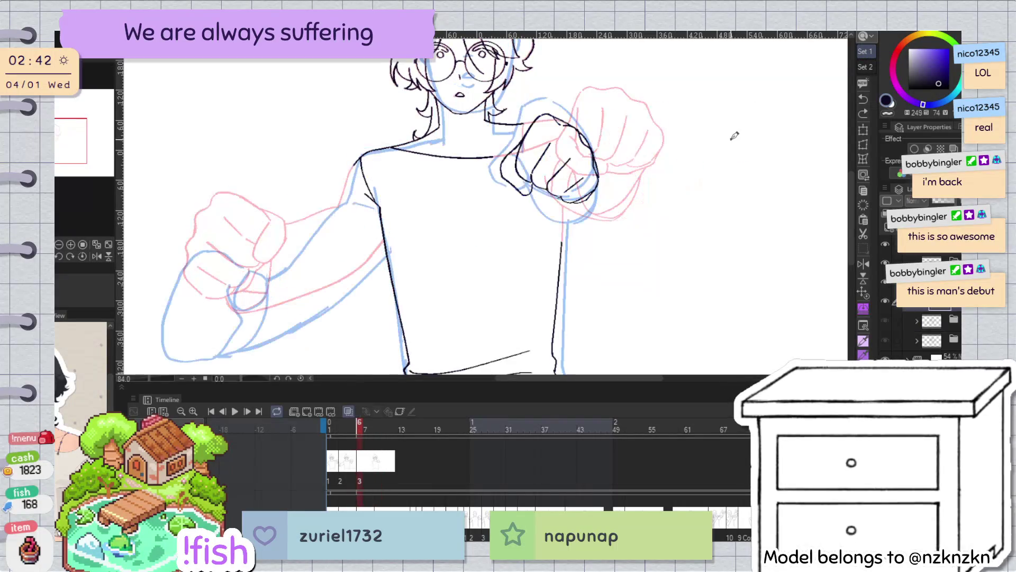
{"action": "left_click_drag", "start_coordinate": [498, 165], "coordinate": [551, 64]}
{"action": "key", "text": "ctrl+t"}
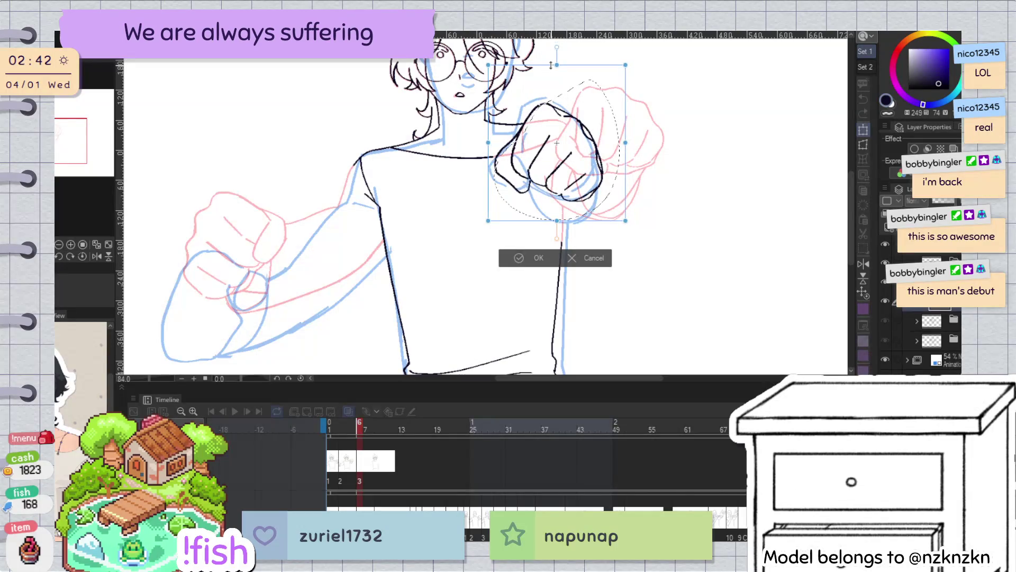
{"action": "left_click", "coordinate": [535, 258]}
Draw a short line on the fist's right edge and shift selected fist strokes into place
{"action": "key", "text": "h"}
{"action": "left_click_drag", "start_coordinate": [476, 159], "coordinate": [449, 183]}
{"action": "left_click_drag", "start_coordinate": [479, 152], "coordinate": [480, 153]}
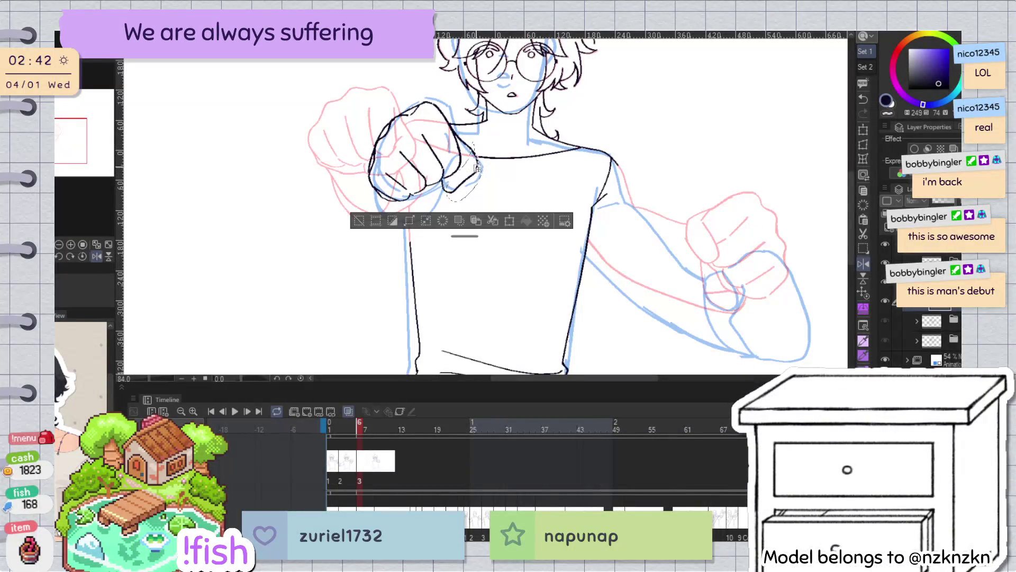
{"action": "scroll", "coordinate": [480, 154], "scroll_direction": "up", "scroll_amount": 5}
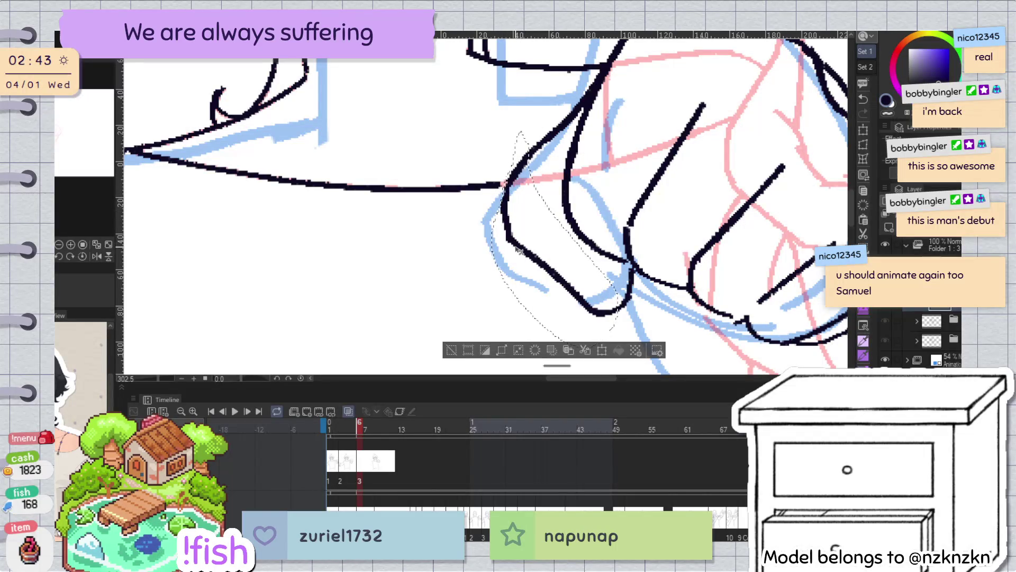
{"action": "left_click_drag", "start_coordinate": [528, 249], "coordinate": [536, 258]}
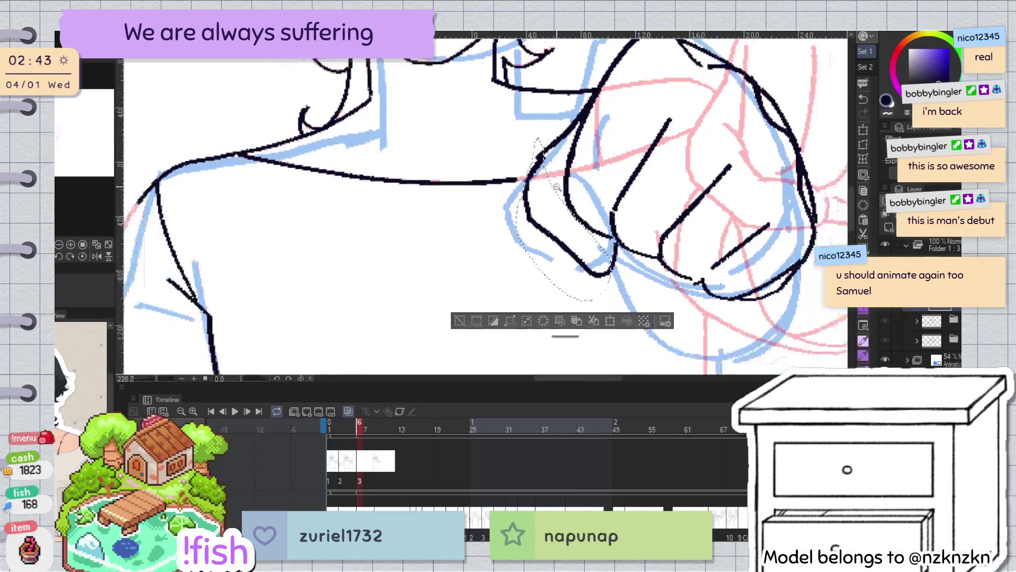
{"action": "scroll", "coordinate": [532, 201], "scroll_direction": "down", "scroll_amount": 3}
{"action": "key", "text": "h"}
{"action": "left_click_drag", "start_coordinate": [447, 221], "coordinate": [445, 207]}
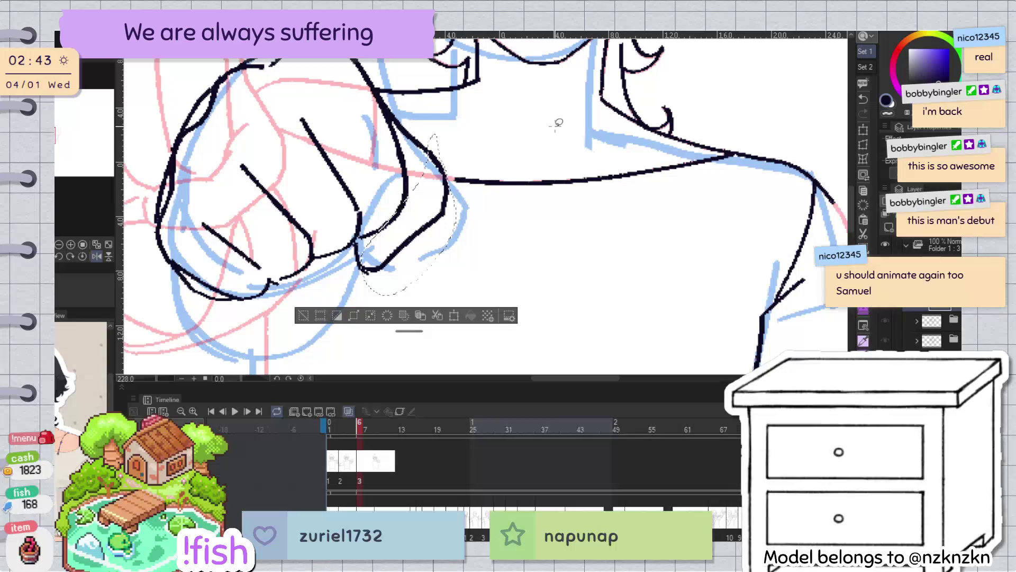
{"action": "left_click_drag", "start_coordinate": [545, 126], "coordinate": [550, 132]}
Rotate the selected strokes slightly and distort them to fit the rough, then deselect
{"action": "key", "text": "ctrl+t"}
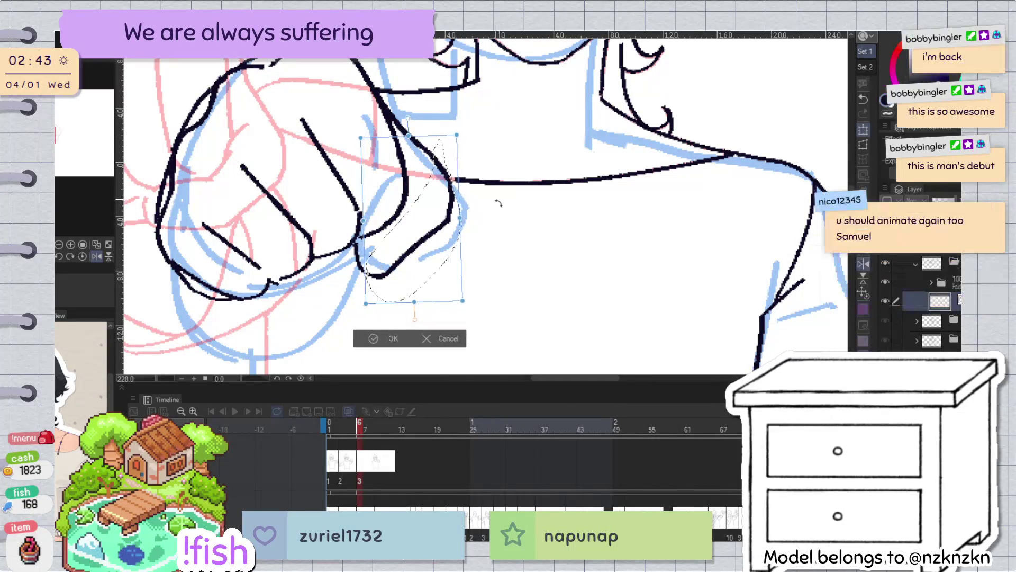
{"action": "left_click_drag", "start_coordinate": [492, 202], "coordinate": [491, 196]}
{"action": "key", "text": "h"}
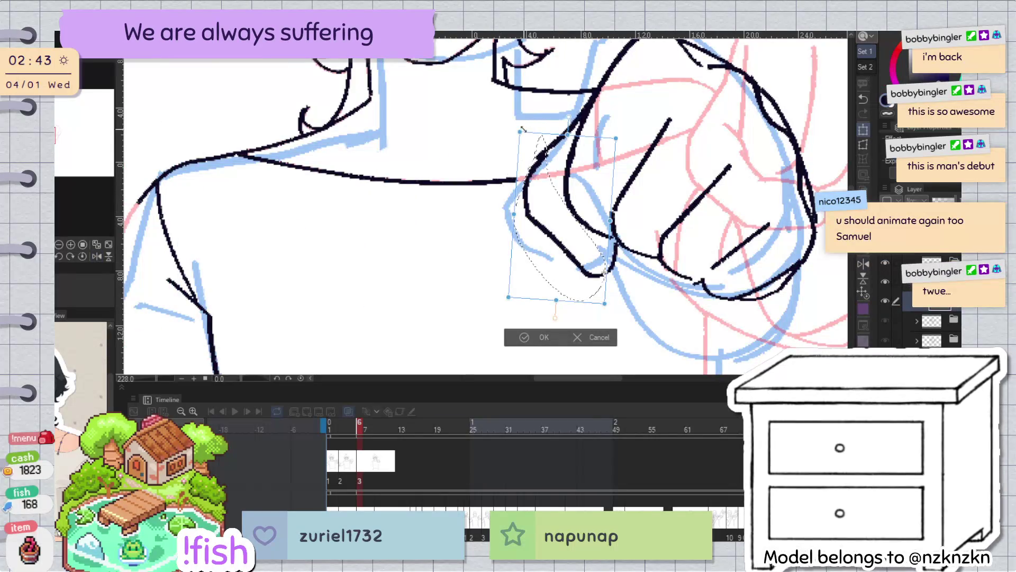
{"action": "left_click_drag", "start_coordinate": [520, 135], "coordinate": [531, 150]}
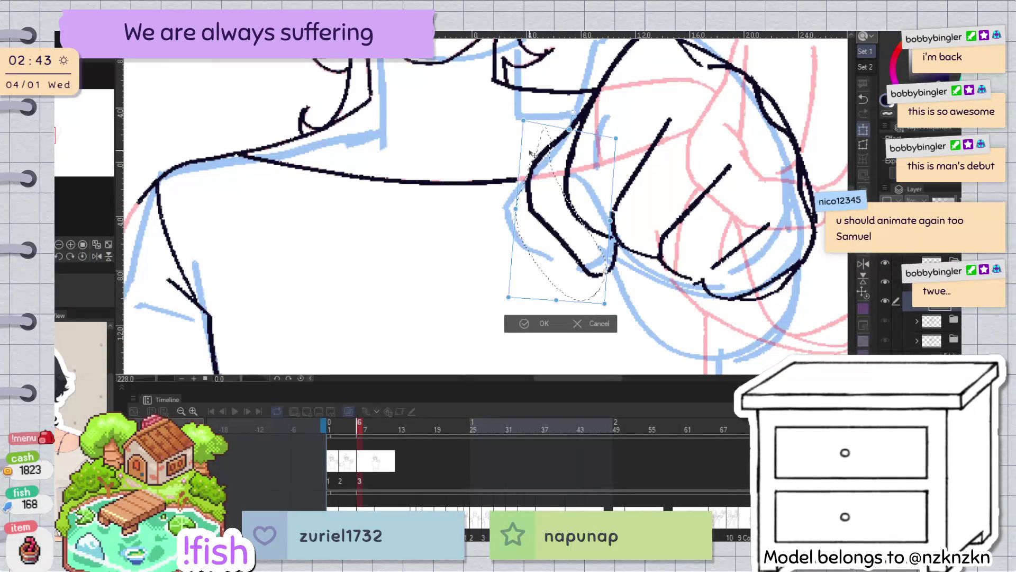
{"action": "left_click", "coordinate": [534, 324]}
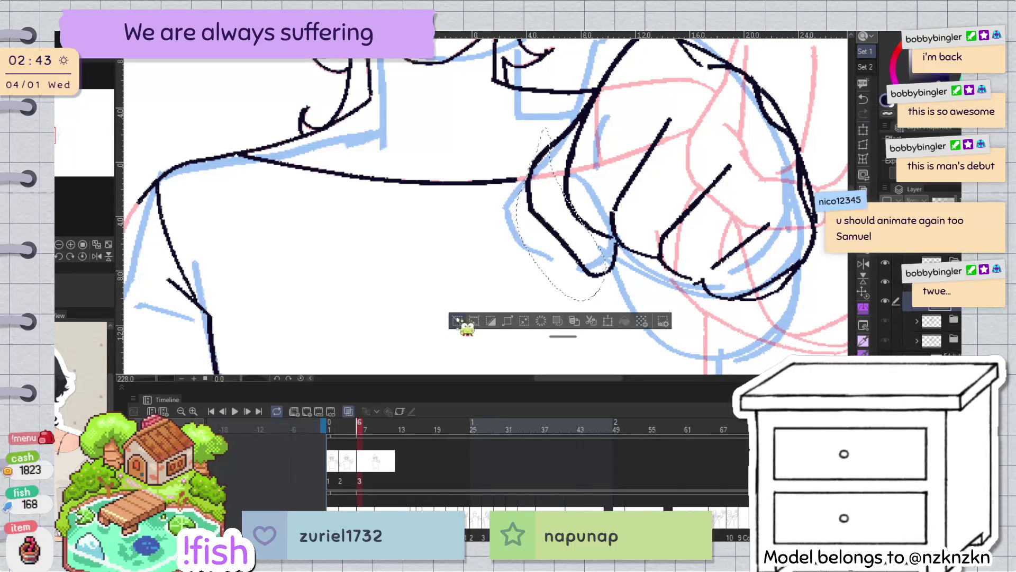
{"action": "left_click", "coordinate": [456, 321]}
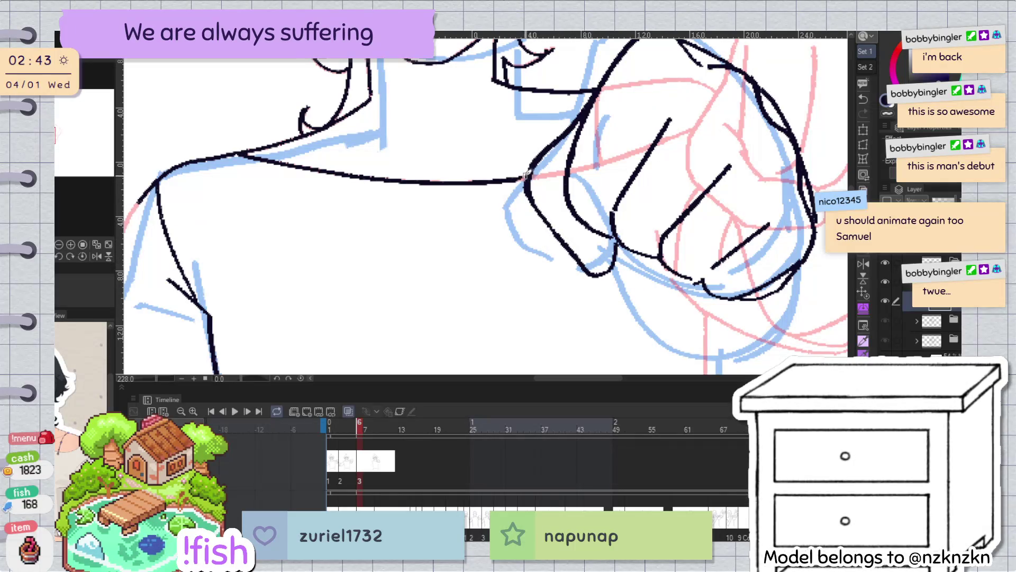
Review the whole figure and fist in mirrored and normal views
{"action": "scroll", "coordinate": [537, 164], "scroll_direction": "down", "scroll_amount": 5}
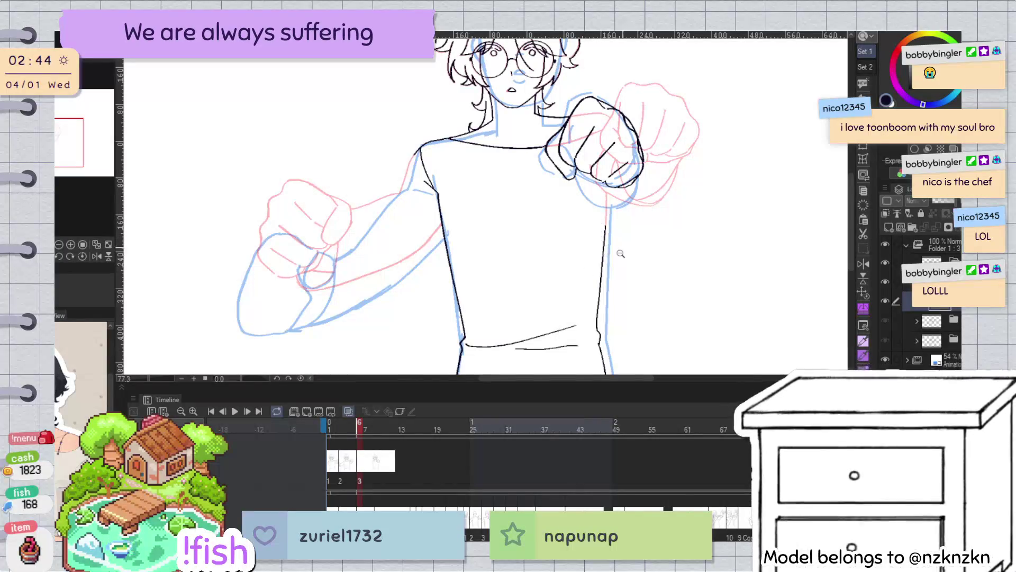
{"action": "scroll", "coordinate": [595, 265], "scroll_direction": "up", "scroll_amount": 2}
{"action": "key", "text": "h"}
{"action": "key", "text": "h"}
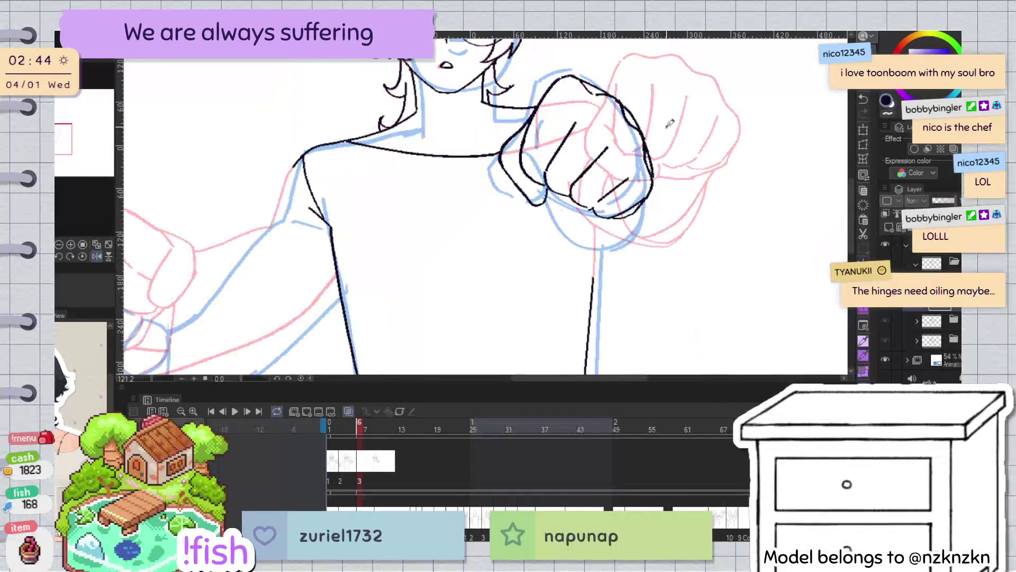
{"action": "scroll", "coordinate": [646, 230], "scroll_direction": "down", "scroll_amount": 2}
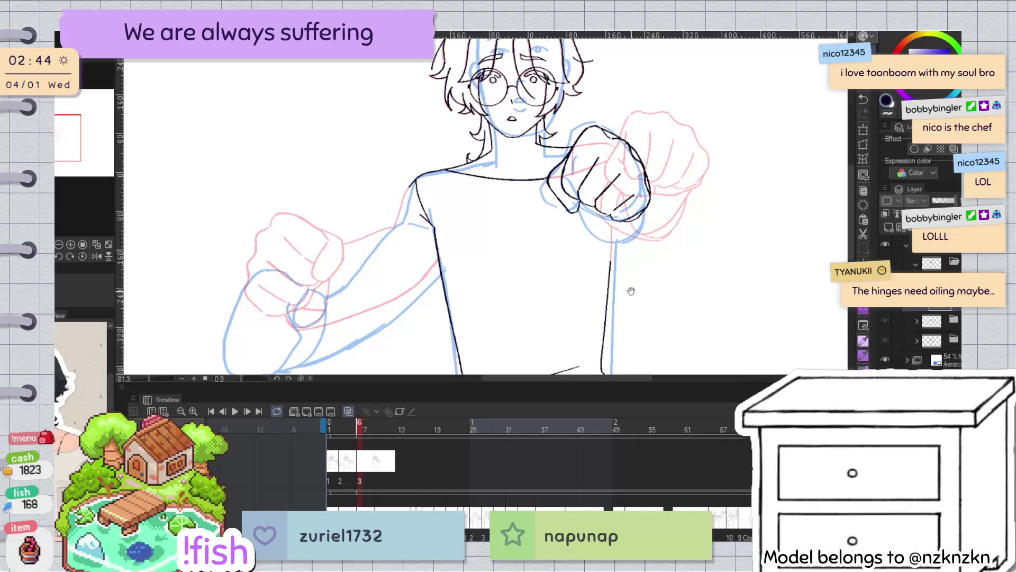
{"action": "mouse_move", "coordinate": [651, 293]}
{"action": "left_mouse_down"}
{"action": "mouse_move", "coordinate": [653, 188]}
{"action": "mouse_move", "coordinate": [687, 301]}
{"action": "left_mouse_up"}
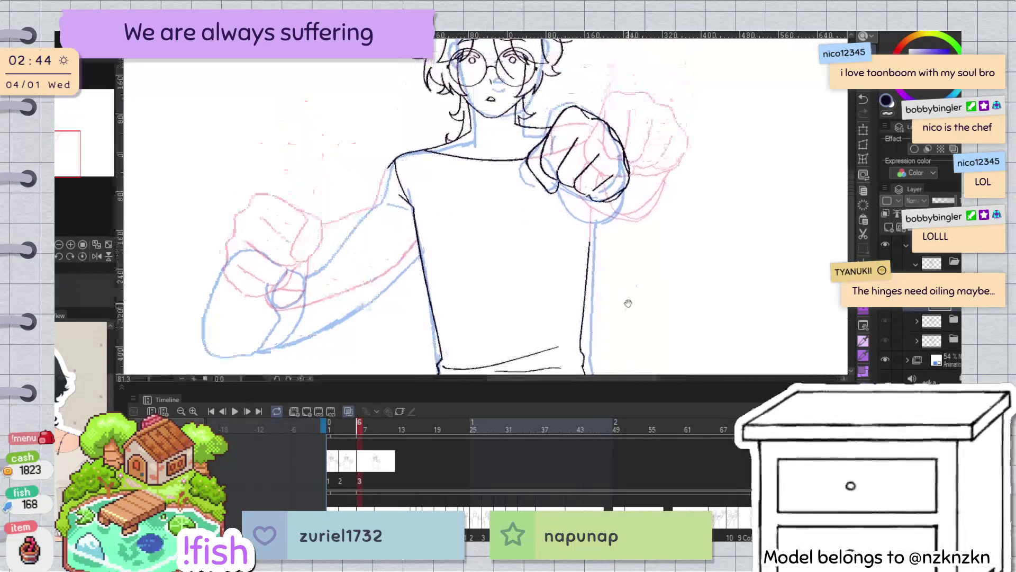
{"action": "scroll", "coordinate": [629, 274], "scroll_direction": "up", "scroll_amount": 1}
{"action": "key", "text": "h"}
{"action": "left_click_drag", "start_coordinate": [658, 226], "coordinate": [656, 365]}
{"action": "key", "text": "h"}
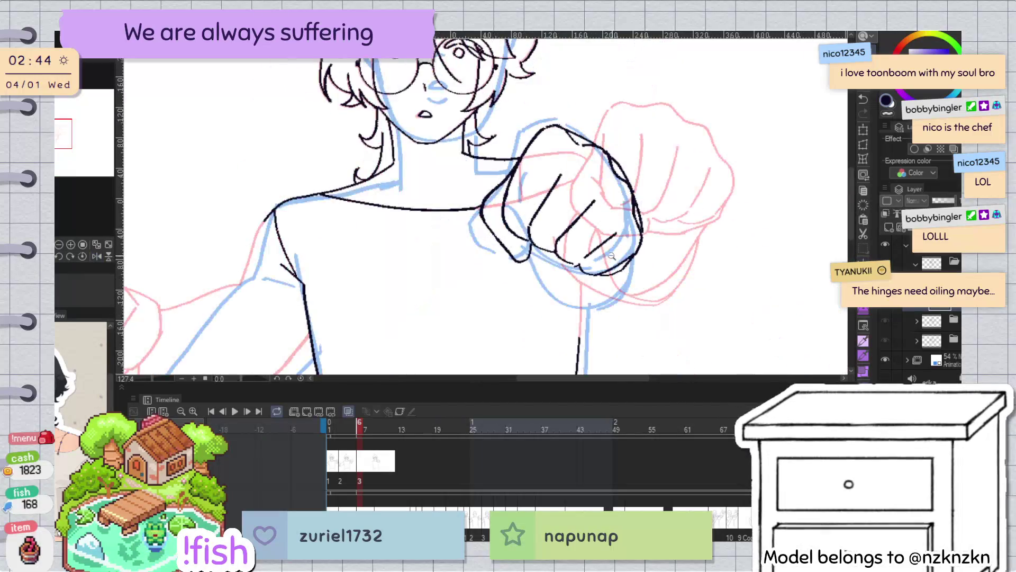
{"action": "scroll", "coordinate": [521, 290], "scroll_direction": "up", "scroll_amount": 4}
Delete a small stray stroke on the fist
{"action": "left_click", "coordinate": [522, 290]}
{"action": "key", "text": "Delete"}
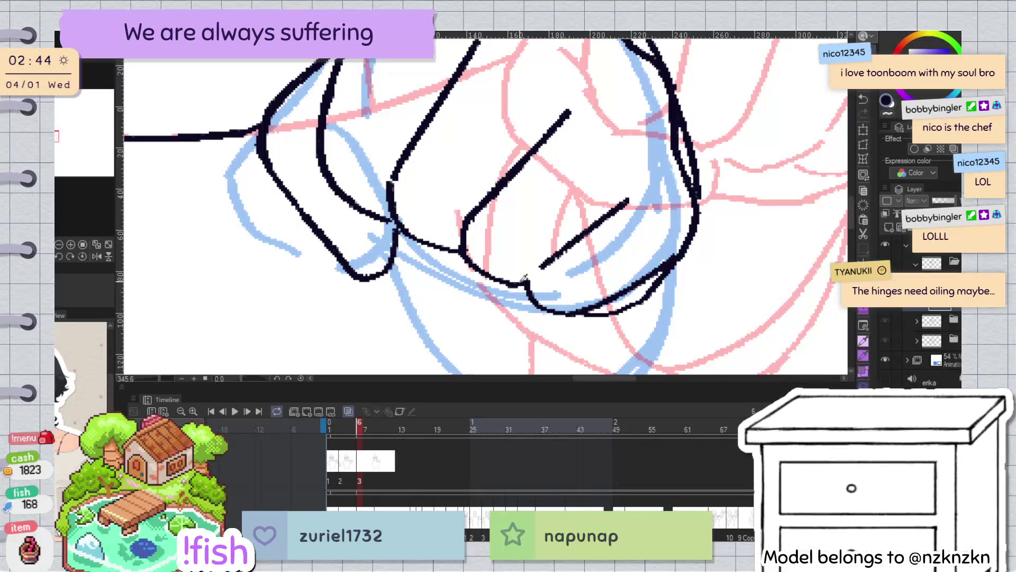
{"action": "scroll", "coordinate": [534, 276], "scroll_direction": "down", "scroll_amount": 6}
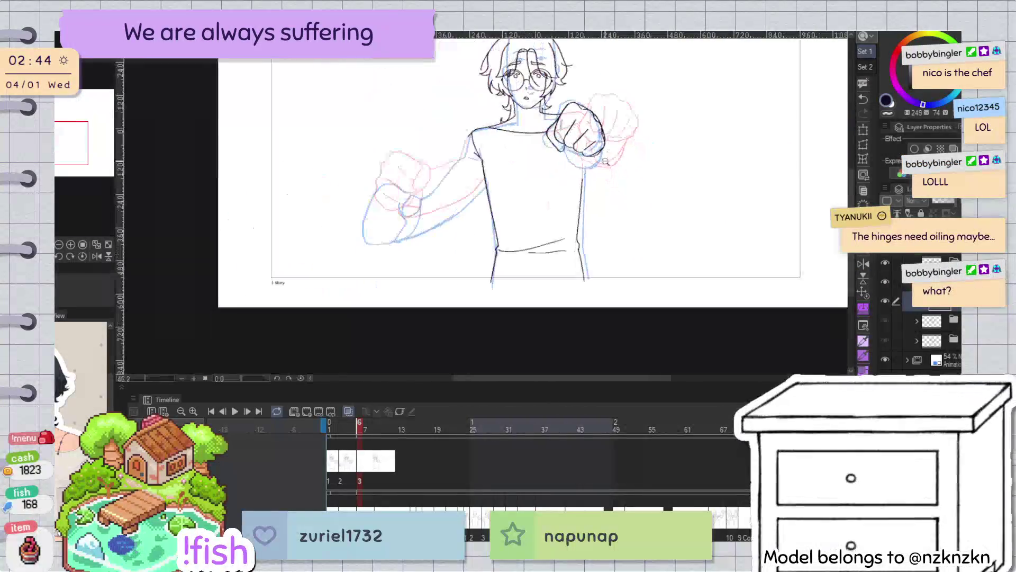
{"action": "scroll", "coordinate": [649, 223], "scroll_direction": "up", "scroll_amount": 1}
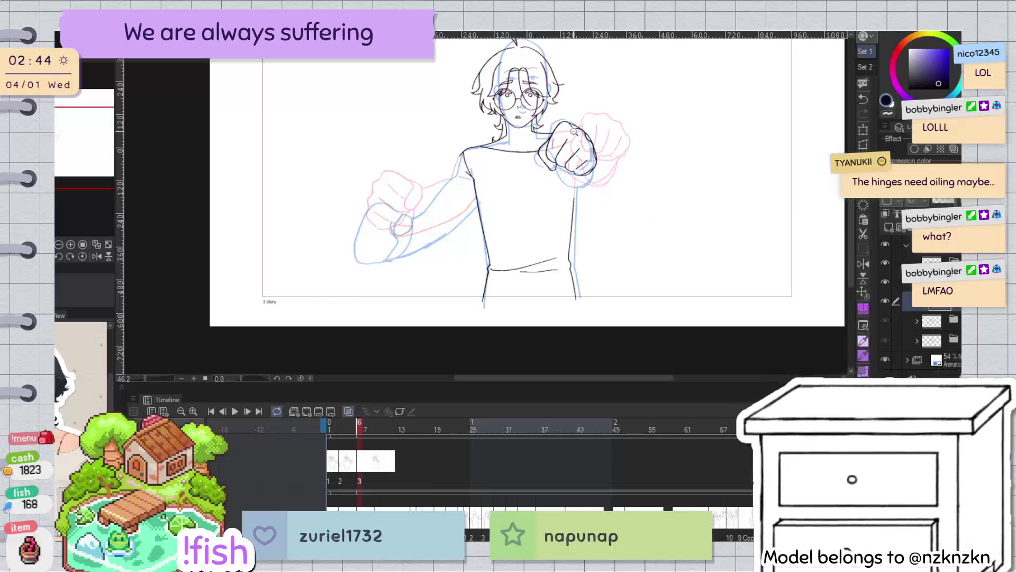
{"action": "scroll", "coordinate": [643, 81], "scroll_direction": "up", "scroll_amount": 1}
{"action": "key", "text": "h"}
{"action": "key", "text": "h"}
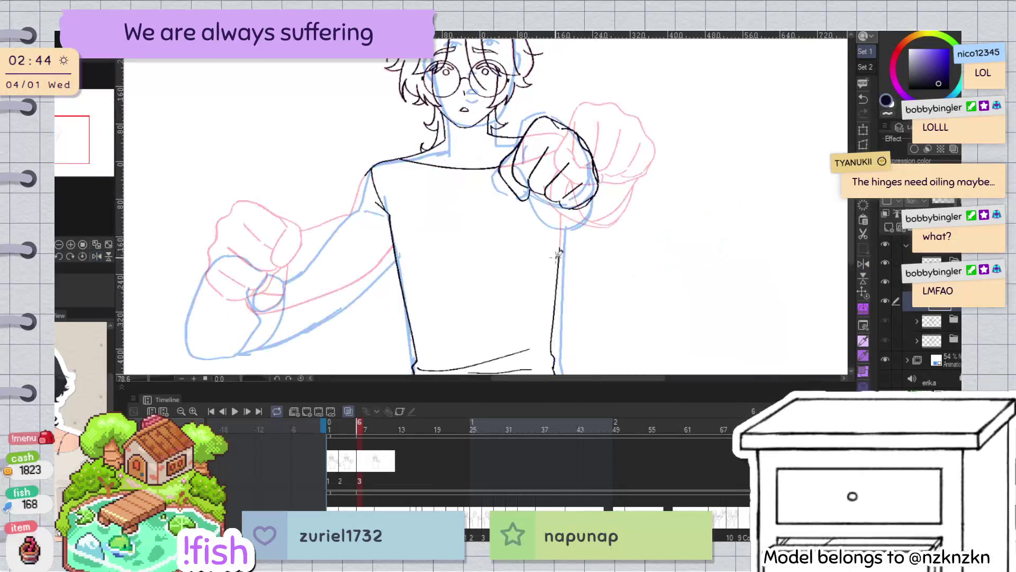
{"action": "scroll", "coordinate": [566, 274], "scroll_direction": "up", "scroll_amount": 1}
{"action": "scroll", "coordinate": [485, 227], "scroll_direction": "up", "scroll_amount": 1}
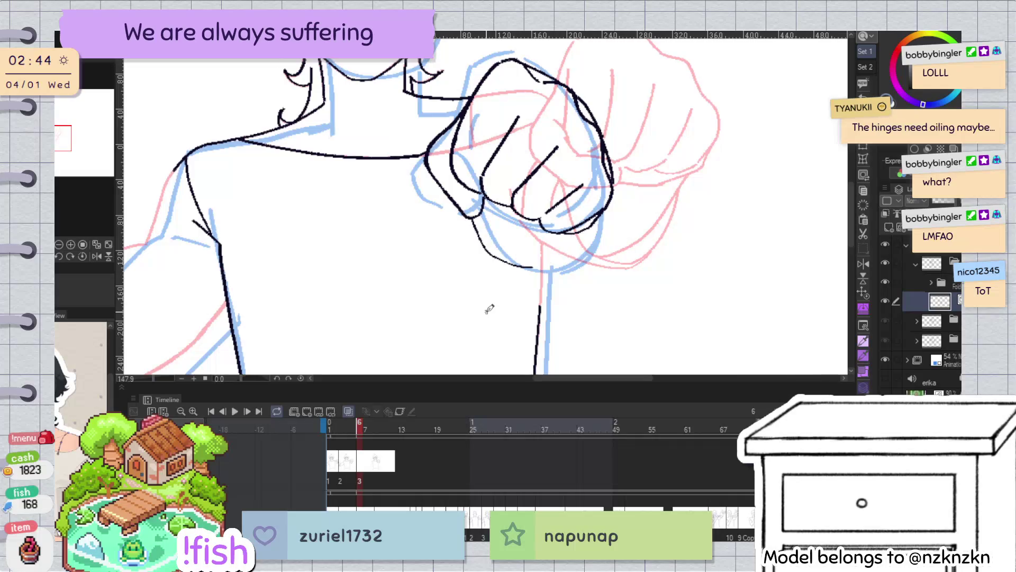
{"action": "key", "text": "h"}
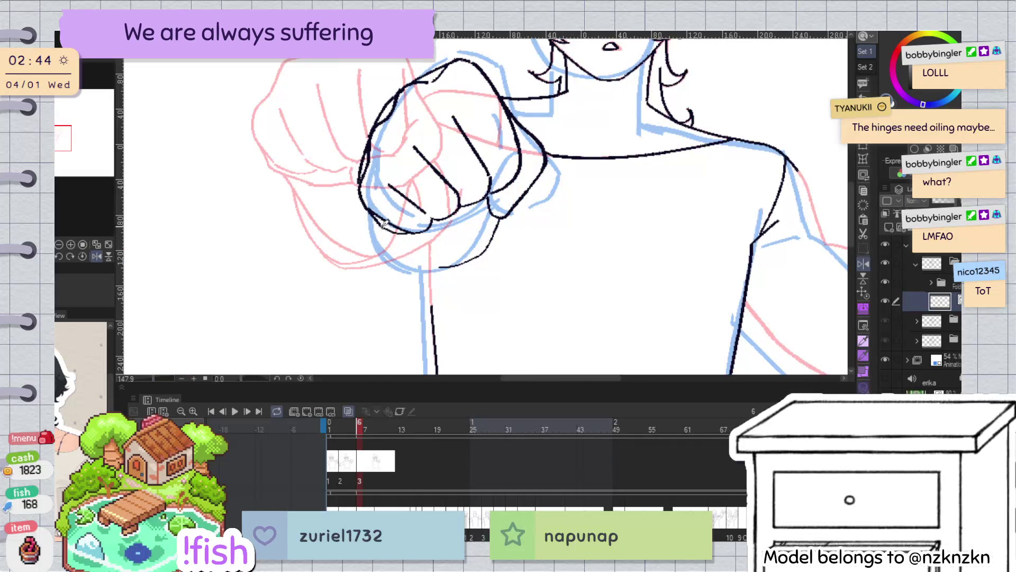
{"action": "key", "text": "h"}
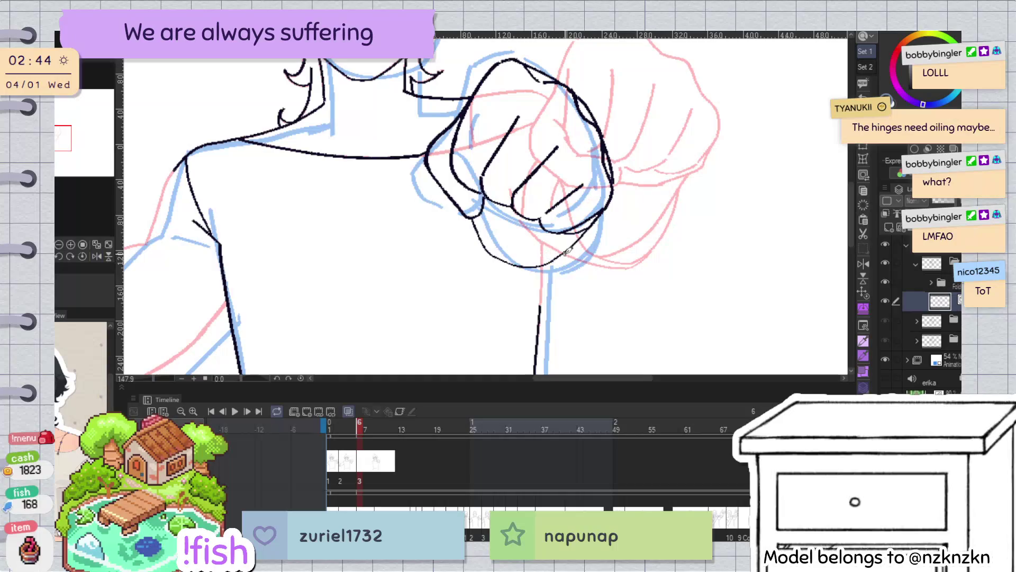
{"action": "scroll", "coordinate": [455, 263], "scroll_direction": "down", "scroll_amount": 2}
{"action": "scroll", "coordinate": [607, 225], "scroll_direction": "up", "scroll_amount": 2}
{"action": "scroll", "coordinate": [607, 225], "scroll_direction": "up", "scroll_amount": 2}
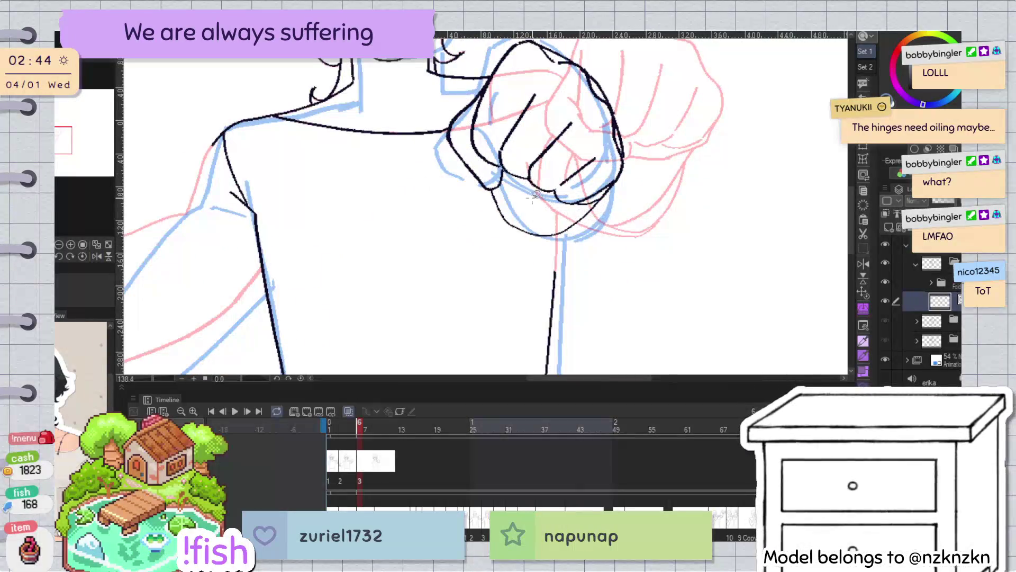
{"action": "scroll", "coordinate": [545, 199], "scroll_direction": "up", "scroll_amount": 1}
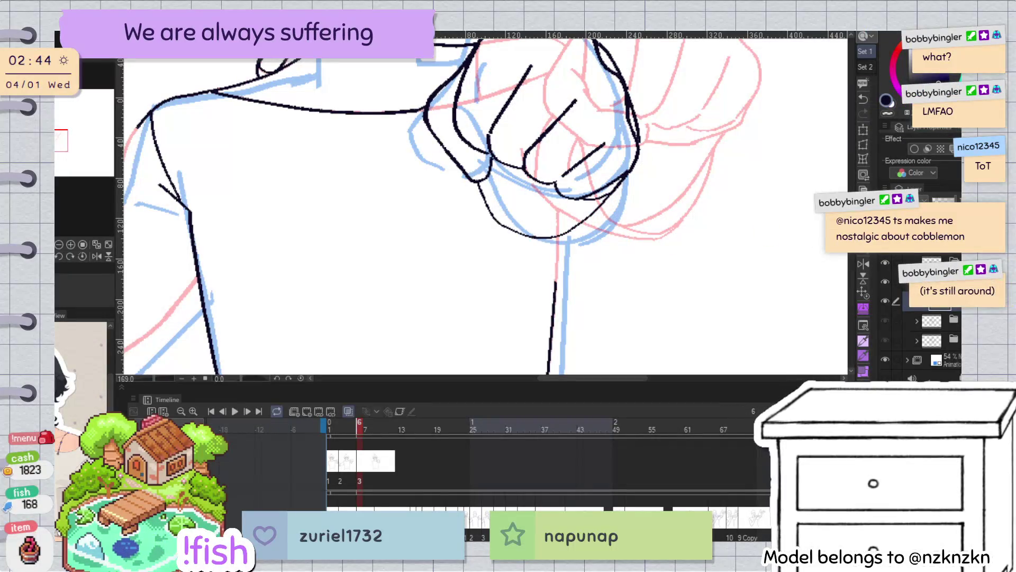
{"action": "left_click", "coordinate": [571, 235]}
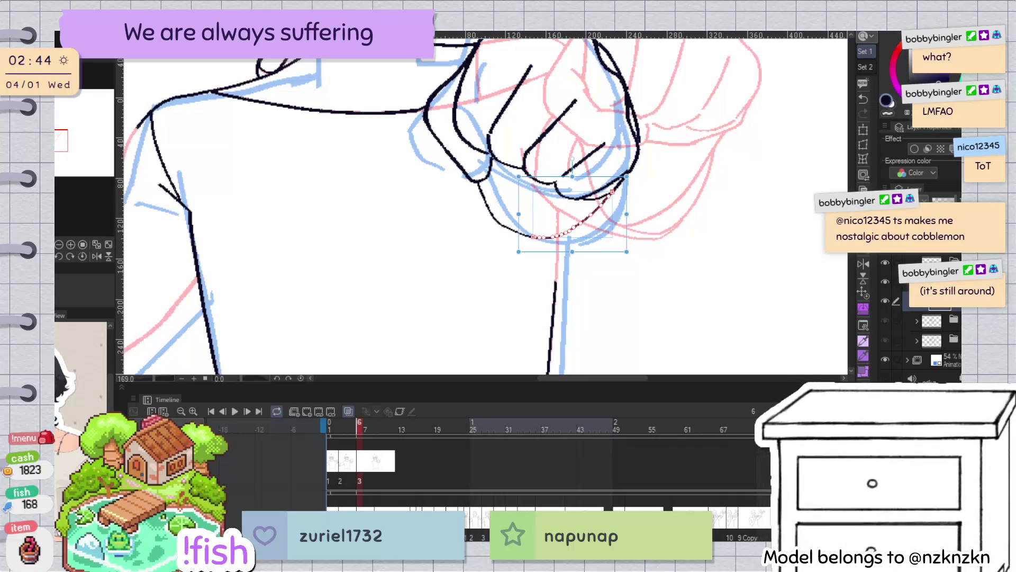
Line the lower fist curve up with the outline, deselect it, and check the pose mirrored
{"action": "key", "text": "ctrl+z"}
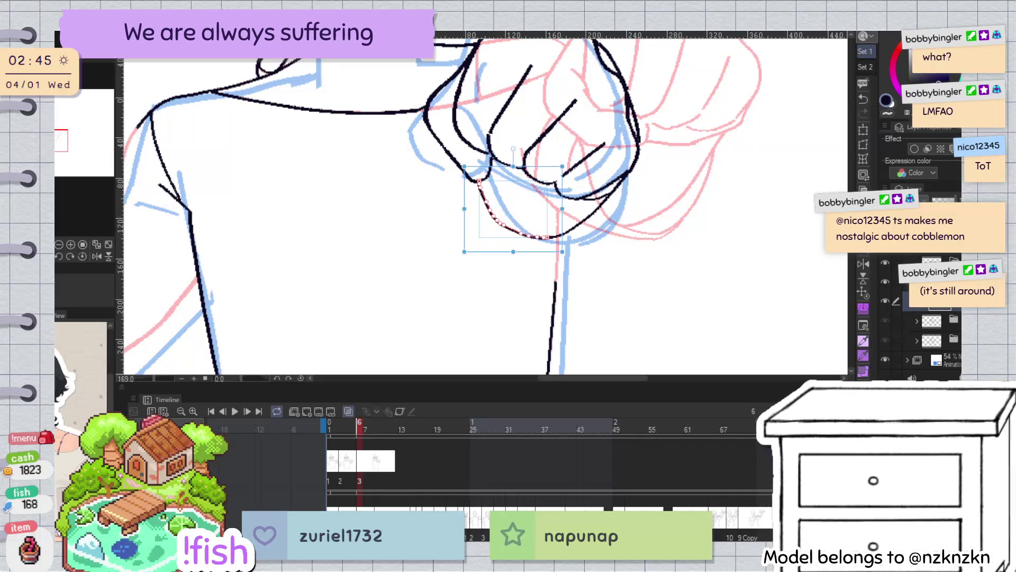
{"action": "key", "text": "ctrl+d"}
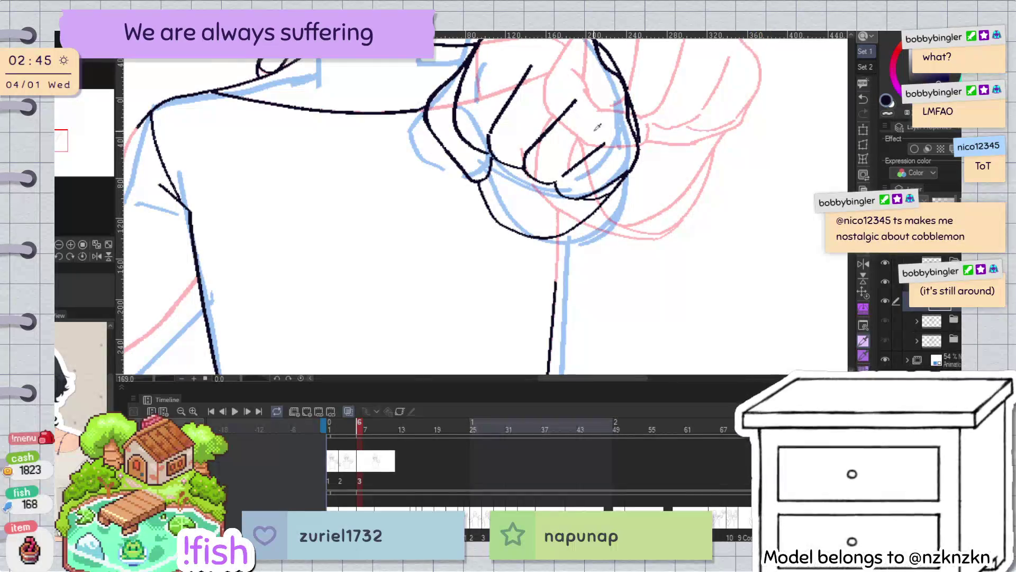
{"action": "left_click_drag", "start_coordinate": [593, 209], "coordinate": [592, 264]}
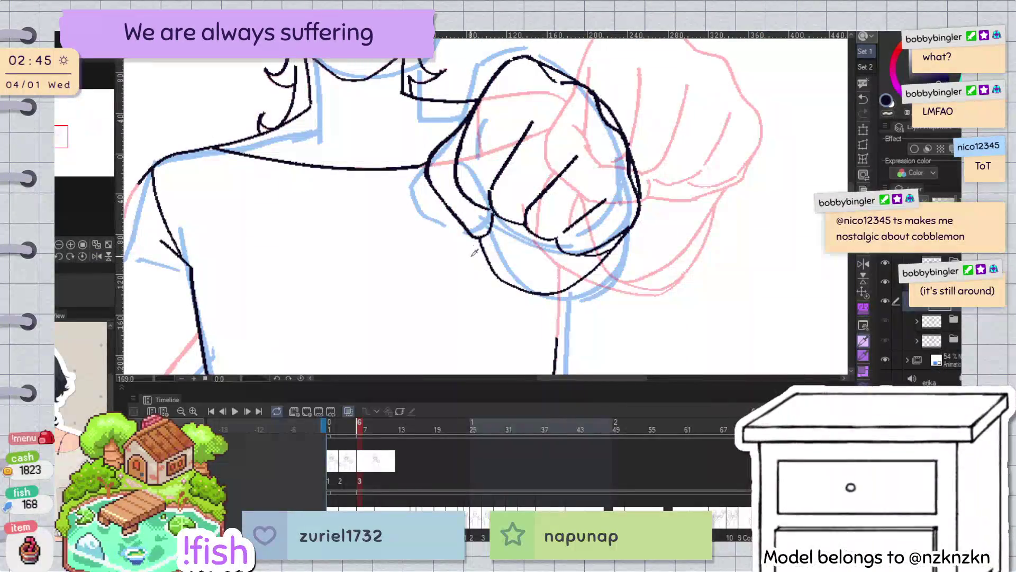
{"action": "key", "text": "h"}
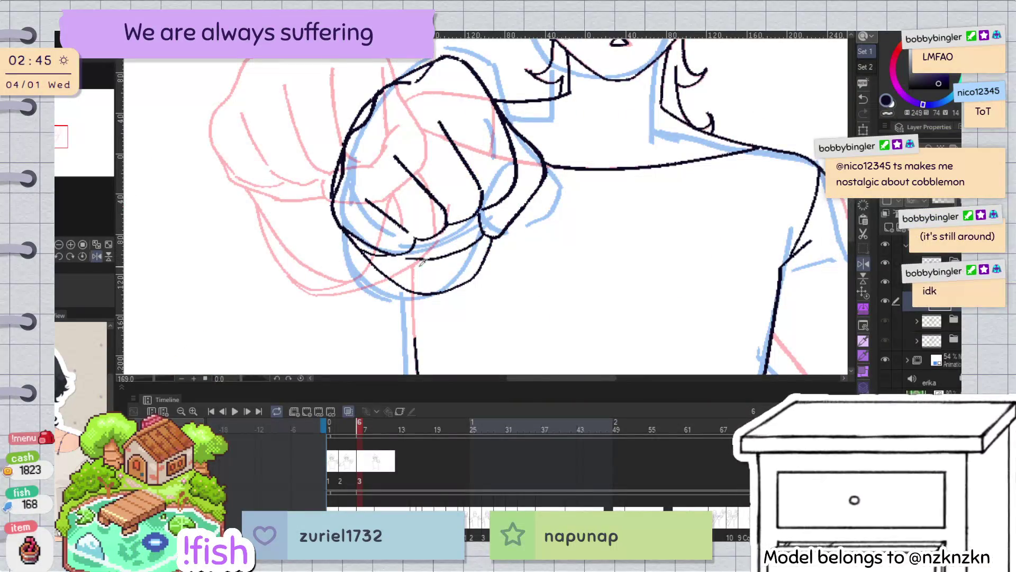
{"action": "key", "text": "h"}
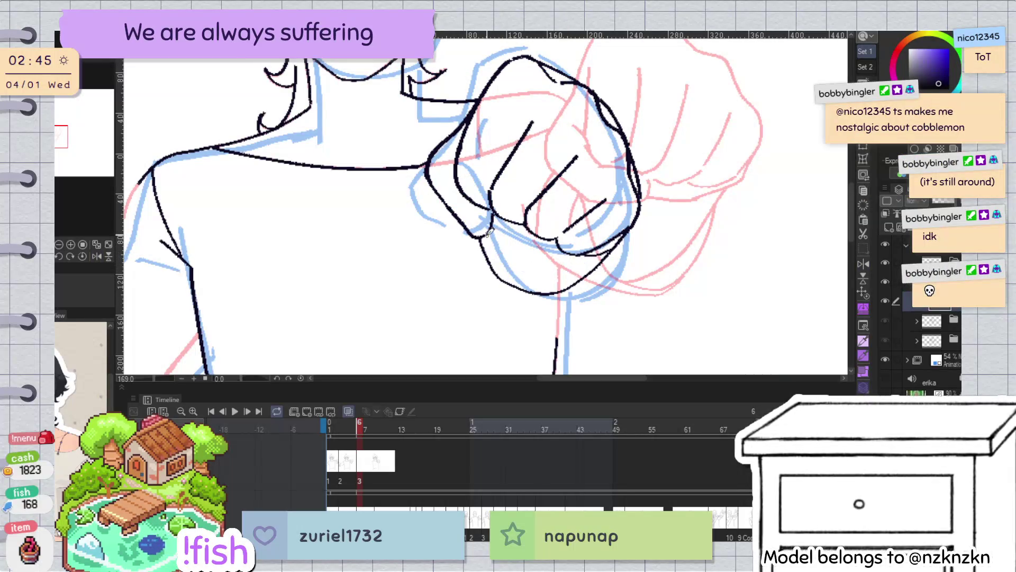
{"action": "scroll", "coordinate": [593, 281], "scroll_direction": "down", "scroll_amount": 3}
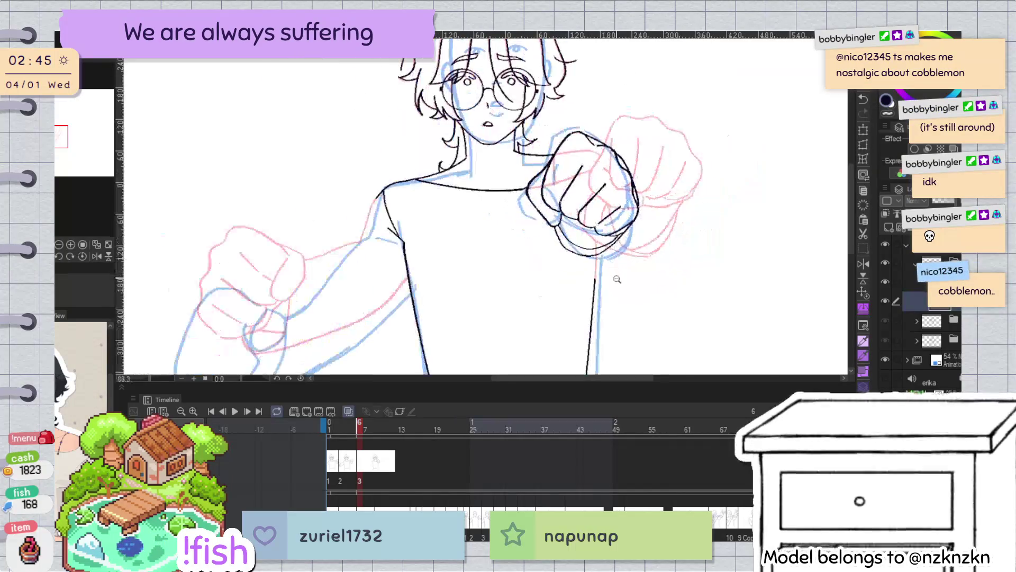
{"action": "key", "text": "h"}
{"action": "key", "text": "h"}
{"action": "scroll", "coordinate": [619, 191], "scroll_direction": "up", "scroll_amount": 2}
{"action": "scroll", "coordinate": [616, 188], "scroll_direction": "up", "scroll_amount": 1}
{"action": "key", "text": "h"}
{"action": "scroll", "coordinate": [617, 188], "scroll_direction": "up", "scroll_amount": 1}
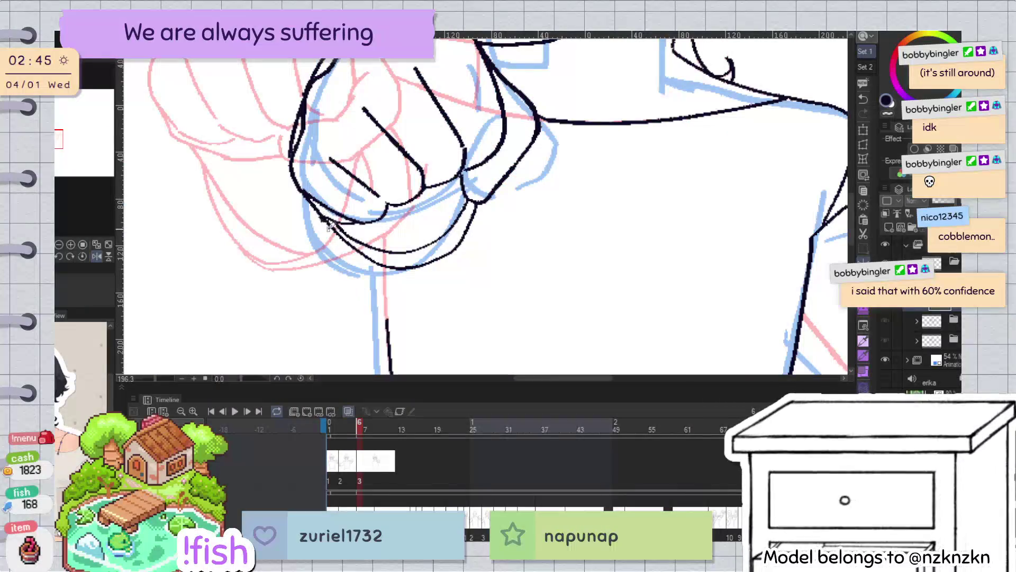
{"action": "key", "text": "h"}
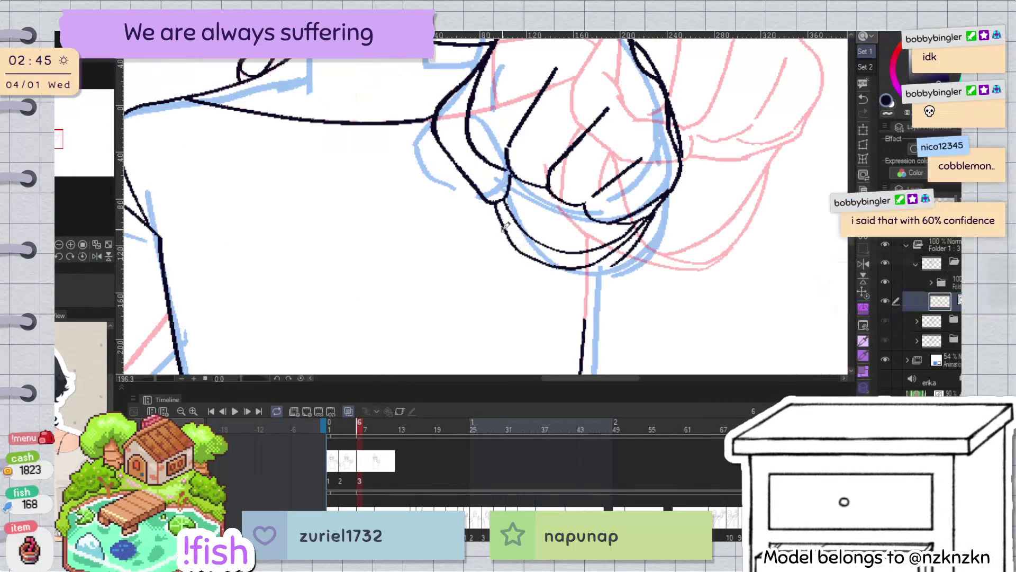
Draw another curve along the fist's underside
{"action": "key", "text": "ctrl+z"}
{"action": "mouse_move", "coordinate": [487, 204]}
{"action": "left_mouse_down"}
{"action": "mouse_move", "coordinate": [502, 247]}
{"action": "mouse_move", "coordinate": [582, 278]}
{"action": "left_mouse_up"}
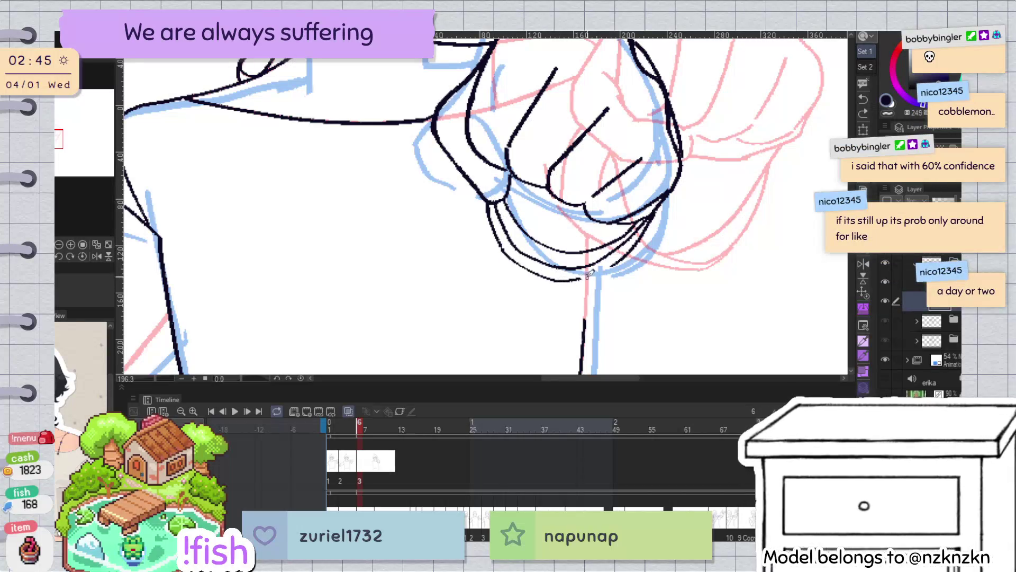
{"action": "scroll", "coordinate": [652, 214], "scroll_direction": "down", "scroll_amount": 5}
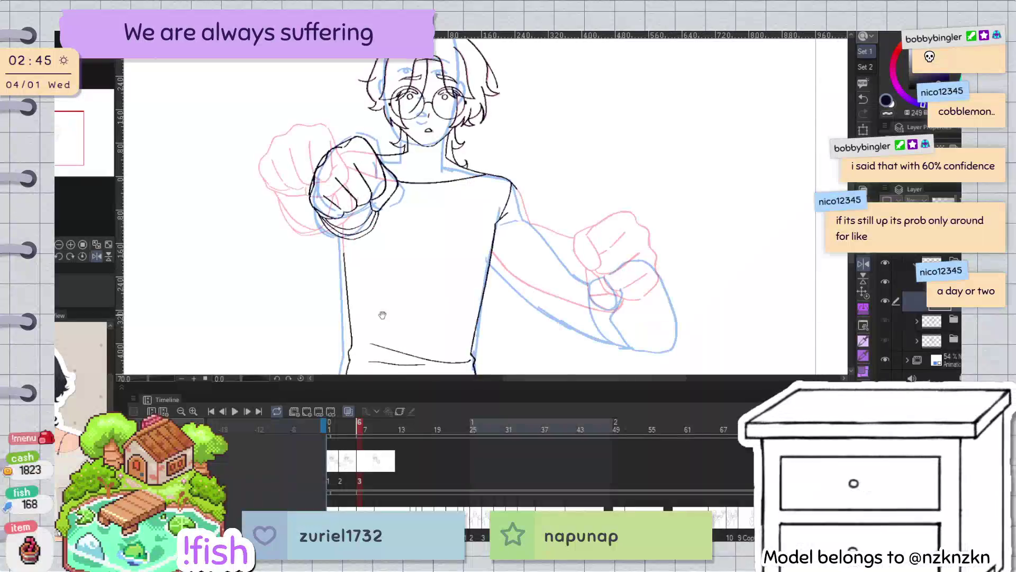
Remove the stray stroke under the fist and pick the curved vector line there
{"action": "scroll", "coordinate": [640, 171], "scroll_direction": "up", "scroll_amount": 6}
{"action": "scroll", "coordinate": [640, 170], "scroll_direction": "down", "scroll_amount": 3}
{"action": "scroll", "coordinate": [580, 230], "scroll_direction": "down", "scroll_amount": 1}
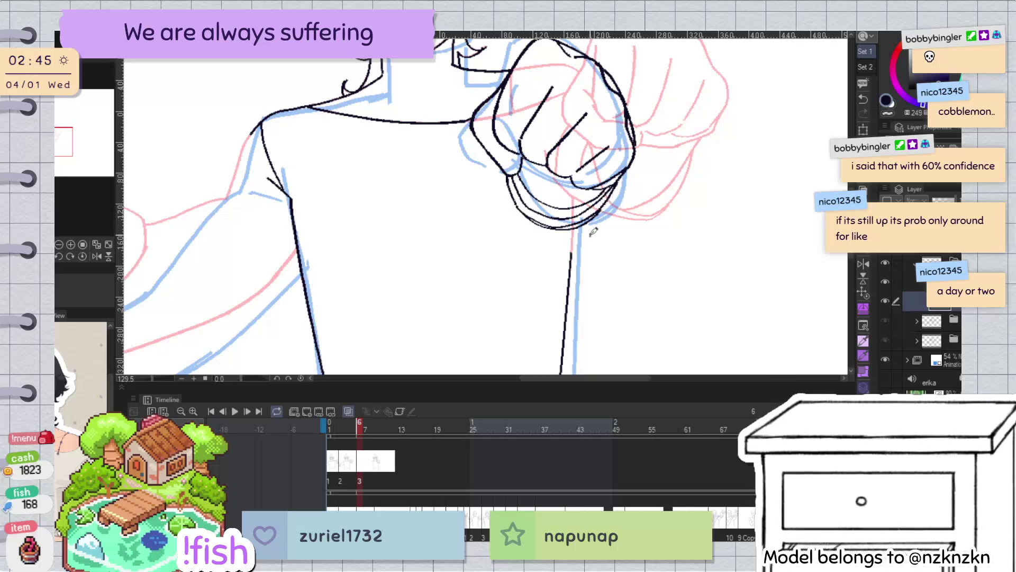
{"action": "key", "text": "ctrl+z"}
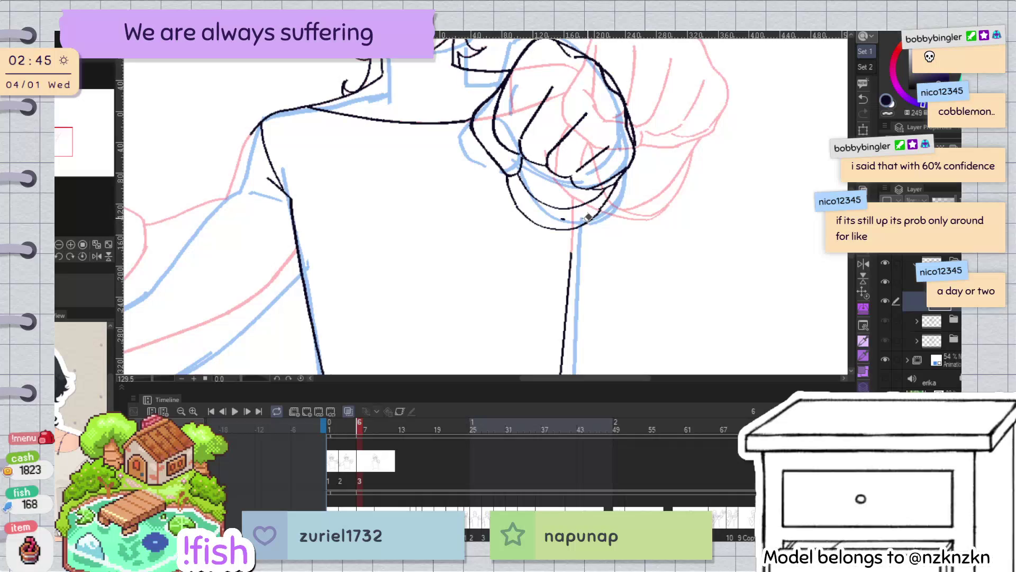
{"action": "scroll", "coordinate": [567, 213], "scroll_direction": "up", "scroll_amount": 3}
{"action": "scroll", "coordinate": [566, 213], "scroll_direction": "up", "scroll_amount": 3}
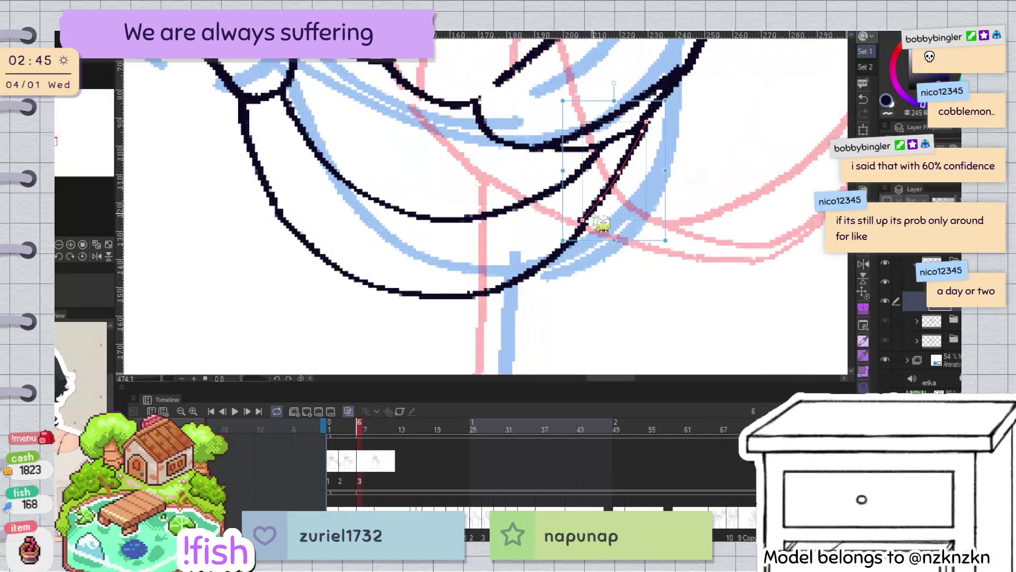
{"action": "left_click", "coordinate": [564, 245], "text": "ctrl"}
{"action": "key", "text": "ctrl+d"}
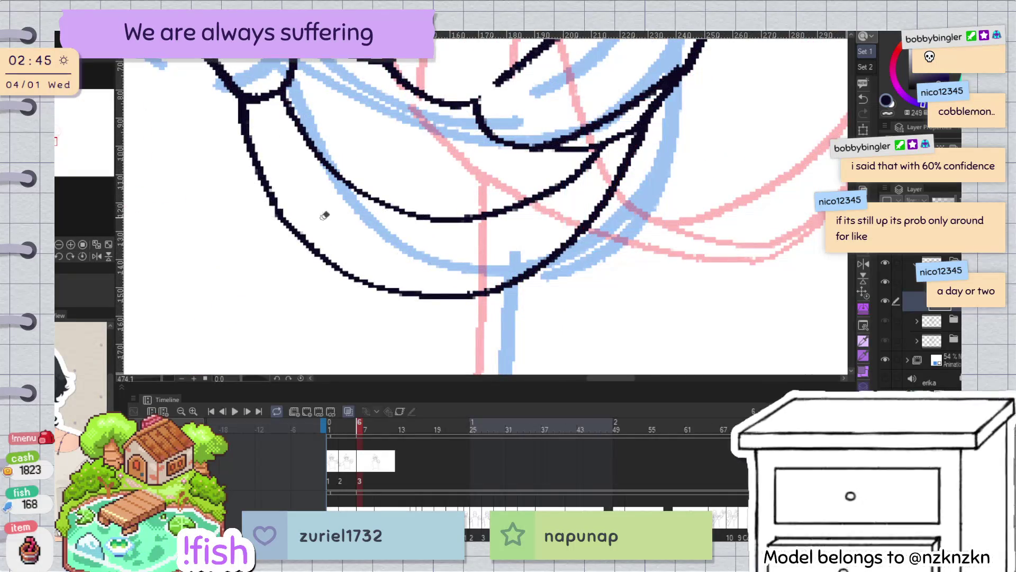
In a rotated view, replace a fist edge line with a shorter stroke and redraw the contour
{"action": "left_click_drag", "start_coordinate": [477, 212], "coordinate": [598, 78]}
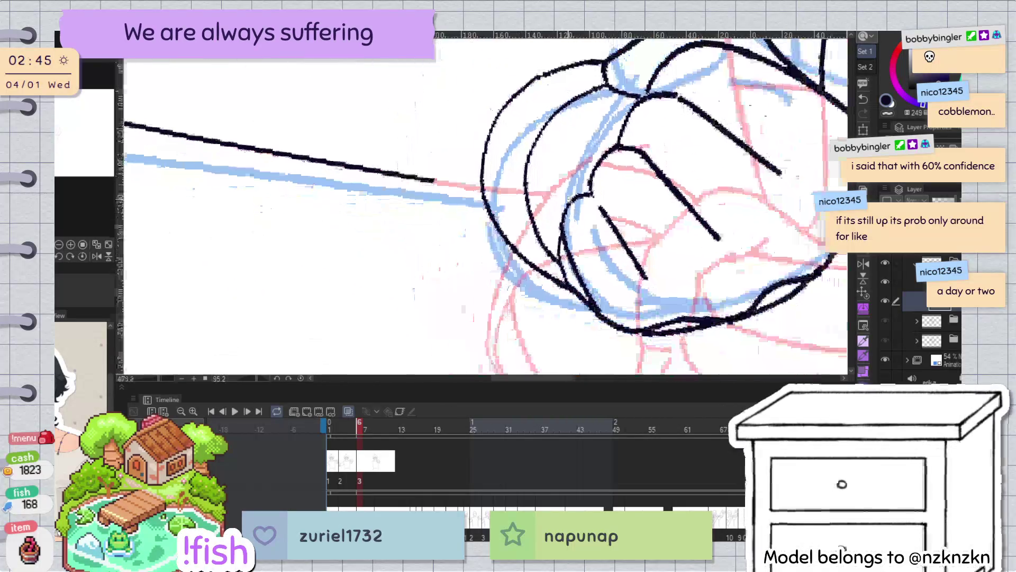
{"action": "key", "text": "ctrl+z"}
{"action": "left_click_drag", "start_coordinate": [603, 62], "coordinate": [549, 78]}
{"action": "left_click_drag", "start_coordinate": [501, 181], "coordinate": [573, 279]}
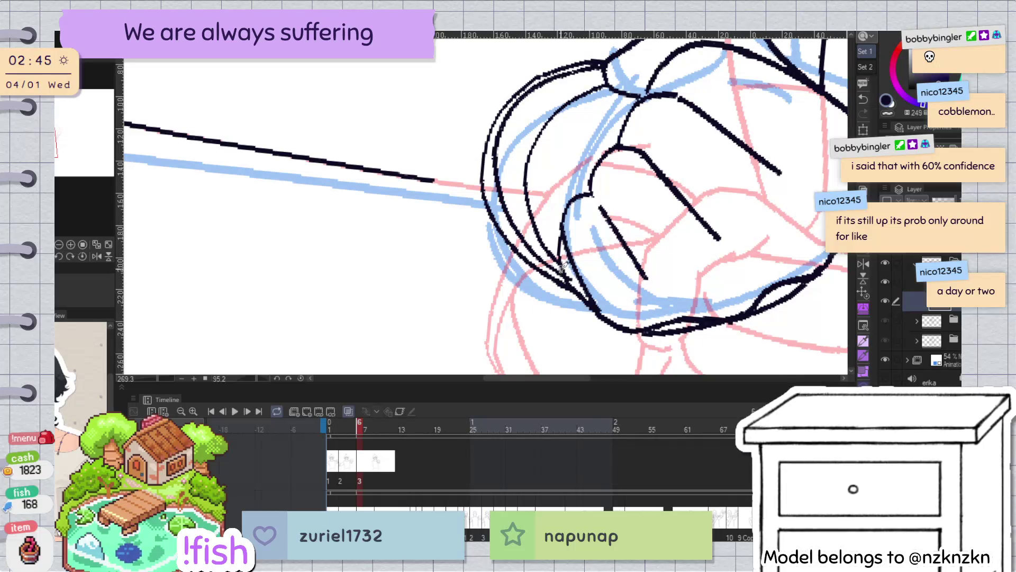
{"action": "key", "text": "ctrl+z"}
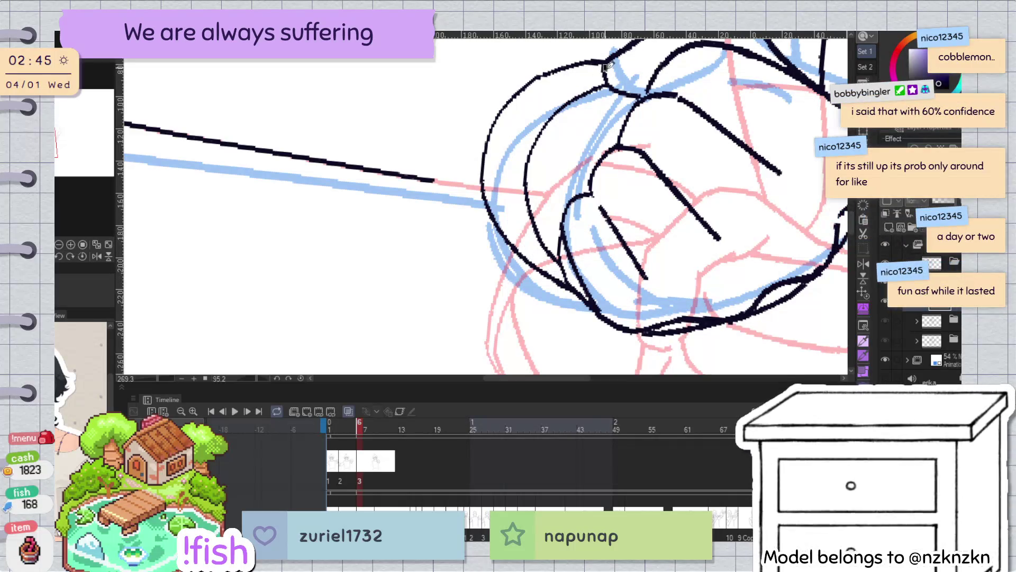
{"action": "left_click_drag", "start_coordinate": [499, 145], "coordinate": [565, 273]}
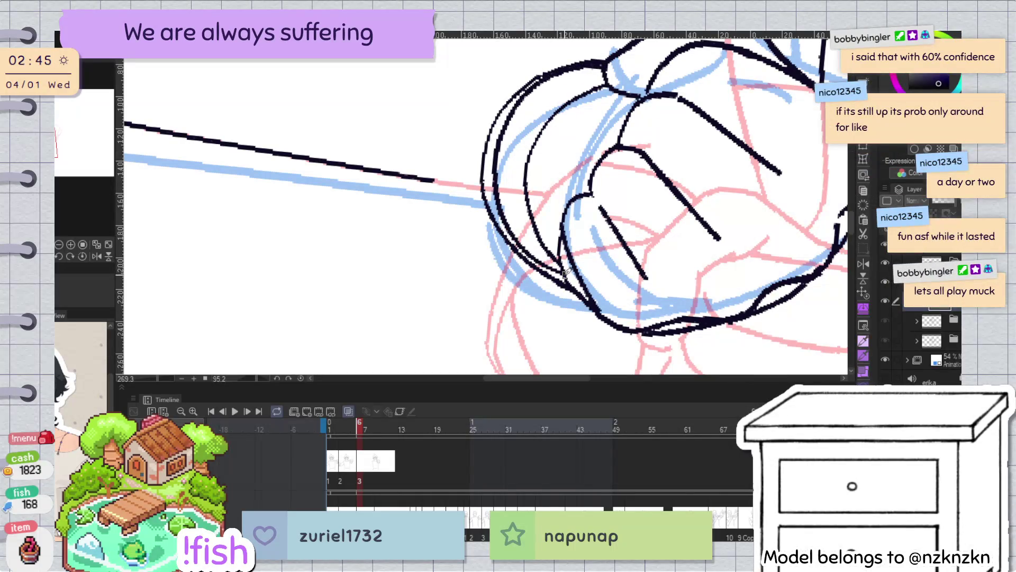
Reshape the lower curved vector line of the fist to follow the inner line
{"action": "key", "text": "at"}
{"action": "left_click", "coordinate": [531, 125], "text": "ctrl"}
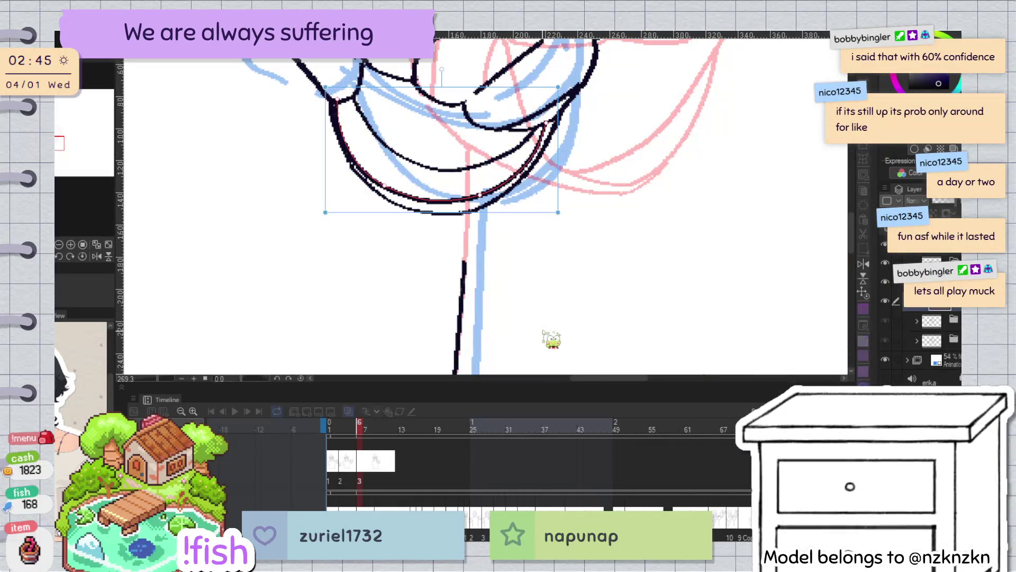
{"action": "left_click_drag", "start_coordinate": [381, 185], "coordinate": [437, 204]}
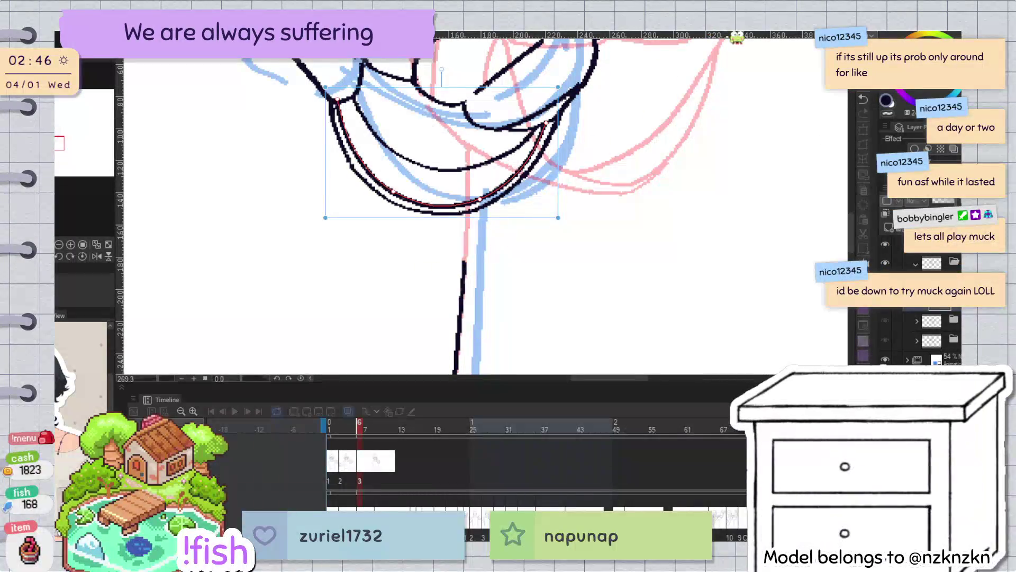
{"action": "key", "text": "p"}
{"action": "scroll", "coordinate": [557, 207], "scroll_direction": "down", "scroll_amount": 5}
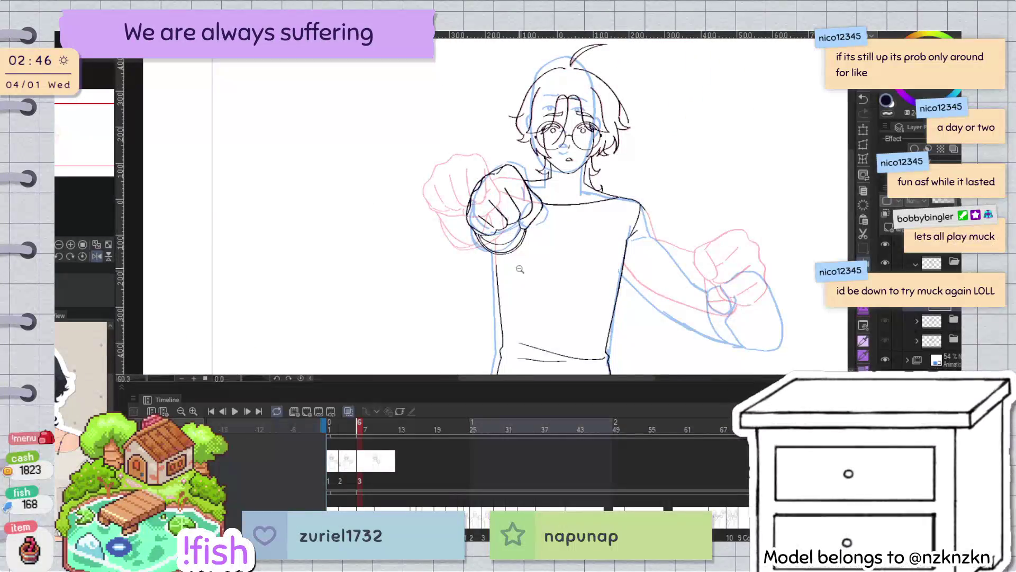
Zoom out and step from frame 2 through frame 6 to frame 8 to review the punch
{"action": "scroll", "coordinate": [556, 206], "scroll_direction": "up", "scroll_amount": 4}
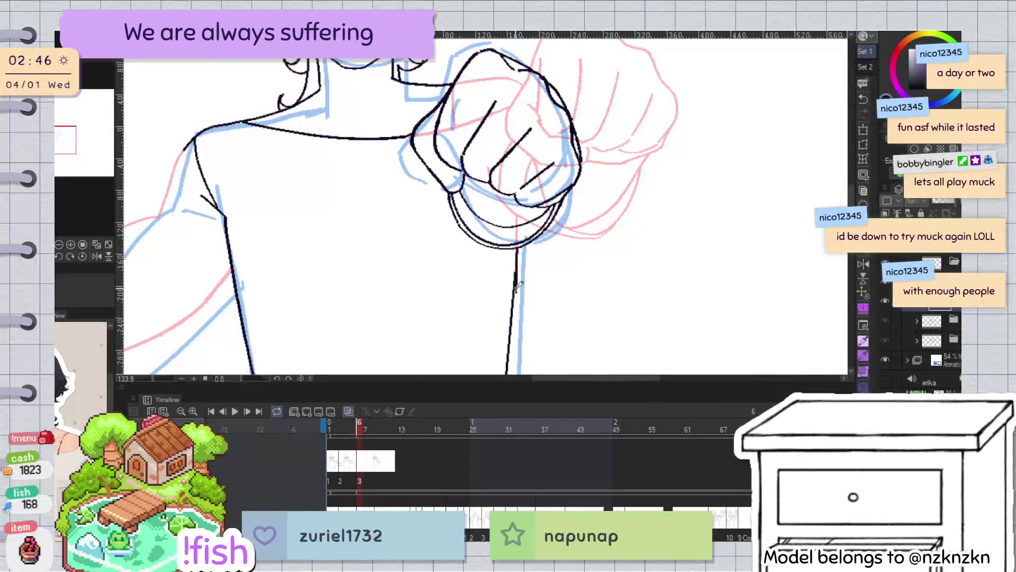
{"action": "scroll", "coordinate": [517, 246], "scroll_direction": "down", "scroll_amount": 4}
{"action": "mouse_move", "coordinate": [504, 354]}
{"action": "left_mouse_down"}
{"action": "mouse_move", "coordinate": [584, 131]}
{"action": "mouse_move", "coordinate": [583, 146]}
{"action": "left_mouse_up"}
{"action": "key", "text": "Left"}
{"action": "key", "text": "Left"}
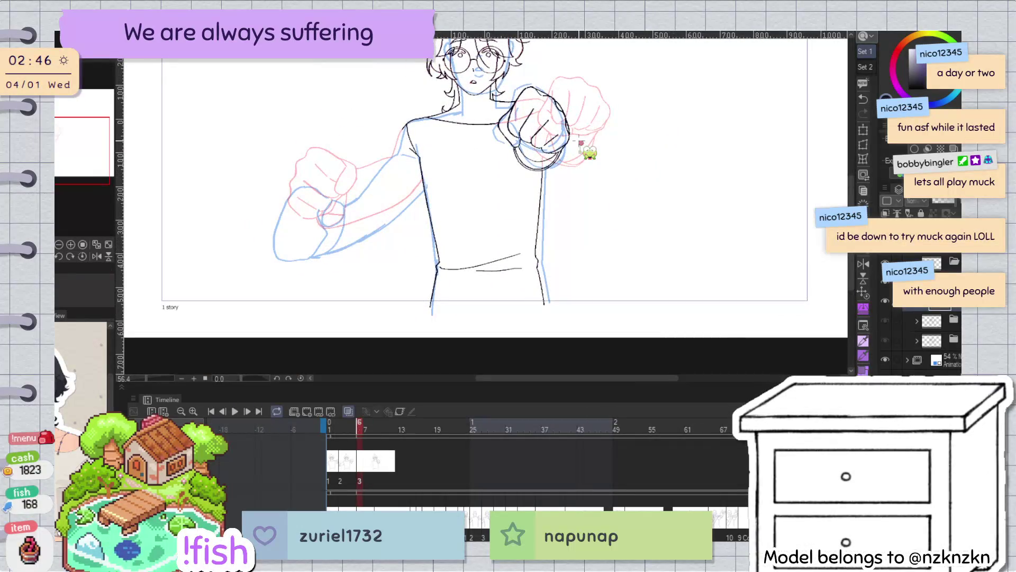
{"action": "key", "text": "Left"}
{"action": "key", "text": "Left"}
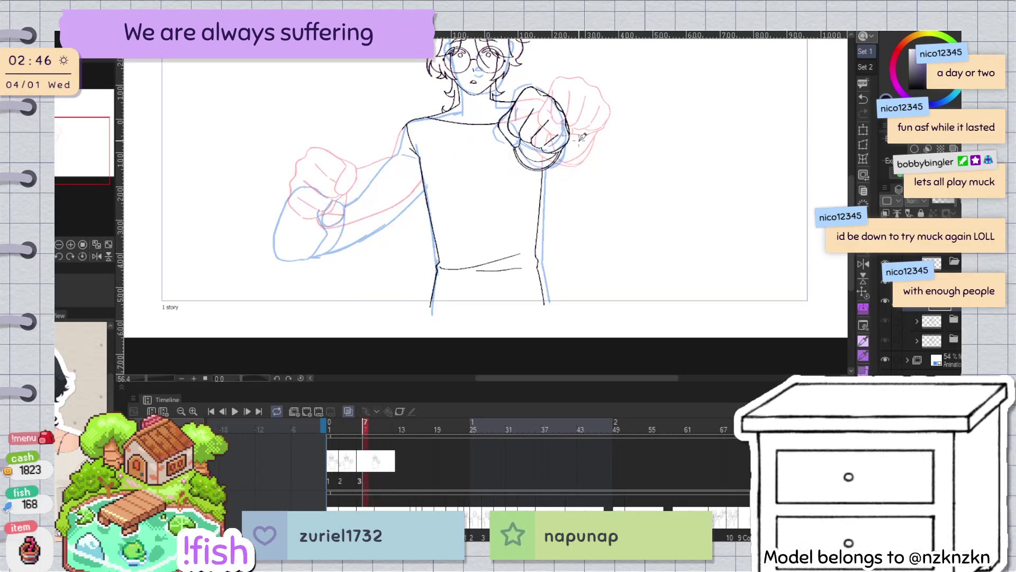
{"action": "key", "text": "Right"}
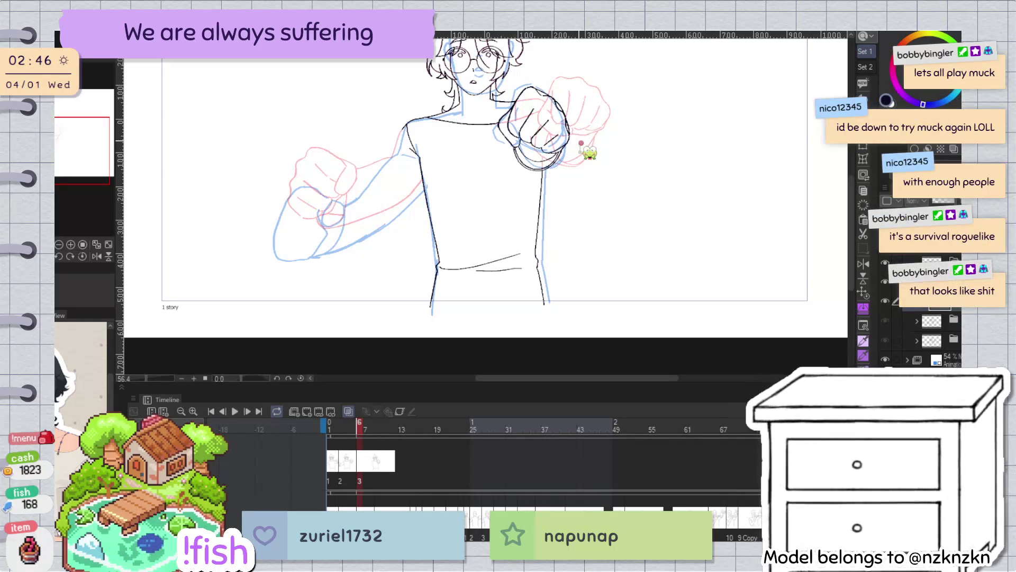
{"action": "key", "text": "Right"}
{"action": "key", "text": "Right"}
Bring the face into view and check the drawing in mirrored view
{"action": "scroll", "coordinate": [587, 223], "scroll_direction": "up", "scroll_amount": 3}
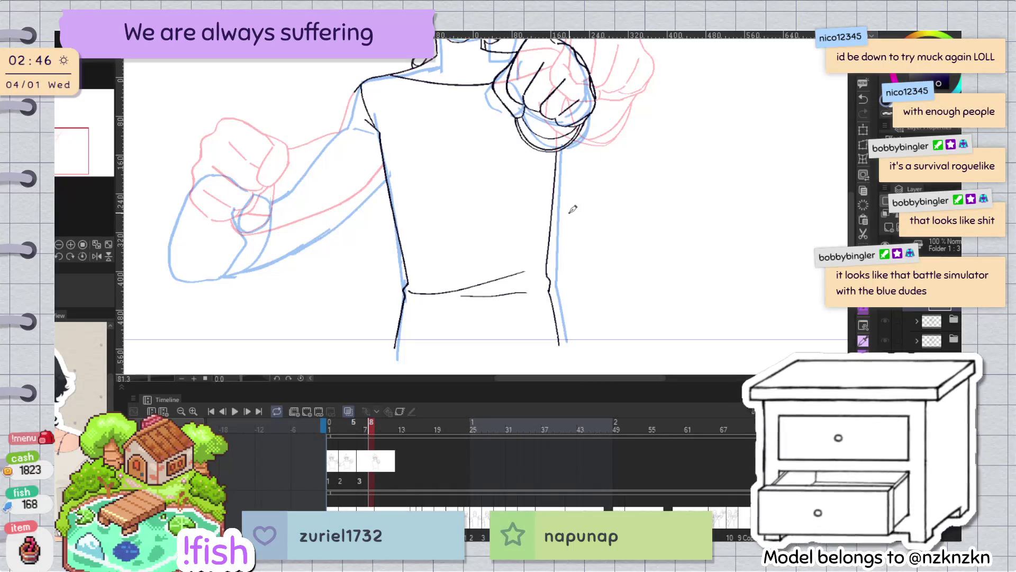
{"action": "left_click_drag", "start_coordinate": [605, 166], "coordinate": [607, 208]}
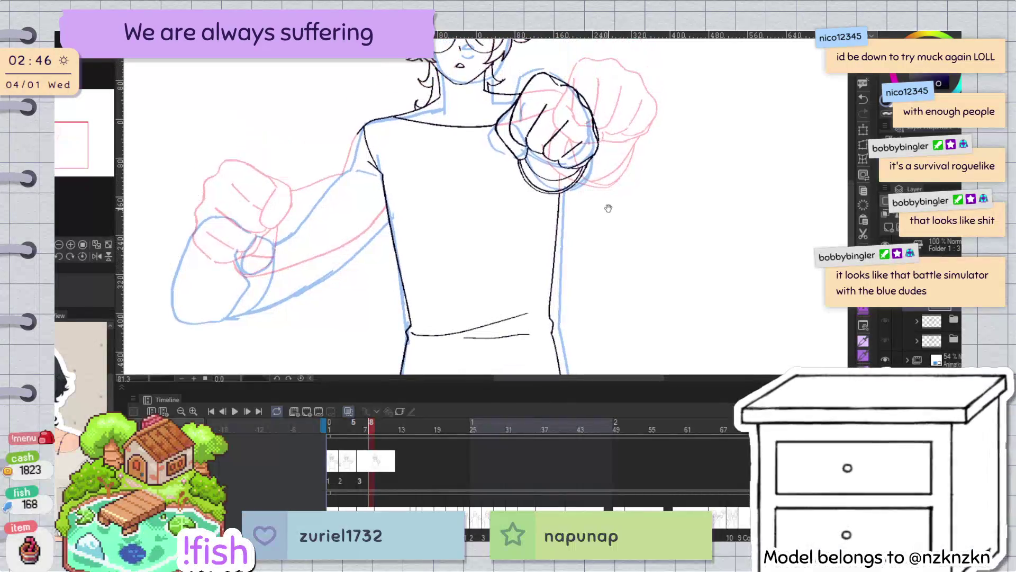
{"action": "scroll", "coordinate": [594, 182], "scroll_direction": "down", "scroll_amount": 1}
{"action": "scroll", "coordinate": [608, 243], "scroll_direction": "down", "scroll_amount": 1}
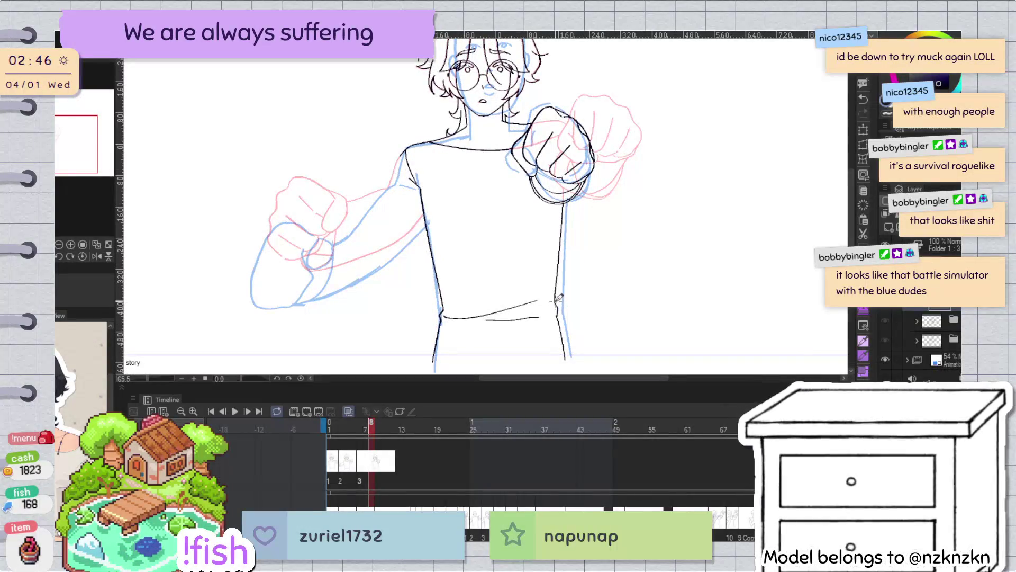
{"action": "key", "text": "h"}
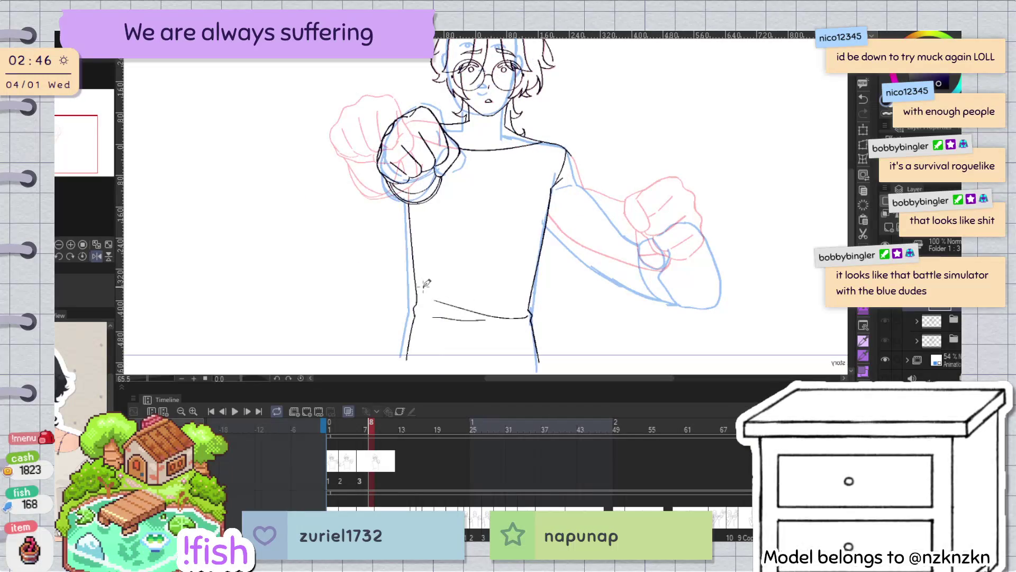
{"action": "key", "text": "h"}
{"action": "scroll", "coordinate": [582, 265], "scroll_direction": "up", "scroll_amount": 3}
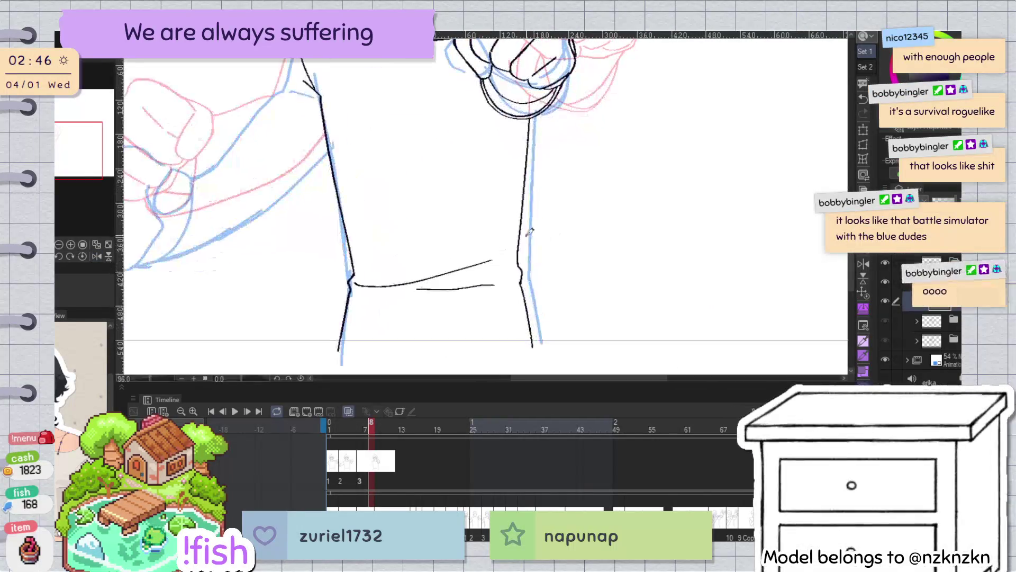
Erase and retry the right torso outline several times, undoing each attempt
{"action": "left_click_drag", "start_coordinate": [526, 216], "coordinate": [530, 329]}
{"action": "key", "text": "h"}
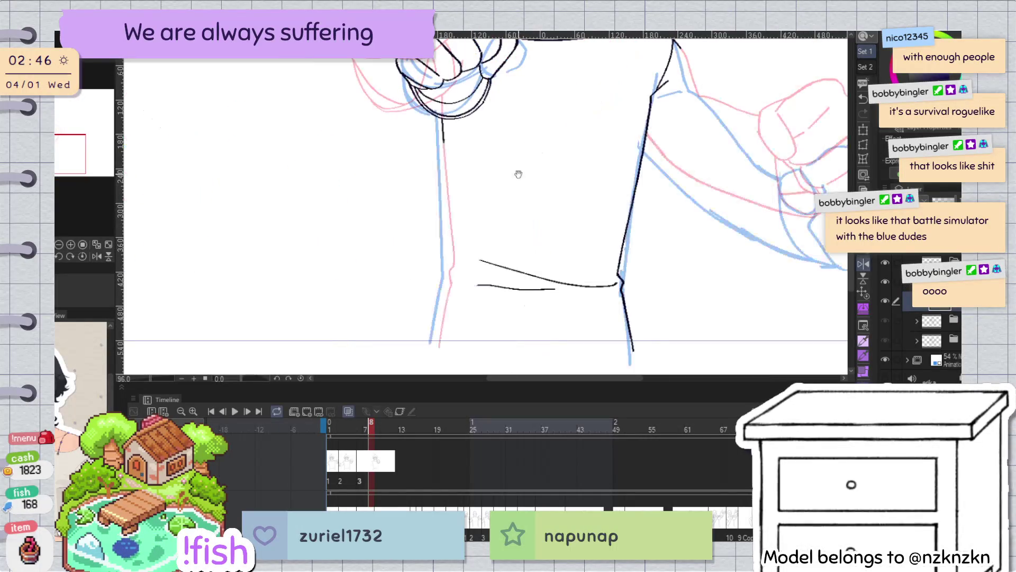
{"action": "left_click_drag", "start_coordinate": [447, 139], "coordinate": [454, 260]}
{"action": "key", "text": "h"}
{"action": "key", "text": "ctrl+z"}
{"action": "key", "text": "ctrl+z"}
{"action": "left_click_drag", "start_coordinate": [528, 139], "coordinate": [526, 285]}
{"action": "key", "text": "ctrl+z"}
{"action": "left_click_drag", "start_coordinate": [528, 139], "coordinate": [521, 259]}
{"action": "key", "text": "ctrl+z"}
{"action": "mouse_move", "coordinate": [529, 143]}
{"action": "left_mouse_down"}
{"action": "mouse_move", "coordinate": [522, 229]}
{"action": "mouse_move", "coordinate": [534, 354]}
{"action": "left_mouse_up"}
{"action": "key", "text": "ctrl+z"}
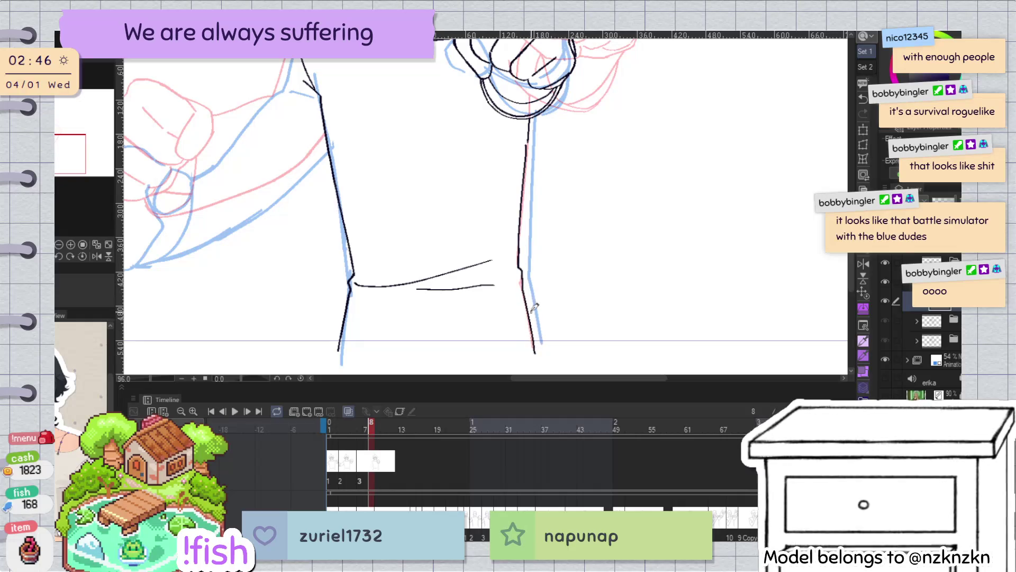
Select the short shirt-hem line, then tilt, straighten and mirror the canvas view
{"action": "left_click", "coordinate": [491, 287], "text": "ctrl"}
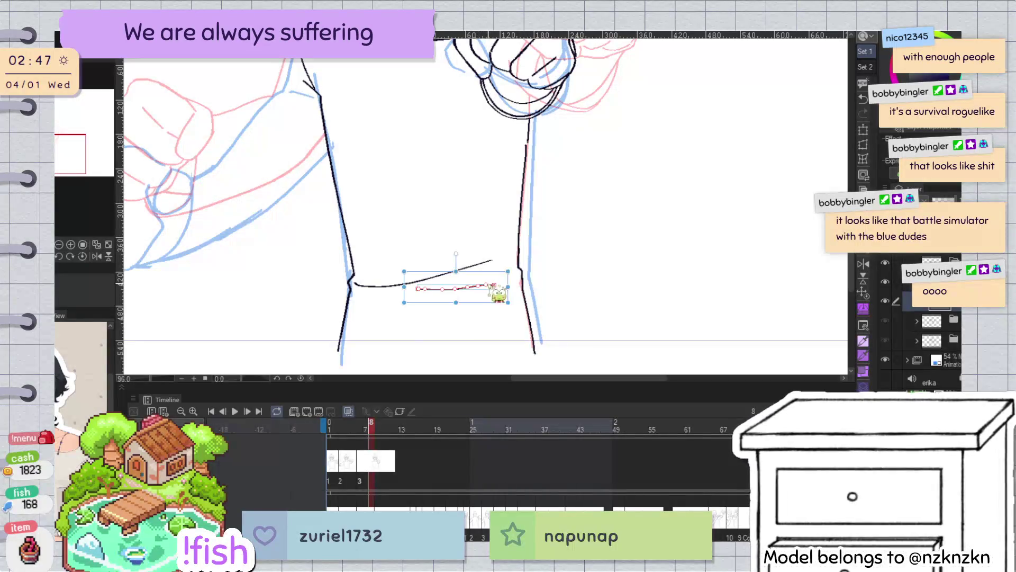
{"action": "left_click_drag", "start_coordinate": [549, 185], "coordinate": [430, 229]}
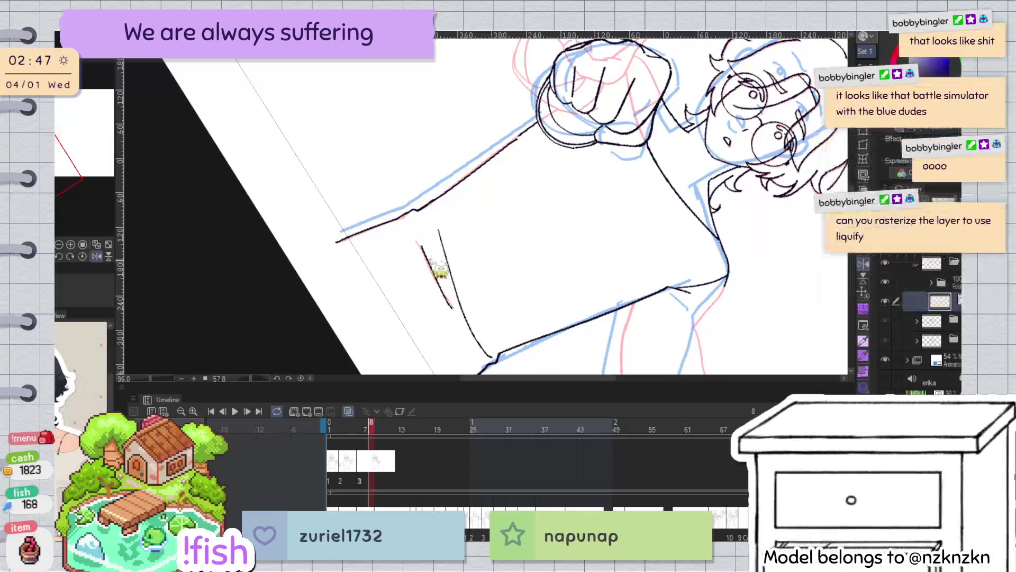
{"action": "key", "text": "ctrl+@"}
{"action": "key", "text": "h"}
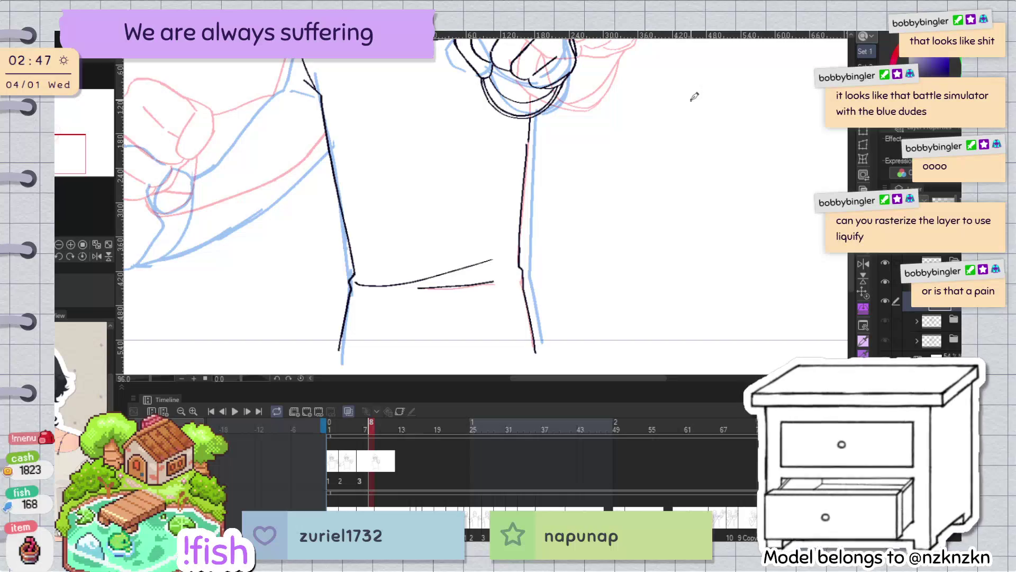
Draw a test oval with a line through it, then erase it
{"action": "mouse_move", "coordinate": [641, 126]}
{"action": "left_mouse_down"}
{"action": "mouse_move", "coordinate": [627, 127]}
{"action": "mouse_move", "coordinate": [639, 278]}
{"action": "left_mouse_up"}
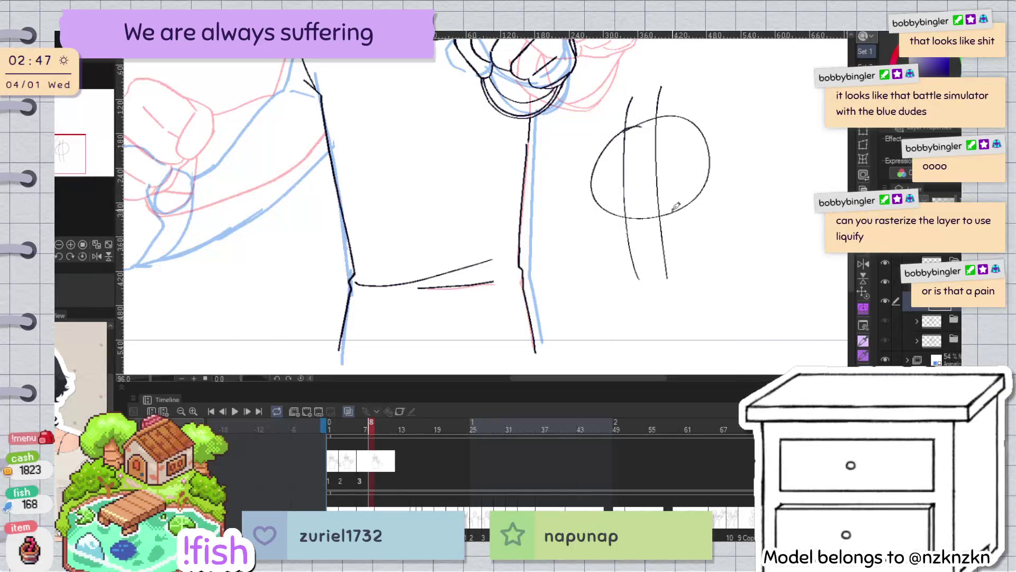
{"action": "left_click_drag", "start_coordinate": [619, 185], "coordinate": [717, 151]}
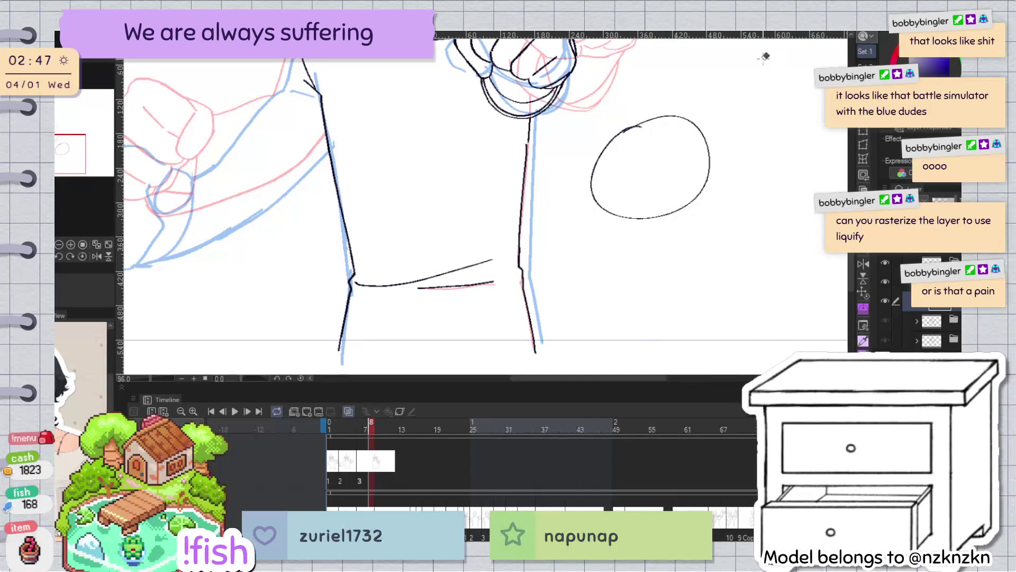
{"action": "left_click_drag", "start_coordinate": [687, 91], "coordinate": [656, 261]}
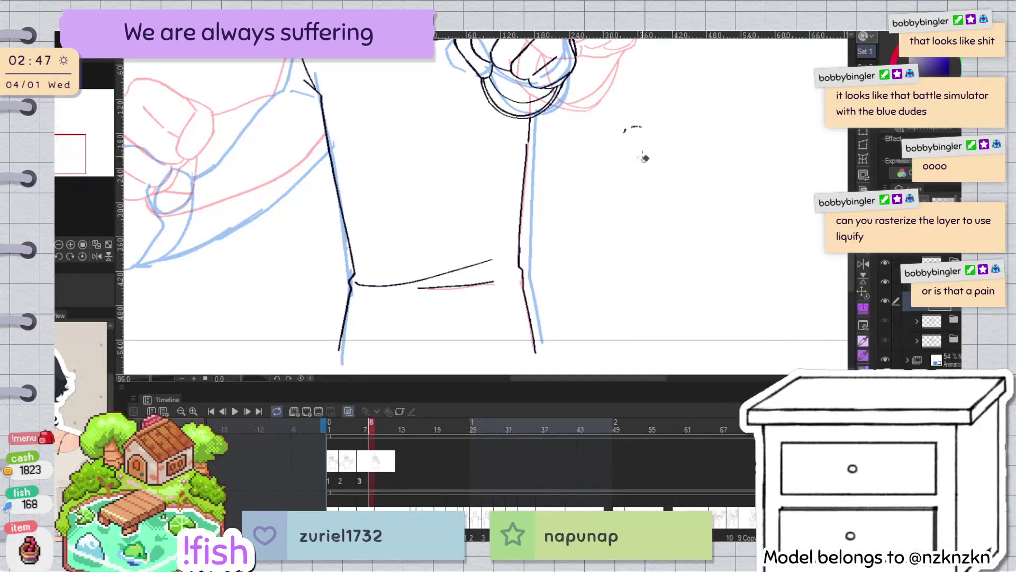
Select the right torso outline vector line and smooth out its kink
{"action": "left_click", "coordinate": [525, 150]}
{"action": "left_click", "coordinate": [522, 139]}
{"action": "left_click_drag", "start_coordinate": [522, 119], "coordinate": [521, 132]}
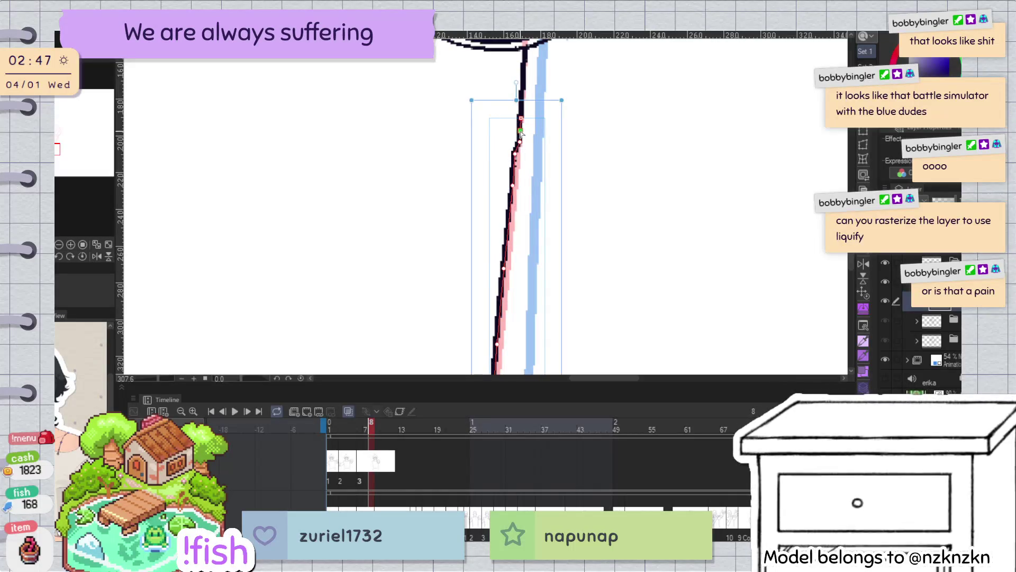
{"action": "key", "text": "p"}
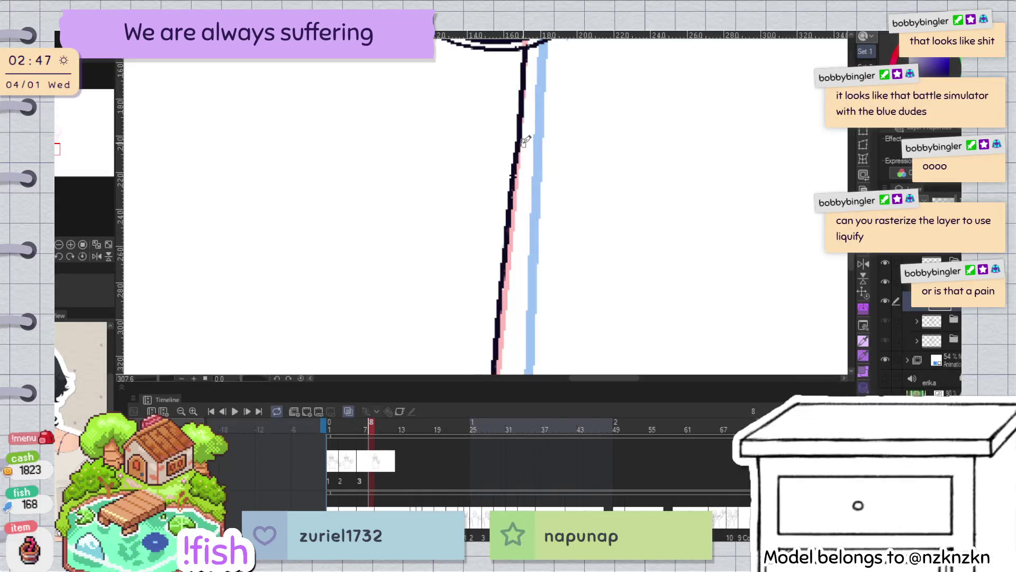
Adjust the waist hem curve with the Object tool, then deselect it
{"action": "scroll", "coordinate": [525, 141], "scroll_direction": "down", "scroll_amount": 3}
{"action": "scroll", "coordinate": [585, 145], "scroll_direction": "down", "scroll_amount": 4}
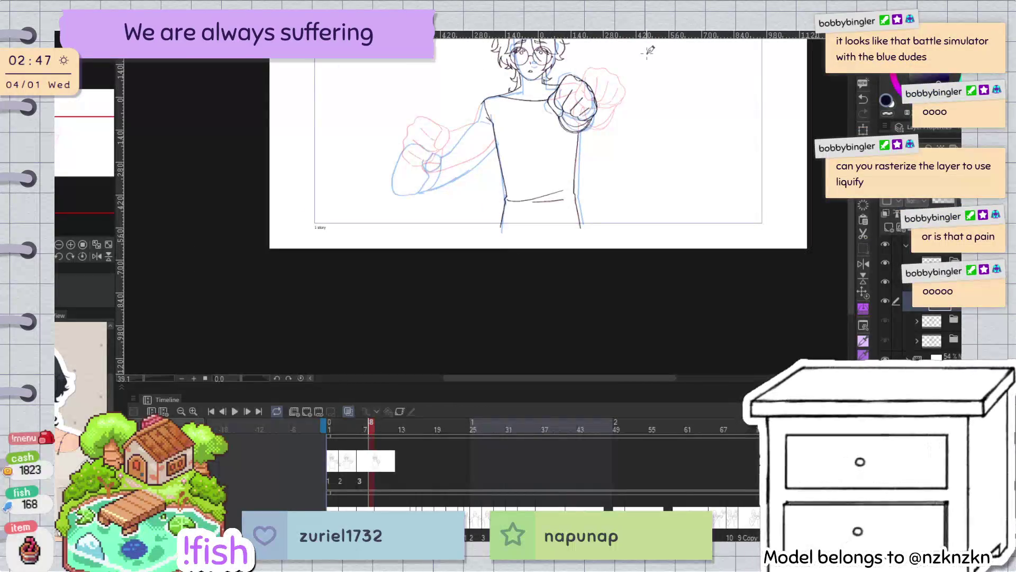
{"action": "scroll", "coordinate": [630, 96], "scroll_direction": "up", "scroll_amount": 2}
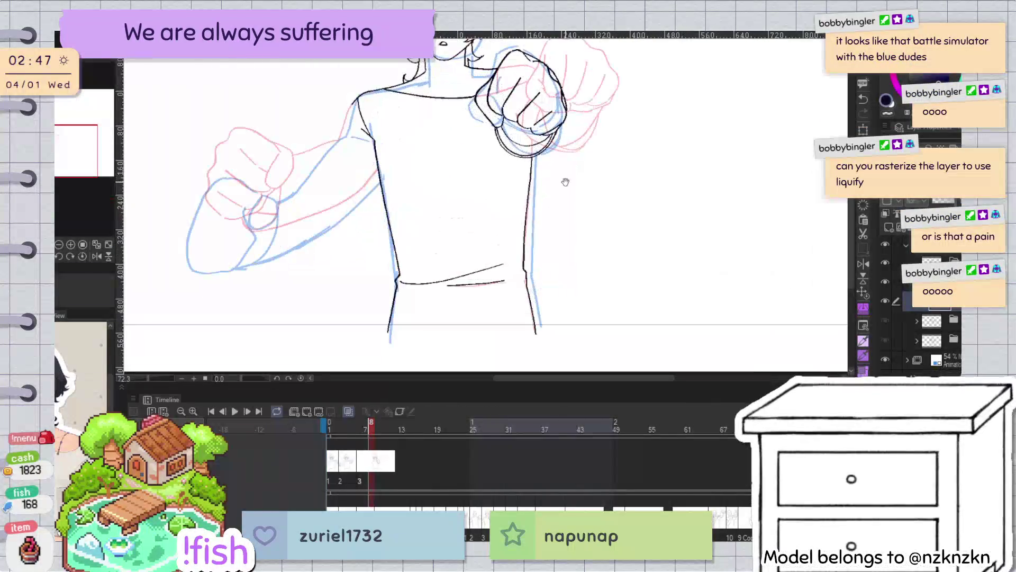
{"action": "scroll", "coordinate": [484, 266], "scroll_direction": "up", "scroll_amount": 3}
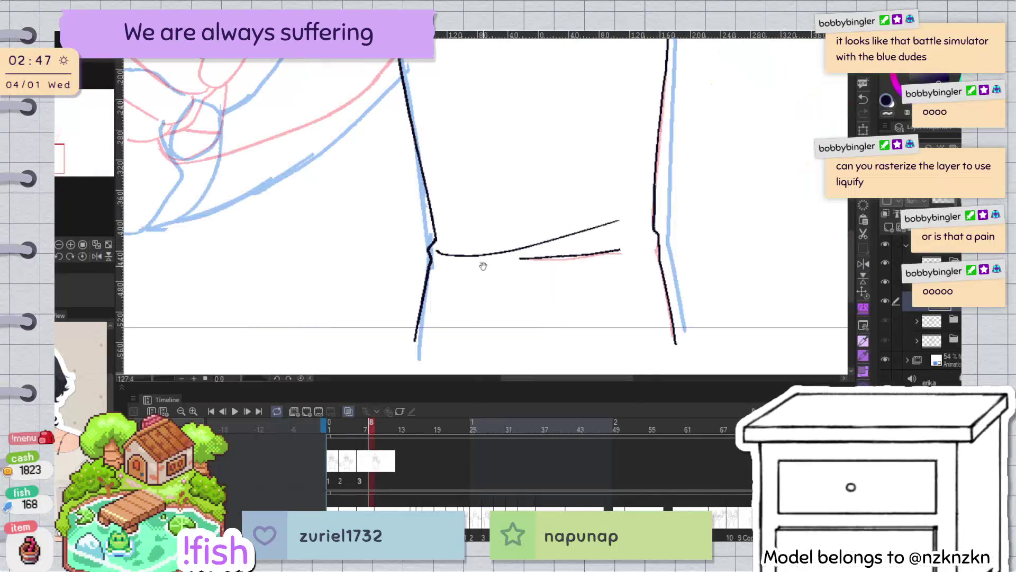
{"action": "scroll", "coordinate": [448, 236], "scroll_direction": "down", "scroll_amount": 2}
{"action": "scroll", "coordinate": [483, 243], "scroll_direction": "up", "scroll_amount": 3}
{"action": "key", "text": "o"}
{"action": "left_click", "coordinate": [483, 263]}
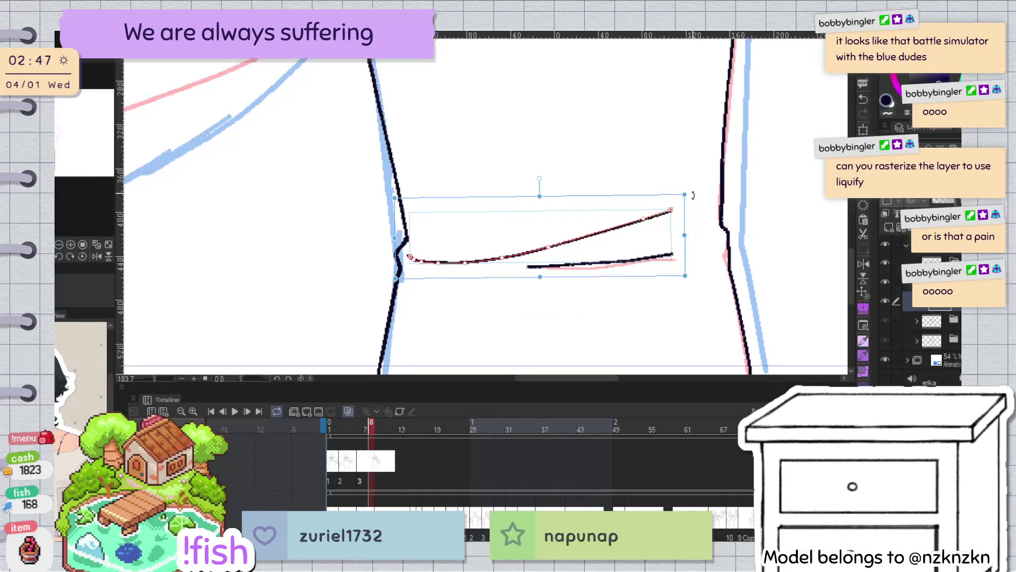
{"action": "key", "text": "p"}
{"action": "key", "text": "o"}
{"action": "left_click", "coordinate": [586, 238]}
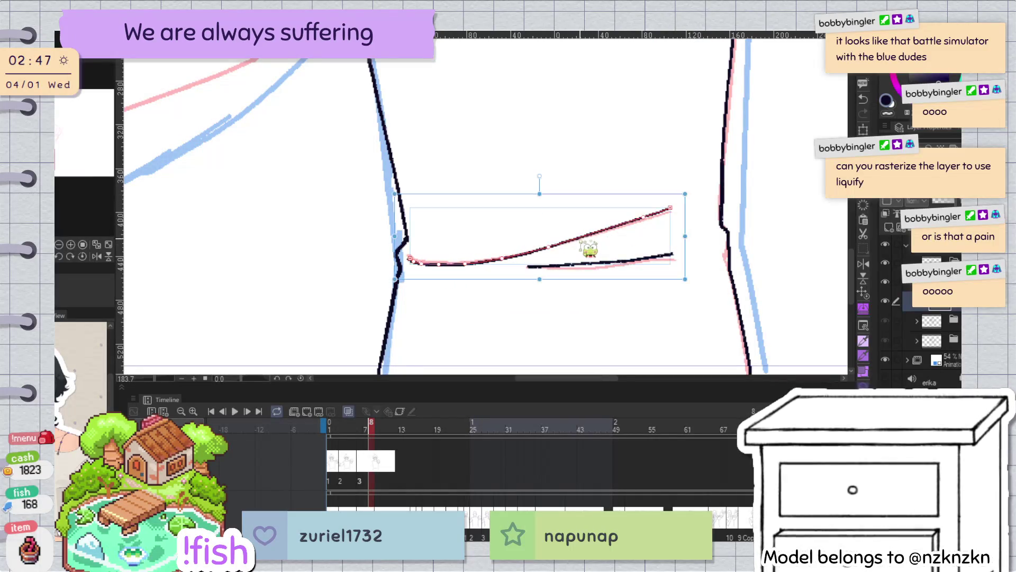
{"action": "key", "text": "p"}
{"action": "scroll", "coordinate": [579, 372], "scroll_direction": "down", "scroll_amount": 4}
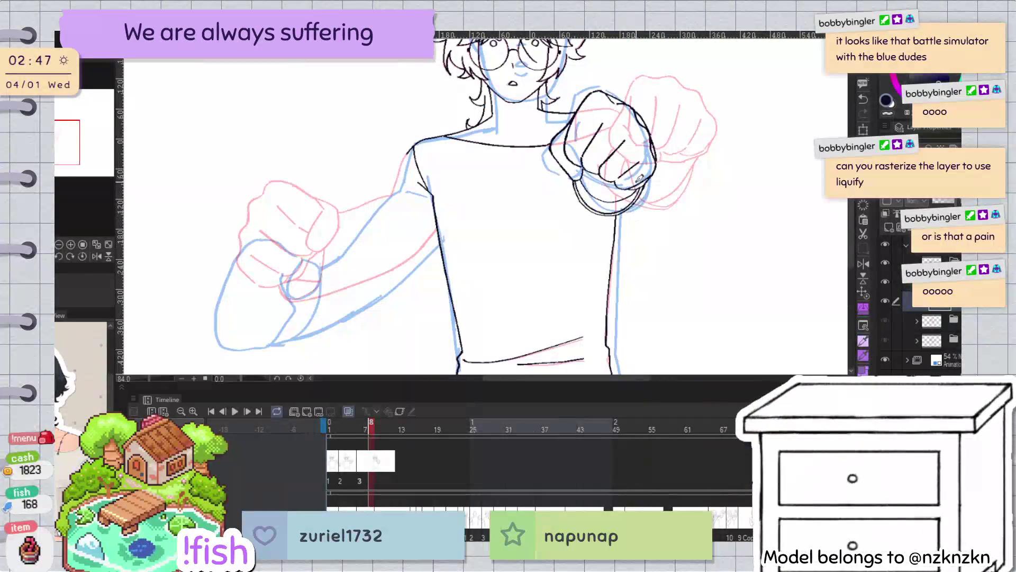
{"action": "left_click_drag", "start_coordinate": [403, 212], "coordinate": [522, 246]}
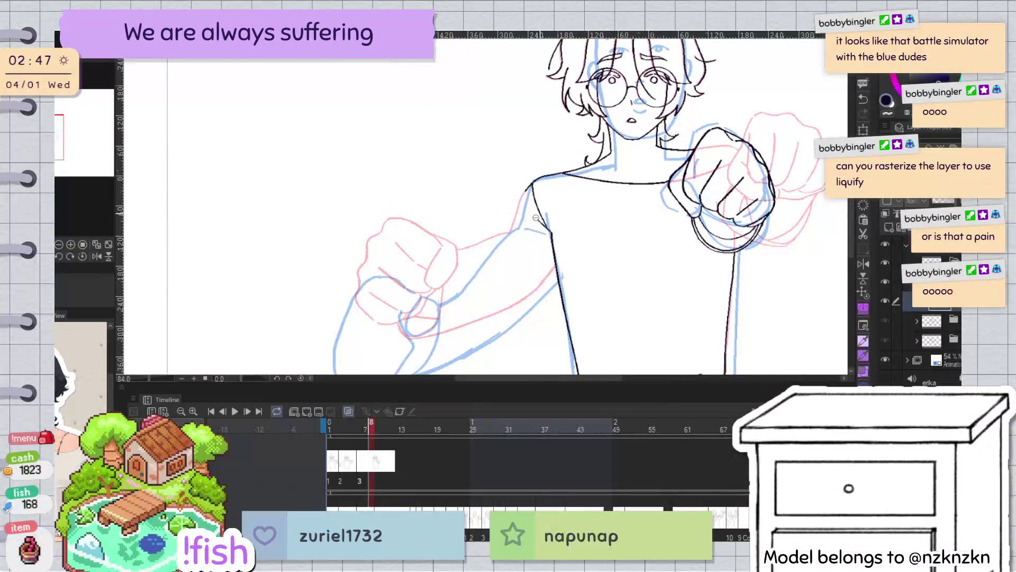
{"action": "scroll", "coordinate": [536, 217], "scroll_direction": "down", "scroll_amount": 2}
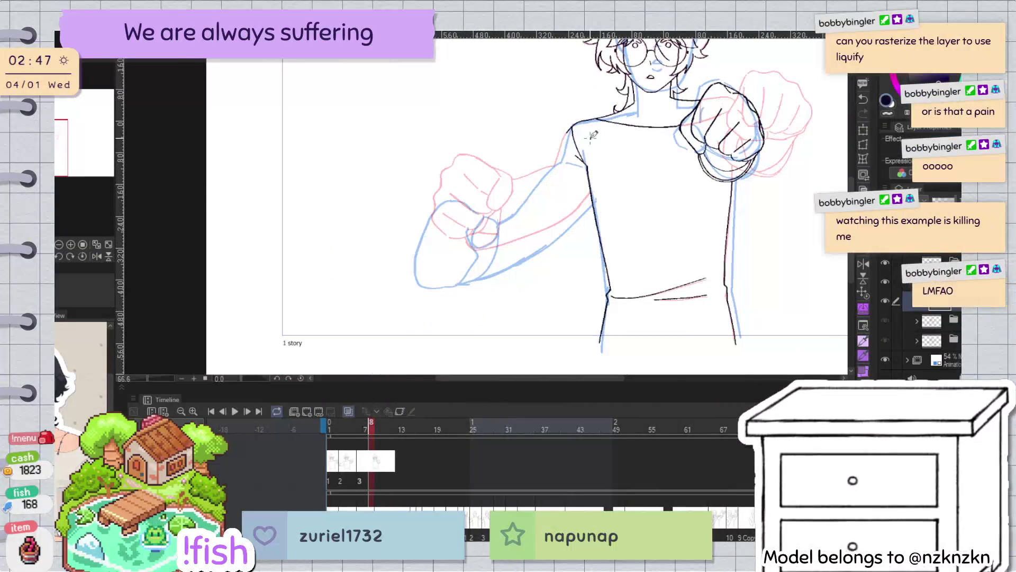
{"action": "scroll", "coordinate": [592, 135], "scroll_direction": "up", "scroll_amount": 1}
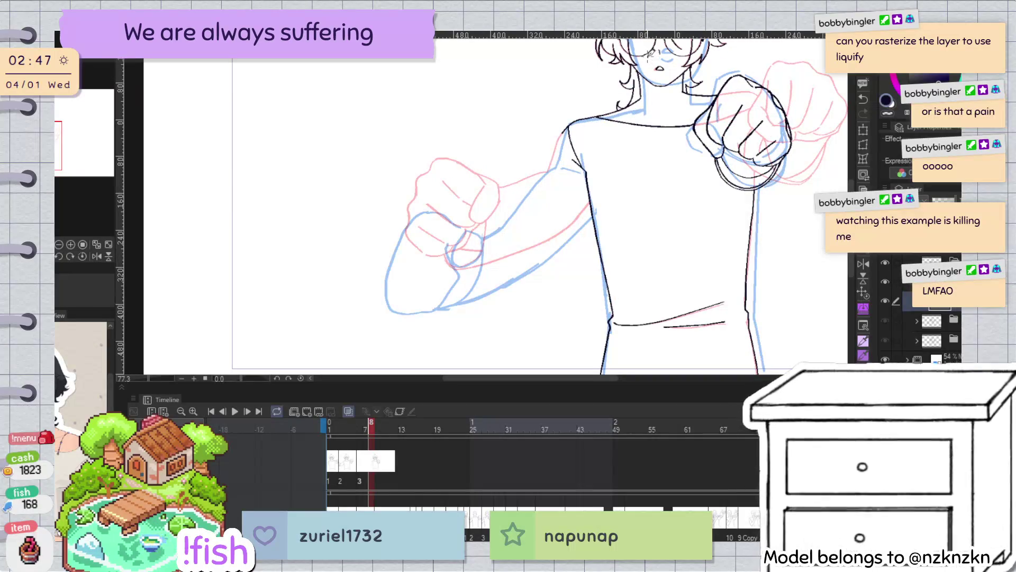
{"action": "key", "text": "h"}
{"action": "scroll", "coordinate": [554, 176], "scroll_direction": "up", "scroll_amount": 3}
{"action": "left_click_drag", "start_coordinate": [554, 176], "coordinate": [476, 191]}
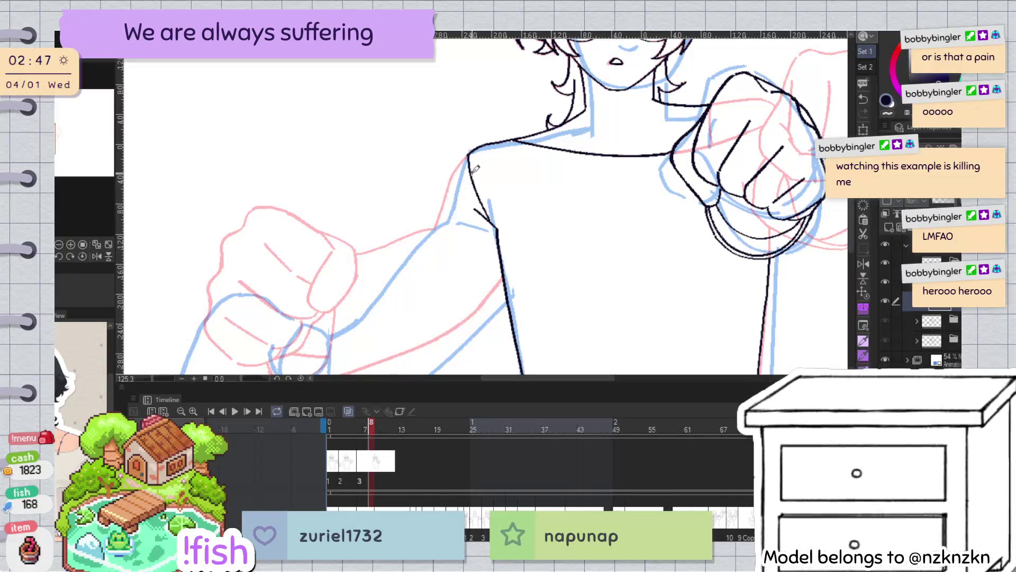
{"action": "left_click_drag", "start_coordinate": [469, 155], "coordinate": [452, 214]}
{"action": "key", "text": "ctrl+z"}
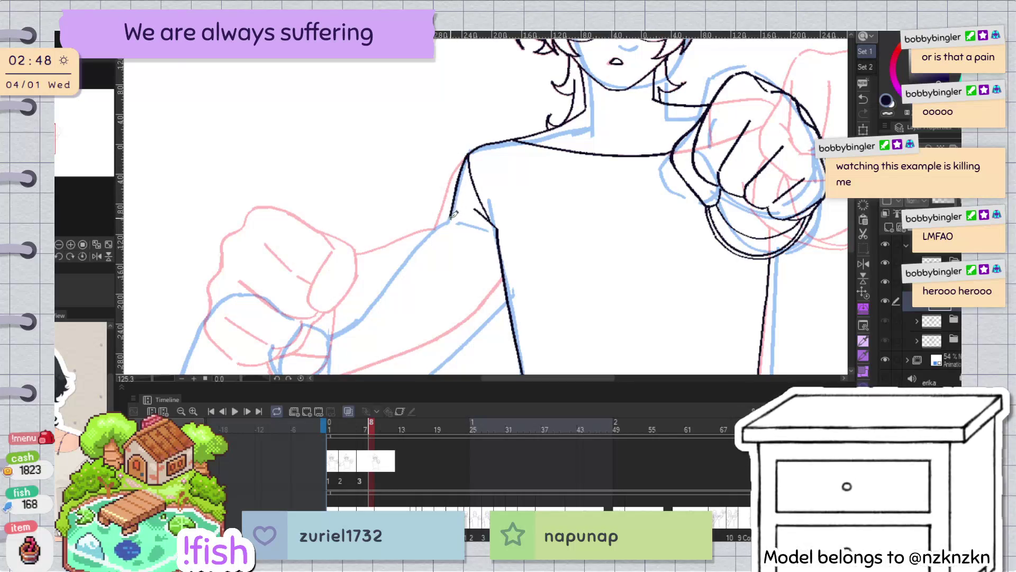
{"action": "key", "text": "h"}
{"action": "key", "text": "r"}
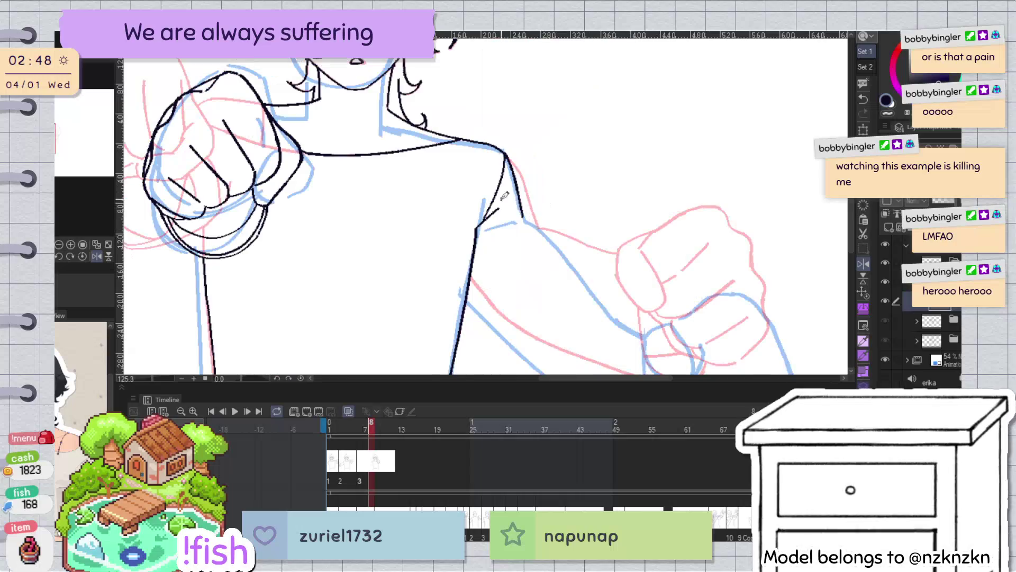
{"action": "key", "text": "h"}
{"action": "left_click", "coordinate": [571, 200], "text": "alt"}
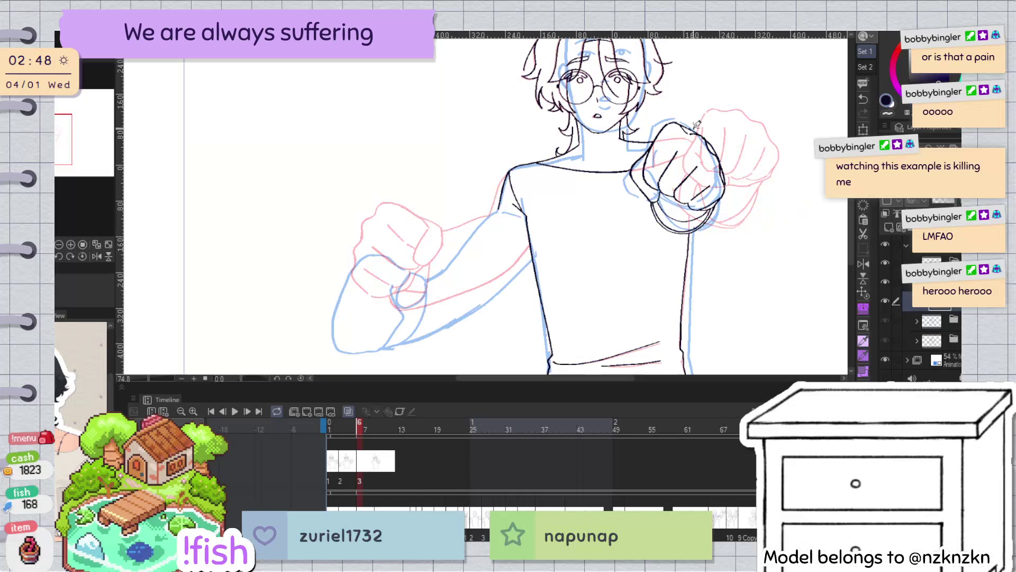
{"action": "key", "text": "Right"}
{"action": "key", "text": "Right"}
{"action": "key", "text": "Right"}
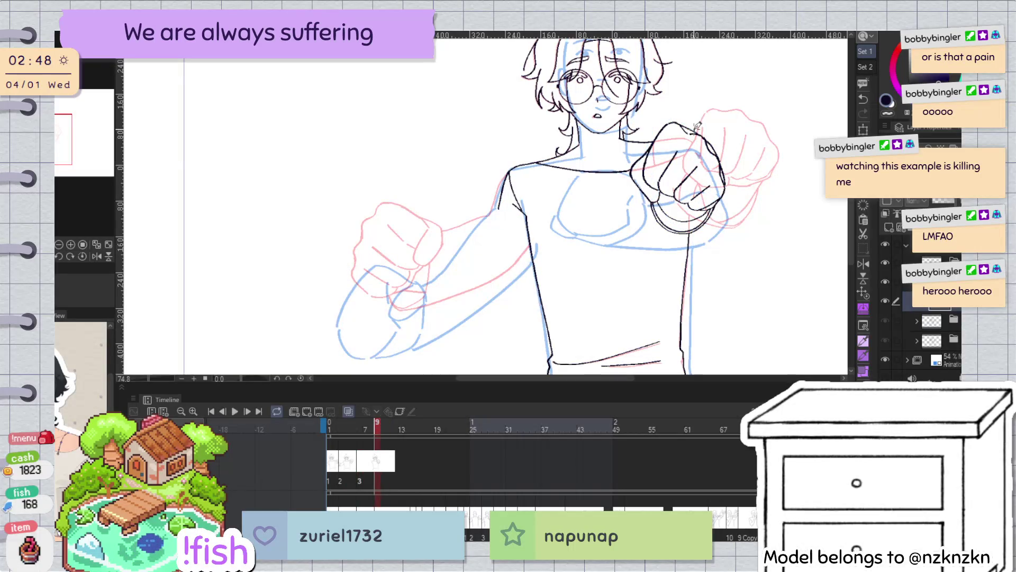
{"action": "key", "text": "Left"}
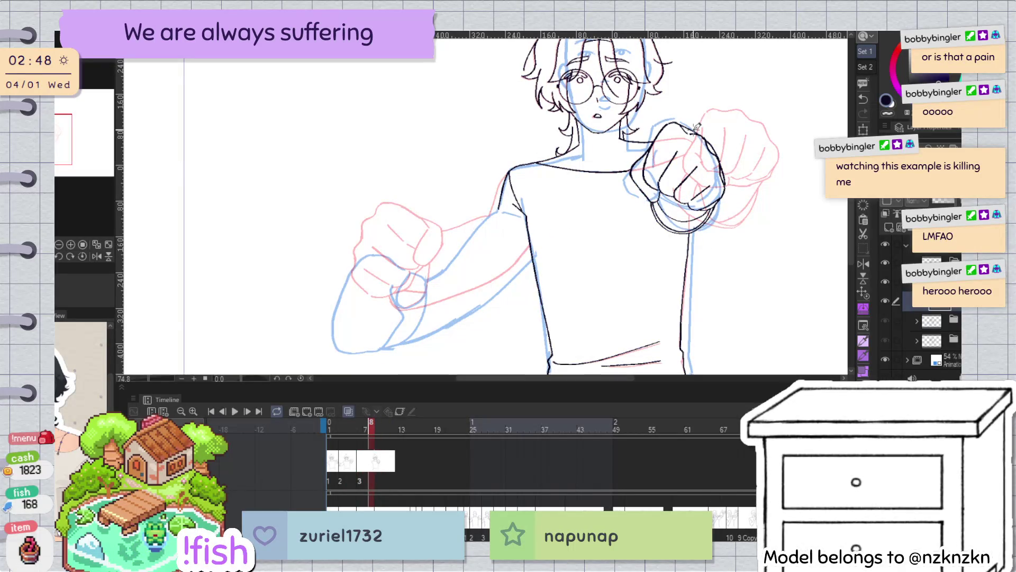
{"action": "key", "text": "Right"}
{"action": "key", "text": "Left"}
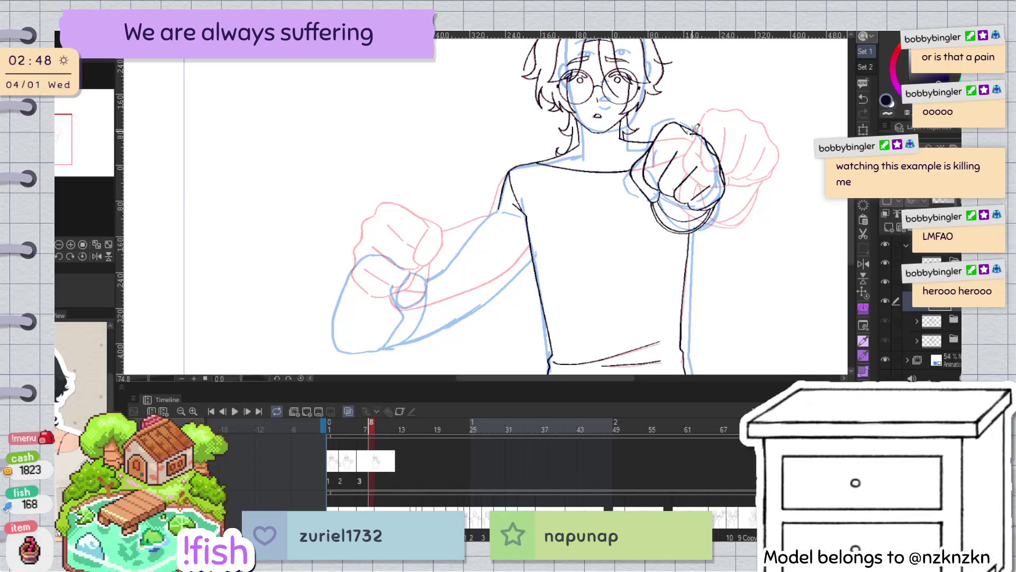
{"action": "key", "text": "Right"}
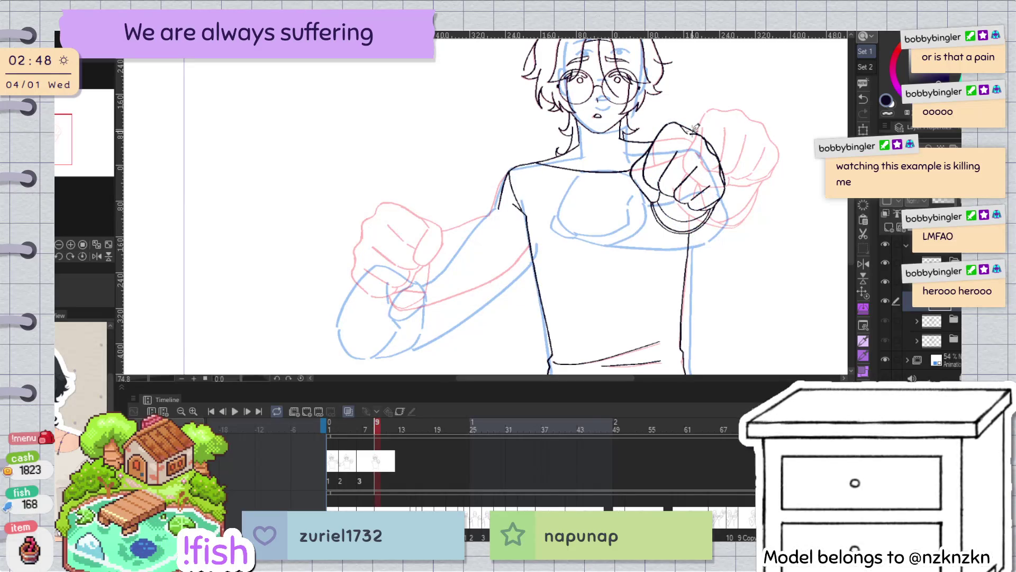
{"action": "key", "text": "Left"}
{"action": "key", "text": "Left"}
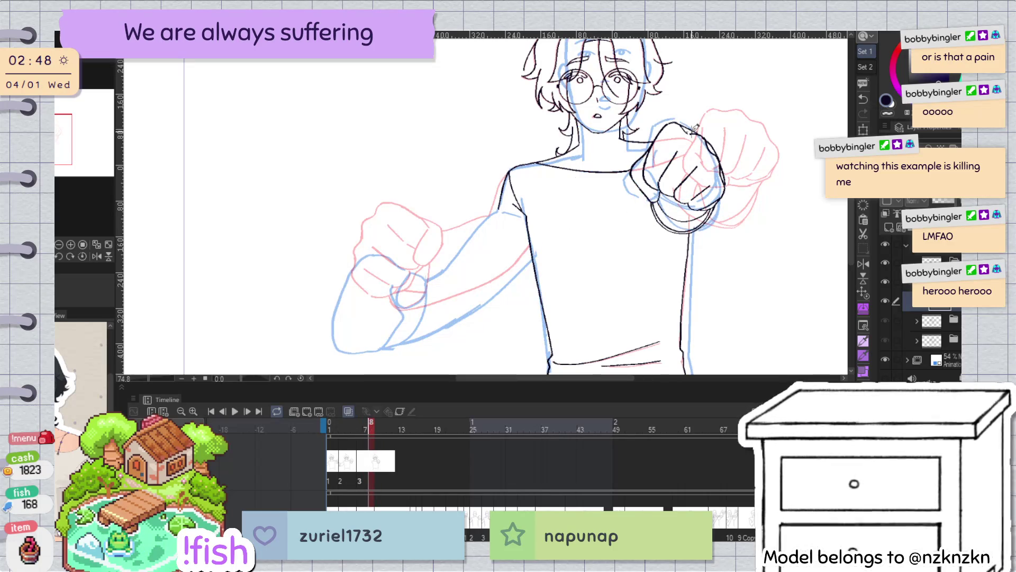
On a rotated, mirrored view, redraw the long arm line further down, then reset the view
{"action": "left_click_drag", "start_coordinate": [625, 130], "coordinate": [491, 189]}
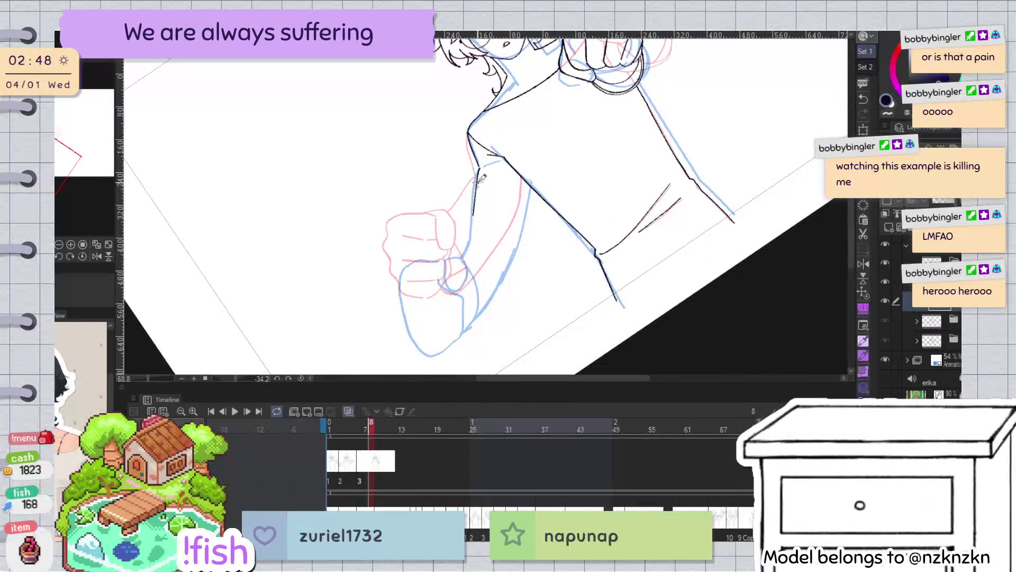
{"action": "key", "text": "h"}
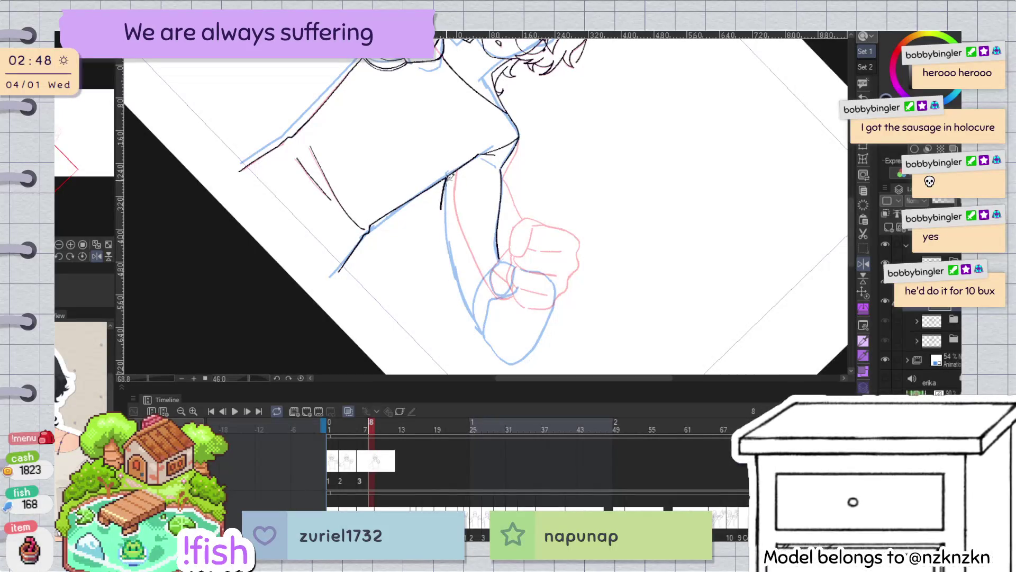
{"action": "key", "text": "ctrl+z"}
{"action": "left_click_drag", "start_coordinate": [448, 200], "coordinate": [467, 326]}
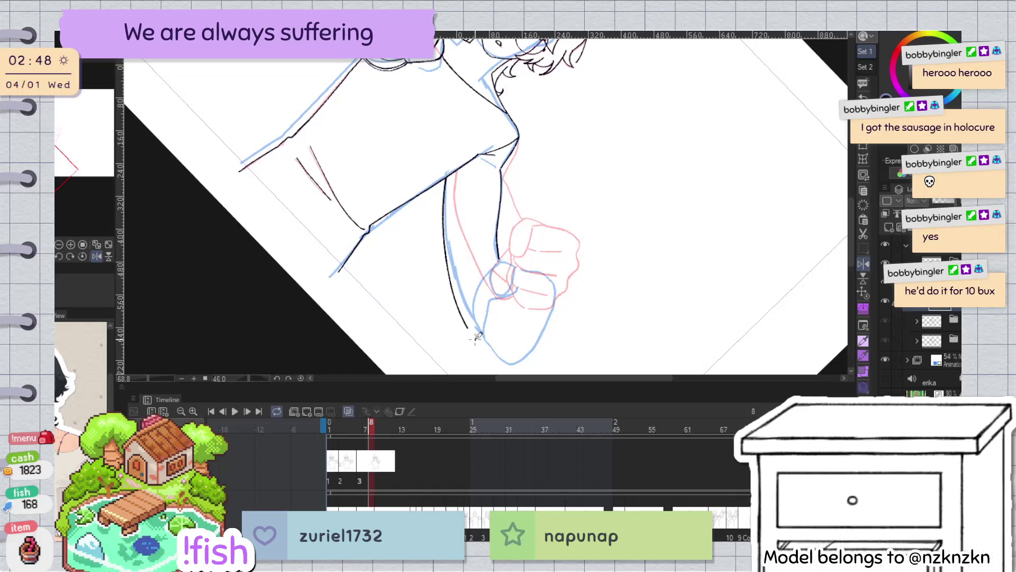
{"action": "key", "text": "ctrl+at"}
Zoom to the rear fist and ink the forearm line, extending its lower end
{"action": "scroll", "coordinate": [677, 108], "scroll_direction": "up", "scroll_amount": 2}
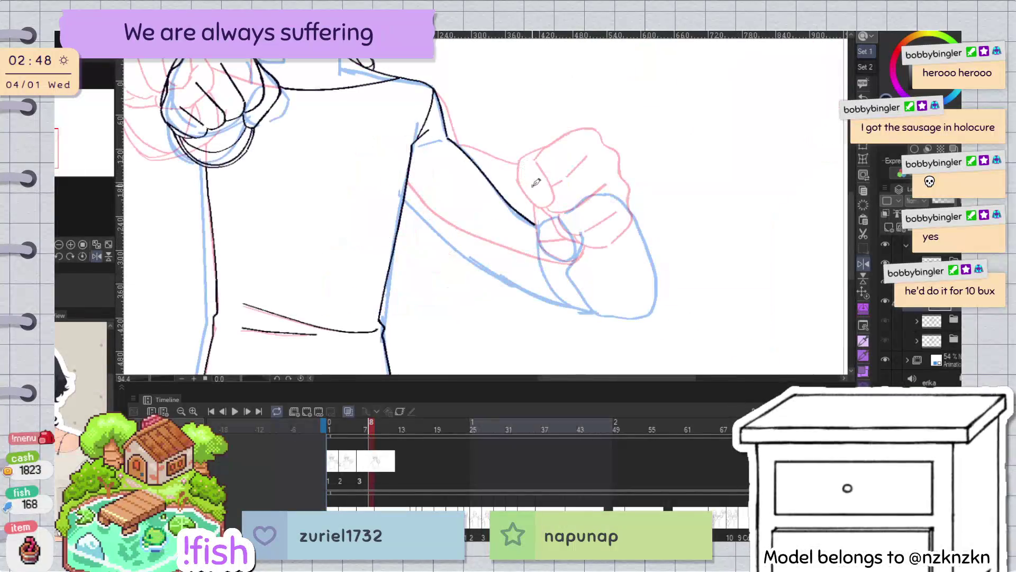
{"action": "left_click_drag", "start_coordinate": [505, 135], "coordinate": [476, 84]}
{"action": "scroll", "coordinate": [476, 84], "scroll_direction": "up", "scroll_amount": 2}
{"action": "left_click_drag", "start_coordinate": [499, 23], "coordinate": [515, 102]}
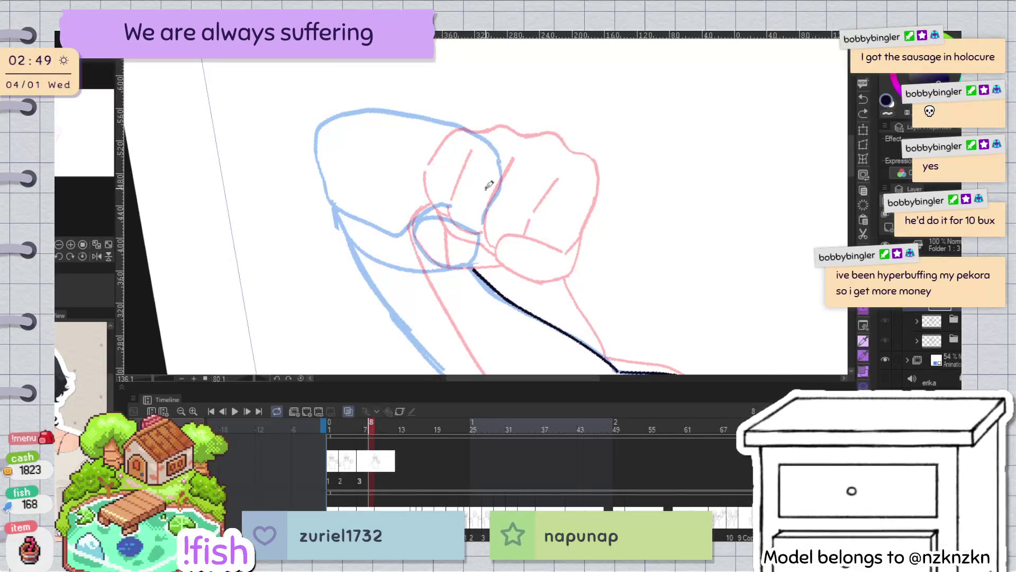
{"action": "key", "text": "h"}
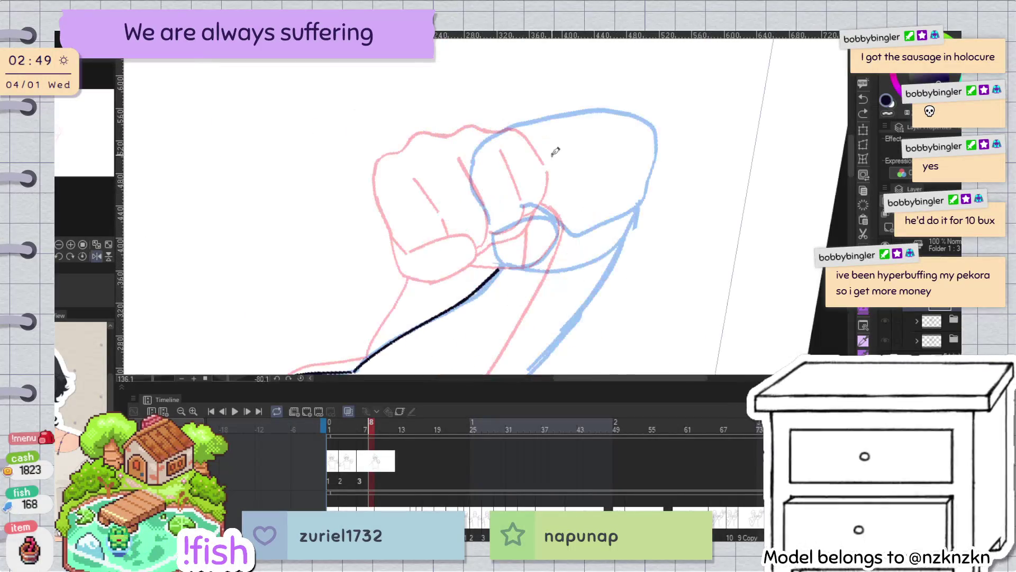
{"action": "left_click_drag", "start_coordinate": [477, 152], "coordinate": [483, 161]}
{"action": "key", "text": "ctrl+z"}
{"action": "left_click_drag", "start_coordinate": [492, 187], "coordinate": [490, 238]}
{"action": "key", "text": "ctrl+z"}
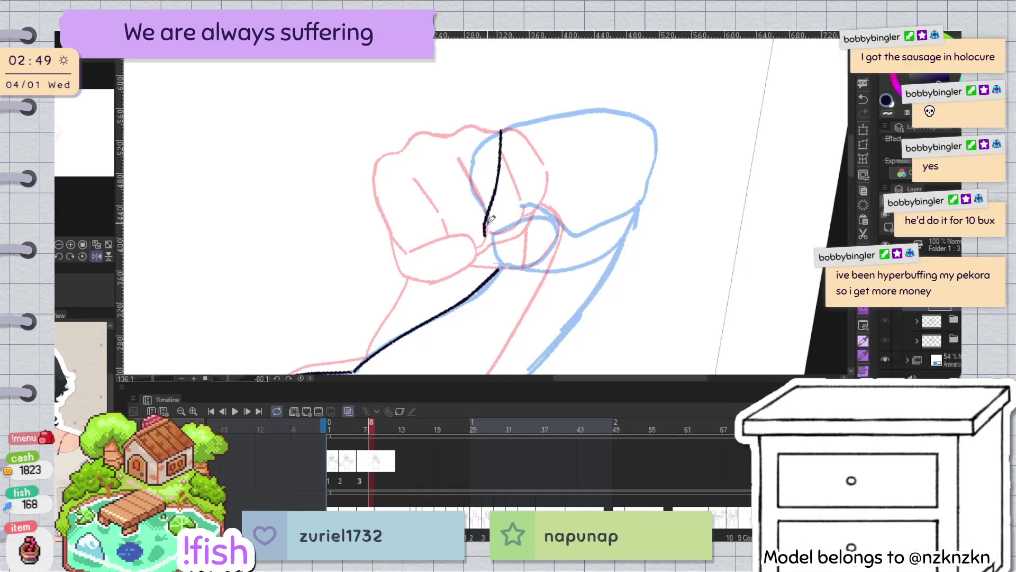
{"action": "left_click_drag", "start_coordinate": [485, 225], "coordinate": [495, 254]}
Try extending the top of the arm line, undo it, and restore the upright view
{"action": "left_click_drag", "start_coordinate": [503, 128], "coordinate": [528, 111]}
{"action": "key", "text": "h"}
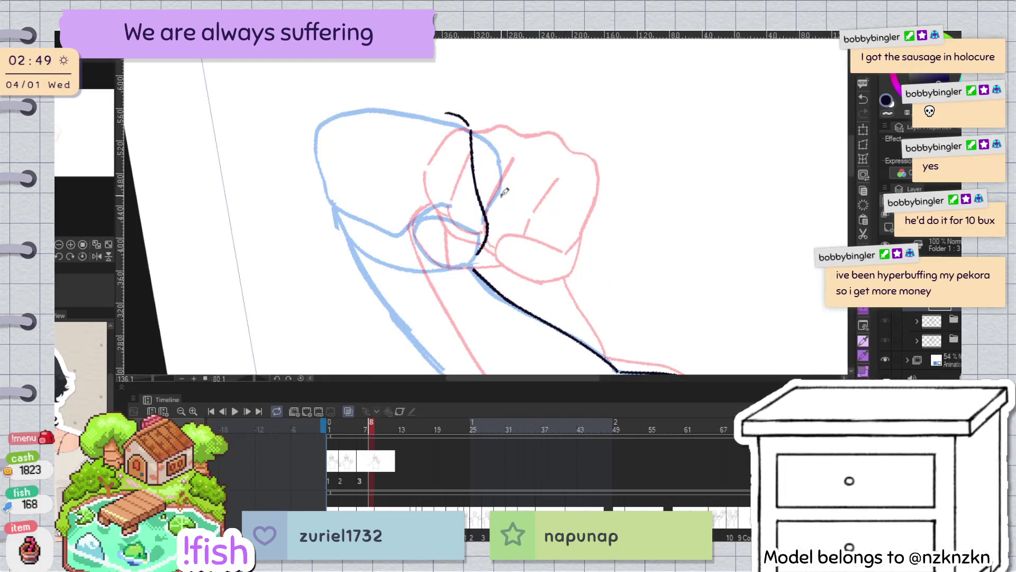
{"action": "key", "text": "ctrl+z"}
{"action": "key", "text": "ctrl+z"}
{"action": "key", "text": "ctrl+@"}
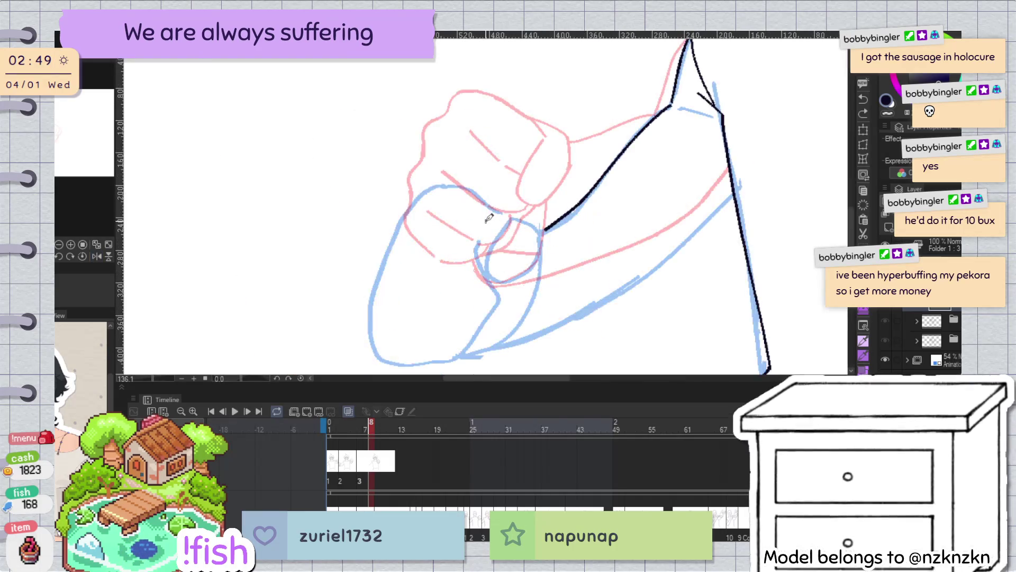
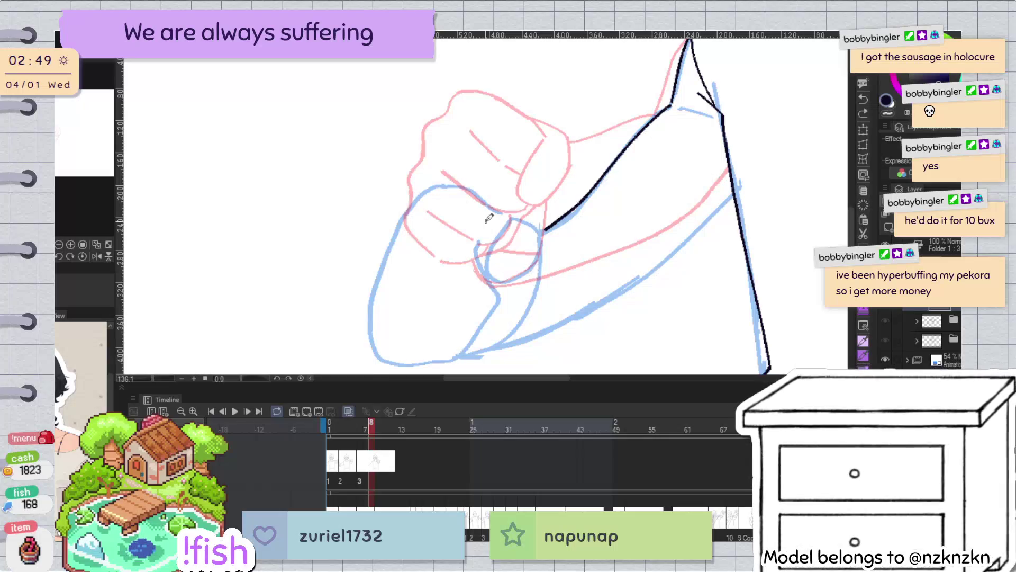
Replace the misplaced short ink strokes on the forearm with a longer line along the arm edge
{"action": "key", "text": "h"}
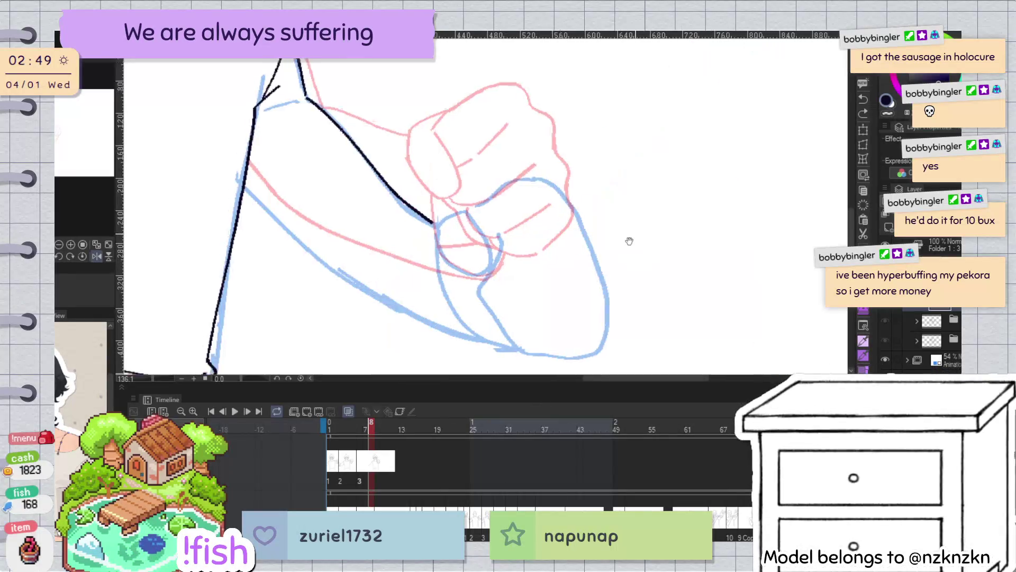
{"action": "left_click_drag", "start_coordinate": [451, 229], "coordinate": [496, 192]}
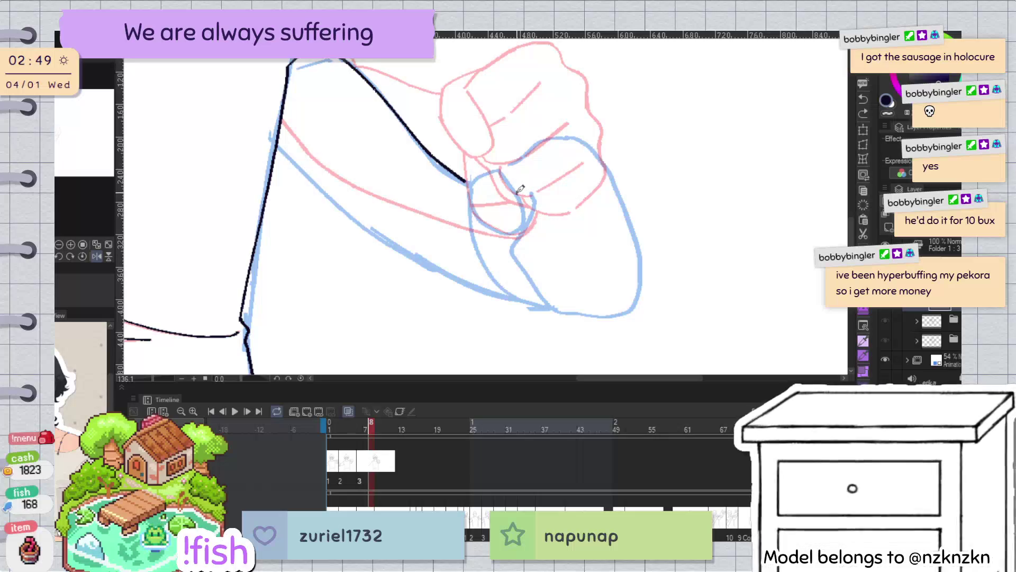
{"action": "key", "text": "h"}
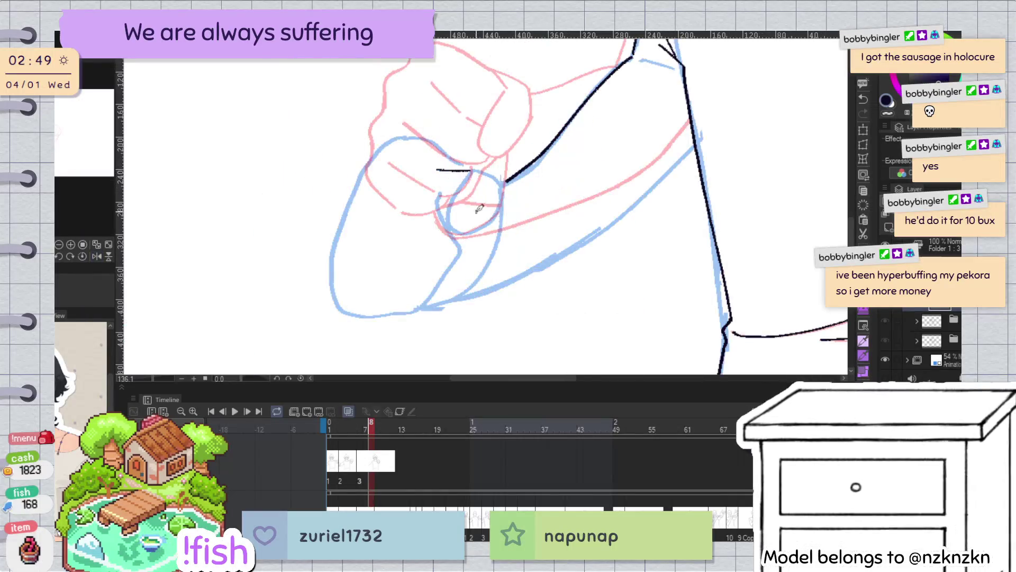
{"action": "key", "text": "ctrl+z"}
{"action": "left_click_drag", "start_coordinate": [436, 196], "coordinate": [463, 200]}
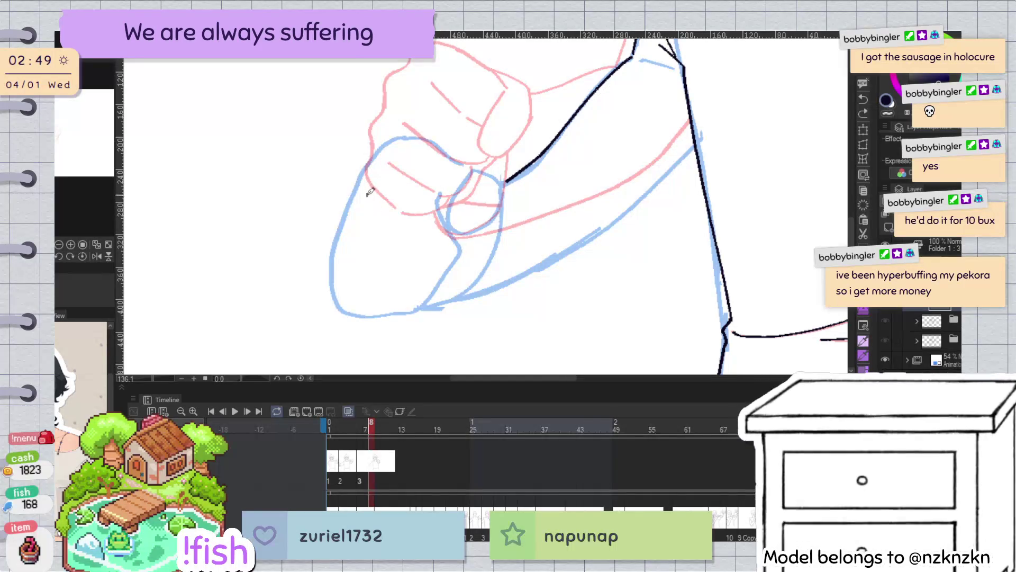
{"action": "key", "text": "ctrl+z"}
{"action": "left_click_drag", "start_coordinate": [365, 173], "coordinate": [349, 209]}
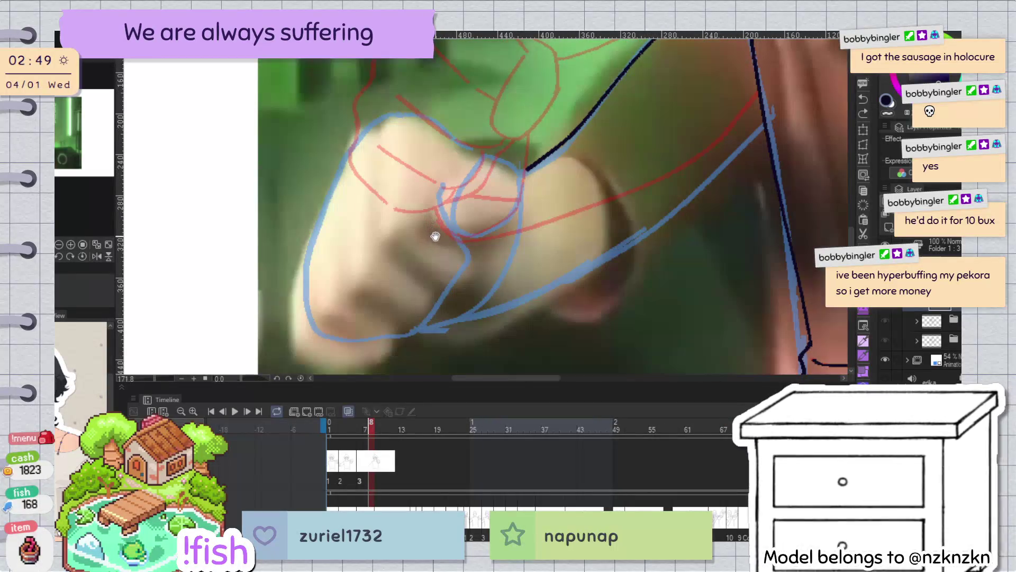
Ink the fist's left side as a hooked black curve, redoing the straight attempts
{"action": "scroll", "coordinate": [632, 189], "scroll_direction": "down", "scroll_amount": 5}
{"action": "scroll", "coordinate": [633, 189], "scroll_direction": "up", "scroll_amount": 3}
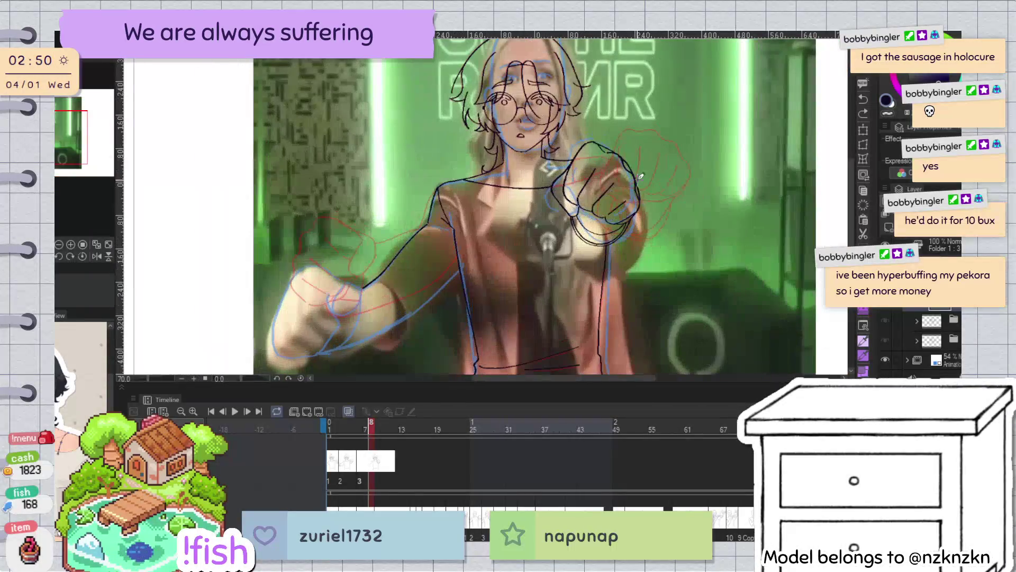
{"action": "scroll", "coordinate": [481, 206], "scroll_direction": "up", "scroll_amount": 4}
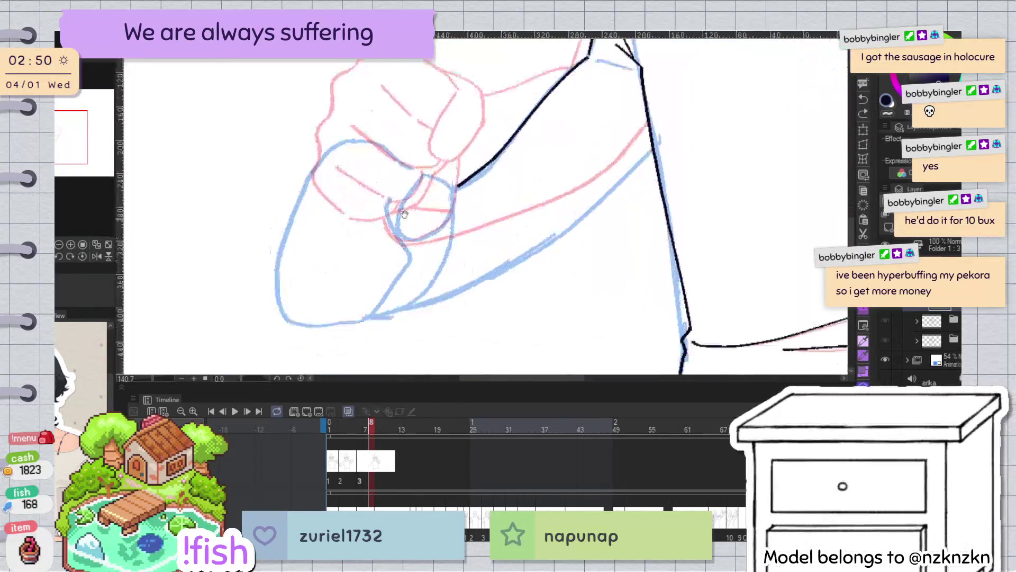
{"action": "mouse_move", "coordinate": [480, 205]}
{"action": "left_mouse_down"}
{"action": "mouse_move", "coordinate": [456, 159]}
{"action": "mouse_move", "coordinate": [422, 172]}
{"action": "left_mouse_up"}
{"action": "left_click_drag", "start_coordinate": [437, 130], "coordinate": [421, 175]}
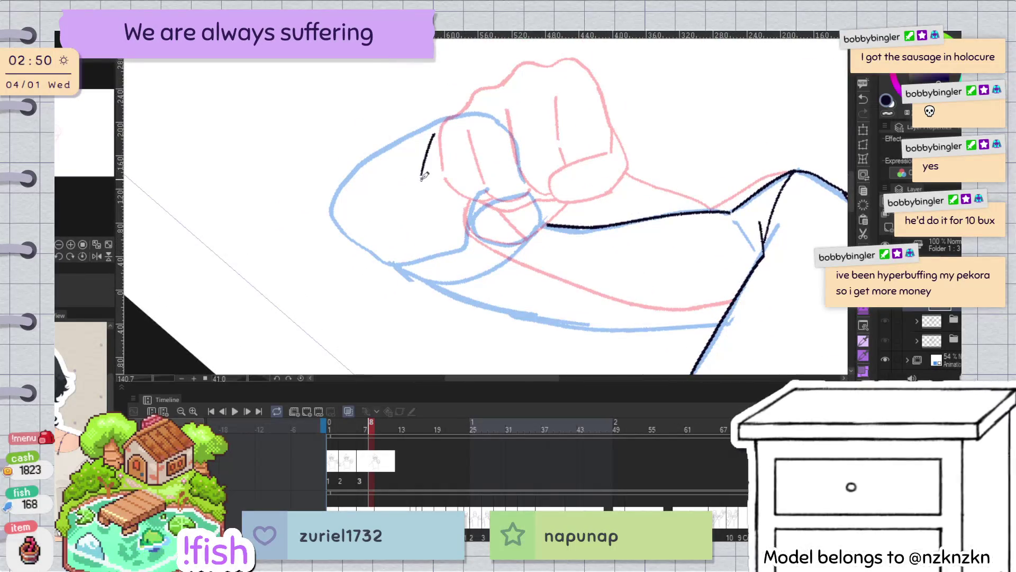
{"action": "key", "text": "ctrl+z"}
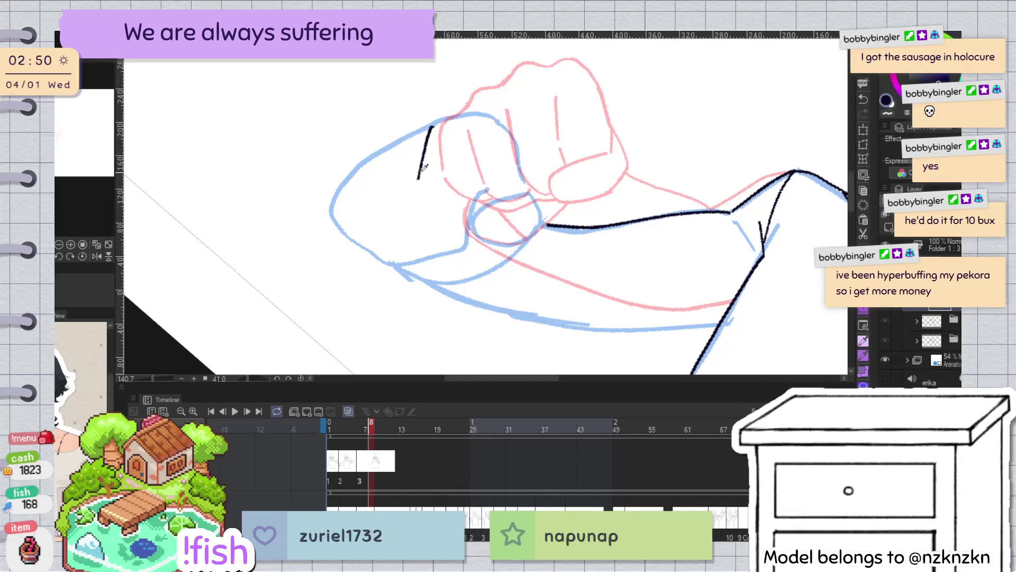
{"action": "left_click_drag", "start_coordinate": [429, 127], "coordinate": [418, 180]}
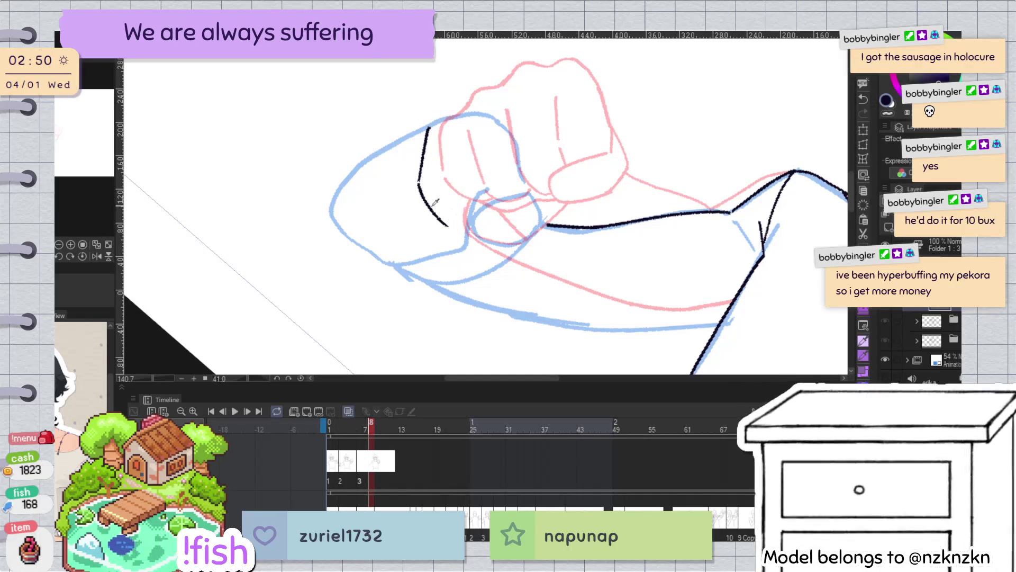
{"action": "key", "text": "ctrl+z"}
{"action": "left_click_drag", "start_coordinate": [431, 130], "coordinate": [422, 186]}
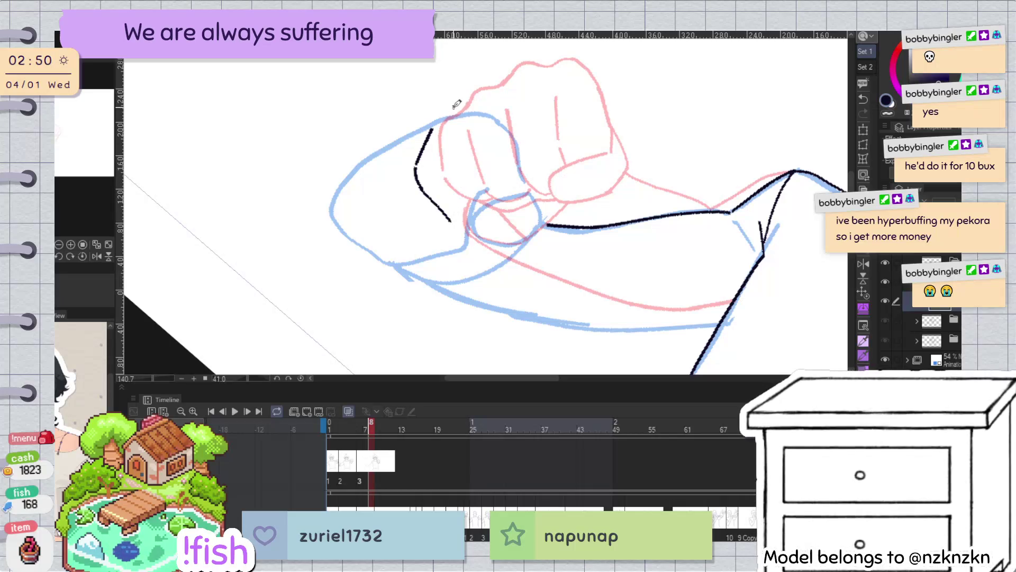
Ink a shorter black curve over the top knuckles of the fist
{"action": "left_click_drag", "start_coordinate": [440, 118], "coordinate": [555, 154]}
{"action": "key", "text": "h"}
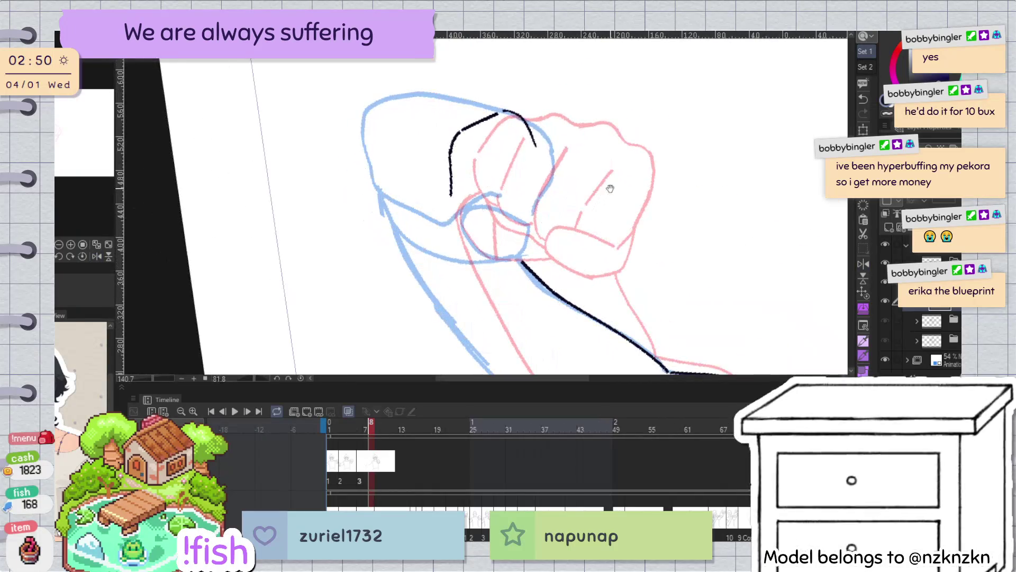
{"action": "key", "text": "ctrl+z"}
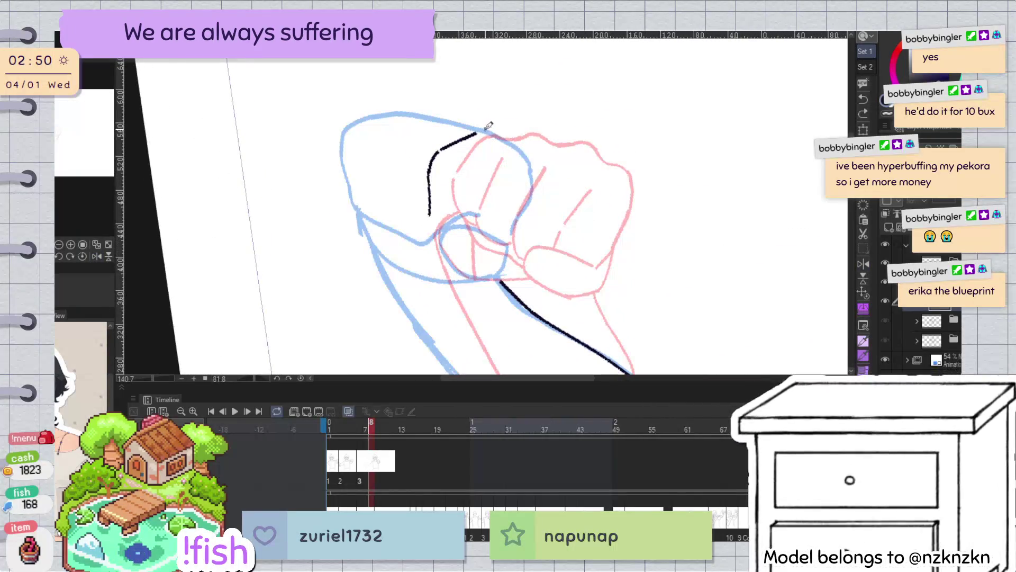
{"action": "left_click_drag", "start_coordinate": [485, 130], "coordinate": [522, 185]}
{"action": "key", "text": "ctrl+z"}
{"action": "left_click_drag", "start_coordinate": [485, 130], "coordinate": [521, 184]}
{"action": "key", "text": "ctrl+z"}
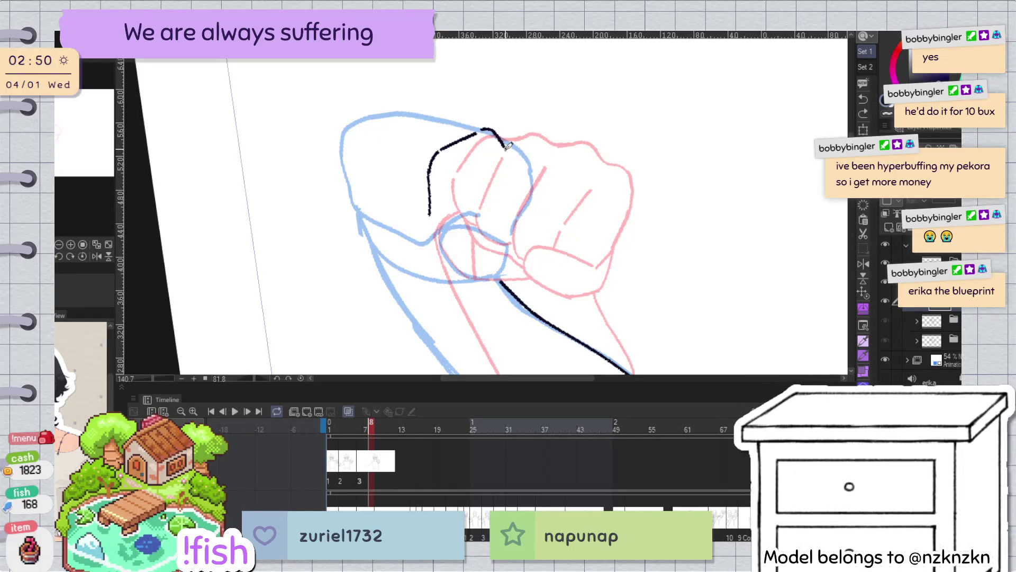
{"action": "key", "text": "ctrl+z"}
{"action": "left_click_drag", "start_coordinate": [482, 129], "coordinate": [510, 158]}
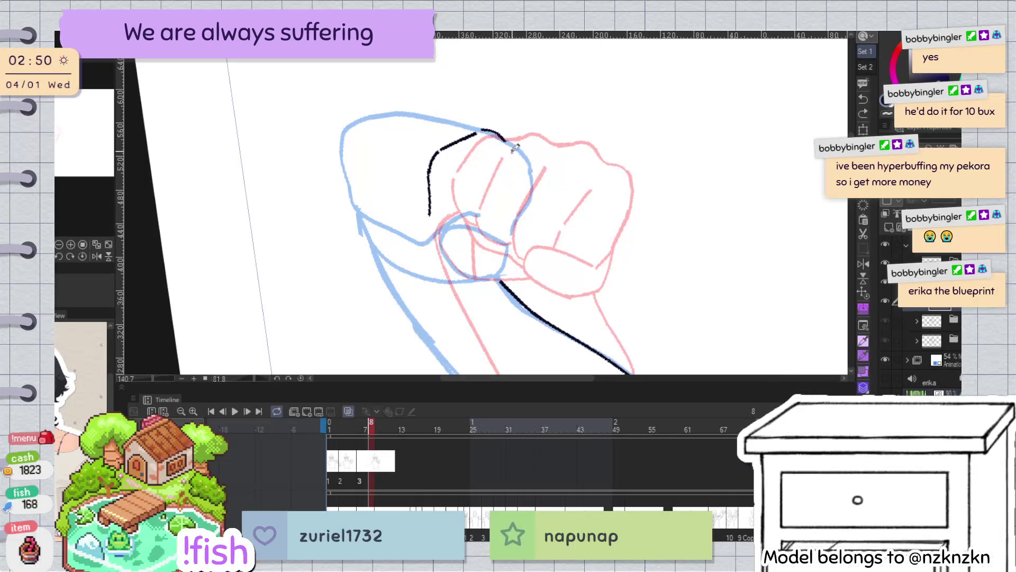
{"action": "key", "text": "h"}
{"action": "key", "text": "h"}
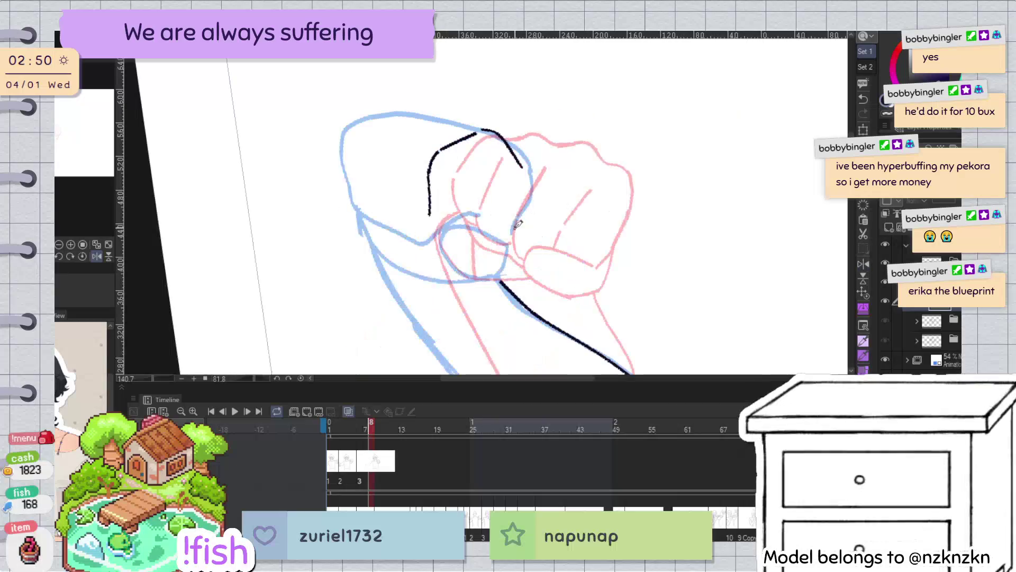
{"action": "left_click", "coordinate": [461, 142], "text": "ctrl"}
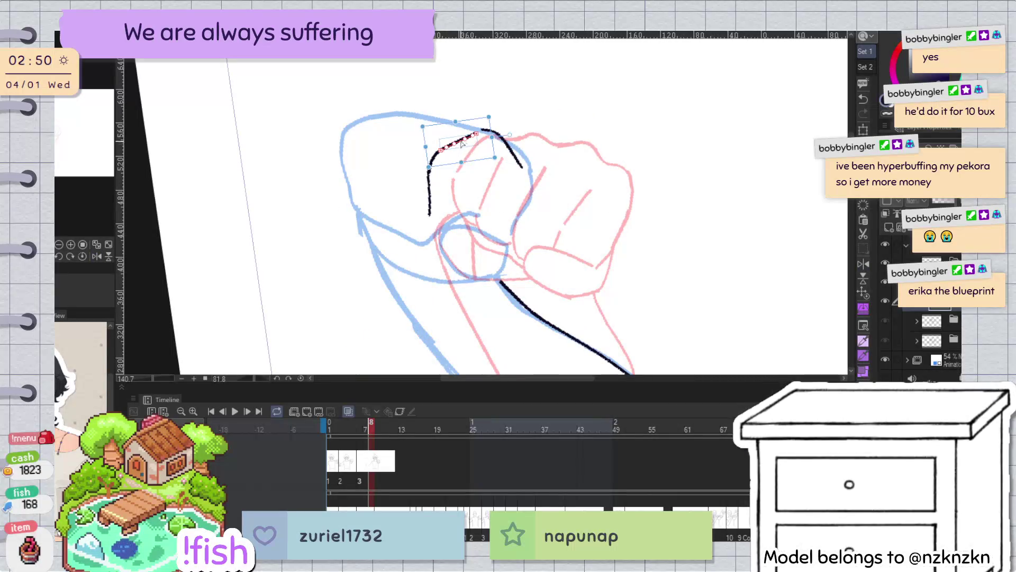
Rotate the short top stroke into line and shift the left vertical stroke slightly right
{"action": "mouse_move", "coordinate": [426, 168]}
{"action": "left_mouse_down"}
{"action": "mouse_move", "coordinate": [467, 143]}
{"action": "mouse_move", "coordinate": [481, 118]}
{"action": "left_mouse_up"}
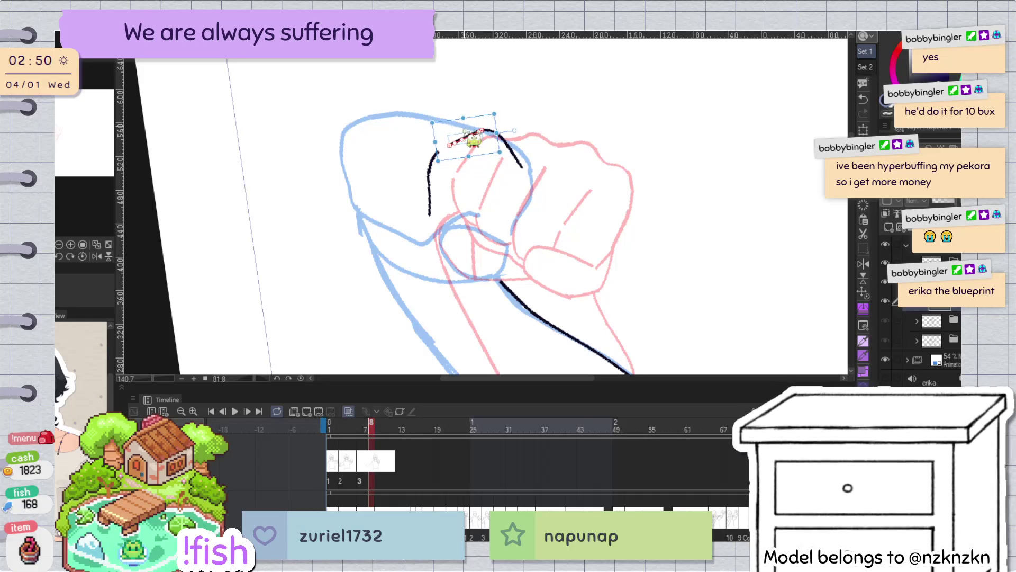
{"action": "left_click", "coordinate": [430, 195], "text": "ctrl"}
{"action": "left_click_drag", "start_coordinate": [435, 158], "coordinate": [447, 159]}
{"action": "left_click", "coordinate": [458, 153]}
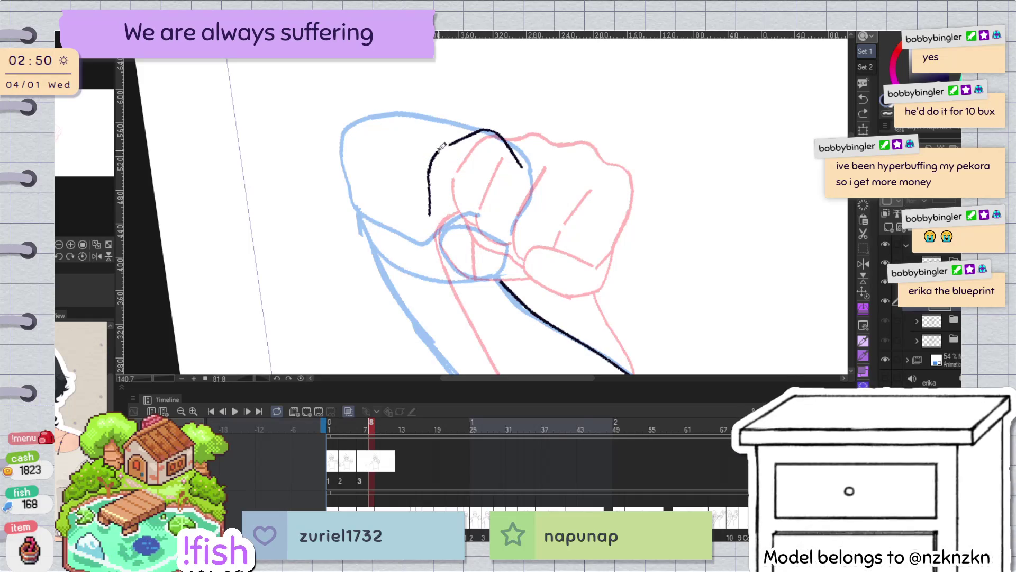
{"action": "left_click_drag", "start_coordinate": [442, 146], "coordinate": [441, 142]}
{"action": "left_click_drag", "start_coordinate": [418, 195], "coordinate": [430, 194]}
{"action": "left_click", "coordinate": [480, 159]}
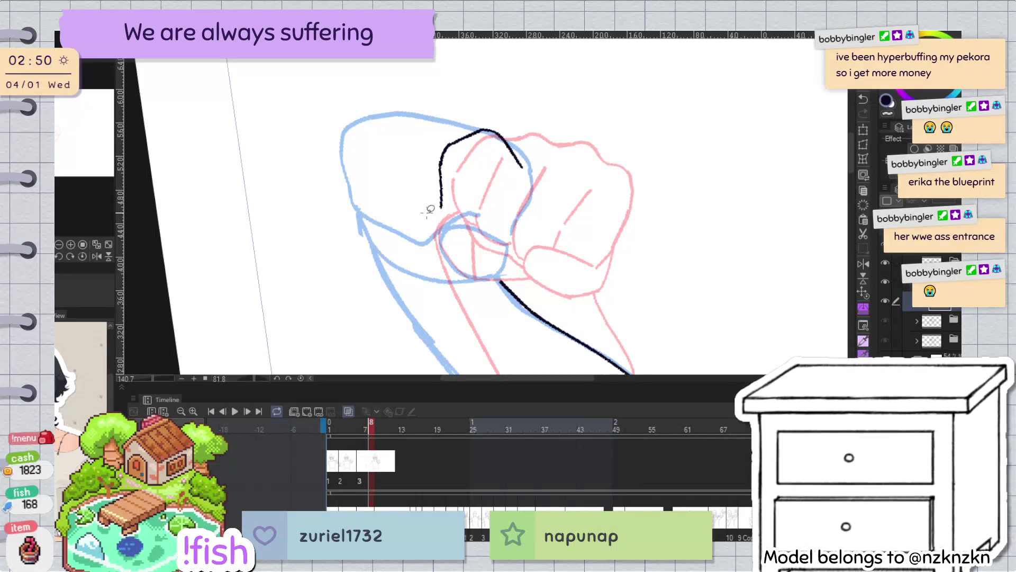
{"action": "key", "text": "h"}
{"action": "key", "text": "h"}
Redraw the lower part of the fist's left stroke
{"action": "left_click", "coordinate": [442, 202]}
{"action": "mouse_move", "coordinate": [442, 201]}
{"action": "left_mouse_down"}
{"action": "mouse_move", "coordinate": [468, 126]}
{"action": "mouse_move", "coordinate": [504, 224]}
{"action": "left_mouse_up"}
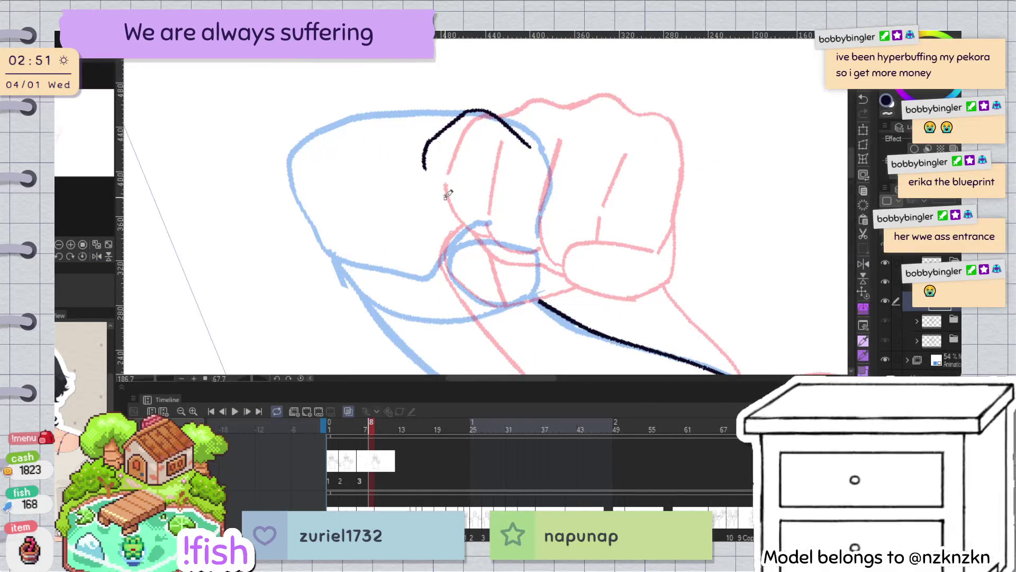
{"action": "key", "text": "ctrl+z"}
{"action": "left_click_drag", "start_coordinate": [424, 172], "coordinate": [448, 220]}
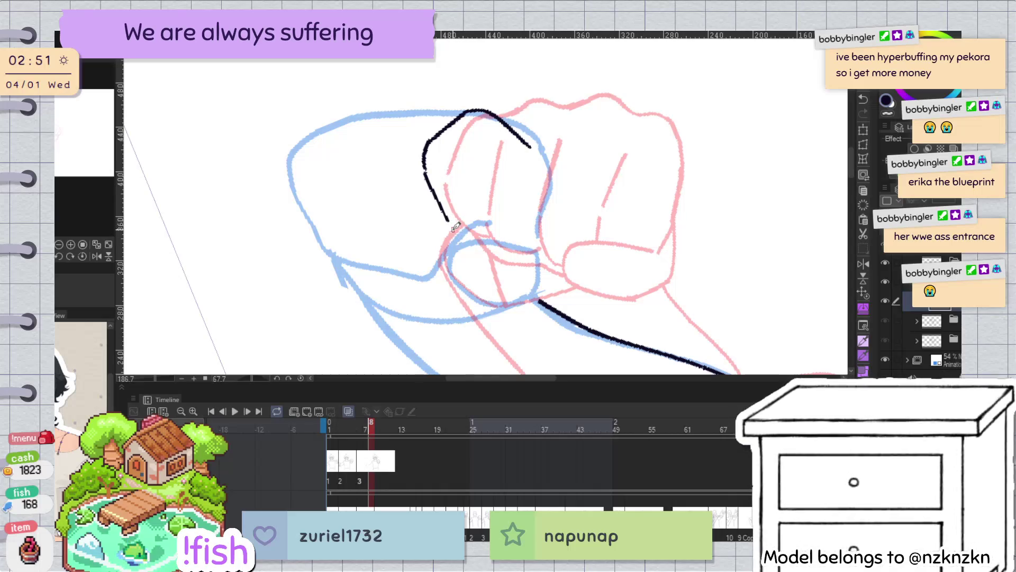
Add a short finger-crease line inside the fist and reset the canvas rotation upright
{"action": "key", "text": "ctrl+z"}
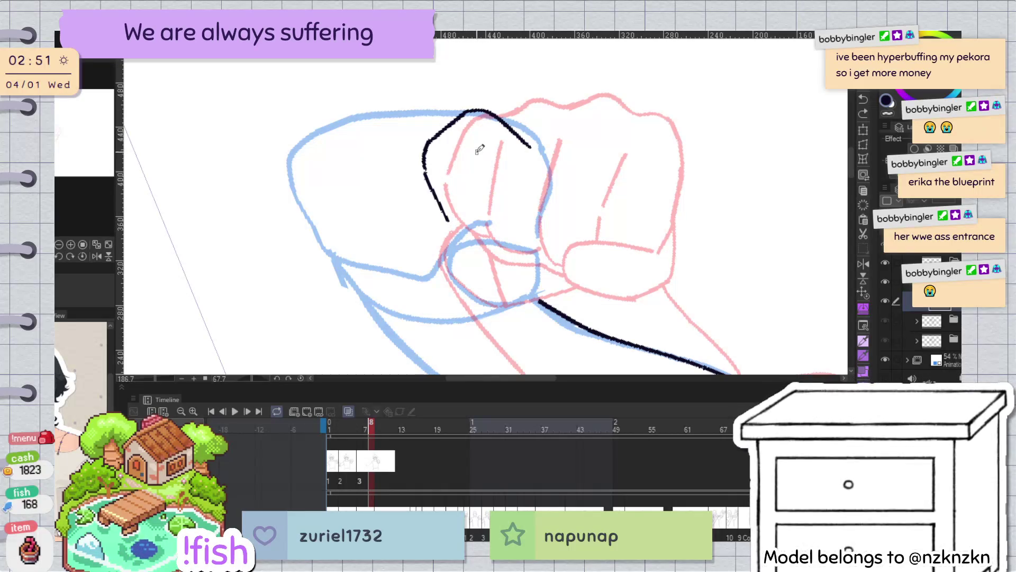
{"action": "key", "text": "ctrl+z"}
{"action": "mouse_move", "coordinate": [478, 151]}
{"action": "left_mouse_down"}
{"action": "mouse_move", "coordinate": [495, 206]}
{"action": "mouse_move", "coordinate": [493, 150]}
{"action": "left_mouse_up"}
{"action": "key", "text": "h"}
{"action": "key", "text": "ctrl+z"}
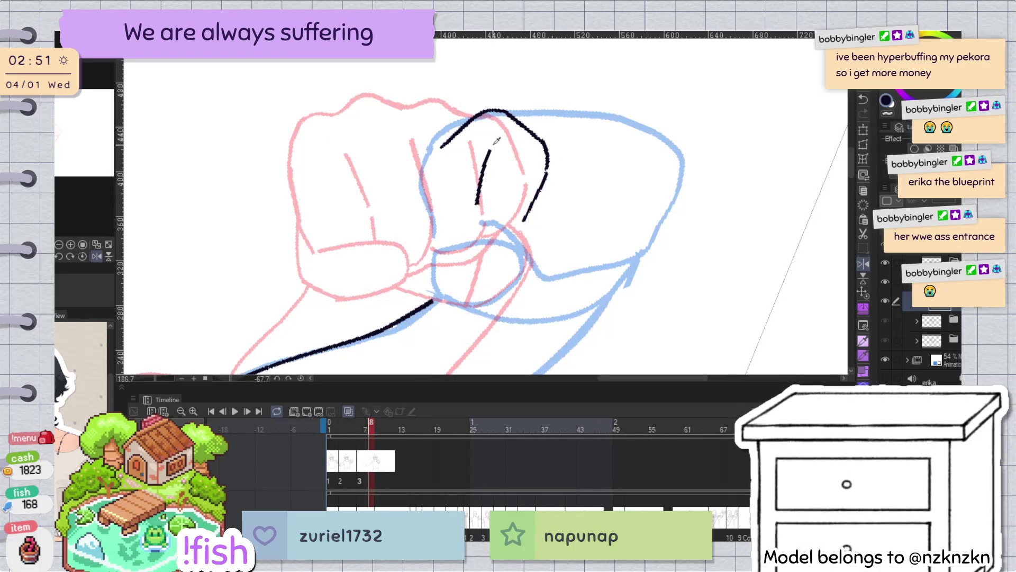
{"action": "key", "text": "h"}
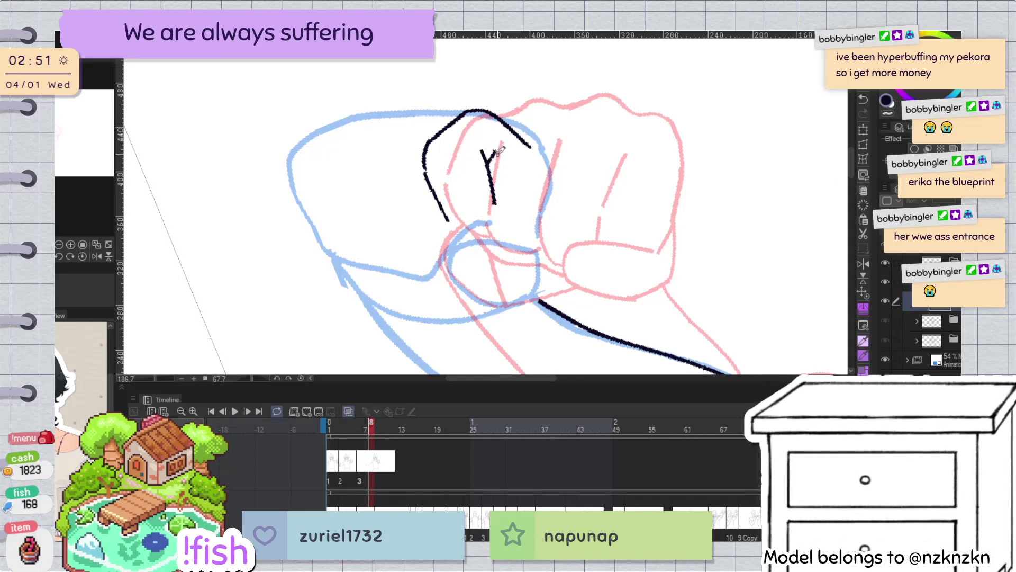
{"action": "key", "text": "ctrl+z"}
{"action": "key", "text": "h"}
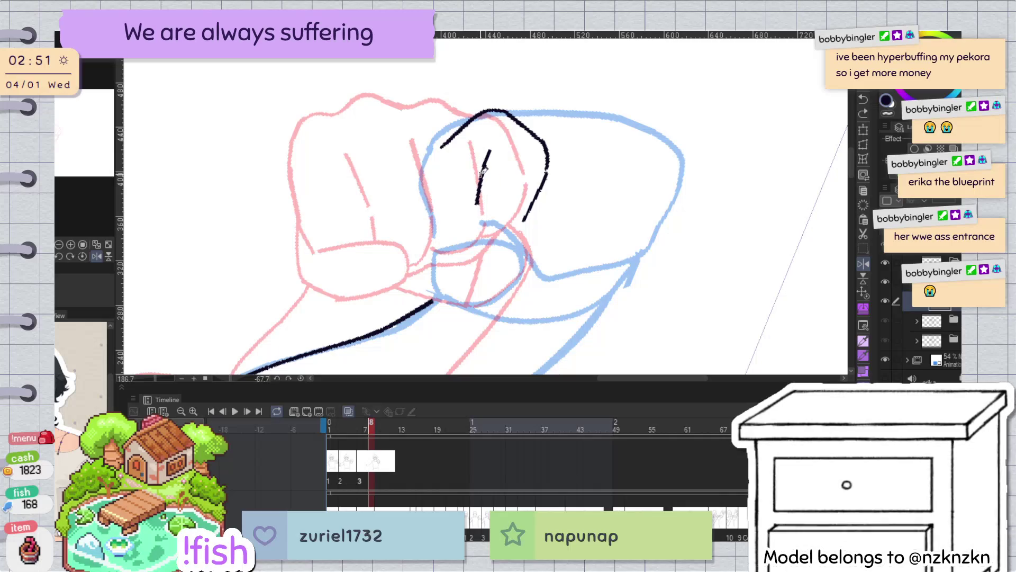
{"action": "key", "text": "h"}
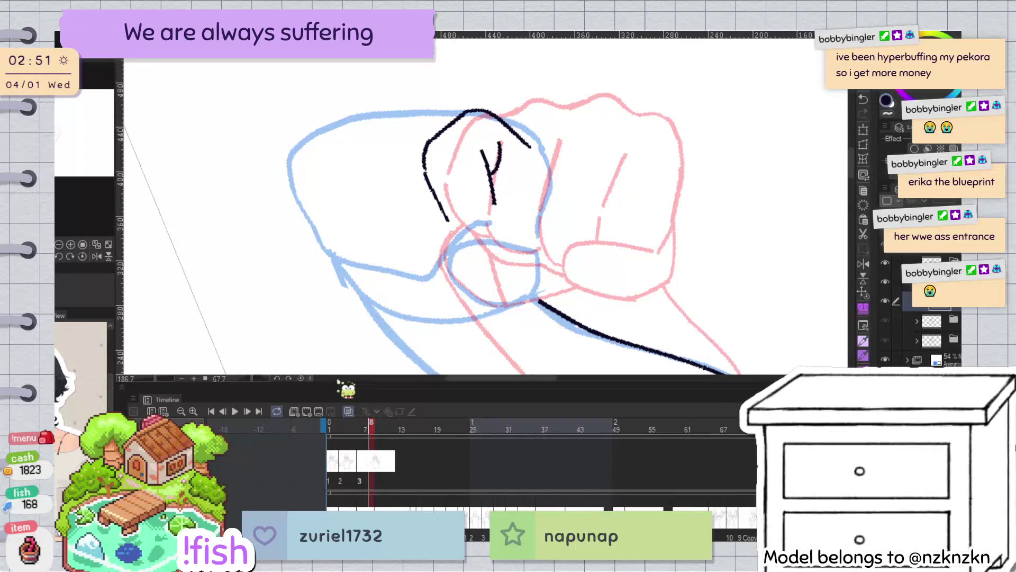
{"action": "left_click", "coordinate": [300, 378]}
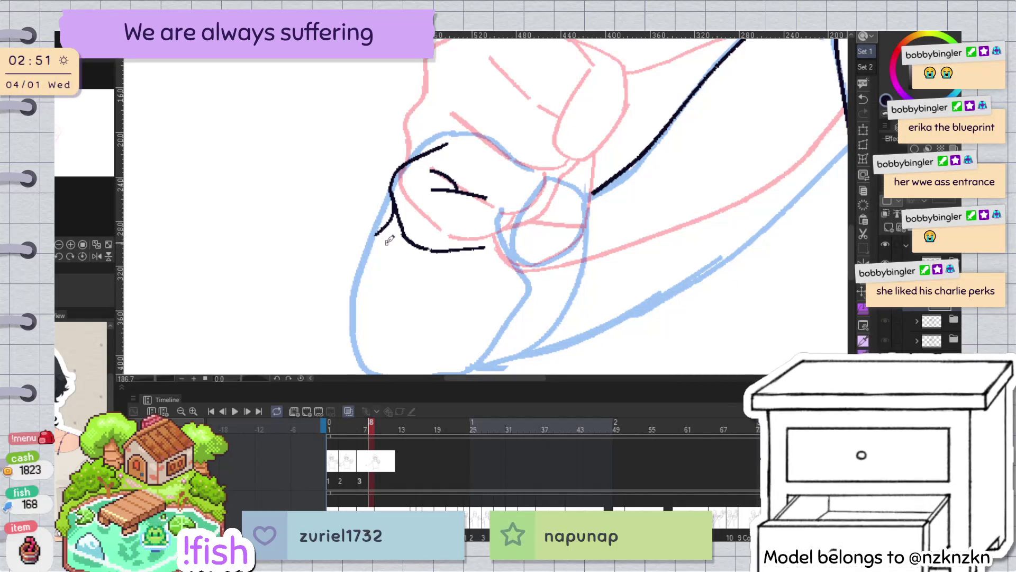
Turn the fist horizontal and ink the top knuckle line extending up-right
{"action": "key", "text": "h"}
{"action": "left_click_drag", "start_coordinate": [387, 243], "coordinate": [474, 103]}
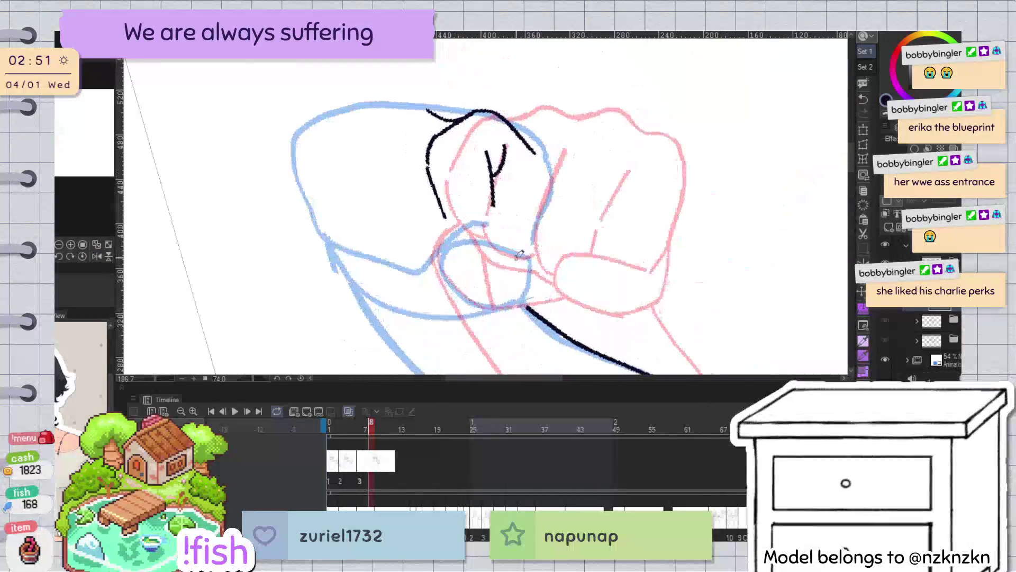
{"action": "left_click_drag", "start_coordinate": [672, 83], "coordinate": [581, 74]}
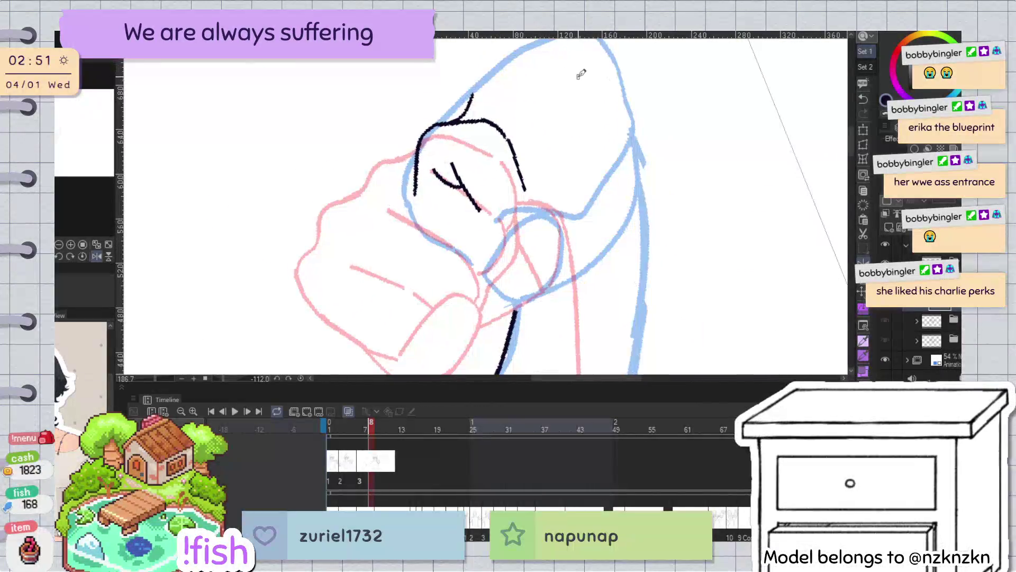
{"action": "left_click_drag", "start_coordinate": [681, 114], "coordinate": [626, 265]}
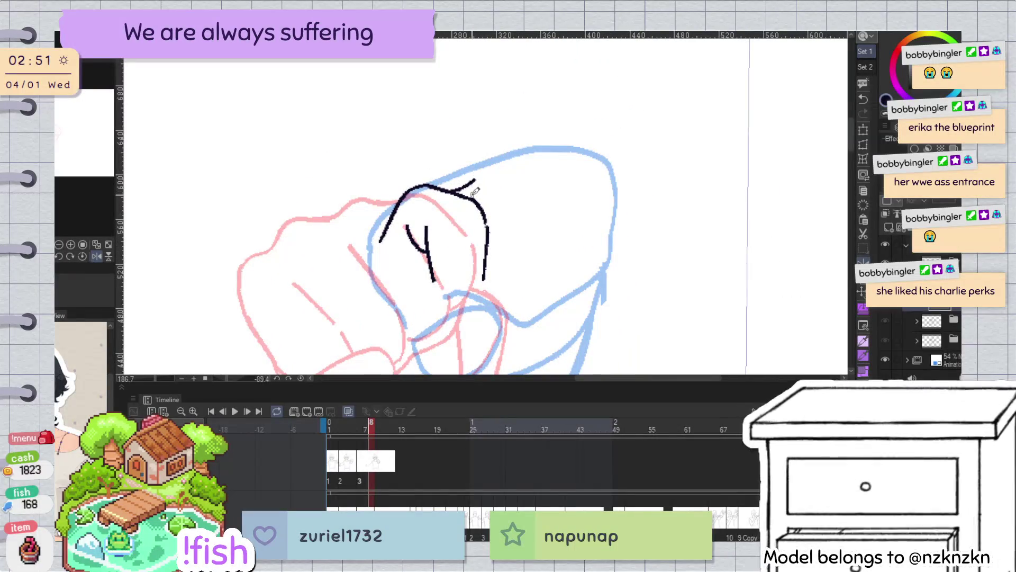
{"action": "key", "text": "ctrl+z"}
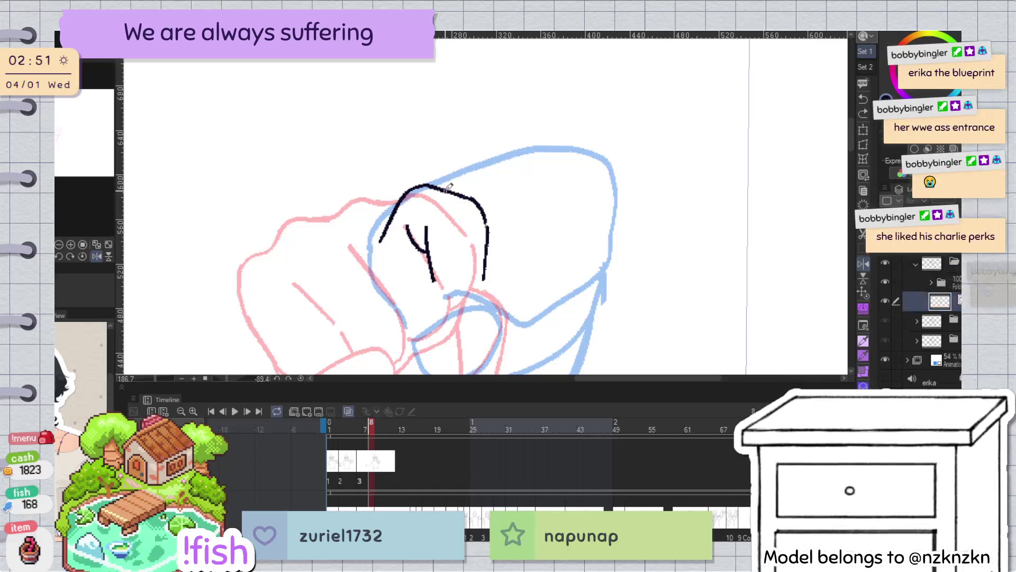
{"action": "key", "text": "h"}
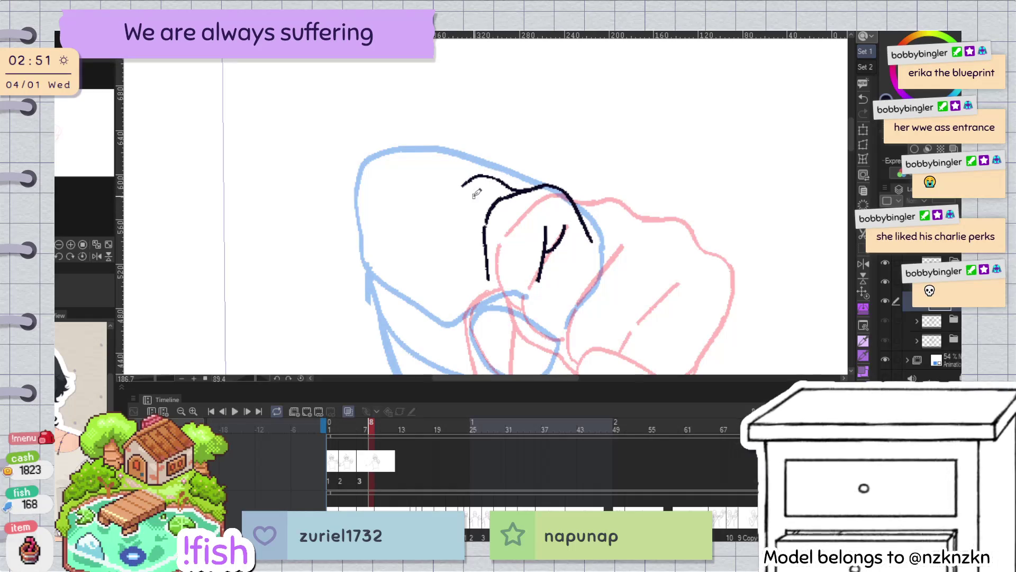
{"action": "key", "text": "ctrl+z"}
{"action": "key", "text": "h"}
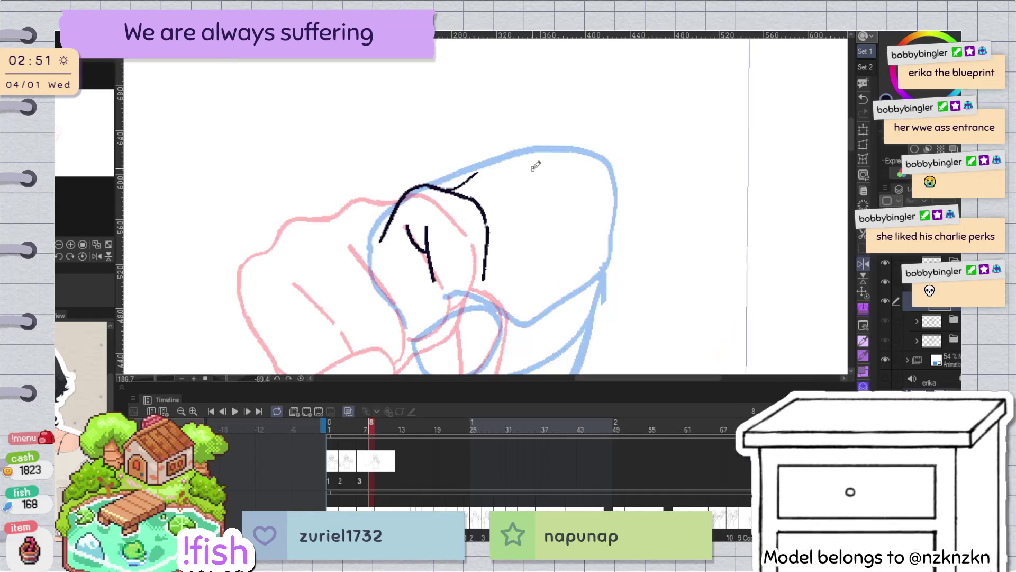
{"action": "left_click_drag", "start_coordinate": [446, 189], "coordinate": [477, 164]}
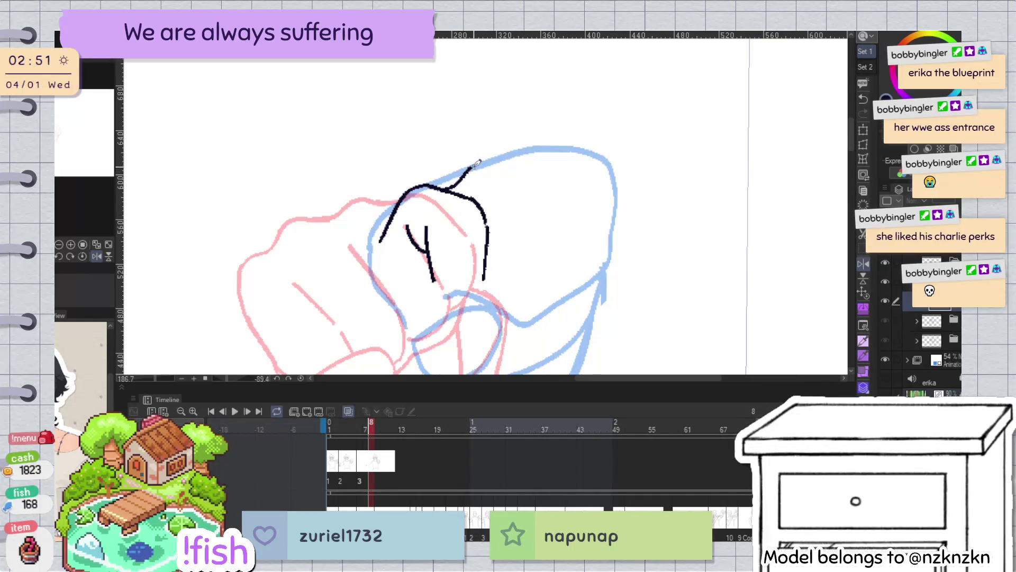
{"action": "key", "text": "h"}
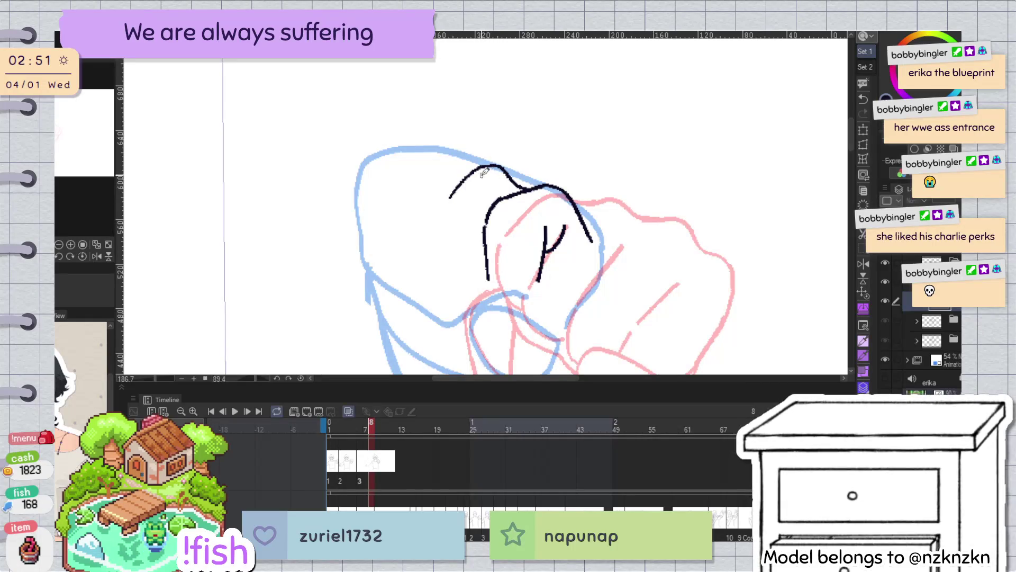
{"action": "key", "text": "ctrl+z"}
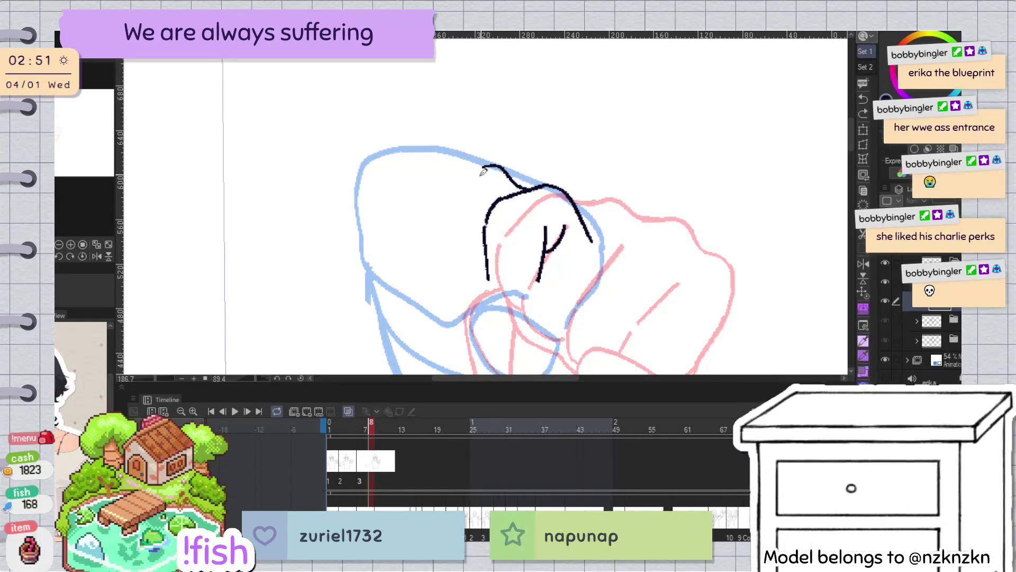
Ink finger lines running down the fist's left and right sides
{"action": "left_click_drag", "start_coordinate": [465, 181], "coordinate": [442, 237]}
{"action": "key", "text": "ctrl+z"}
{"action": "left_click_drag", "start_coordinate": [470, 169], "coordinate": [448, 266]}
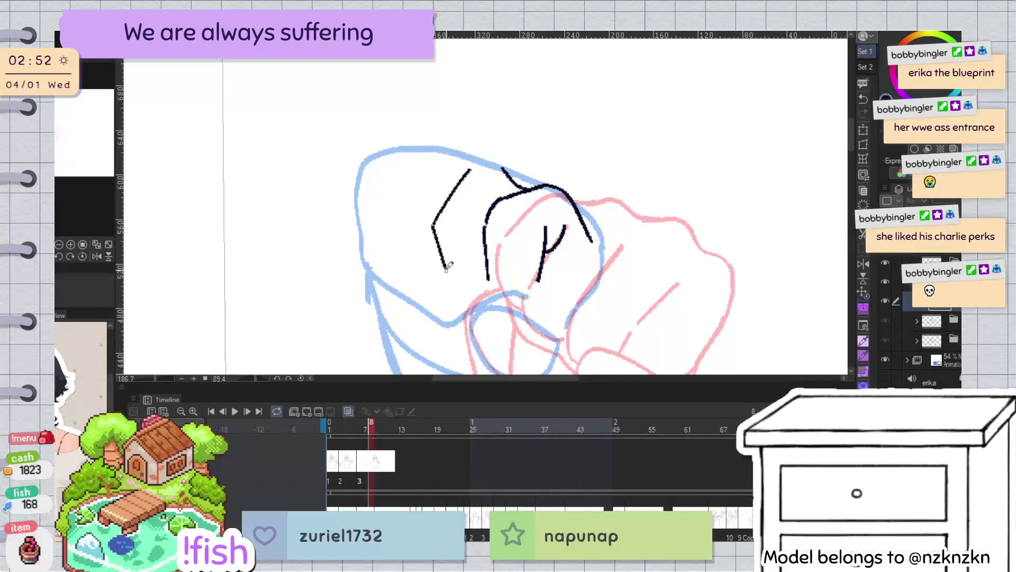
{"action": "key", "text": "h"}
{"action": "key", "text": "ctrl+z"}
{"action": "left_click_drag", "start_coordinate": [509, 173], "coordinate": [539, 219]}
{"action": "key", "text": "ctrl+z"}
{"action": "left_click_drag", "start_coordinate": [502, 173], "coordinate": [518, 276]}
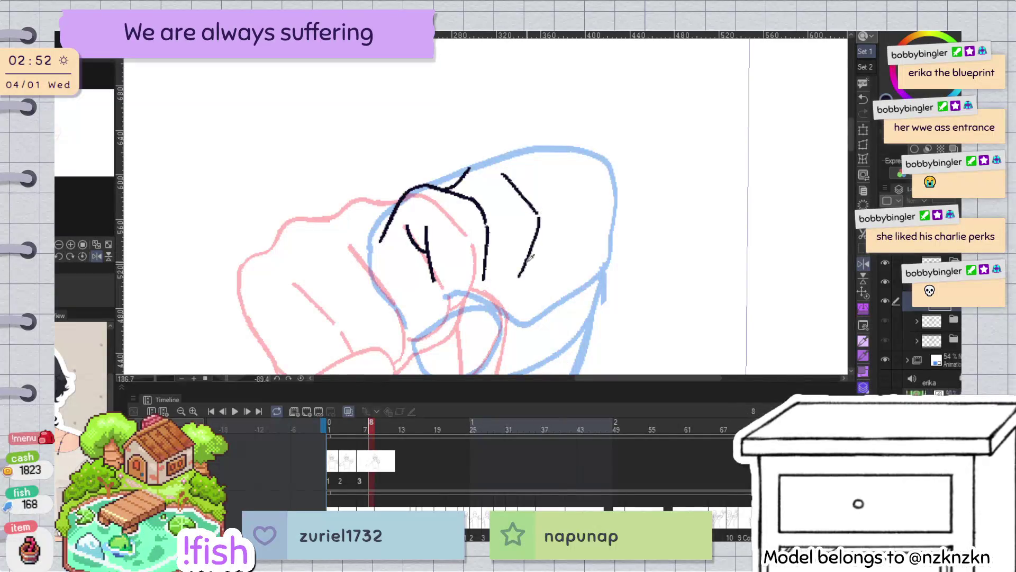
{"action": "key", "text": "h"}
{"action": "key", "text": "shift+h"}
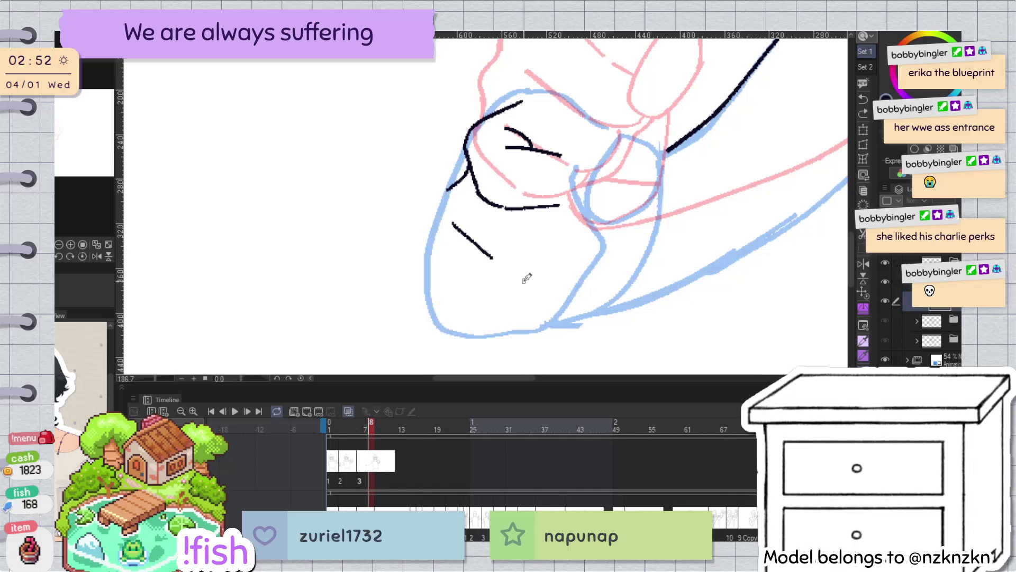
Add a short finger line and extend the lower finger curve
{"action": "key", "text": "ctrl+z"}
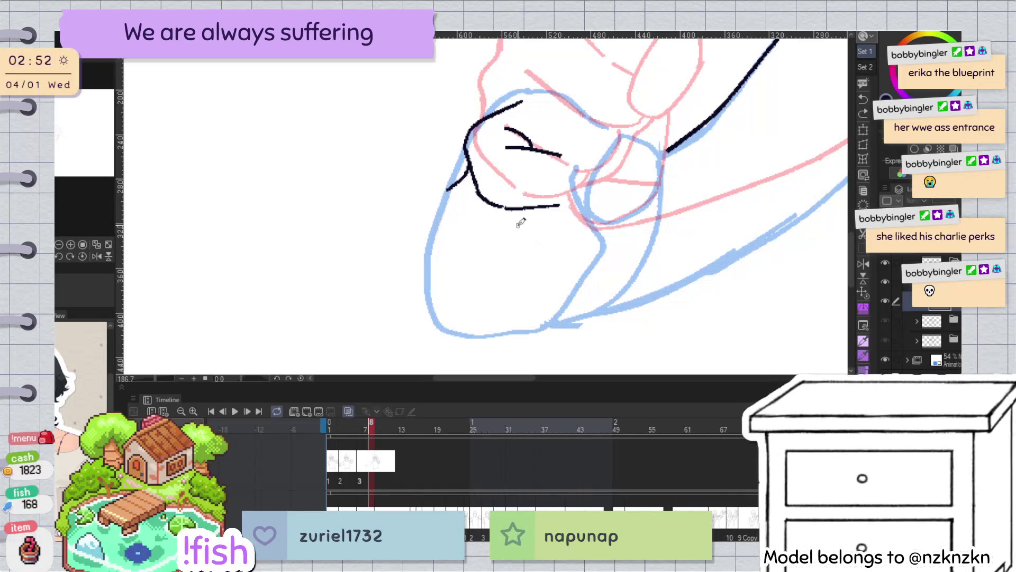
{"action": "left_click_drag", "start_coordinate": [522, 221], "coordinate": [528, 252]}
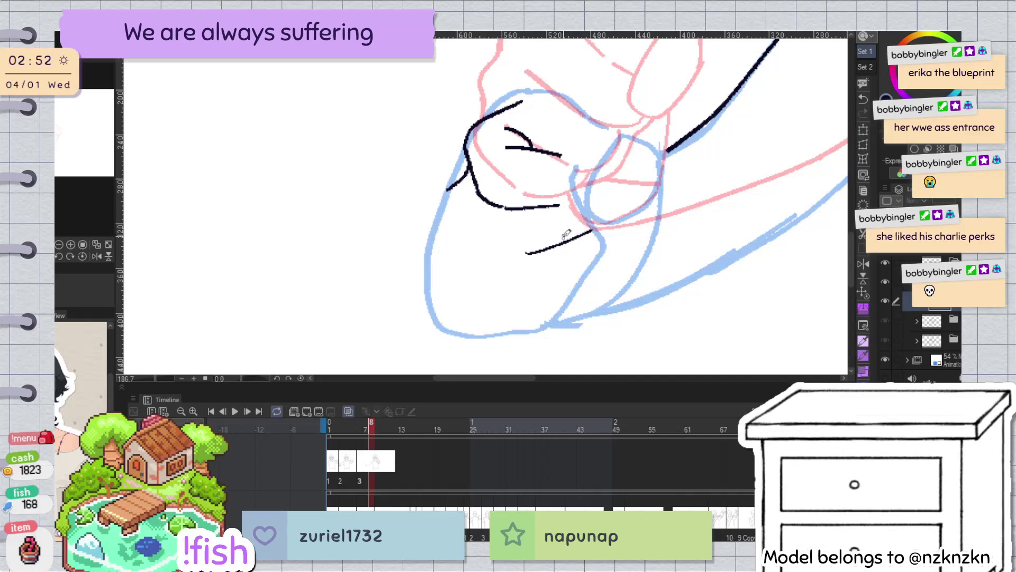
{"action": "key", "text": "h"}
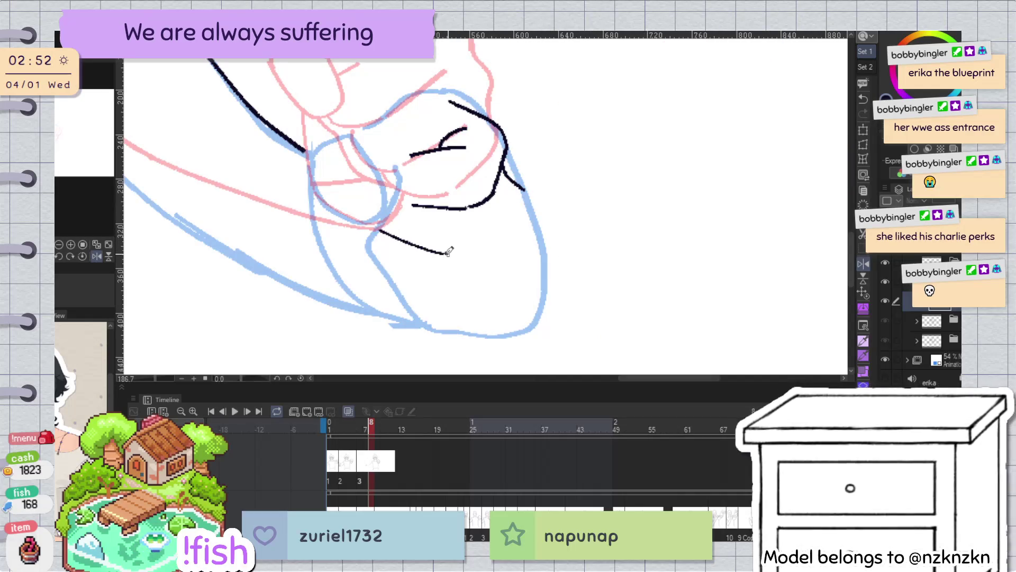
{"action": "left_click_drag", "start_coordinate": [447, 255], "coordinate": [485, 237]}
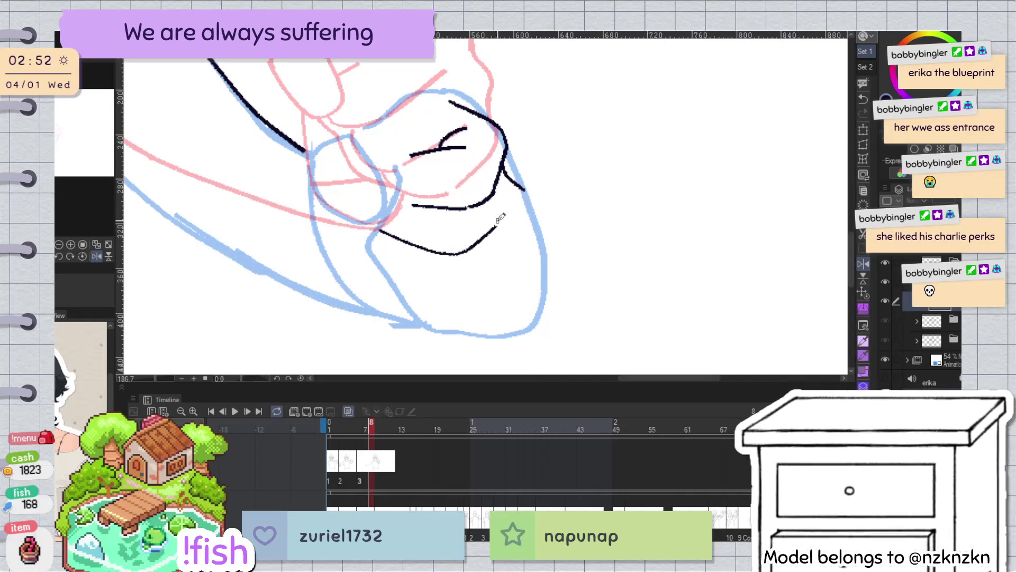
Lasso the left black strokes and nudge them slightly left
{"action": "key", "text": "h"}
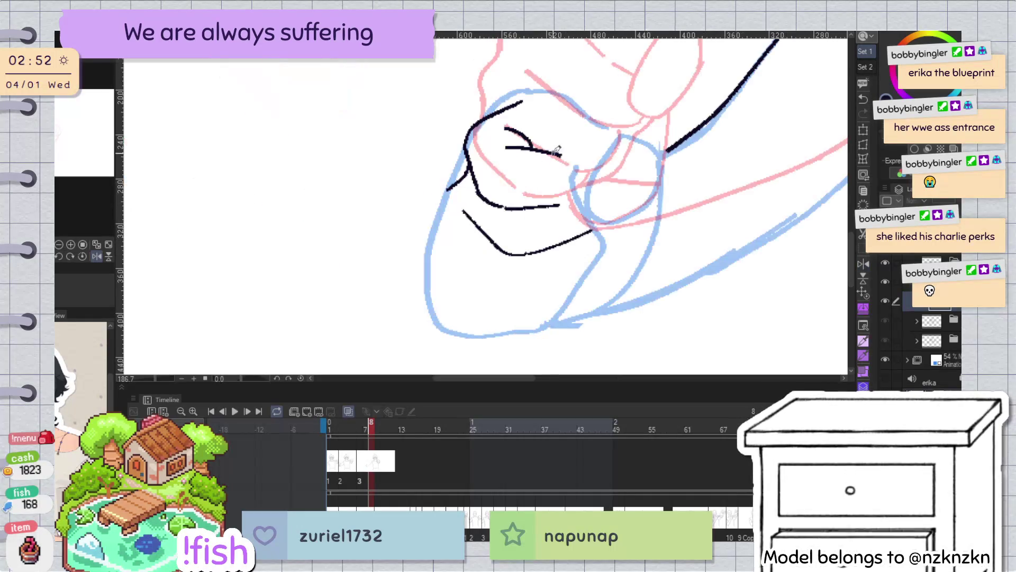
{"action": "key", "text": "v"}
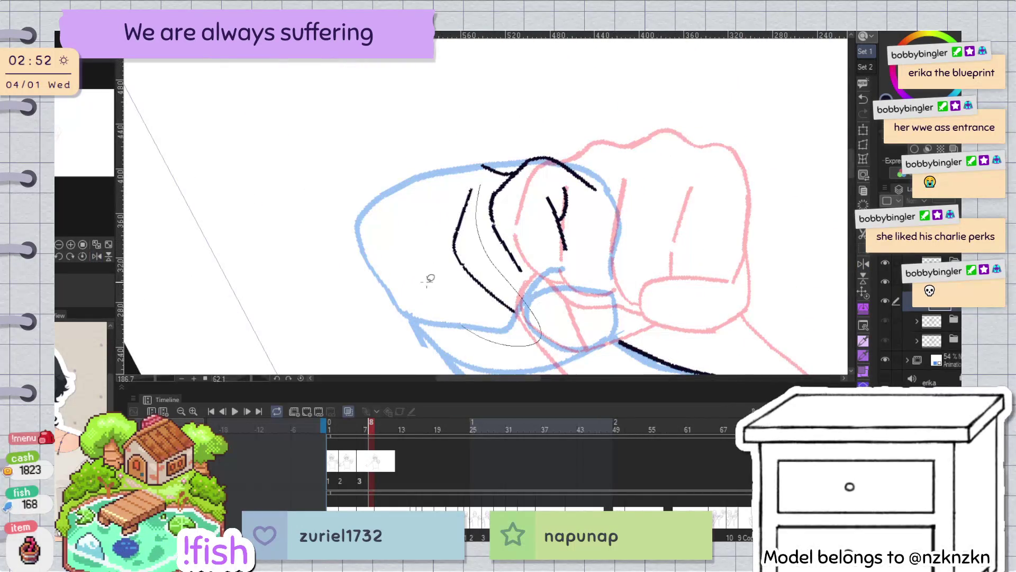
{"action": "left_click_drag", "start_coordinate": [430, 278], "coordinate": [474, 185]}
{"action": "left_click_drag", "start_coordinate": [557, 154], "coordinate": [549, 154]}
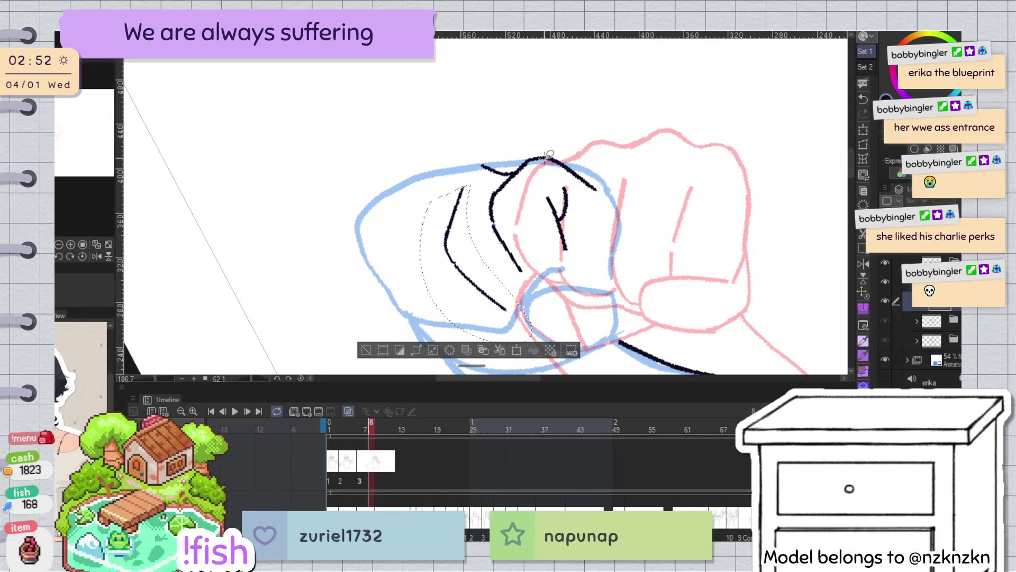
Redraw the fist's lower-left finger stroke as a longer curve
{"action": "key", "text": "ctrl+d"}
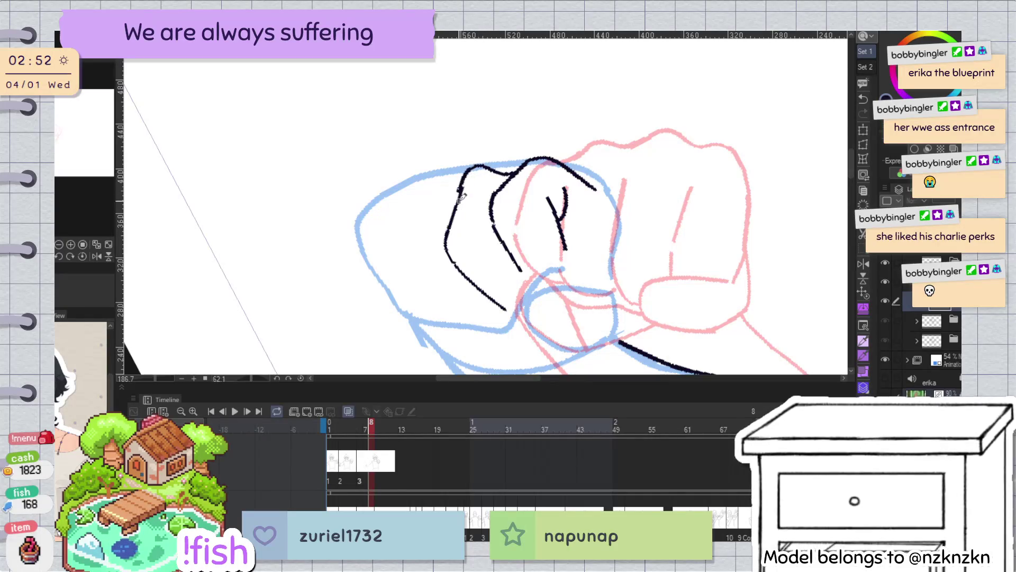
{"action": "left_click", "coordinate": [458, 206]}
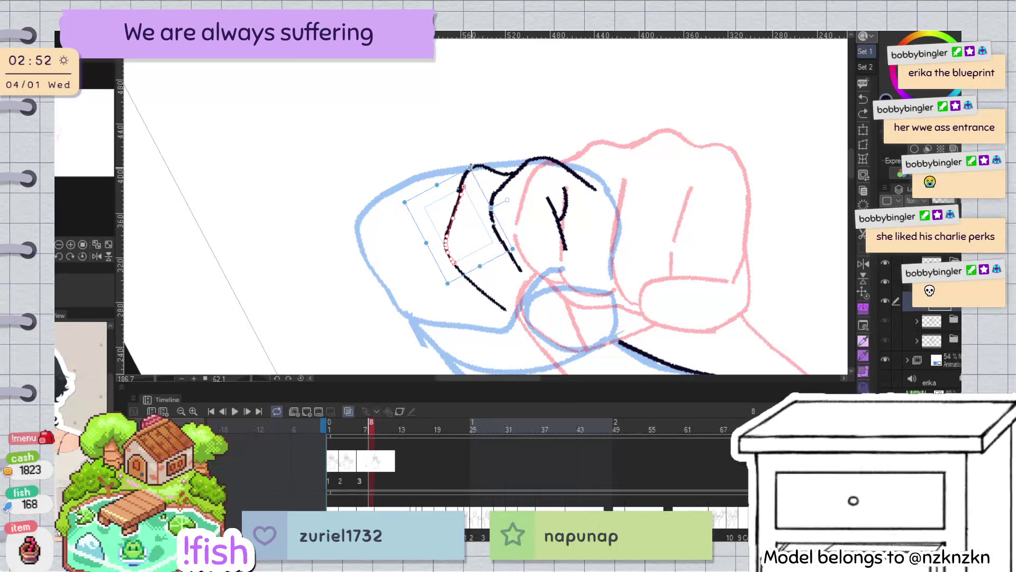
{"action": "key", "text": "p"}
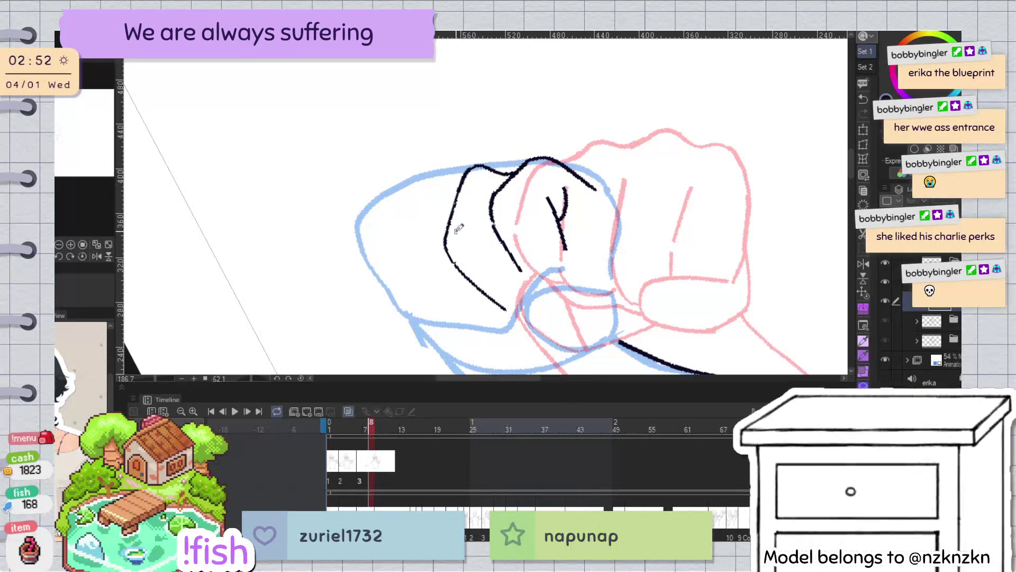
{"action": "left_click", "coordinate": [466, 275]}
{"action": "key", "text": "p"}
{"action": "left_click_drag", "start_coordinate": [446, 242], "coordinate": [503, 306]}
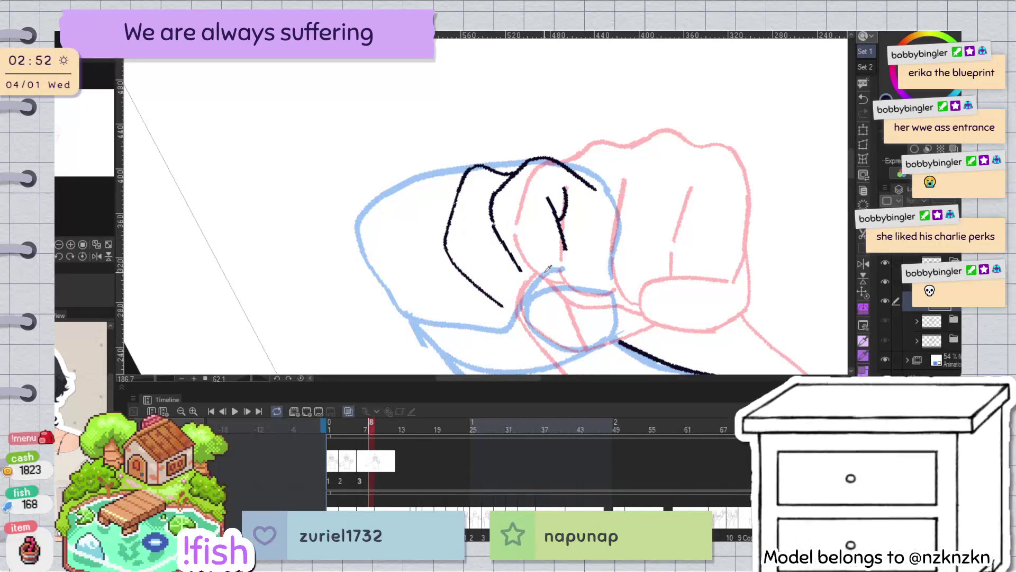
{"action": "key", "text": "h"}
{"action": "left_click_drag", "start_coordinate": [485, 187], "coordinate": [533, 230]}
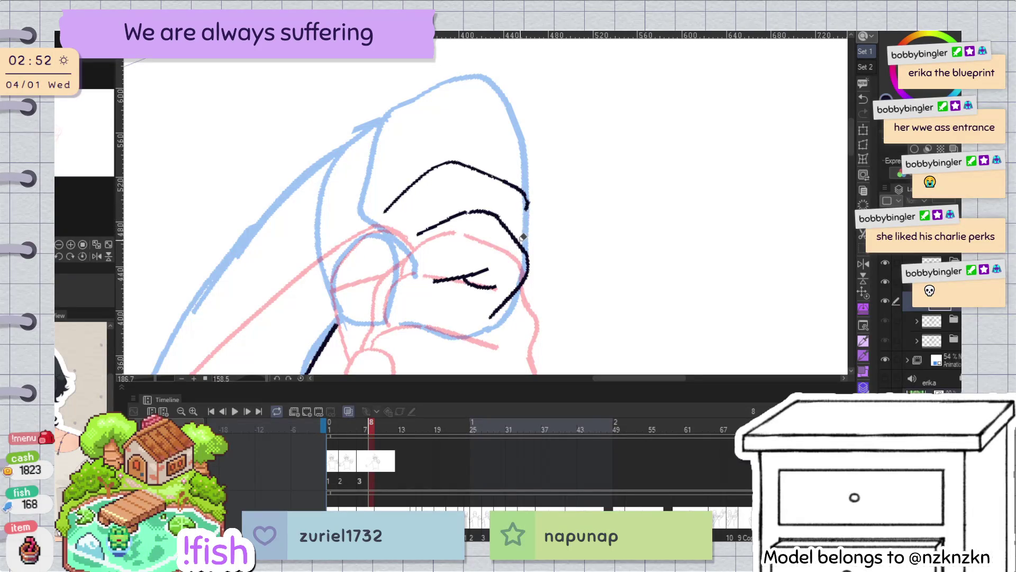
{"action": "key", "text": "ctrl+@"}
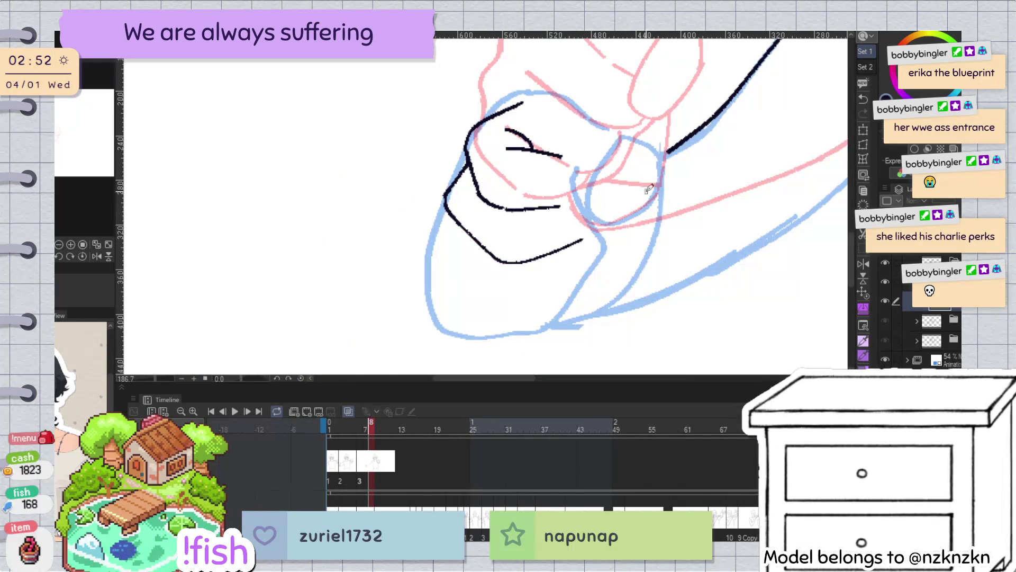
Lasso the left black strokes and shift them slightly, then drop the selection
{"action": "left_click_drag", "start_coordinate": [602, 216], "coordinate": [478, 223]}
{"action": "left_click_drag", "start_coordinate": [492, 132], "coordinate": [489, 137]}
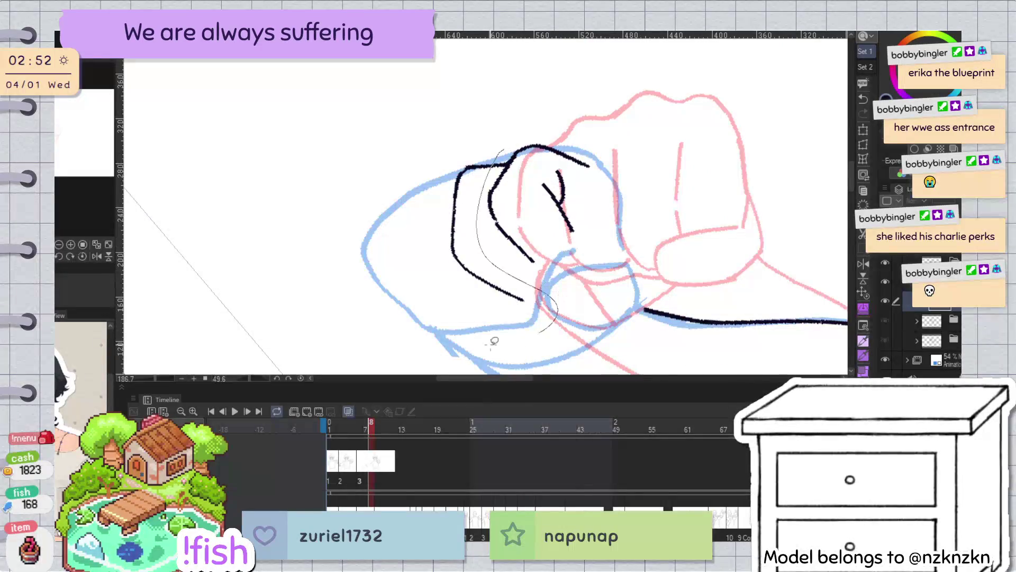
{"action": "left_click_drag", "start_coordinate": [463, 265], "coordinate": [468, 259]}
{"action": "key", "text": "ctrl+d"}
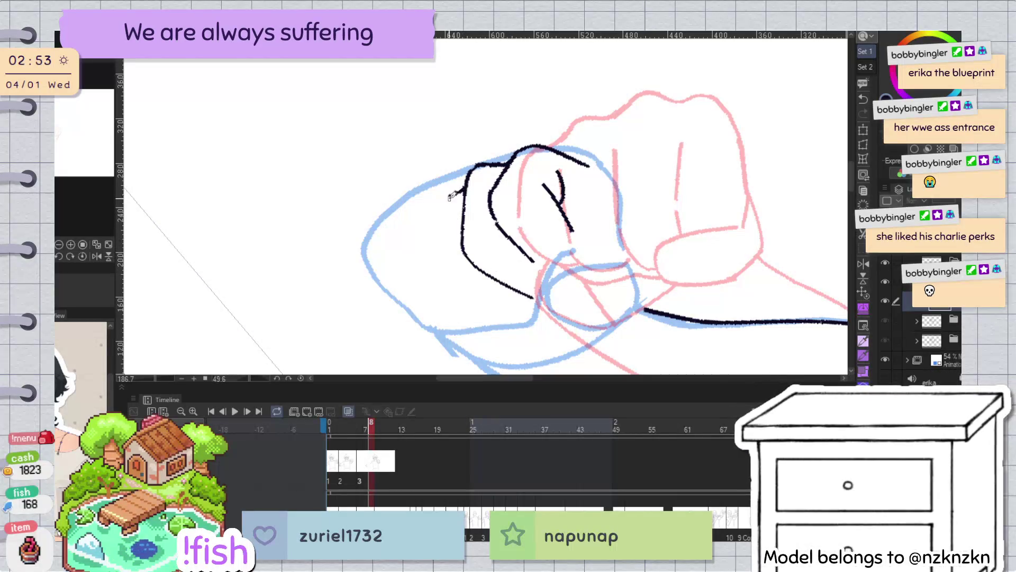
{"action": "key", "text": "h"}
Ink the lower curled finger as a long curve and shorten the left knuckle stroke
{"action": "mouse_move", "coordinate": [507, 192]}
{"action": "left_mouse_down"}
{"action": "mouse_move", "coordinate": [534, 209]}
{"action": "mouse_move", "coordinate": [540, 251]}
{"action": "left_mouse_up"}
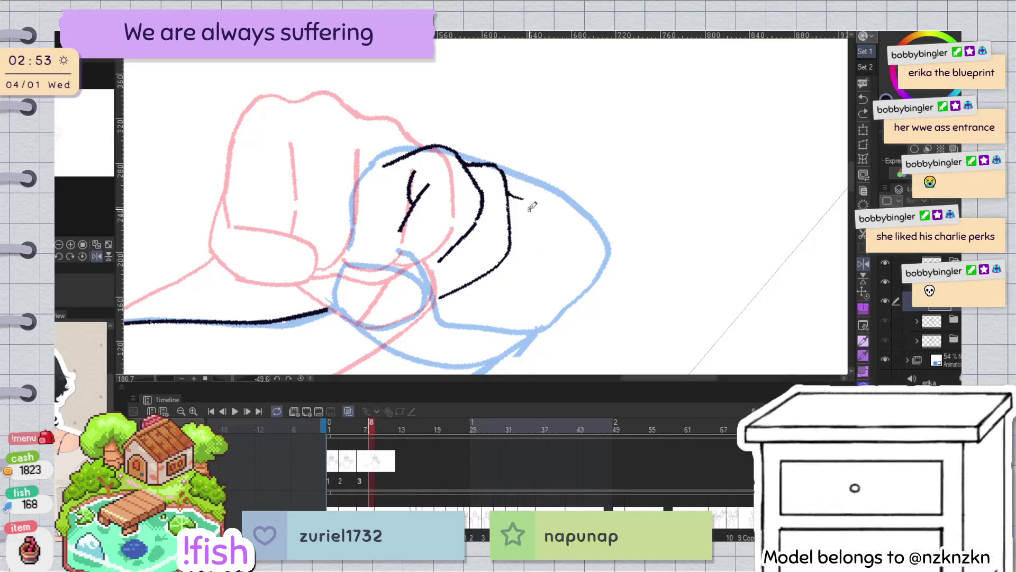
{"action": "left_click_drag", "start_coordinate": [531, 204], "coordinate": [540, 260]}
{"action": "key", "text": "ctrl+z"}
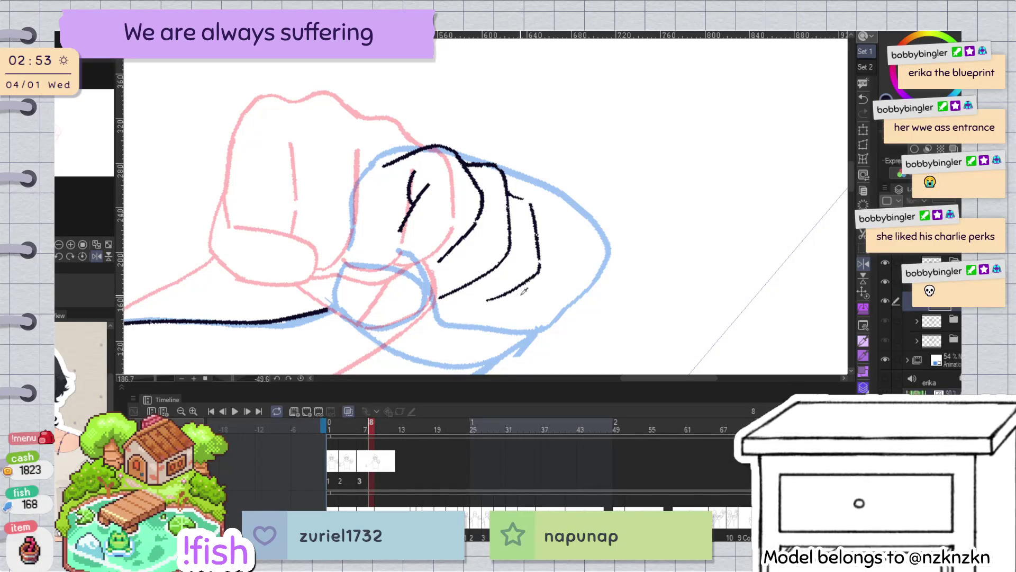
{"action": "key", "text": "h"}
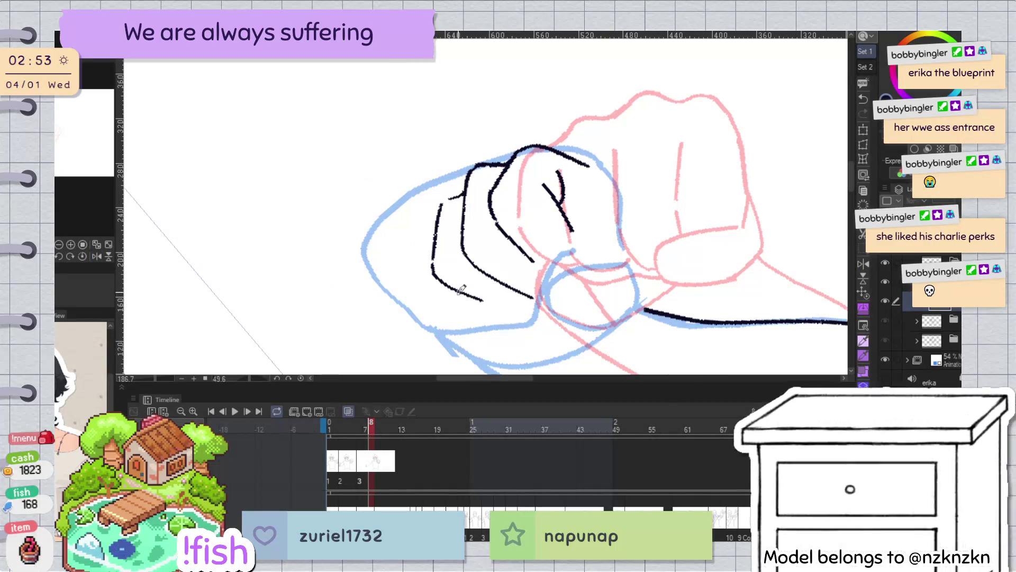
{"action": "left_click_drag", "start_coordinate": [434, 274], "coordinate": [492, 307]}
{"action": "key", "text": "ctrl+z"}
{"action": "left_click_drag", "start_coordinate": [435, 276], "coordinate": [493, 307]}
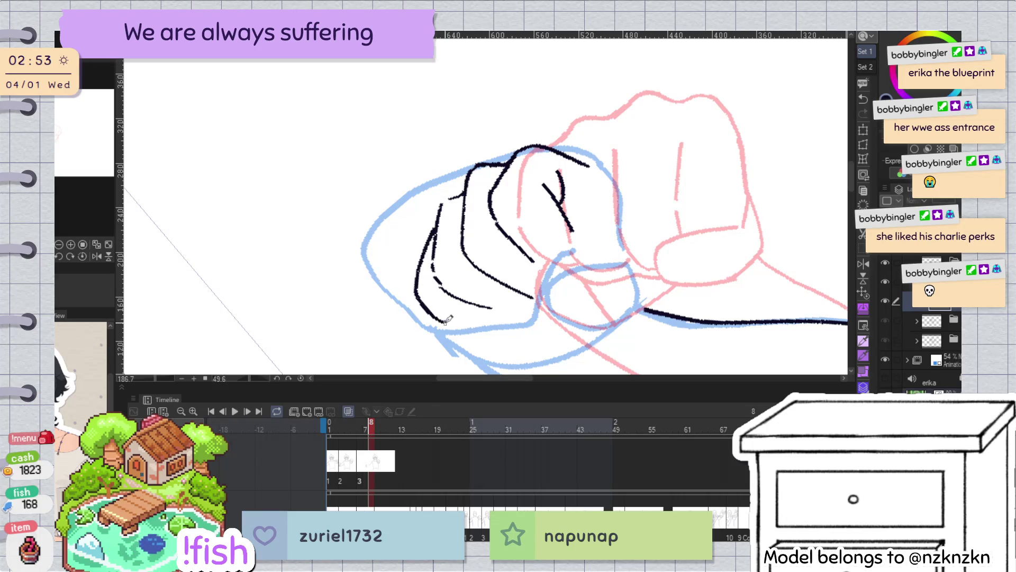
{"action": "key", "text": "ctrl+z"}
{"action": "left_click_drag", "start_coordinate": [439, 227], "coordinate": [416, 288]}
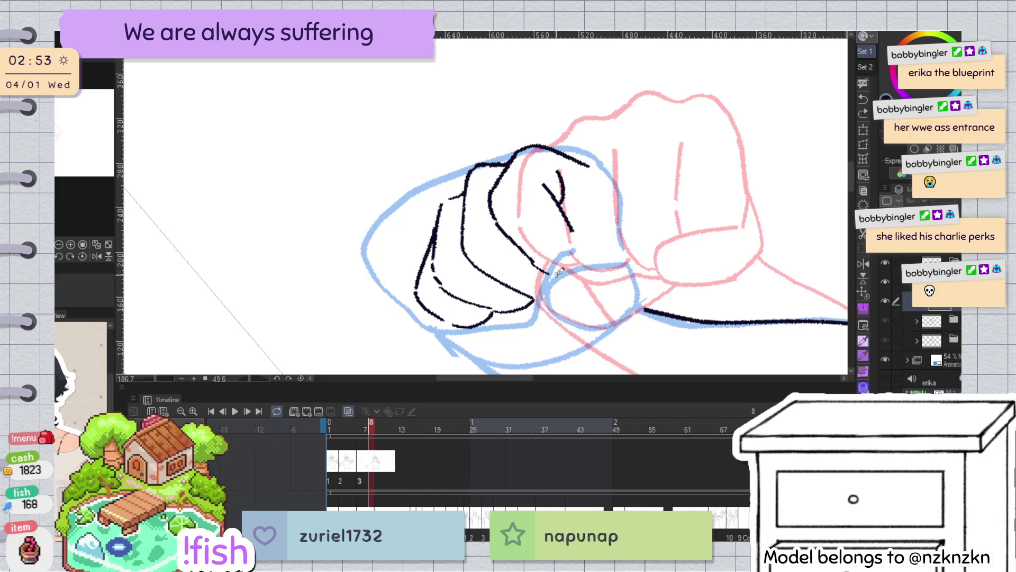
{"action": "key", "text": "at"}
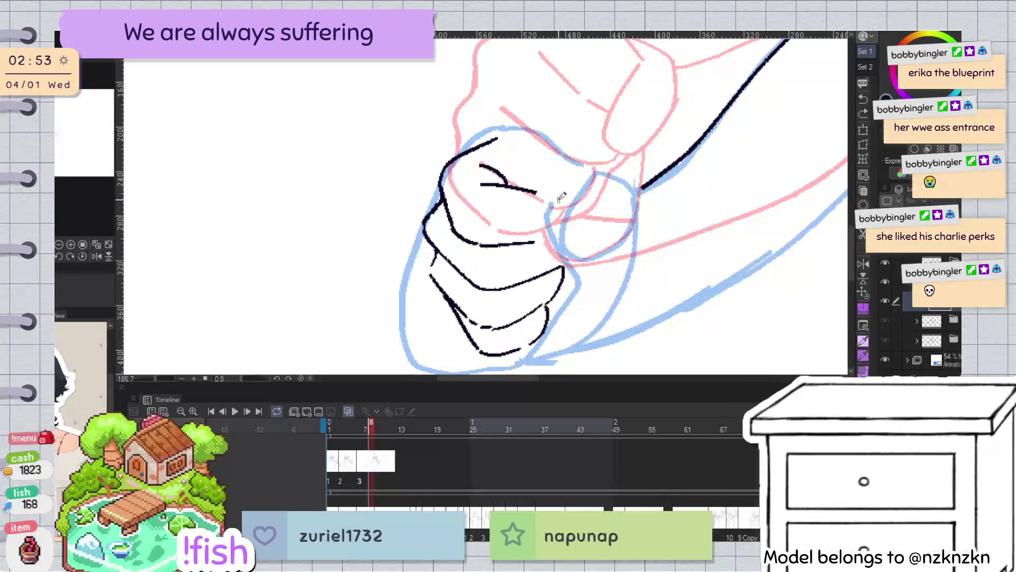
Ink the thumb's edge and a curve over its top
{"action": "mouse_move", "coordinate": [556, 187]}
{"action": "left_mouse_down"}
{"action": "mouse_move", "coordinate": [551, 249]}
{"action": "mouse_move", "coordinate": [593, 248]}
{"action": "left_mouse_up"}
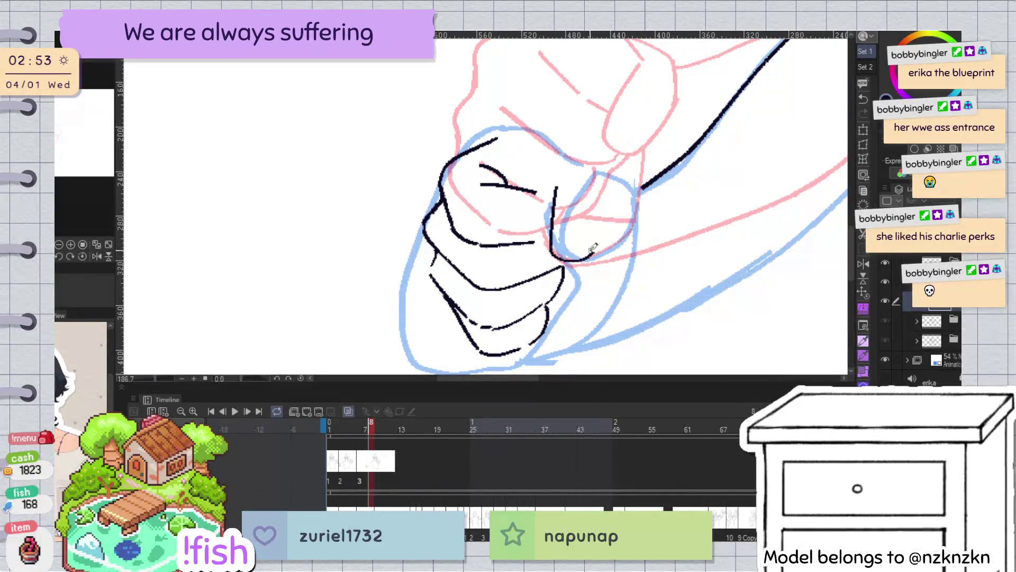
{"action": "key", "text": "ctrl+z"}
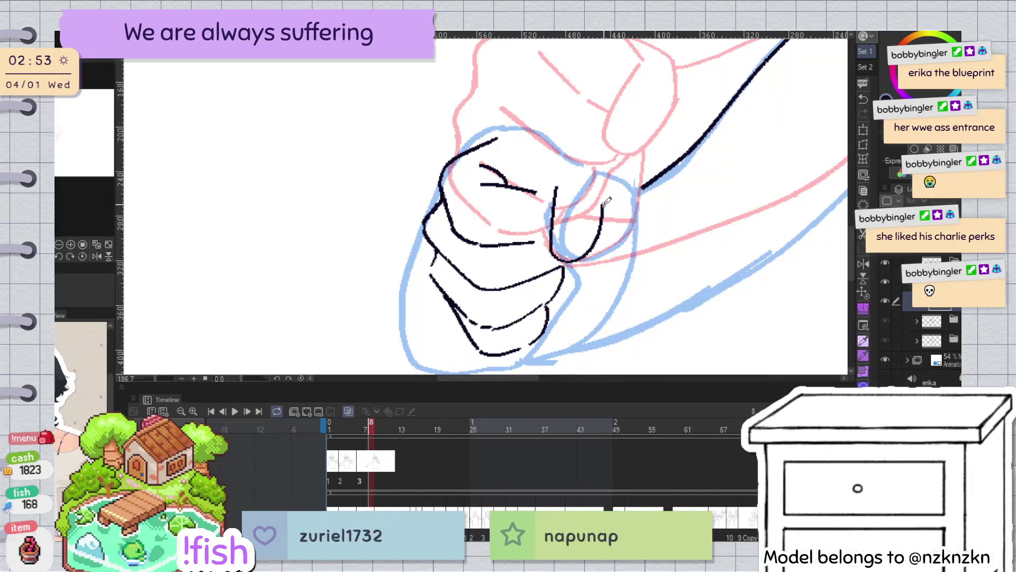
{"action": "left_click_drag", "start_coordinate": [599, 197], "coordinate": [600, 217]}
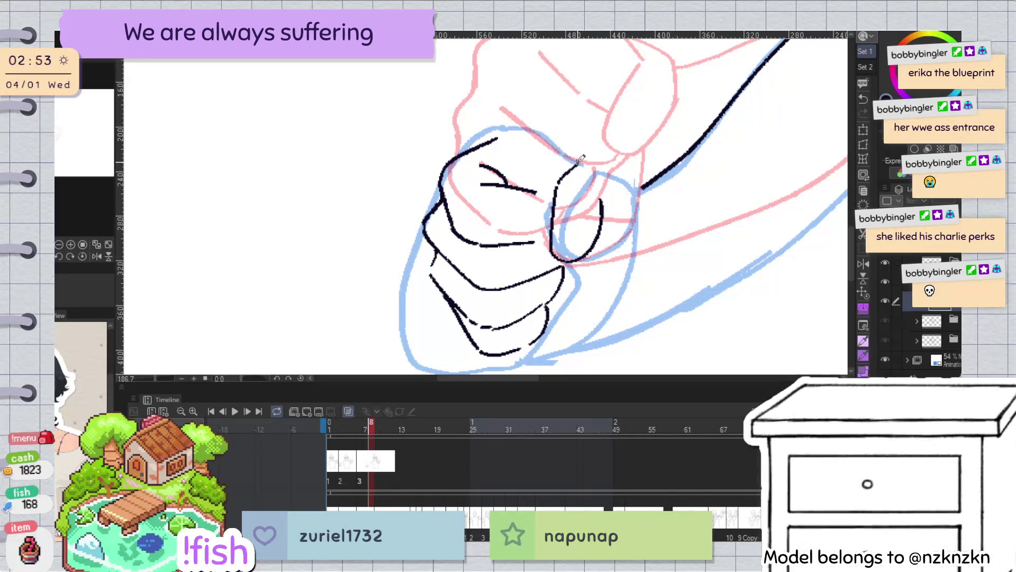
{"action": "key", "text": "ctrl+z"}
{"action": "left_click_drag", "start_coordinate": [557, 182], "coordinate": [572, 166]}
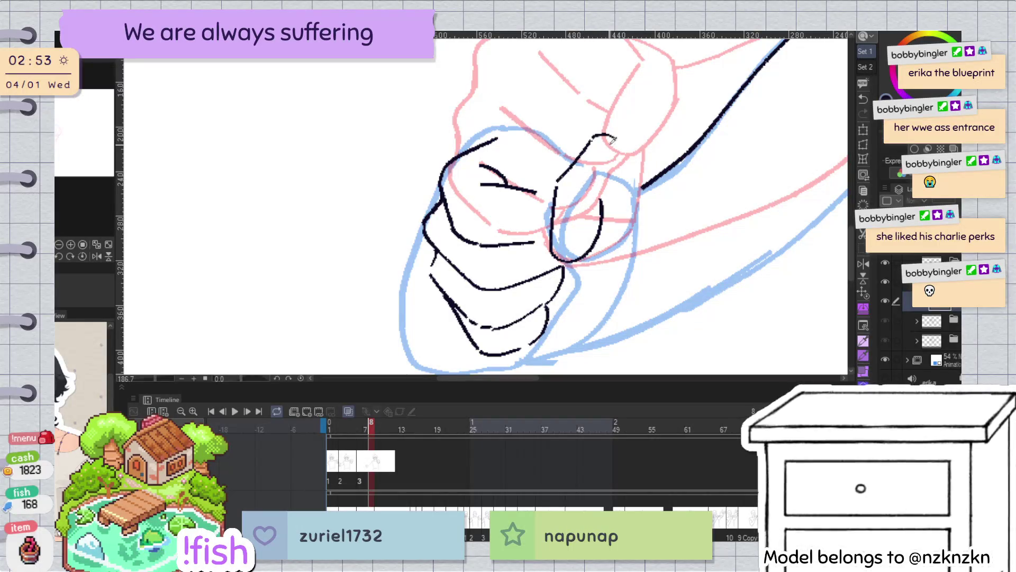
{"action": "left_click_drag", "start_coordinate": [593, 136], "coordinate": [625, 137]}
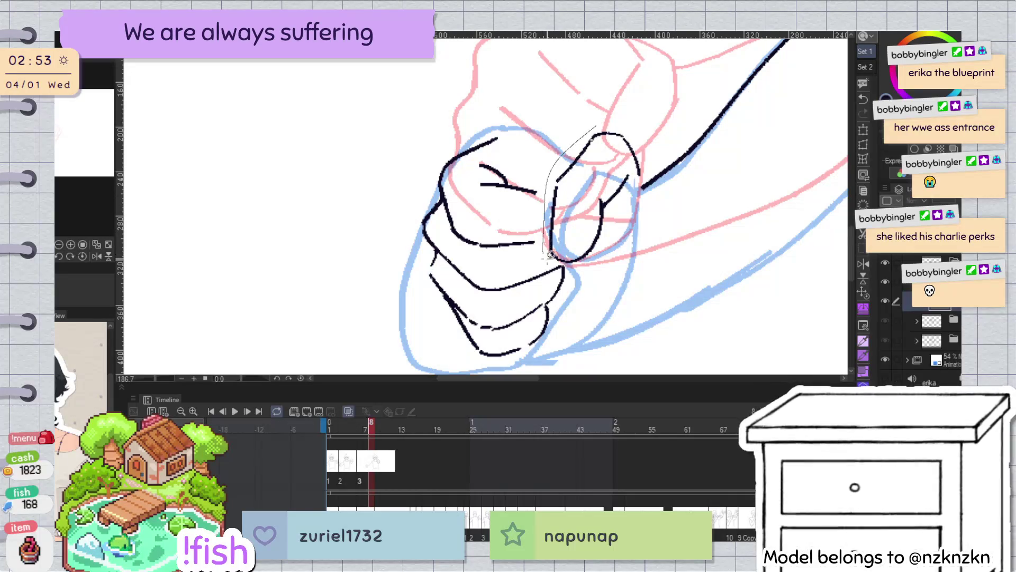
Lasso the thumb strokes and nudge them slightly down and left
{"action": "mouse_move", "coordinate": [641, 183]}
{"action": "left_mouse_down"}
{"action": "mouse_move", "coordinate": [630, 162]}
{"action": "mouse_move", "coordinate": [608, 168]}
{"action": "mouse_move", "coordinate": [617, 158]}
{"action": "left_mouse_up"}
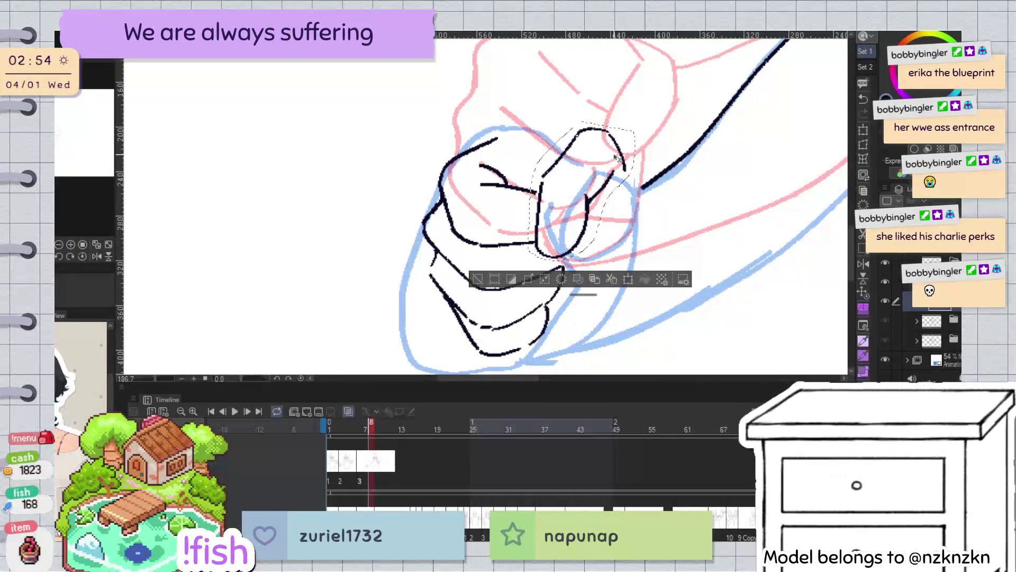
{"action": "left_click_drag", "start_coordinate": [619, 157], "coordinate": [614, 162]}
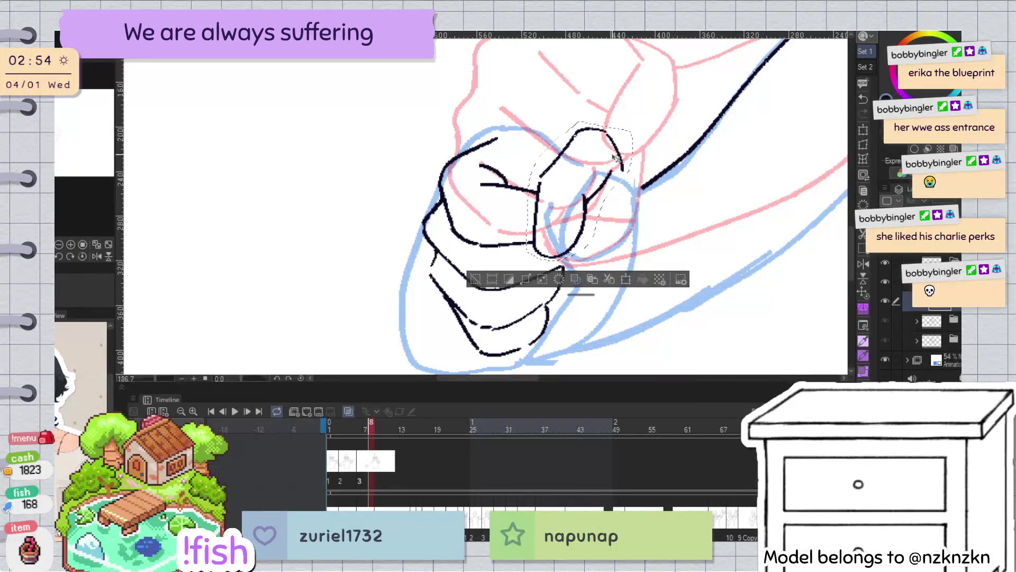
{"action": "left_click", "coordinate": [681, 75]}
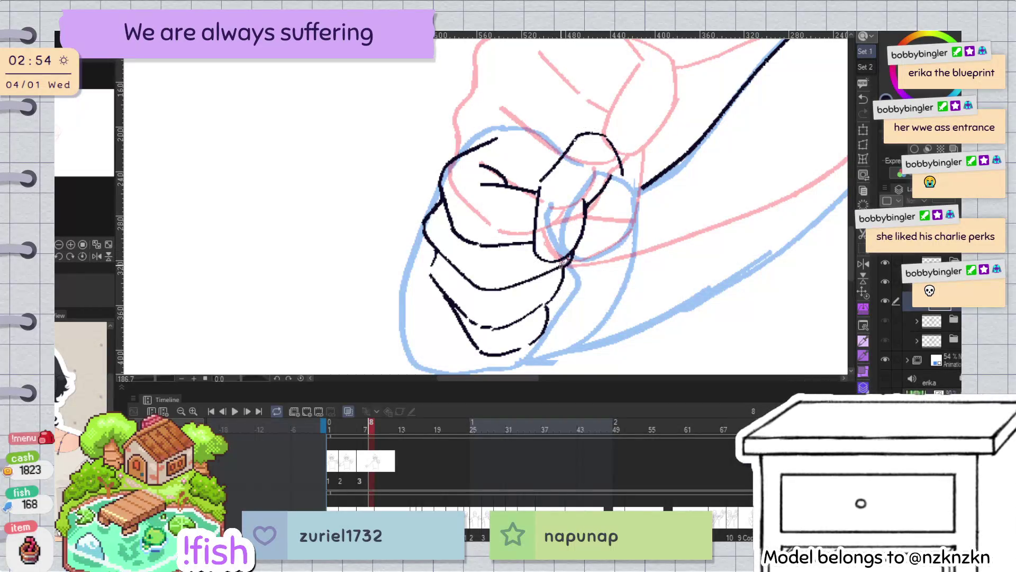
{"action": "key", "text": "h"}
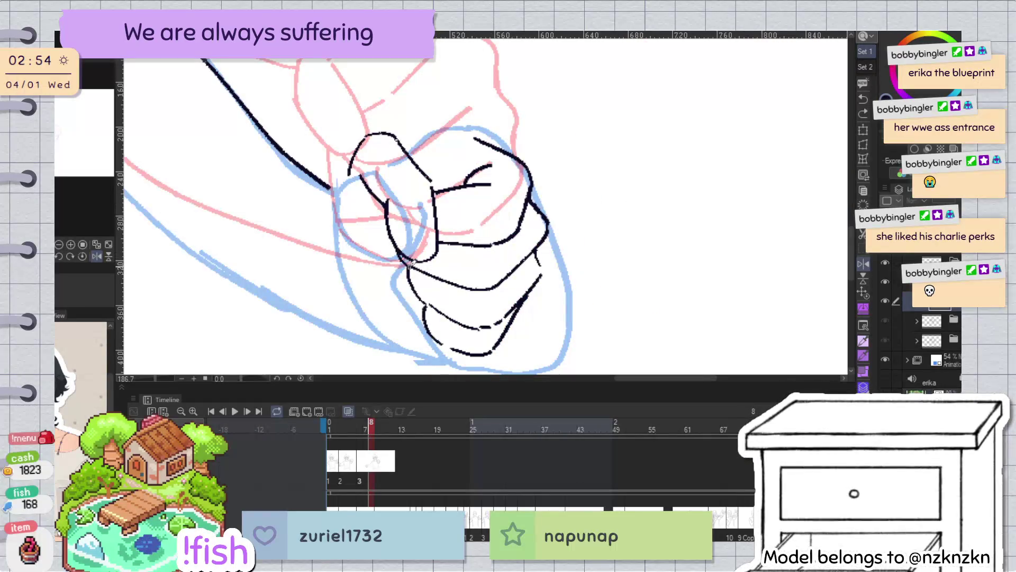
{"action": "left_click_drag", "start_coordinate": [499, 191], "coordinate": [554, 123]}
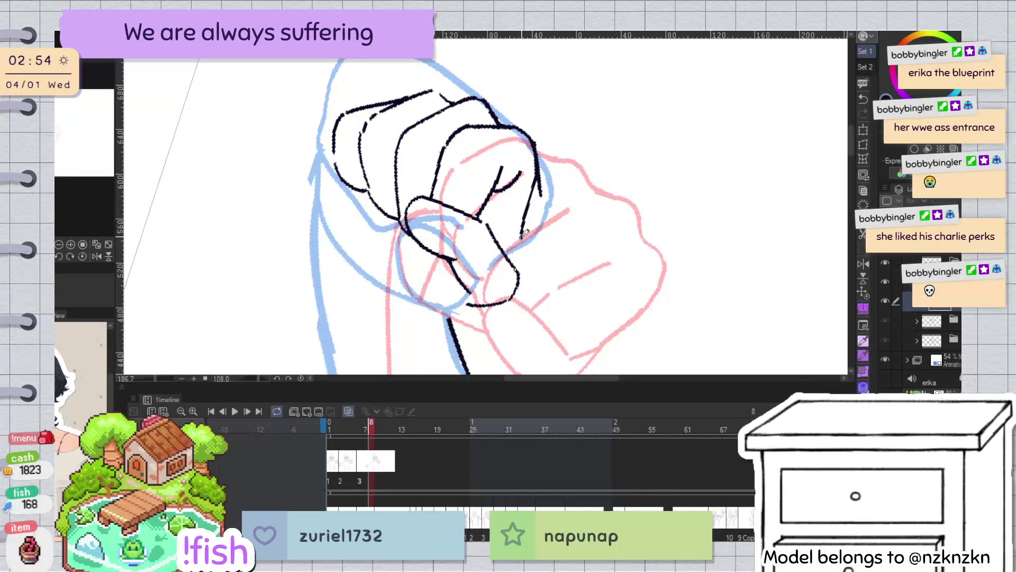
{"action": "key", "text": "ctrl+shift+r"}
{"action": "scroll", "coordinate": [540, 150], "scroll_direction": "down", "scroll_amount": 5}
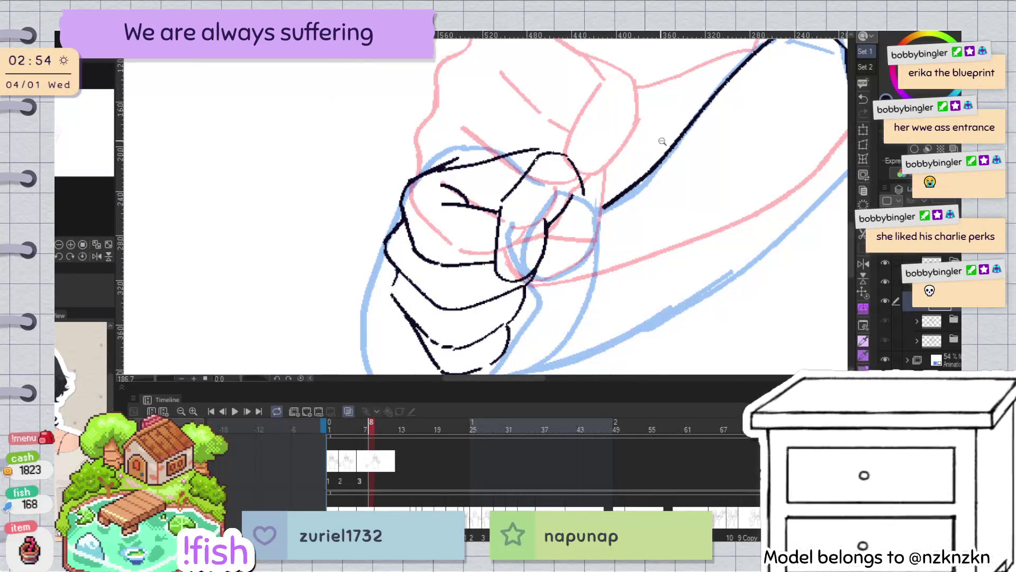
Reshape the short knuckle stroke into a larger arc
{"action": "key", "text": "h"}
{"action": "key", "text": "h"}
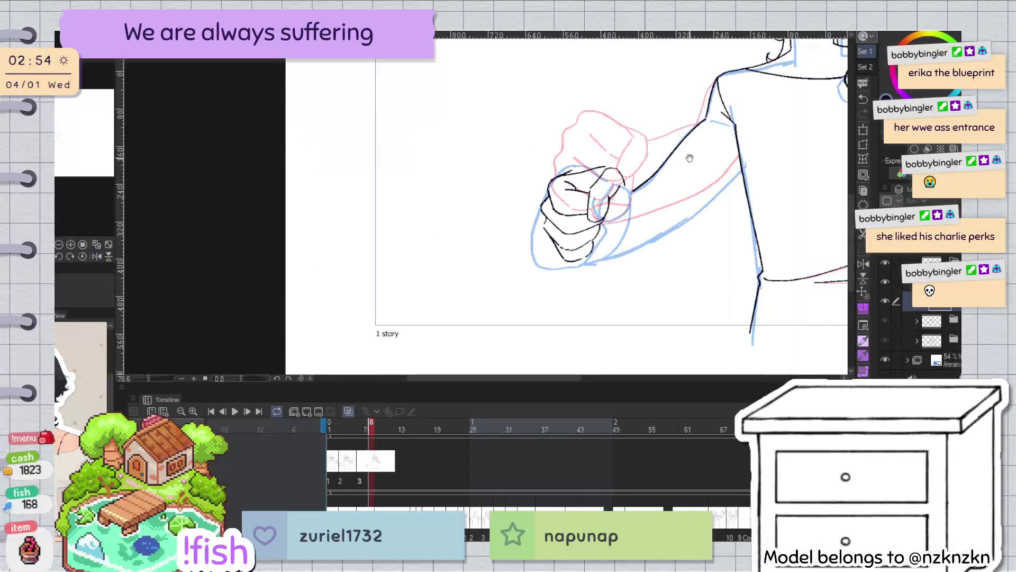
{"action": "scroll", "coordinate": [596, 224], "scroll_direction": "up", "scroll_amount": 3}
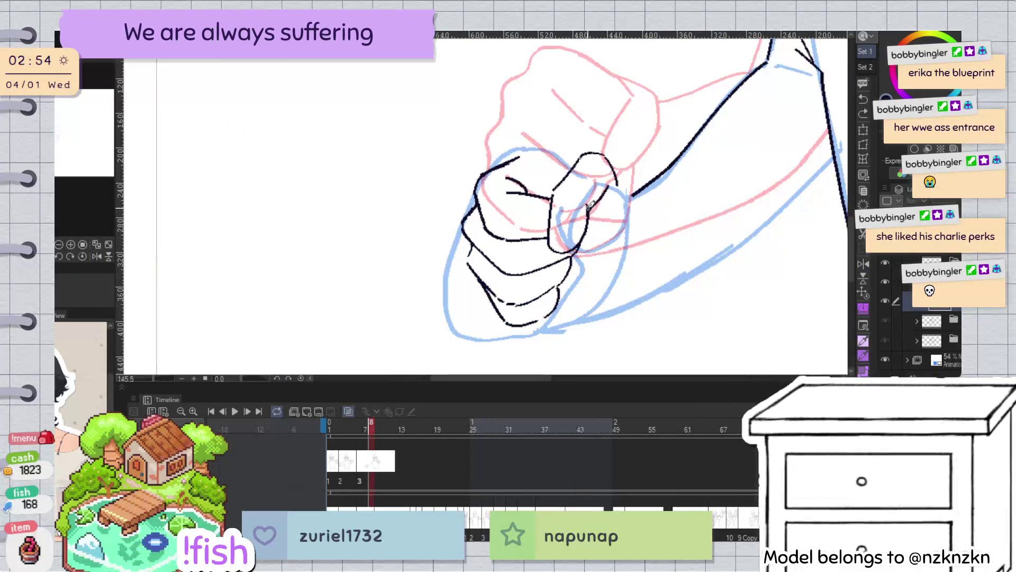
{"action": "left_click", "coordinate": [618, 184]}
{"action": "left_click_drag", "start_coordinate": [631, 200], "coordinate": [629, 200]}
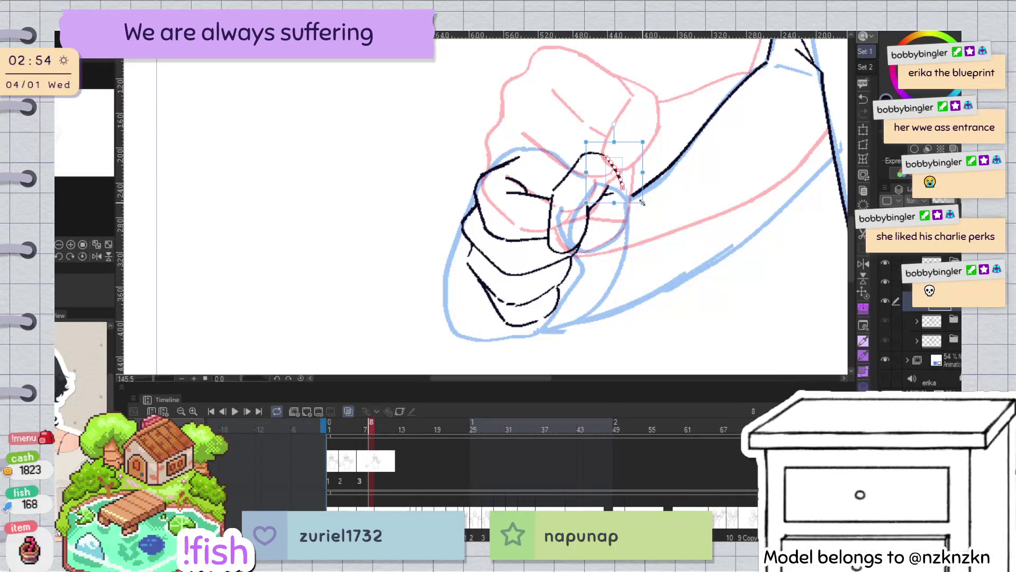
{"action": "key", "text": "Return"}
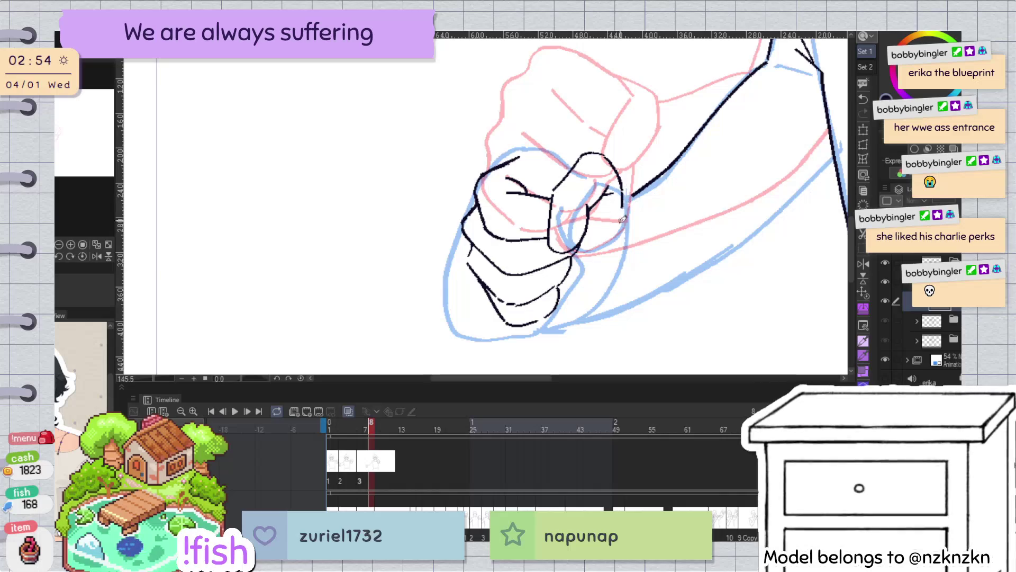
Redraw the knuckle's top and right edge as one line
{"action": "left_click_drag", "start_coordinate": [627, 186], "coordinate": [632, 215]}
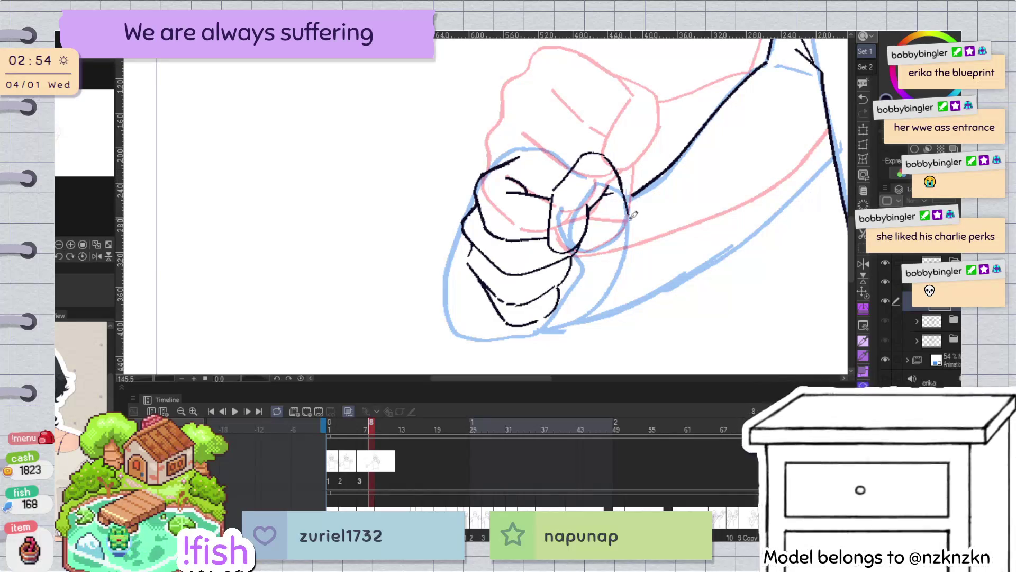
{"action": "key", "text": "ctrl+z"}
{"action": "left_click_drag", "start_coordinate": [607, 153], "coordinate": [630, 209]}
{"action": "key", "text": "ctrl+z"}
{"action": "mouse_move", "coordinate": [606, 154]}
{"action": "left_mouse_down"}
{"action": "mouse_move", "coordinate": [635, 223]}
{"action": "mouse_move", "coordinate": [628, 252]}
{"action": "left_mouse_up"}
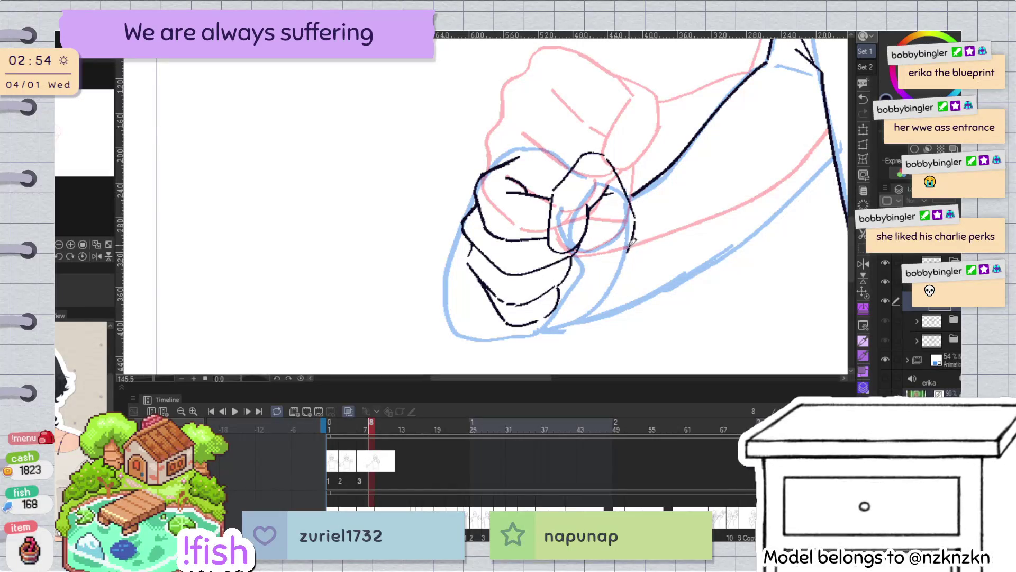
{"action": "key", "text": "h"}
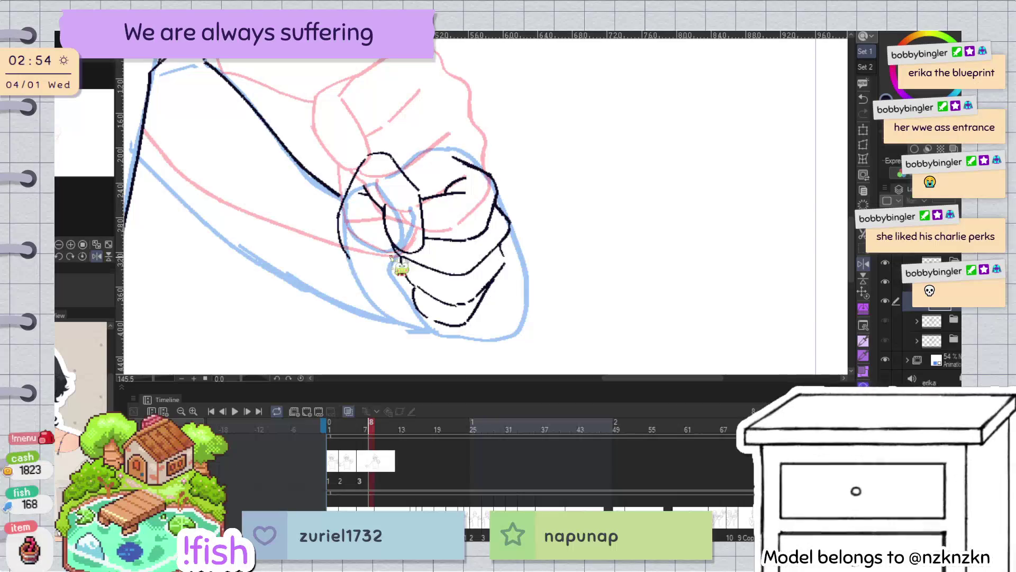
Reinforce the fist's left edge, erase a stray bit, and close its lower-left line
{"action": "left_click_drag", "start_coordinate": [338, 210], "coordinate": [353, 259]}
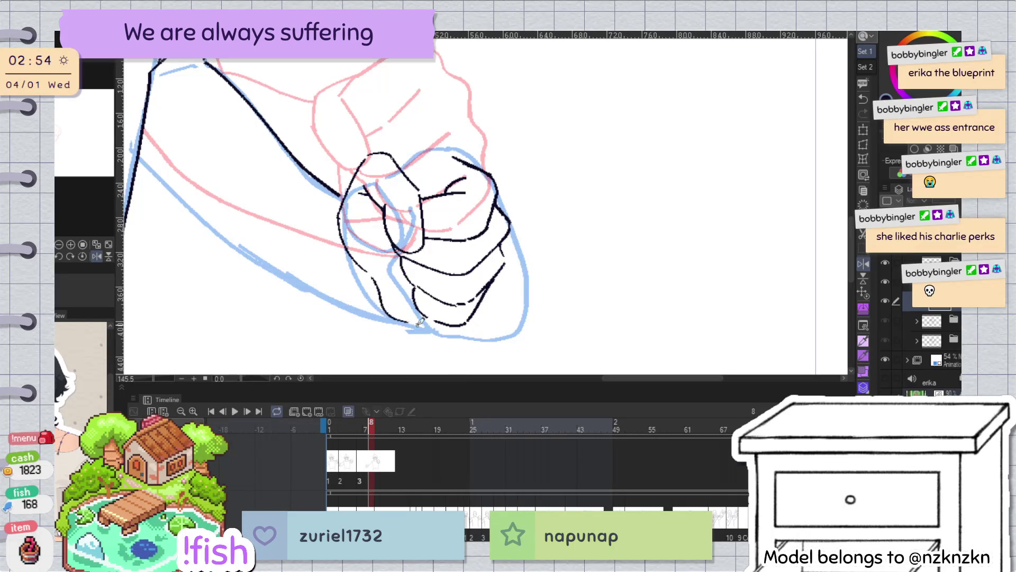
{"action": "scroll", "coordinate": [420, 321], "scroll_direction": "up", "scroll_amount": 2}
{"action": "key", "text": "h"}
{"action": "left_click", "coordinate": [405, 207]}
{"action": "left_click_drag", "start_coordinate": [388, 191], "coordinate": [417, 228]}
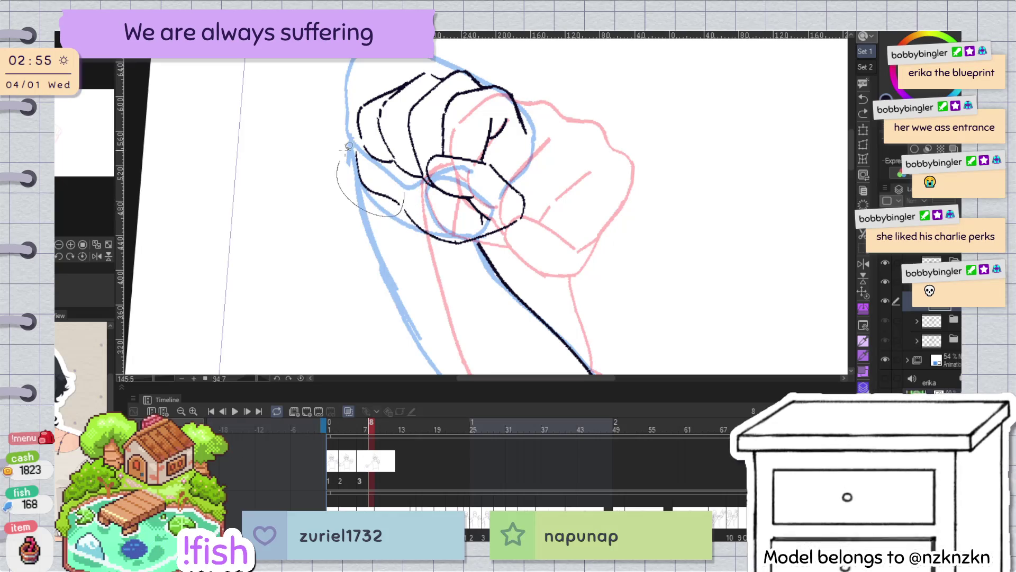
{"action": "left_click_drag", "start_coordinate": [402, 209], "coordinate": [423, 219]}
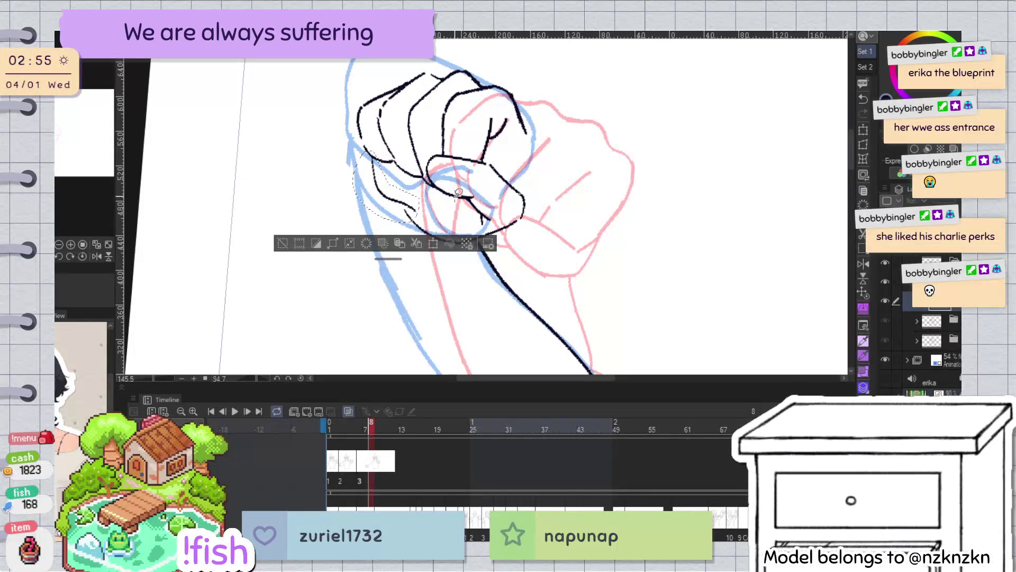
Add two short ink strokes along the fist's lower-right edge, discard a stray left-edge stroke, and reset the view
{"action": "key", "text": "ctrl+d"}
{"action": "key", "text": "h"}
{"action": "left_click_drag", "start_coordinate": [568, 208], "coordinate": [584, 195]}
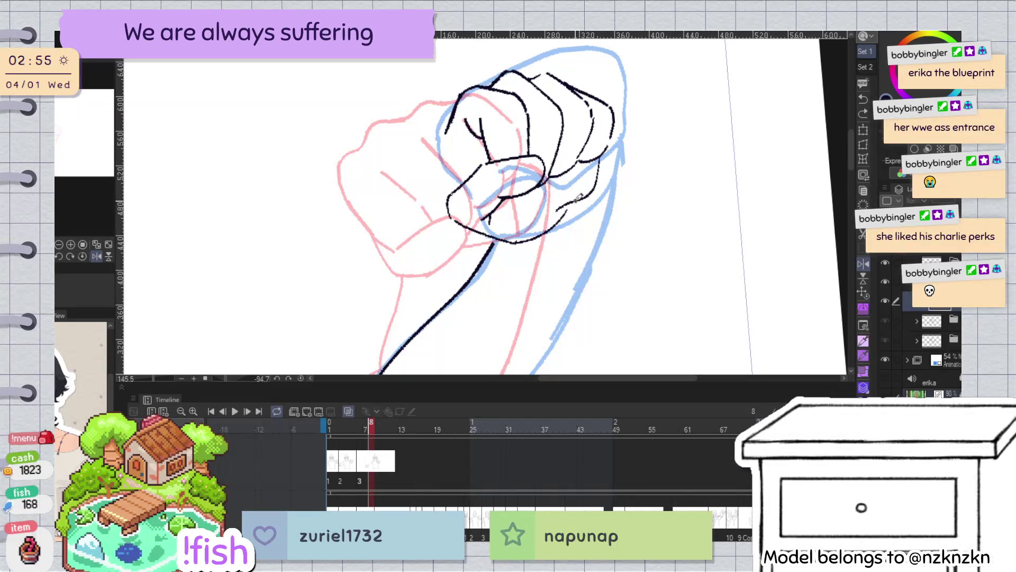
{"action": "mouse_move", "coordinate": [545, 236]}
{"action": "left_mouse_down"}
{"action": "mouse_move", "coordinate": [562, 213]}
{"action": "mouse_move", "coordinate": [453, 182]}
{"action": "left_mouse_up"}
{"action": "key", "text": "h"}
{"action": "left_click_drag", "start_coordinate": [418, 139], "coordinate": [430, 199]}
{"action": "key", "text": "ctrl+z"}
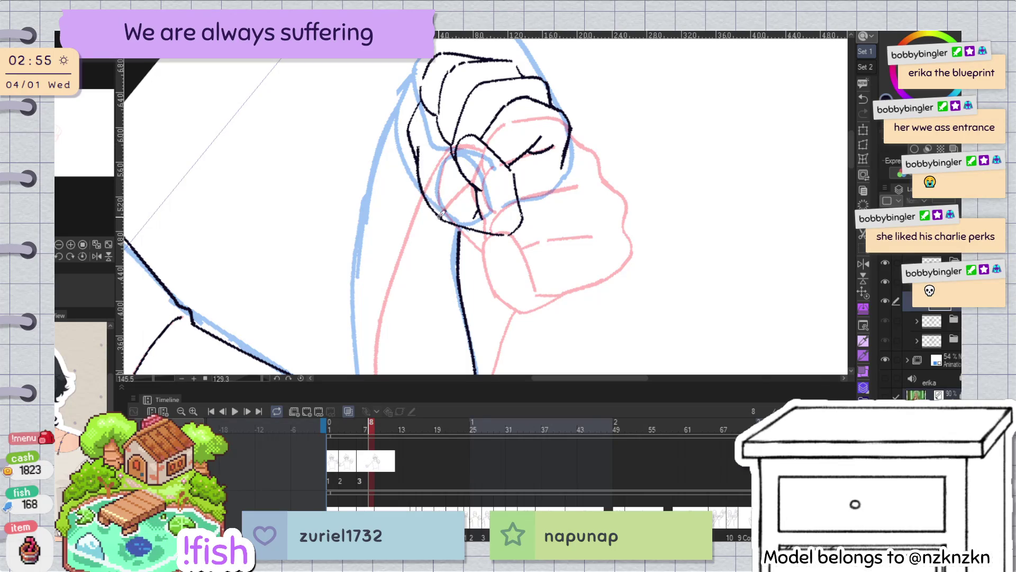
{"action": "key", "text": "h"}
{"action": "key", "text": "h"}
{"action": "scroll", "coordinate": [404, 213], "scroll_direction": "up", "scroll_amount": 3}
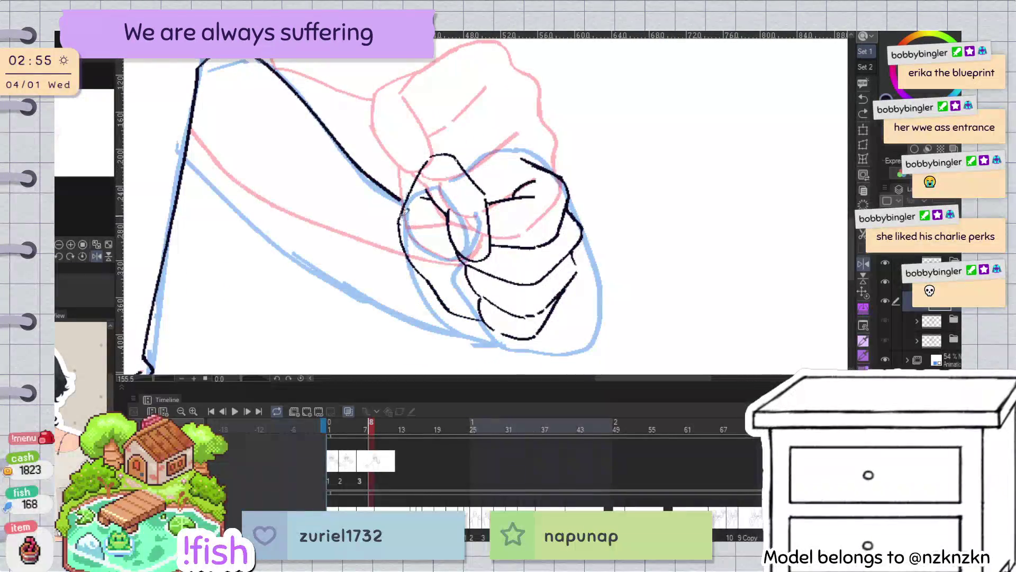
Ink a new left-edge line and a knuckle edge stroke on the fist
{"action": "left_click_drag", "start_coordinate": [415, 184], "coordinate": [403, 249]}
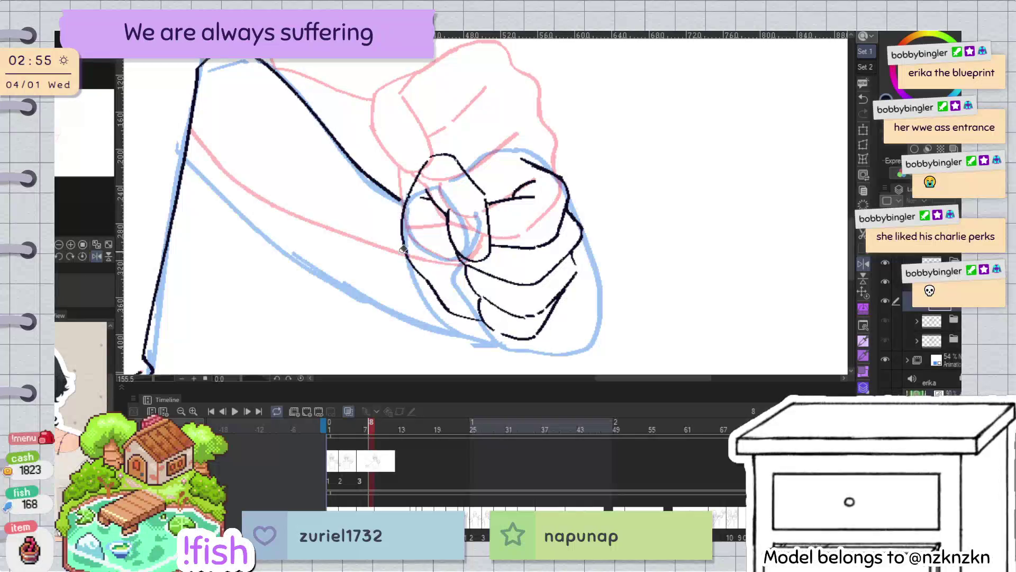
{"action": "left_click", "coordinate": [406, 250]}
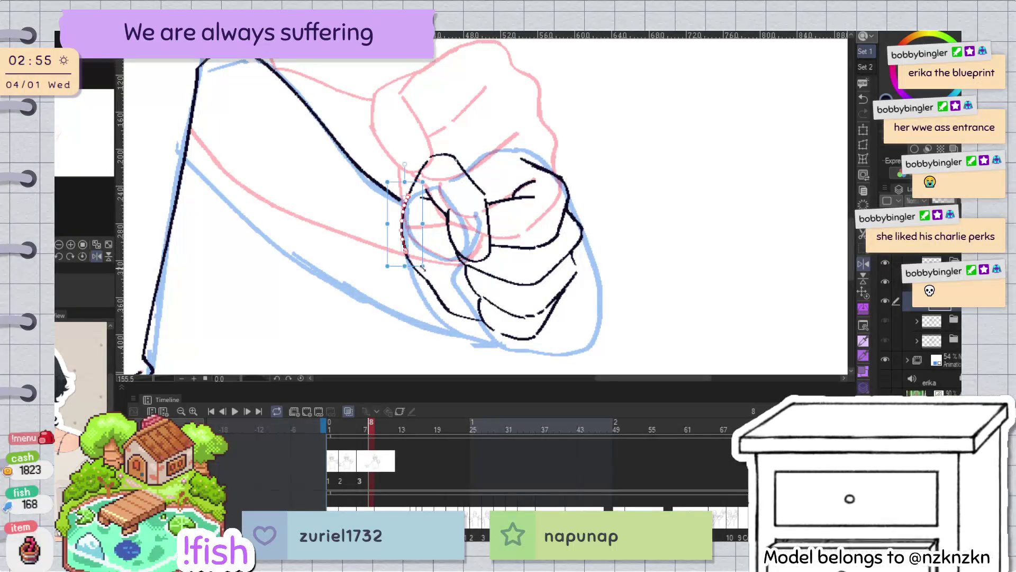
{"action": "key", "text": "p"}
{"action": "key", "text": "h"}
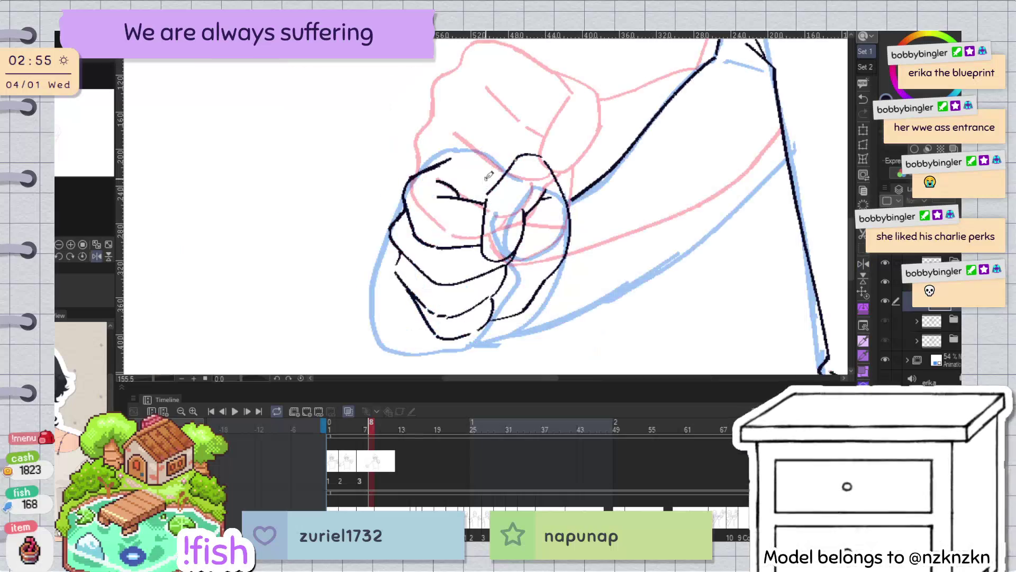
{"action": "mouse_move", "coordinate": [489, 176]}
{"action": "left_mouse_down"}
{"action": "mouse_move", "coordinate": [534, 158]}
{"action": "mouse_move", "coordinate": [543, 200]}
{"action": "left_mouse_up"}
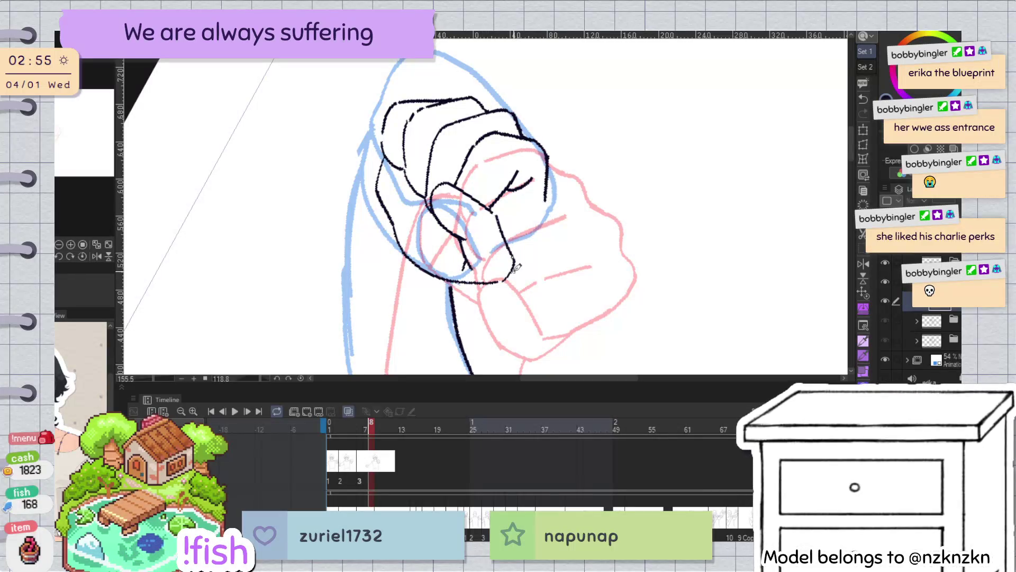
{"action": "left_click_drag", "start_coordinate": [516, 267], "coordinate": [545, 182]}
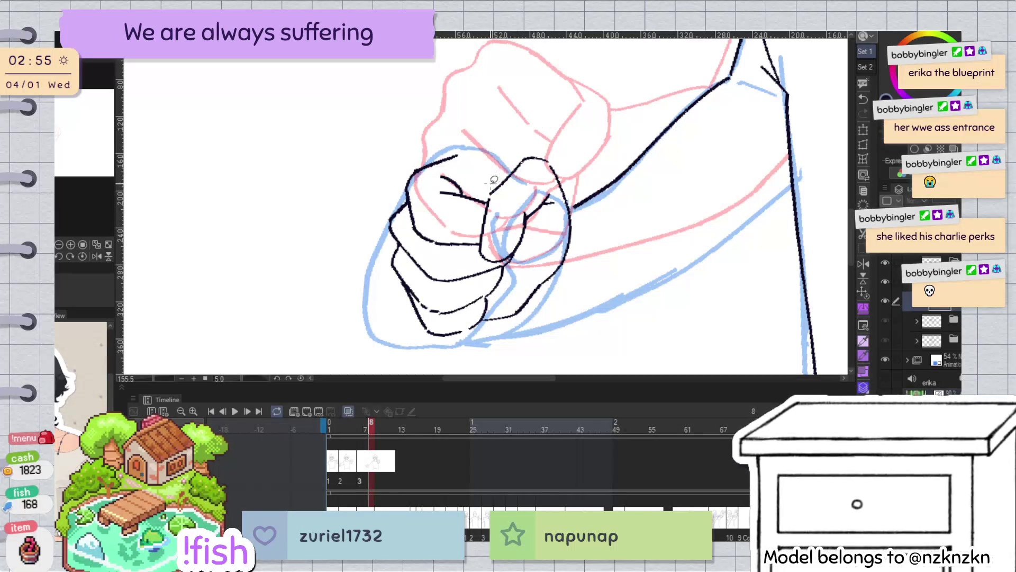
Shift the upper knuckle strokes slightly left and down and tilt them into place
{"action": "left_click_drag", "start_coordinate": [493, 188], "coordinate": [553, 156]}
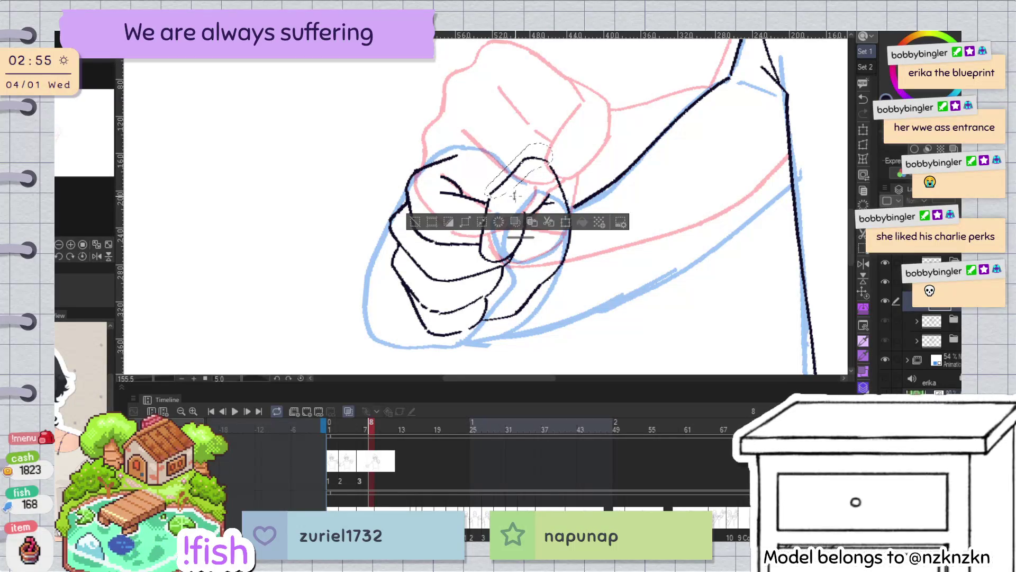
{"action": "key", "text": "ctrl+t"}
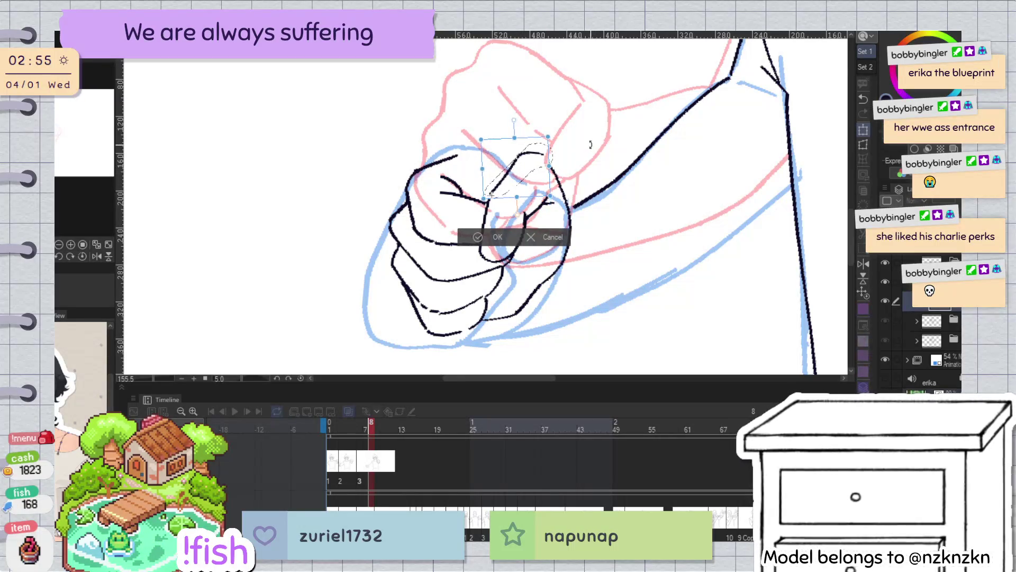
{"action": "left_click_drag", "start_coordinate": [540, 168], "coordinate": [538, 171]}
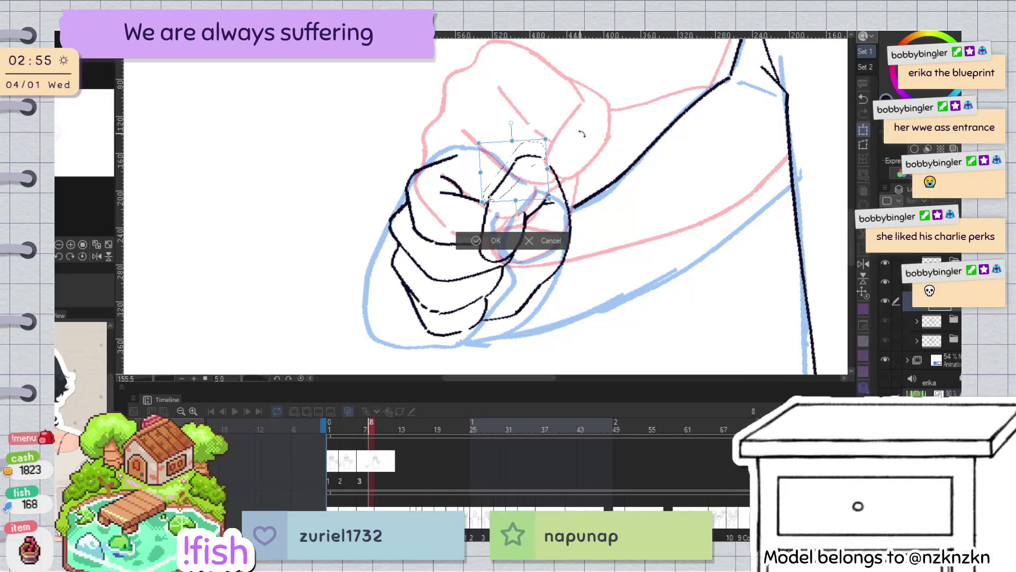
{"action": "left_click_drag", "start_coordinate": [490, 197], "coordinate": [493, 201]}
{"action": "key", "text": "h"}
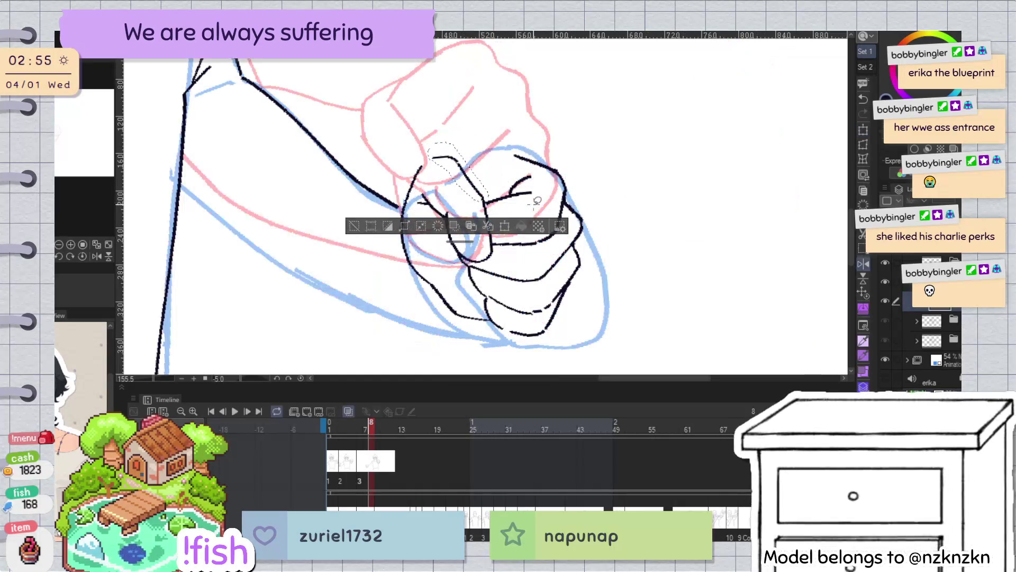
{"action": "key", "text": "Return"}
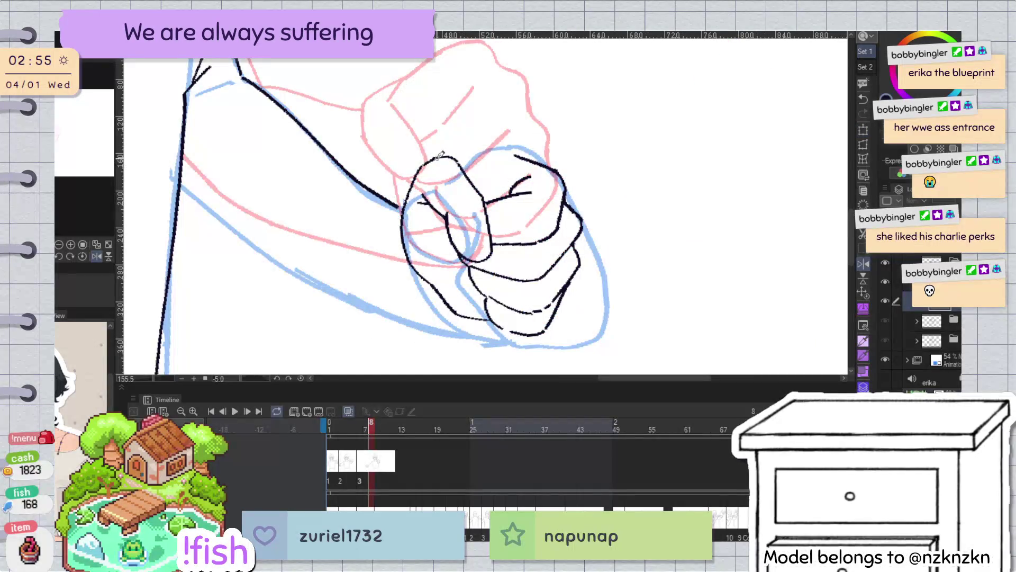
{"action": "key", "text": "h"}
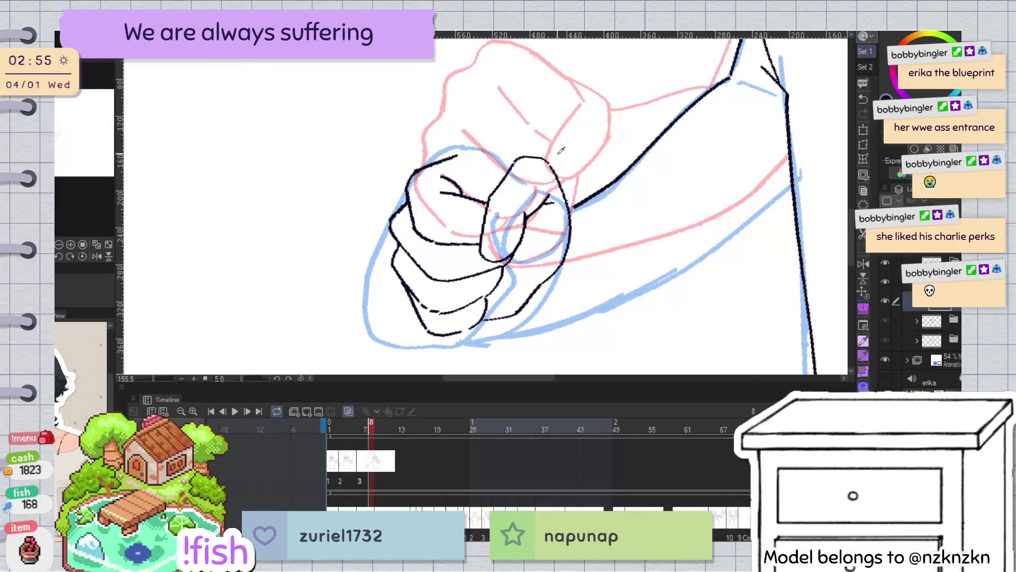
{"action": "key", "text": "h"}
Ink a short knuckle line on the fist from a rotated view, then check it mirrored
{"action": "left_click_drag", "start_coordinate": [646, 106], "coordinate": [564, 234]}
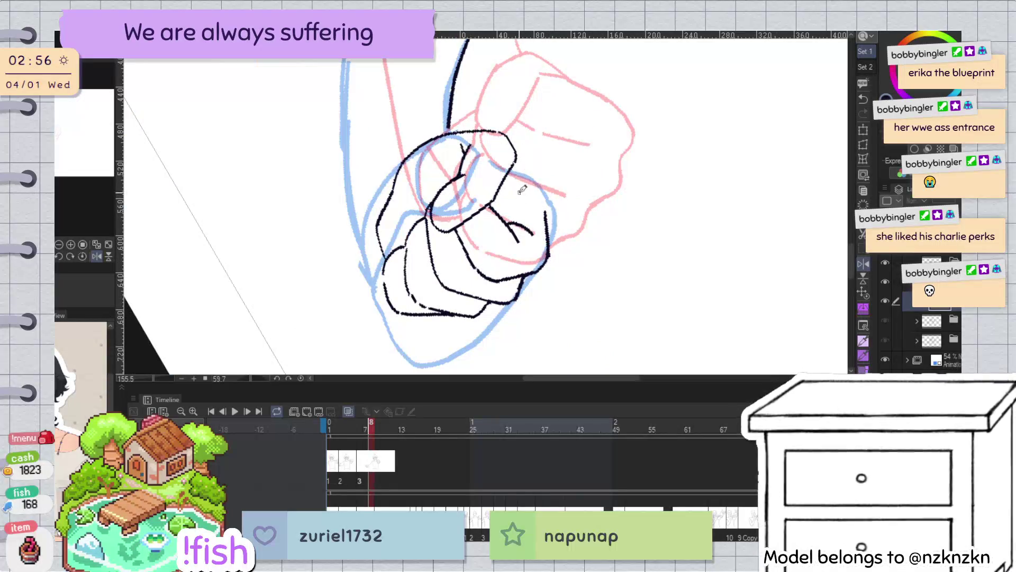
{"action": "left_click_drag", "start_coordinate": [516, 165], "coordinate": [522, 206]}
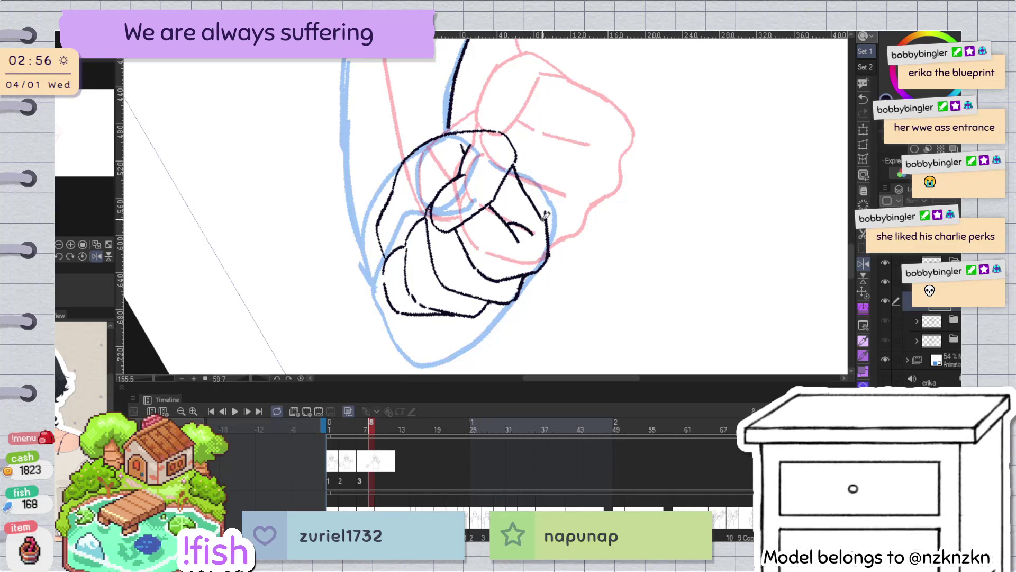
{"action": "key", "text": "ctrl+shift+r"}
{"action": "key", "text": "h"}
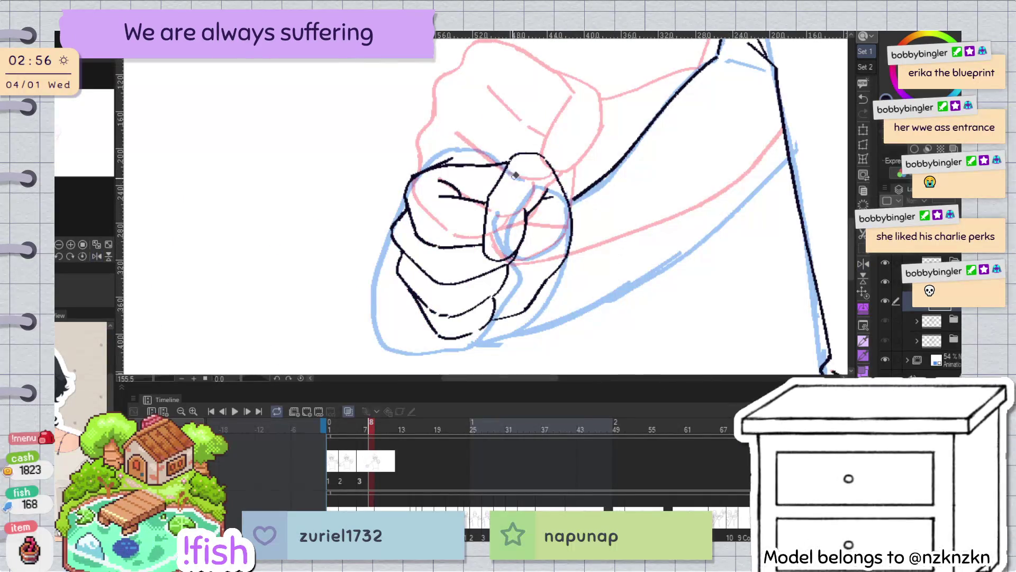
{"action": "scroll", "coordinate": [529, 159], "scroll_direction": "down", "scroll_amount": 5}
{"action": "scroll", "coordinate": [672, 150], "scroll_direction": "up", "scroll_amount": 3}
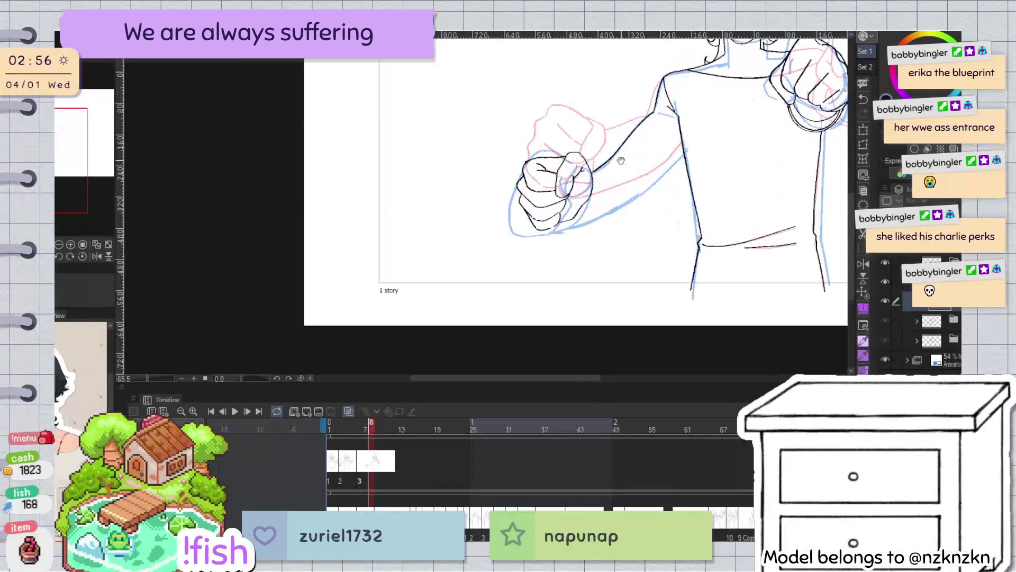
{"action": "scroll", "coordinate": [672, 150], "scroll_direction": "down", "scroll_amount": 2}
{"action": "scroll", "coordinate": [485, 206], "scroll_direction": "up", "scroll_amount": 4}
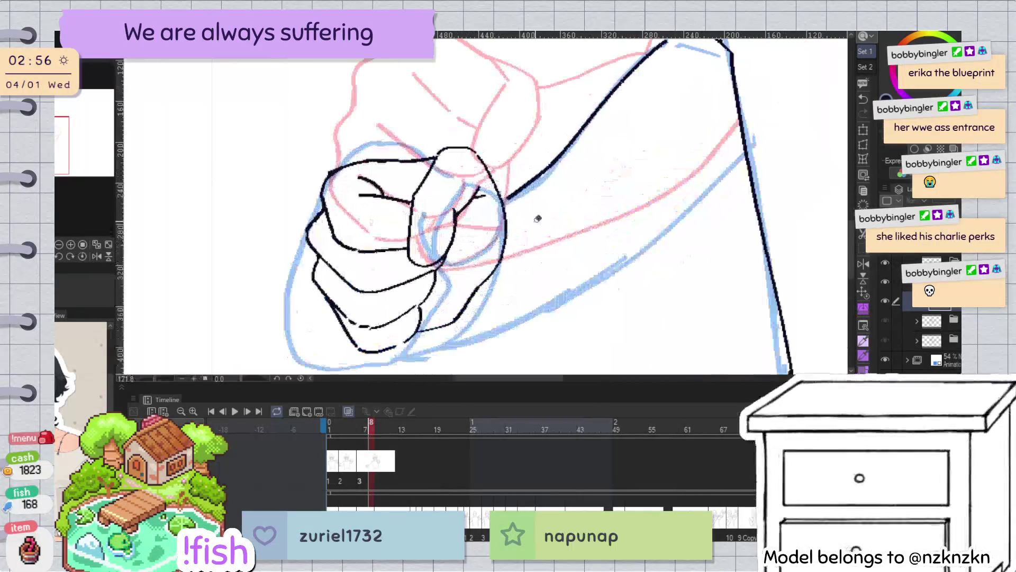
Draw the thin curved thumb-tip line inside the fist and check it in mirrored view
{"action": "left_click_drag", "start_coordinate": [475, 185], "coordinate": [442, 262]}
{"action": "left_click_drag", "start_coordinate": [474, 182], "coordinate": [454, 245]}
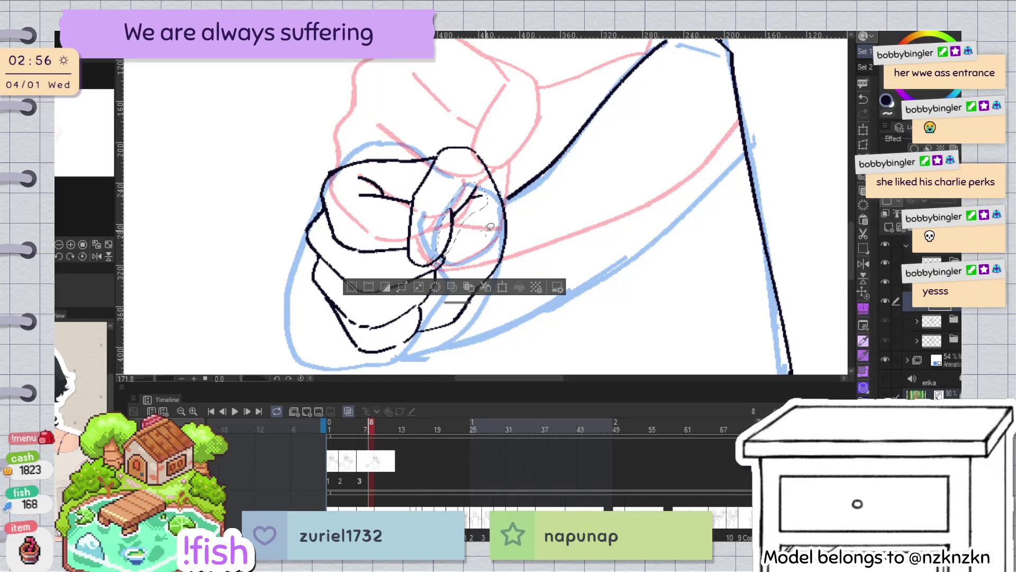
{"action": "key", "text": "ctrl+d"}
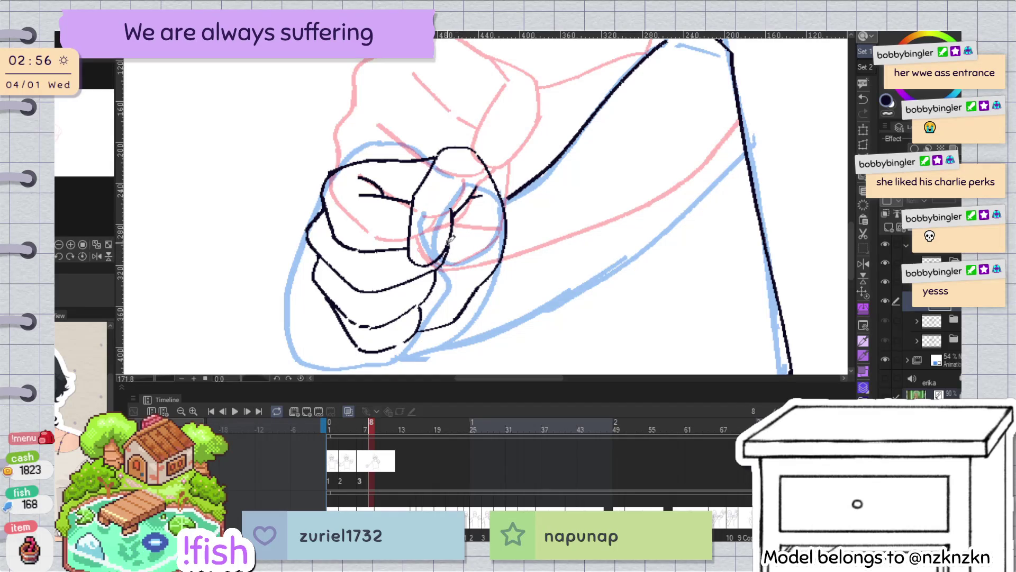
{"action": "key", "text": "h"}
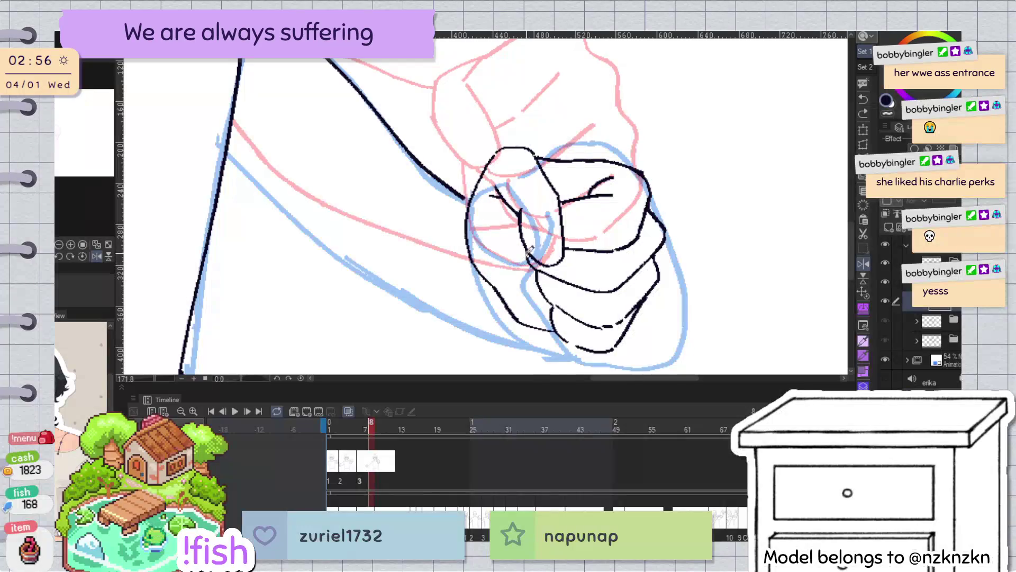
{"action": "key", "text": "h"}
{"action": "scroll", "coordinate": [614, 129], "scroll_direction": "down", "scroll_amount": 5}
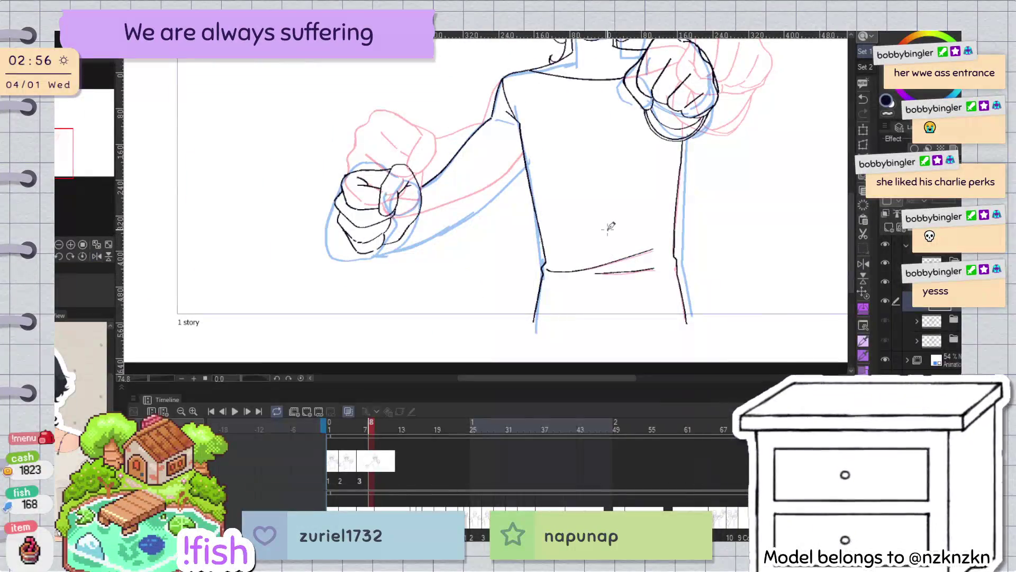
{"action": "left_click_drag", "start_coordinate": [610, 226], "coordinate": [629, 210]}
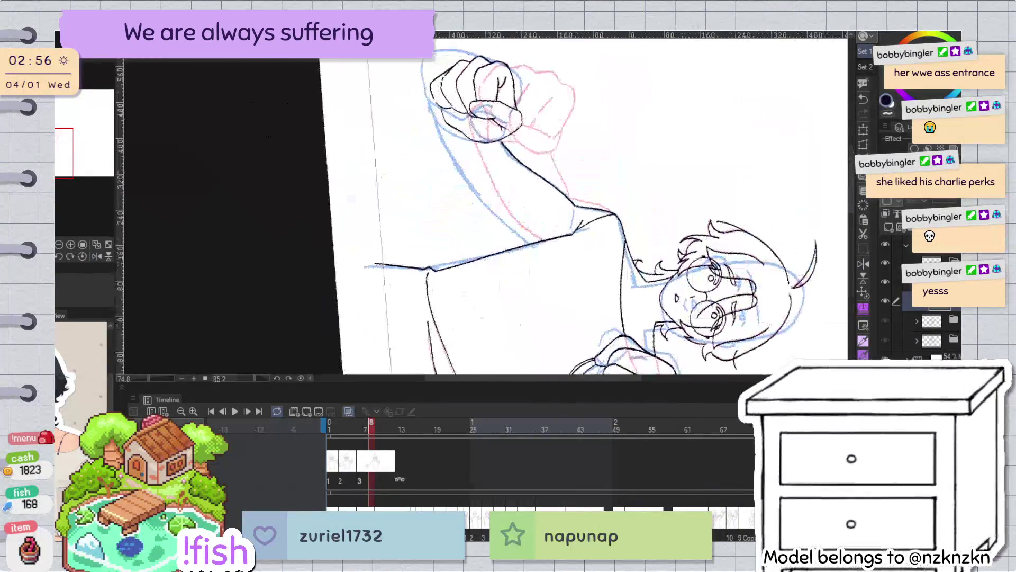
Stretch the tip of the small curved finger crease further up-right, then restore upright rotation and zoom out
{"action": "scroll", "coordinate": [541, 89], "scroll_direction": "up", "scroll_amount": 4}
{"action": "mouse_move", "coordinate": [541, 89]}
{"action": "left_mouse_down"}
{"action": "mouse_move", "coordinate": [541, 198]}
{"action": "mouse_move", "coordinate": [550, 208]}
{"action": "left_mouse_up"}
{"action": "left_click", "coordinate": [513, 207]}
{"action": "key", "text": "Return"}
{"action": "left_click", "coordinate": [529, 209]}
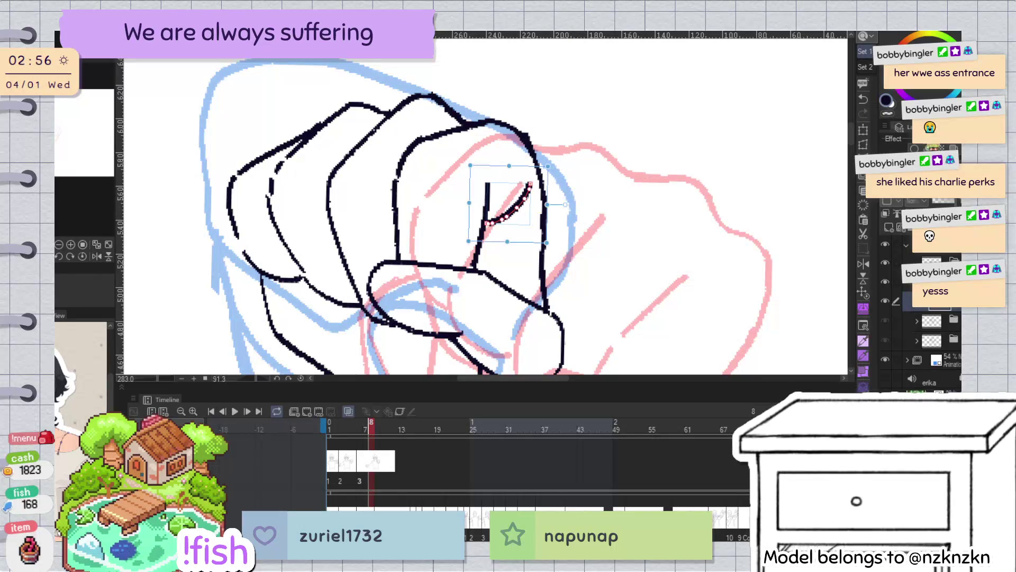
{"action": "key", "text": "Return"}
{"action": "left_click", "coordinate": [529, 213]}
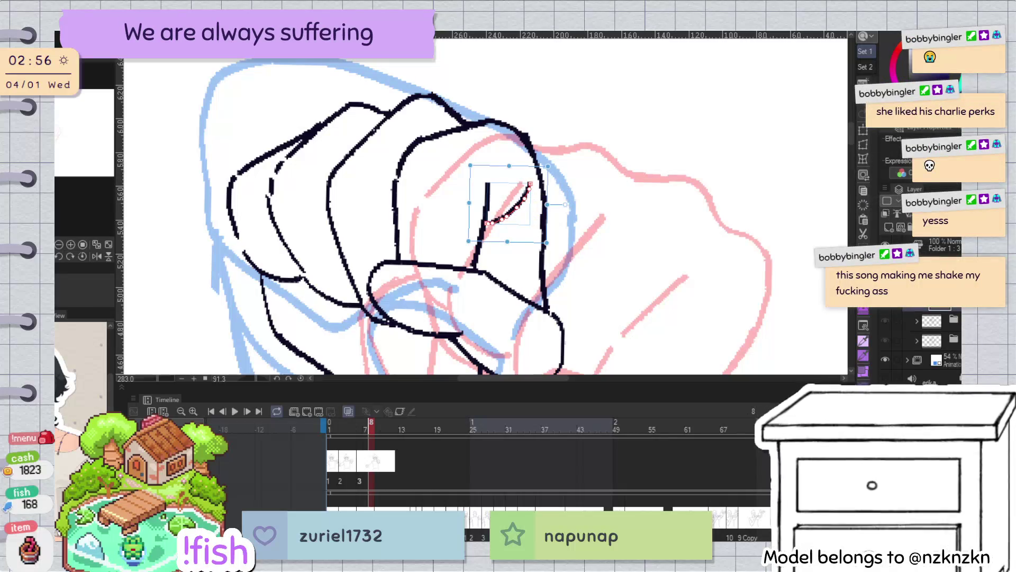
{"action": "key", "text": "Return"}
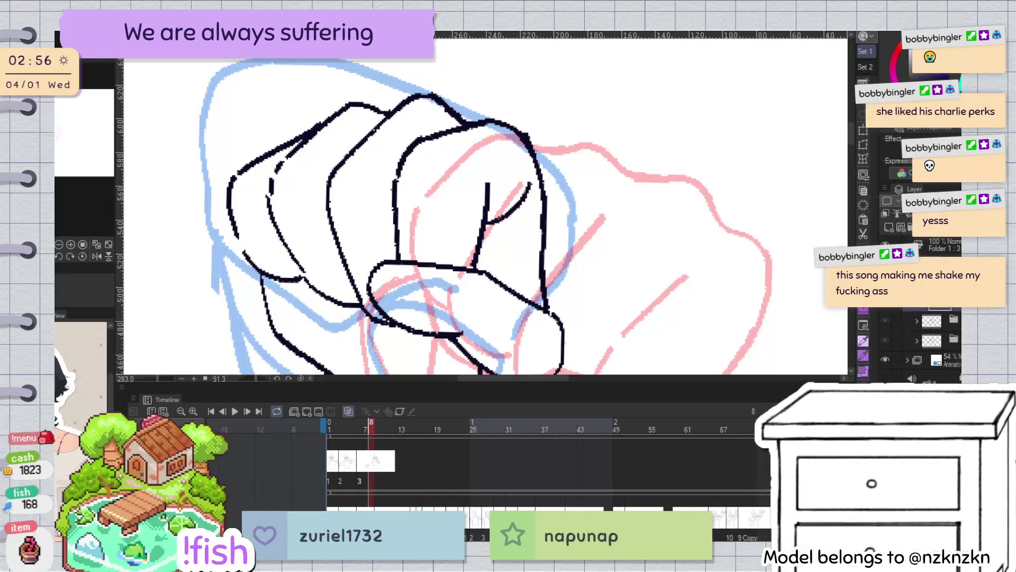
{"action": "key", "text": "ctrl+@"}
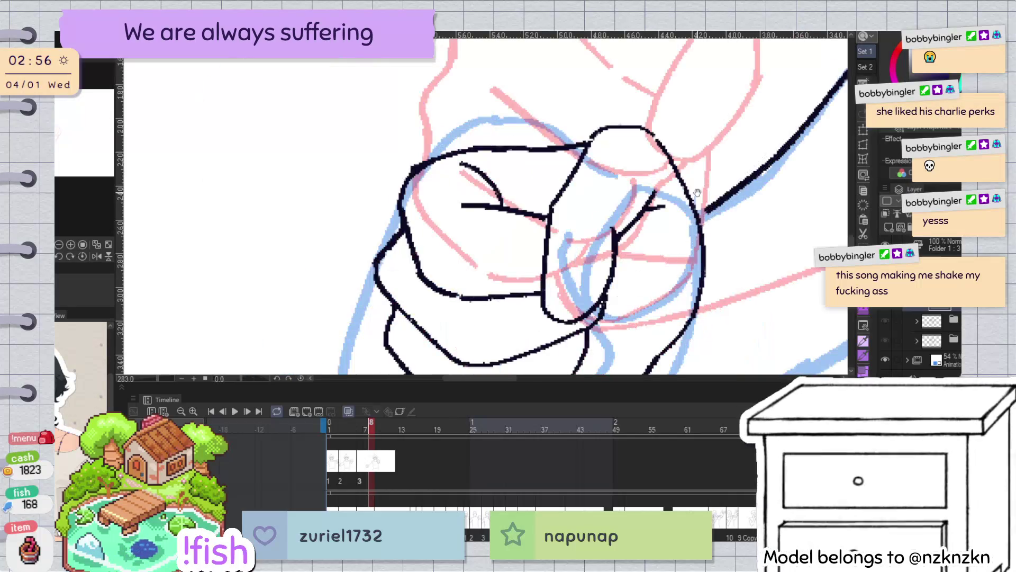
{"action": "scroll", "coordinate": [462, 200], "scroll_direction": "down", "scroll_amount": 5}
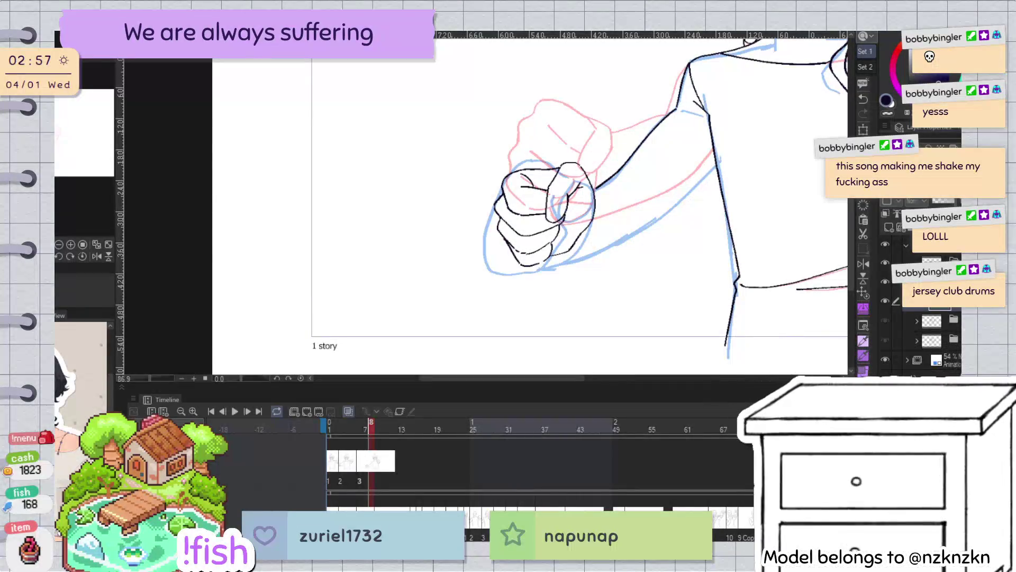
Lasso the whole inked fist, stretch it slightly downward, rotate it counter-clockwise, and confirm with OK
{"action": "key", "text": "h"}
{"action": "key", "text": "h"}
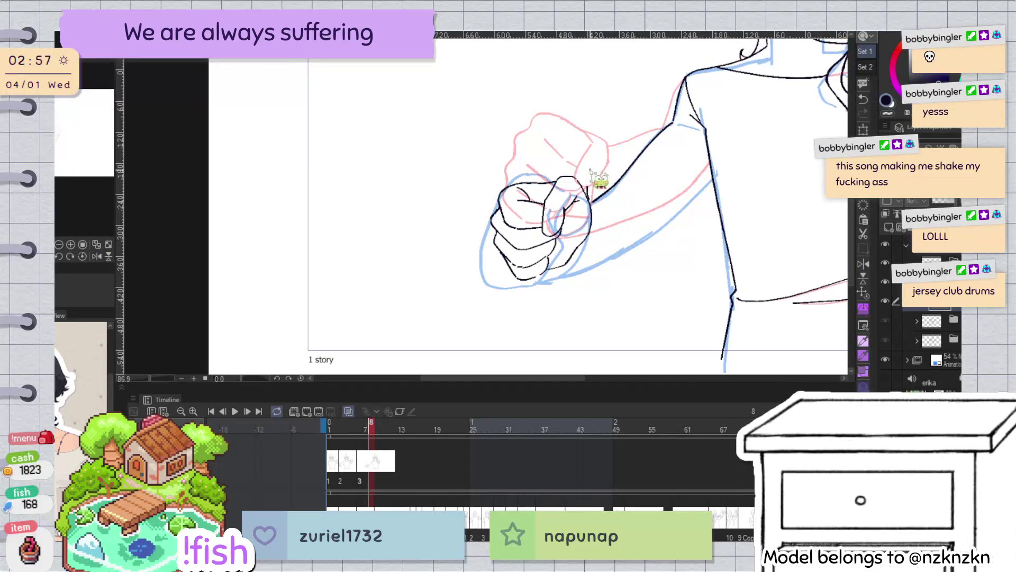
{"action": "left_click_drag", "start_coordinate": [455, 216], "coordinate": [622, 193]}
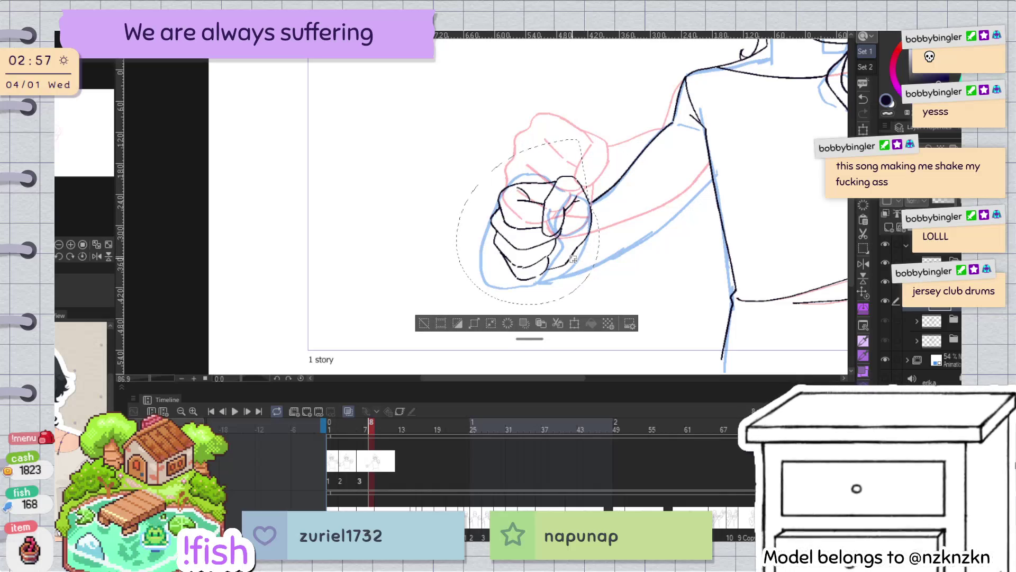
{"action": "scroll", "coordinate": [643, 202], "scroll_direction": "up", "scroll_amount": 1}
{"action": "scroll", "coordinate": [644, 207], "scroll_direction": "up", "scroll_amount": 1}
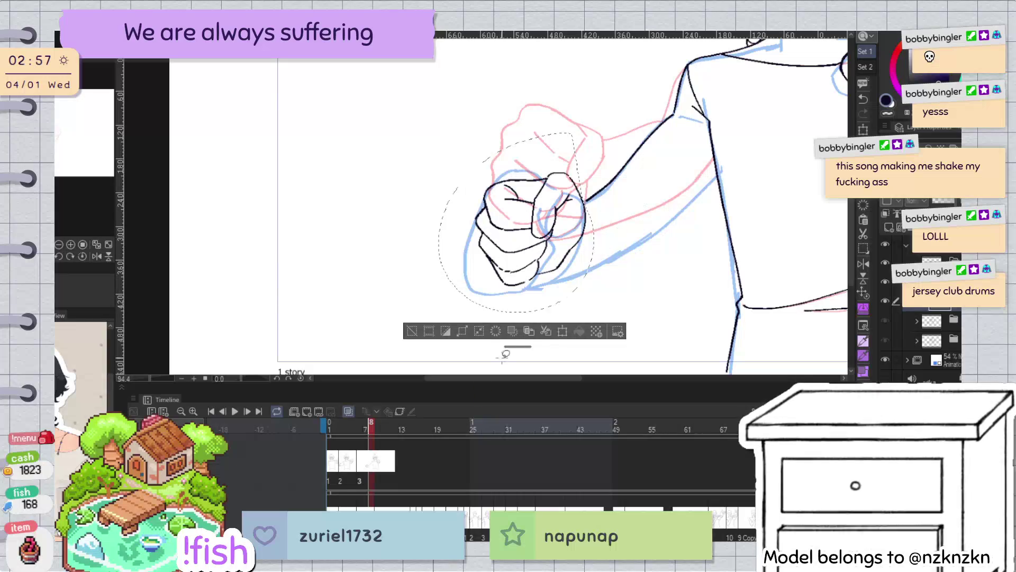
{"action": "key", "text": "ctrl+t"}
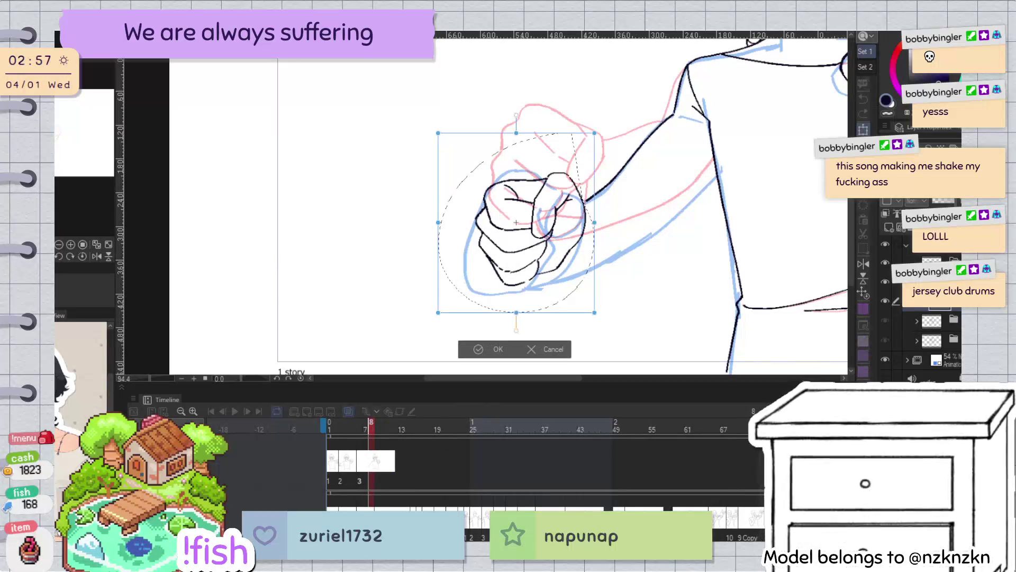
{"action": "left_click_drag", "start_coordinate": [518, 314], "coordinate": [516, 319]}
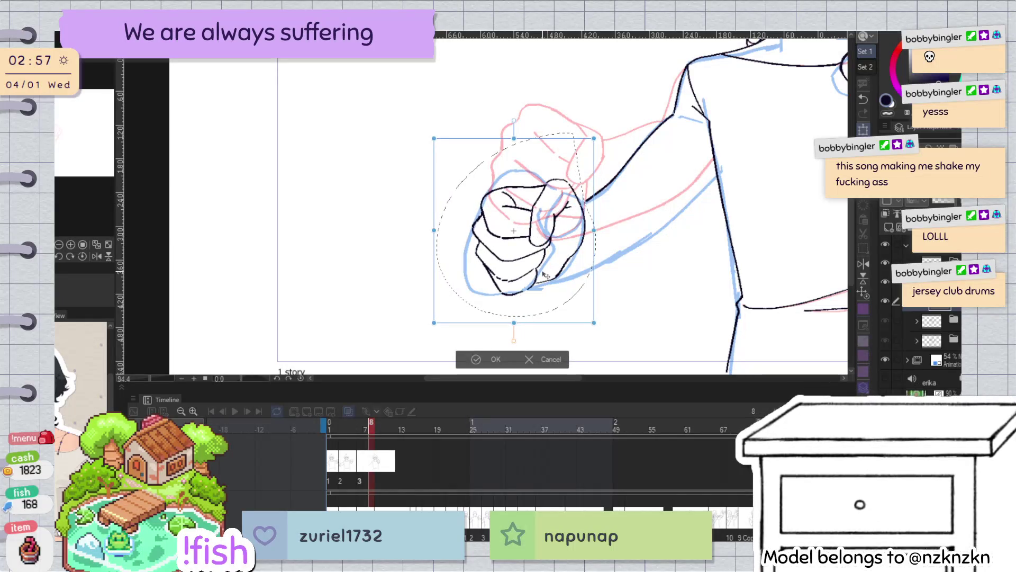
{"action": "mouse_move", "coordinate": [625, 226]}
{"action": "left_mouse_down"}
{"action": "mouse_move", "coordinate": [629, 201]}
{"action": "mouse_move", "coordinate": [629, 227]}
{"action": "left_mouse_up"}
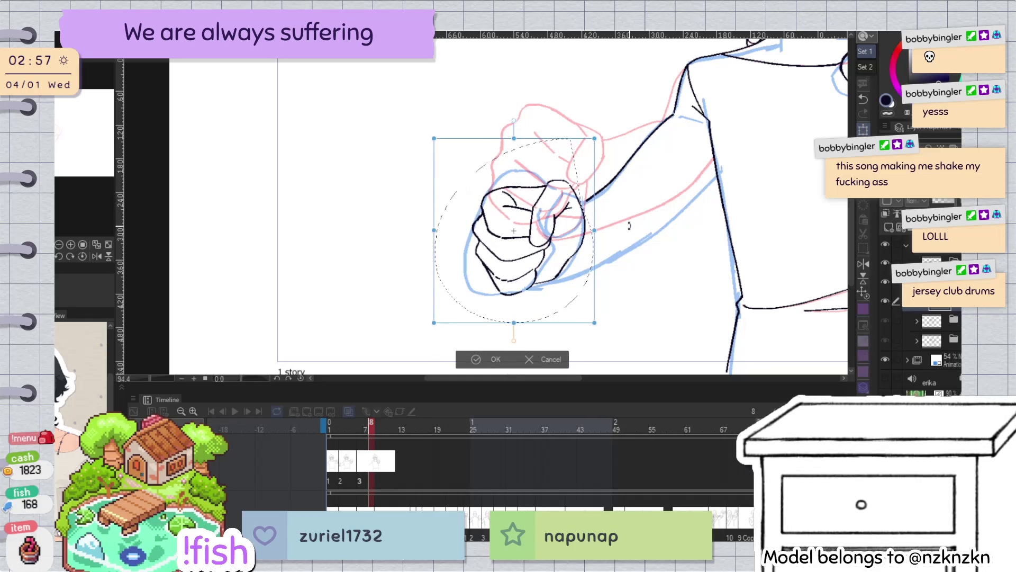
{"action": "left_click", "coordinate": [496, 360]}
Redraw the forearm's lower edge from the fist and remove the long upper-arm line
{"action": "key", "text": "h"}
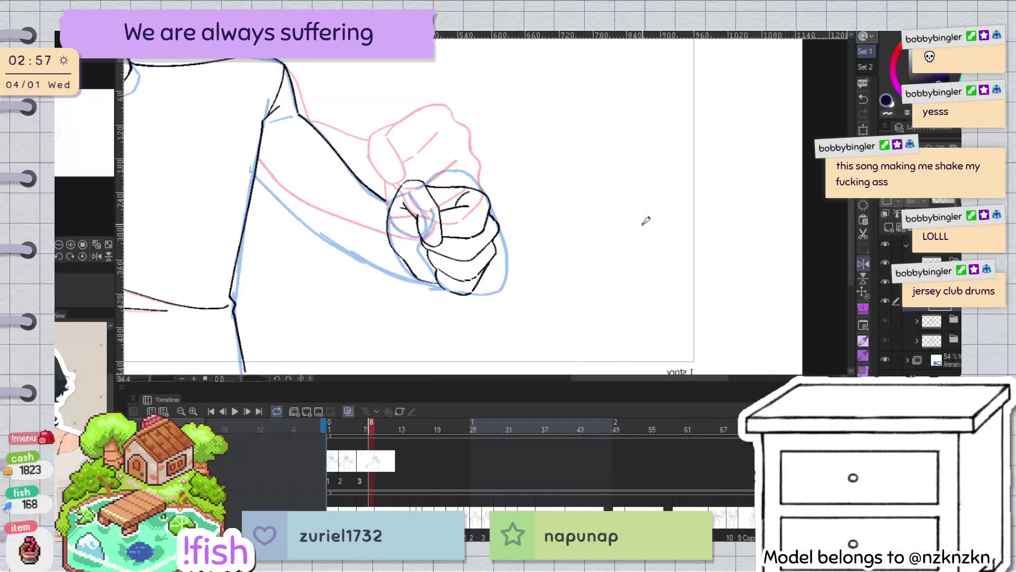
{"action": "mouse_move", "coordinate": [647, 220]}
{"action": "left_mouse_down"}
{"action": "mouse_move", "coordinate": [569, 246]}
{"action": "mouse_move", "coordinate": [528, 167]}
{"action": "left_mouse_up"}
{"action": "scroll", "coordinate": [569, 245], "scroll_direction": "up", "scroll_amount": 2}
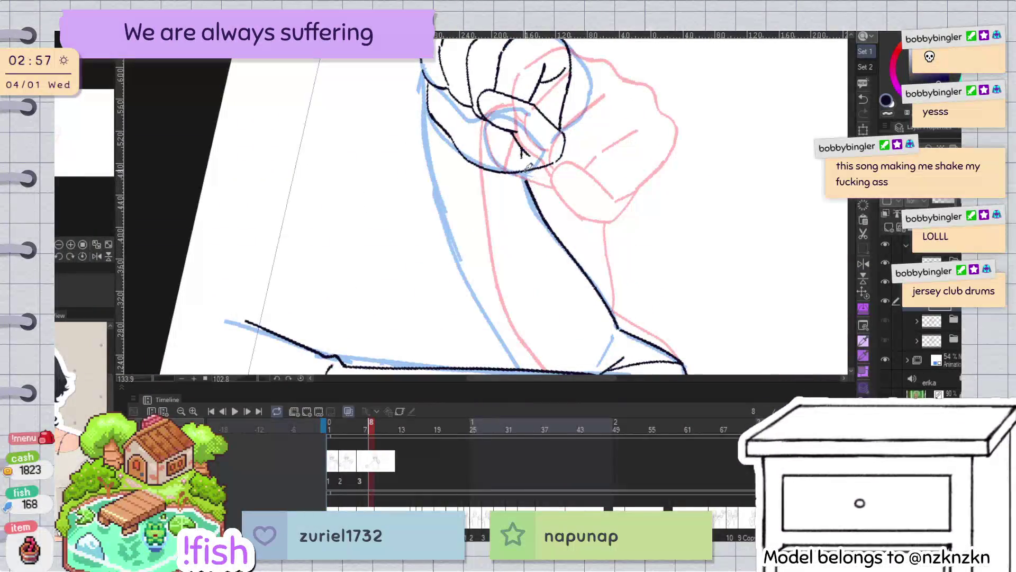
{"action": "left_click", "coordinate": [470, 163]}
{"action": "left_click", "coordinate": [455, 165]}
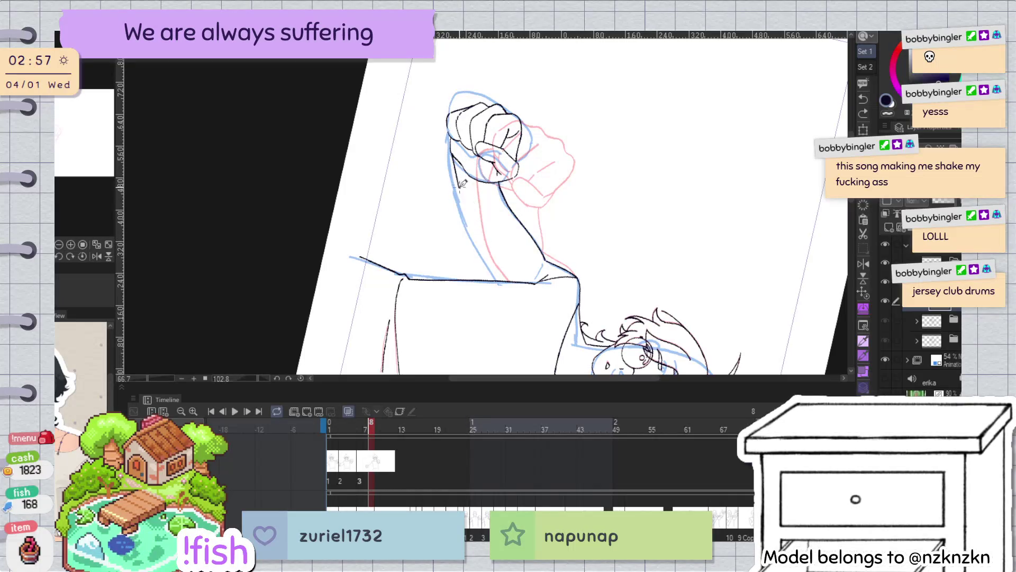
{"action": "key", "text": "ctrl+shift+r"}
{"action": "key", "text": "Right"}
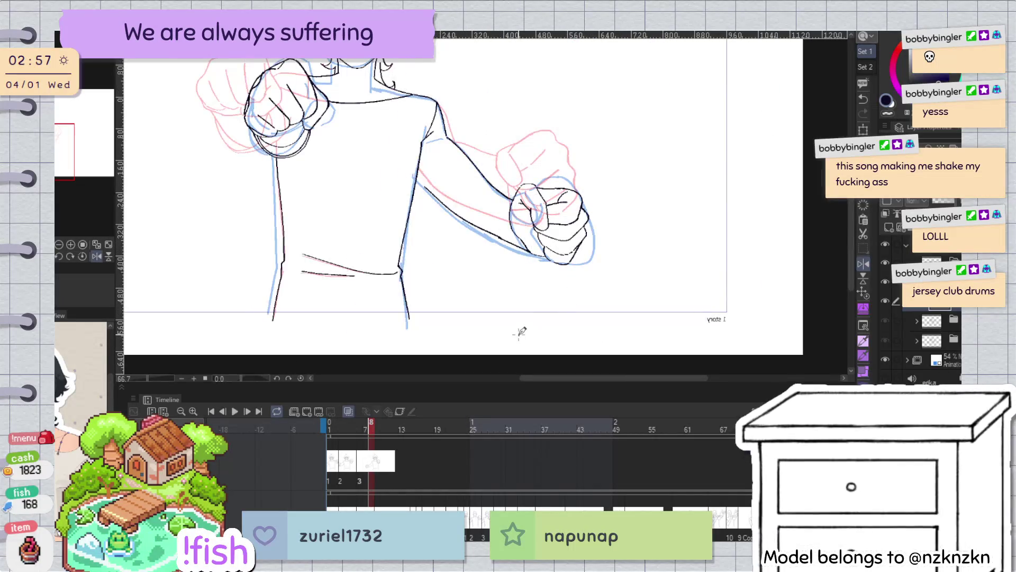
{"action": "key", "text": "Left"}
{"action": "scroll", "coordinate": [489, 223], "scroll_direction": "up", "scroll_amount": 2}
{"action": "key", "text": "ctrl+z"}
{"action": "mouse_move", "coordinate": [384, 280]}
{"action": "left_mouse_down"}
{"action": "mouse_move", "coordinate": [454, 249]}
{"action": "mouse_move", "coordinate": [627, 126]}
{"action": "left_mouse_up"}
{"action": "key", "text": "ctrl+z"}
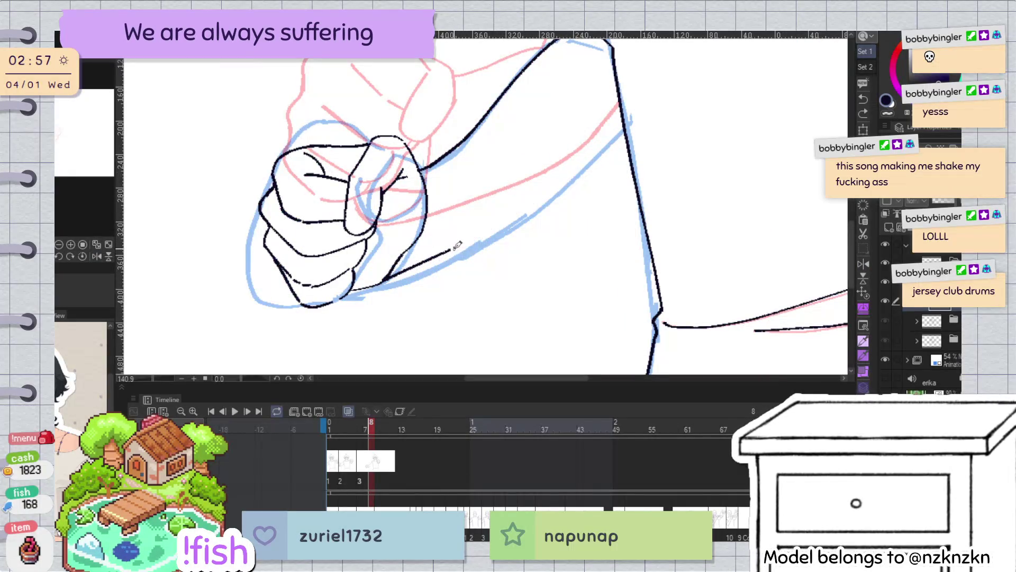
Zoom out, pan and mirror the canvas repeatedly to check the inked arm and fist
{"action": "key", "text": "h"}
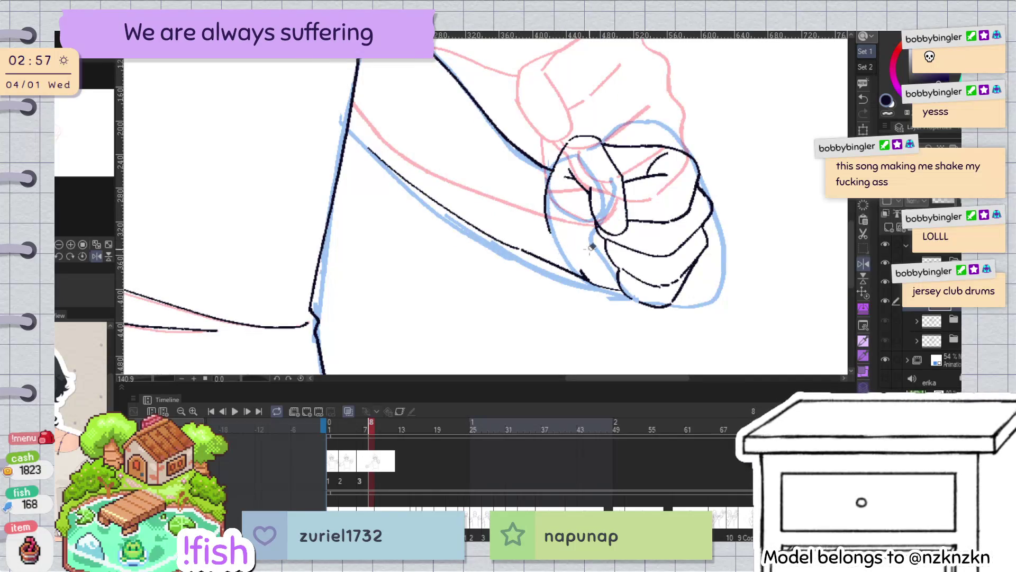
{"action": "key", "text": "h"}
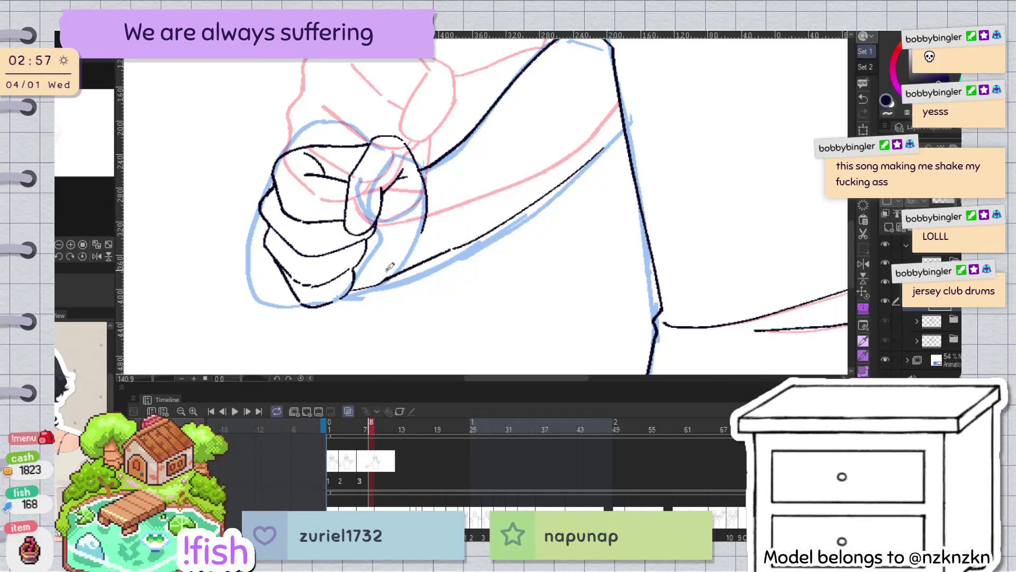
{"action": "left_click", "coordinate": [570, 187], "text": "ctrl+alt"}
{"action": "left_click", "coordinate": [570, 187], "text": "ctrl+alt"}
{"action": "left_click_drag", "start_coordinate": [615, 192], "coordinate": [498, 276]}
{"action": "key", "text": "h"}
{"action": "key", "text": "h"}
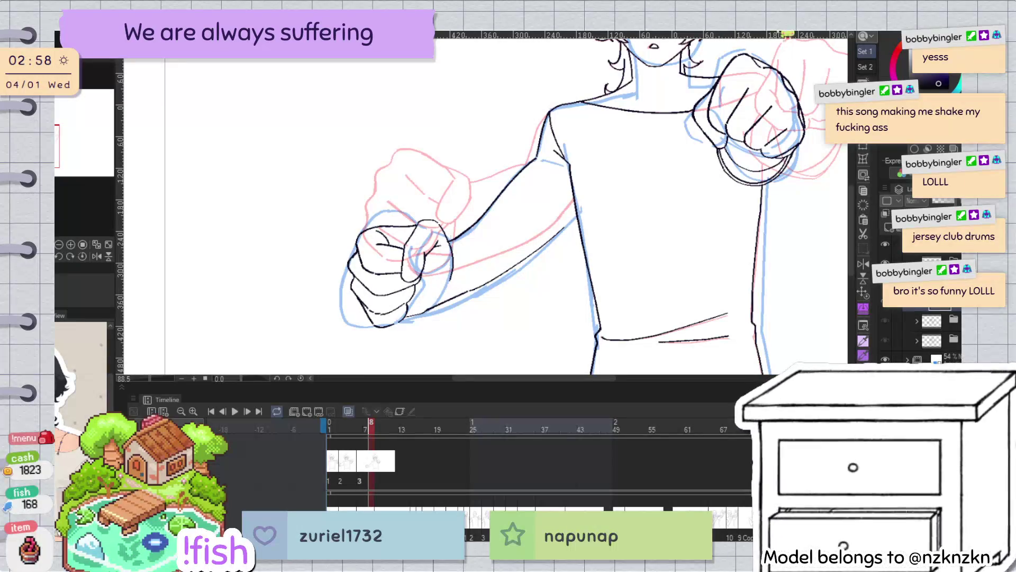
{"action": "key", "text": "h"}
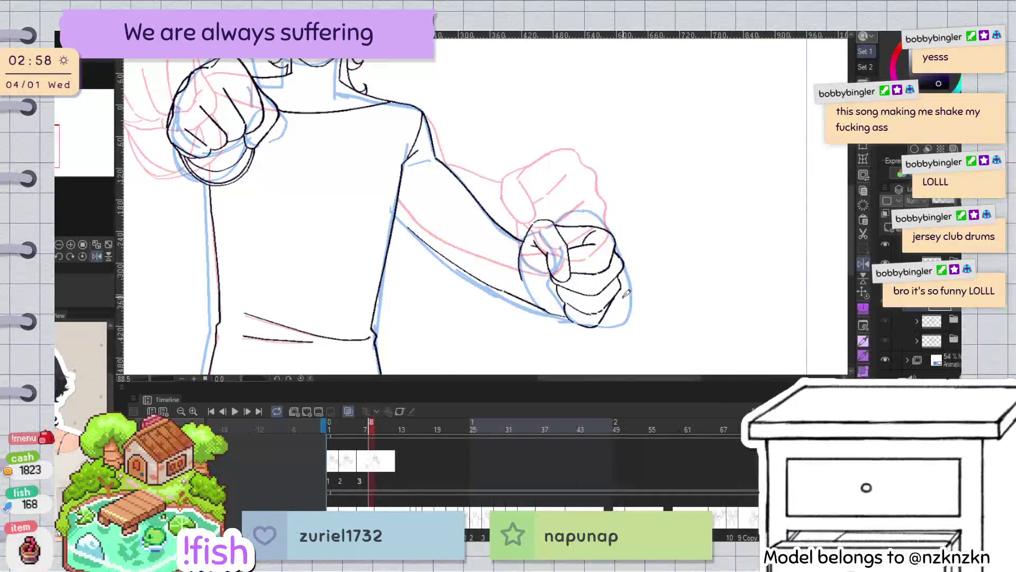
{"action": "key", "text": "h"}
{"action": "key", "text": "h"}
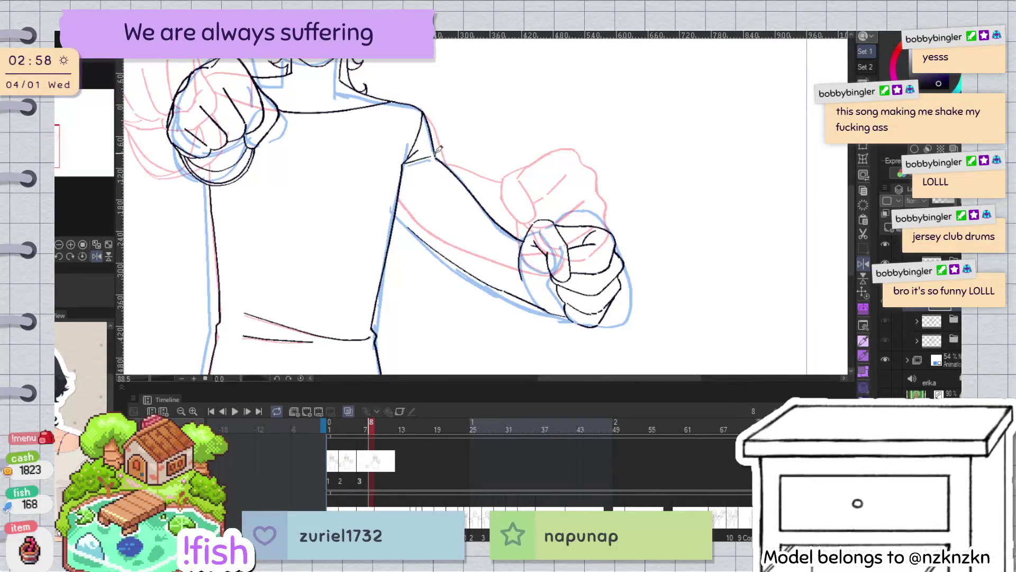
{"action": "key", "text": "h"}
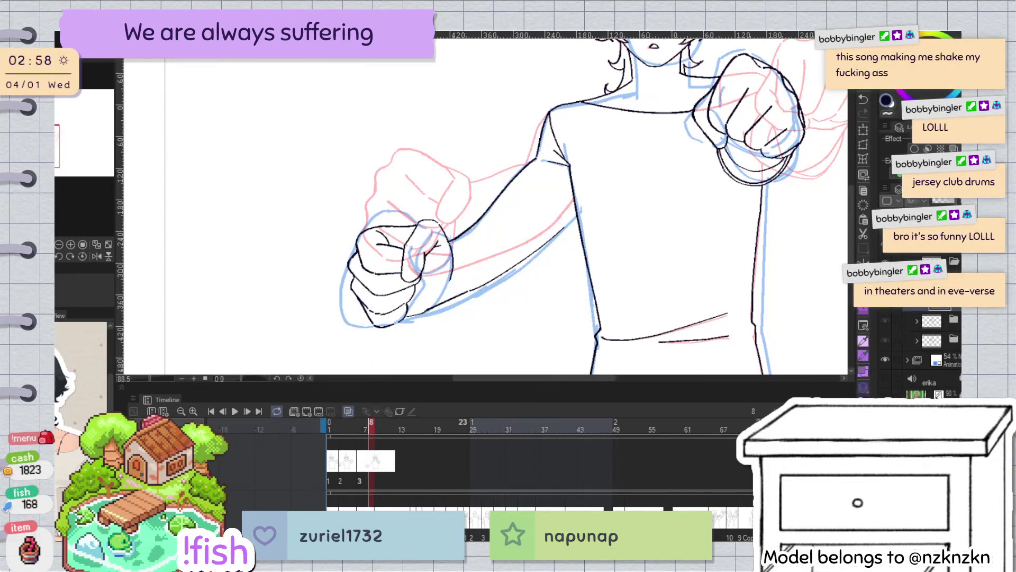
{"action": "left_click_drag", "start_coordinate": [501, 212], "coordinate": [495, 177]}
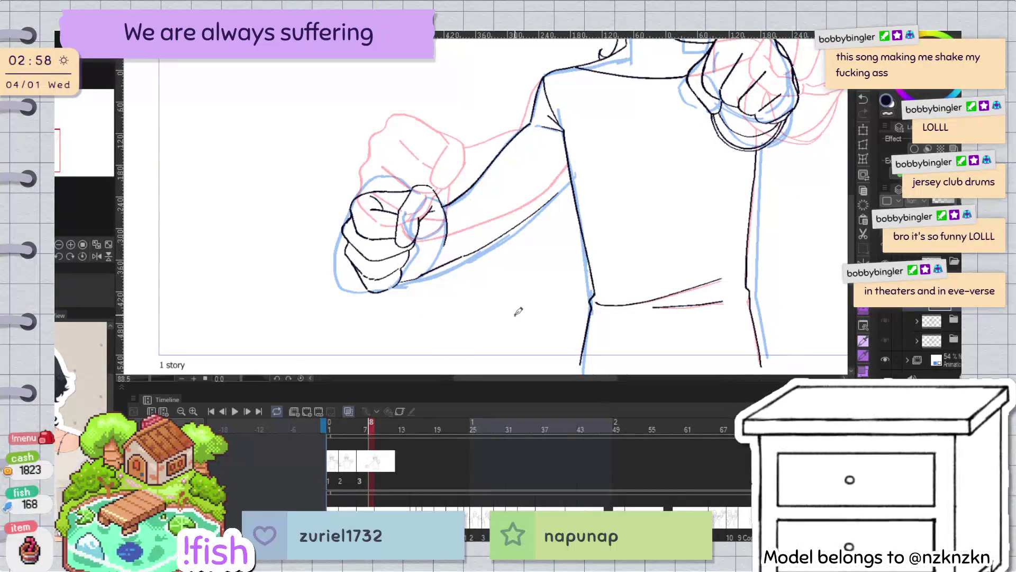
Hide the blue rough, then extend the forearm line and draw the curve beneath the fist
{"action": "key", "text": "ctrl+shift+o"}
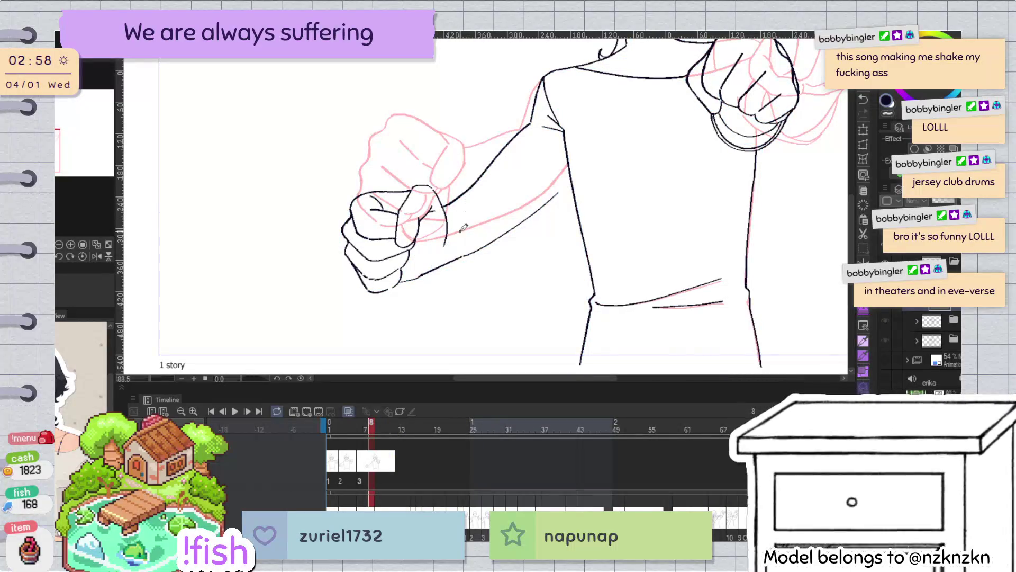
{"action": "left_click_drag", "start_coordinate": [438, 298], "coordinate": [448, 240]}
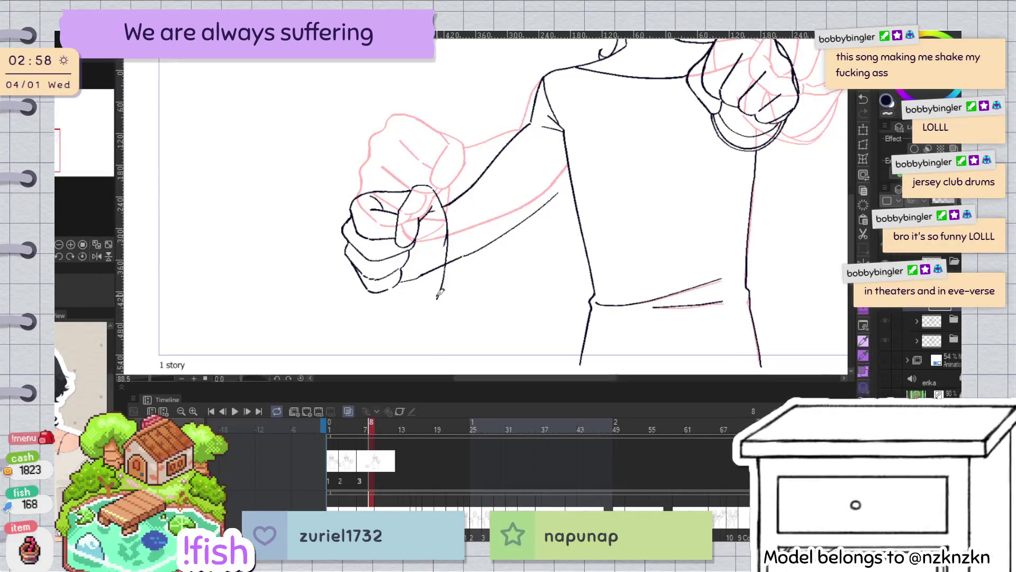
{"action": "left_click_drag", "start_coordinate": [411, 281], "coordinate": [434, 300]}
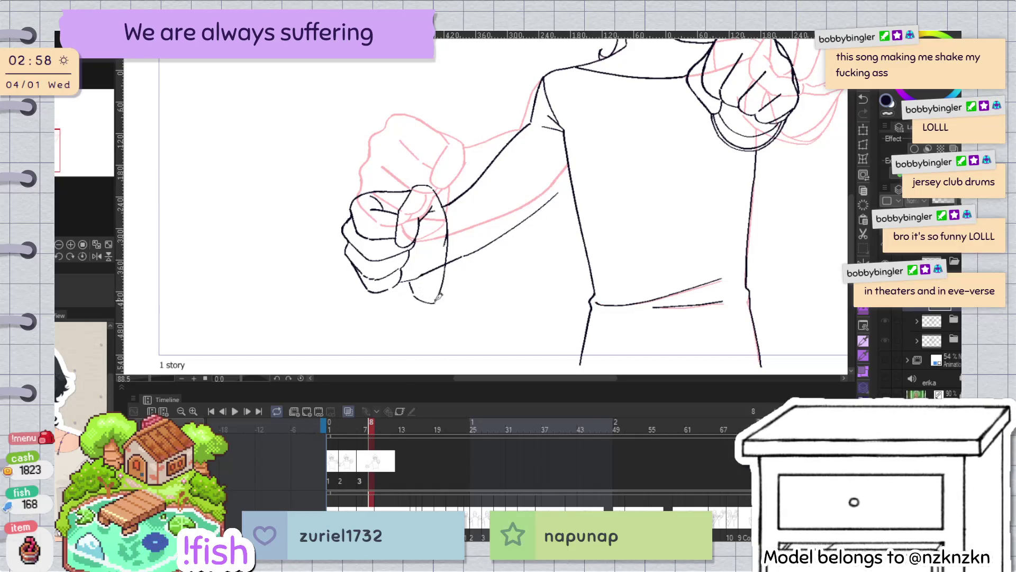
{"action": "key", "text": "h"}
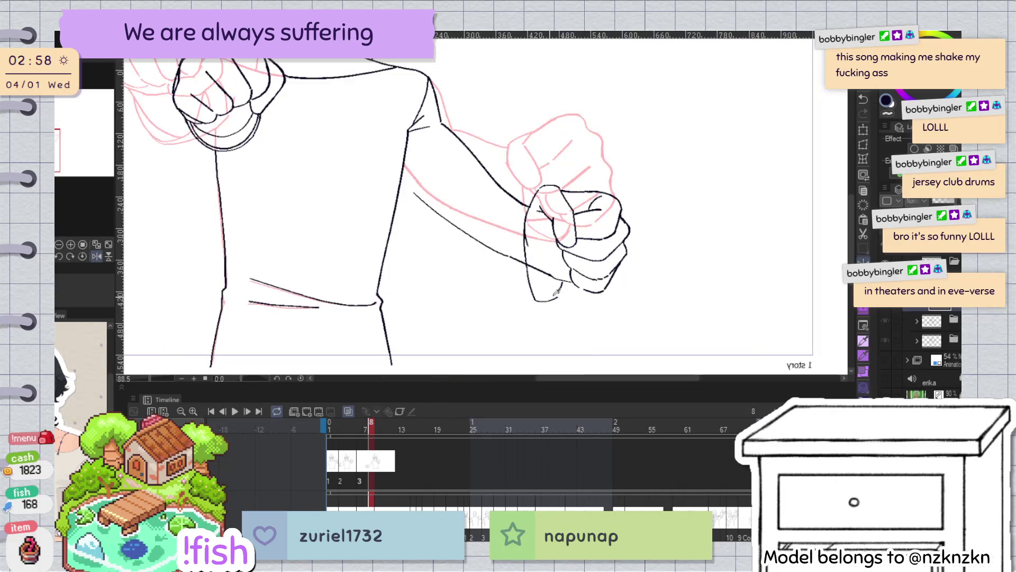
{"action": "scroll", "coordinate": [556, 291], "scroll_direction": "up", "scroll_amount": 5}
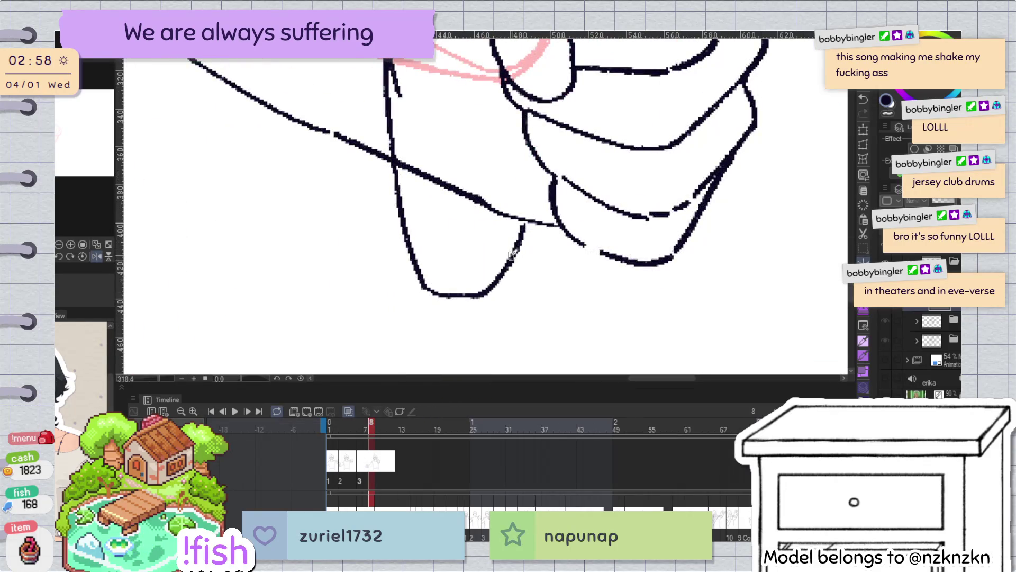
{"action": "key", "text": "h"}
{"action": "scroll", "coordinate": [567, 151], "scroll_direction": "down", "scroll_amount": 4}
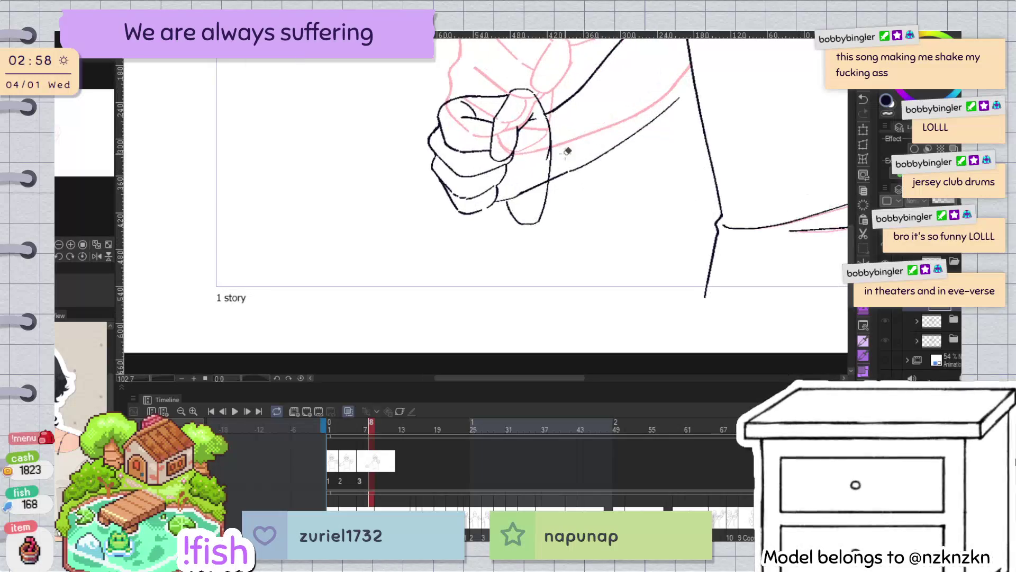
{"action": "left_click_drag", "start_coordinate": [617, 162], "coordinate": [588, 227]}
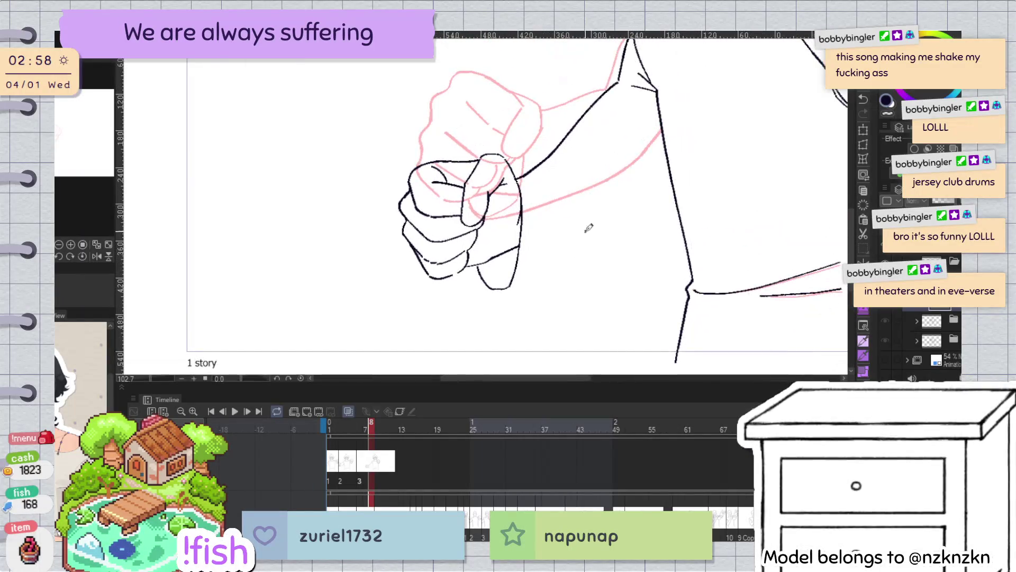
Ink the line from the fist's bottom along the arm, then undo the trial forearm strokes
{"action": "left_click_drag", "start_coordinate": [516, 286], "coordinate": [648, 182]}
{"action": "key", "text": "ctrl+z"}
{"action": "left_click_drag", "start_coordinate": [512, 286], "coordinate": [649, 182]}
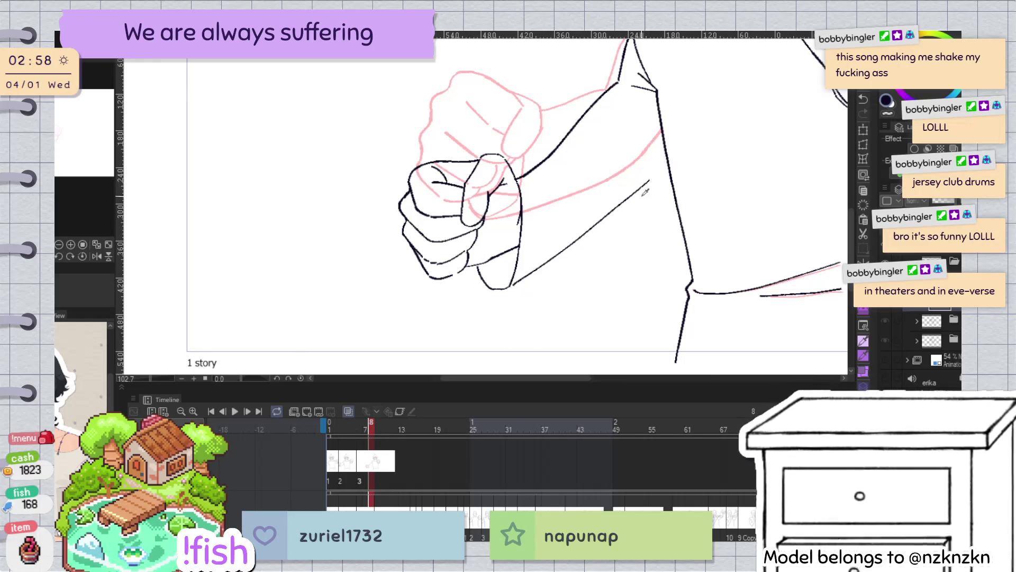
{"action": "key", "text": "h"}
{"action": "mouse_move", "coordinate": [314, 154]}
{"action": "left_mouse_down"}
{"action": "mouse_move", "coordinate": [359, 79]}
{"action": "mouse_move", "coordinate": [390, 169]}
{"action": "left_mouse_up"}
{"action": "key", "text": "ctrl+z"}
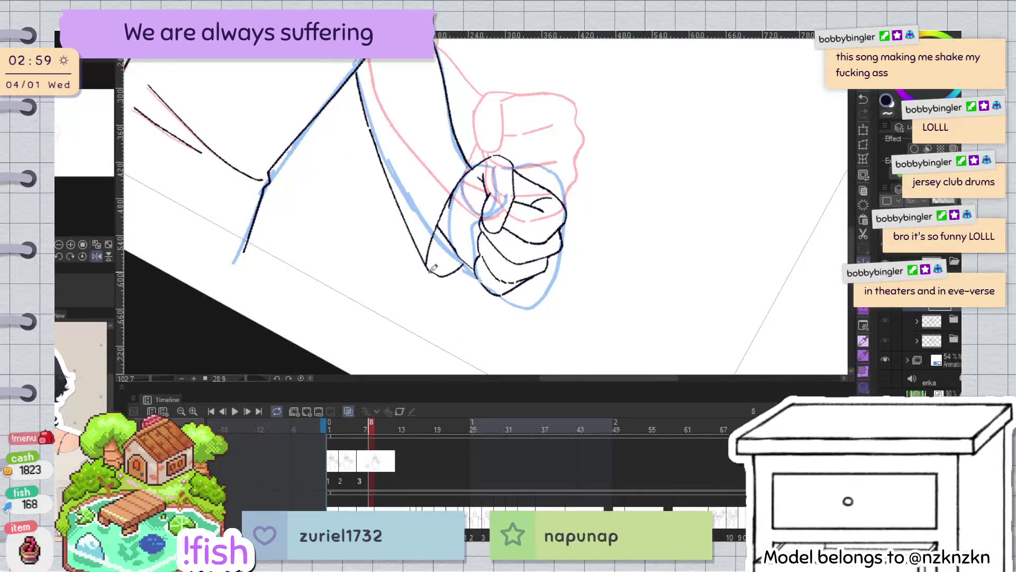
{"action": "key", "text": "ctrl+z"}
{"action": "left_click_drag", "start_coordinate": [368, 119], "coordinate": [430, 264]}
{"action": "key", "text": "ctrl+z"}
{"action": "key", "text": "ctrl+z"}
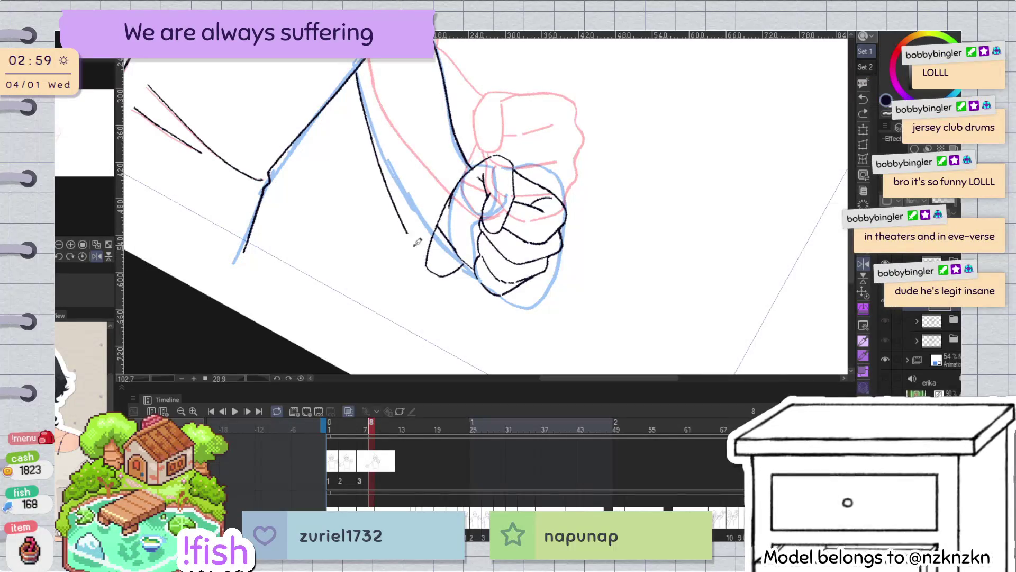
{"action": "key", "text": "ctrl+z"}
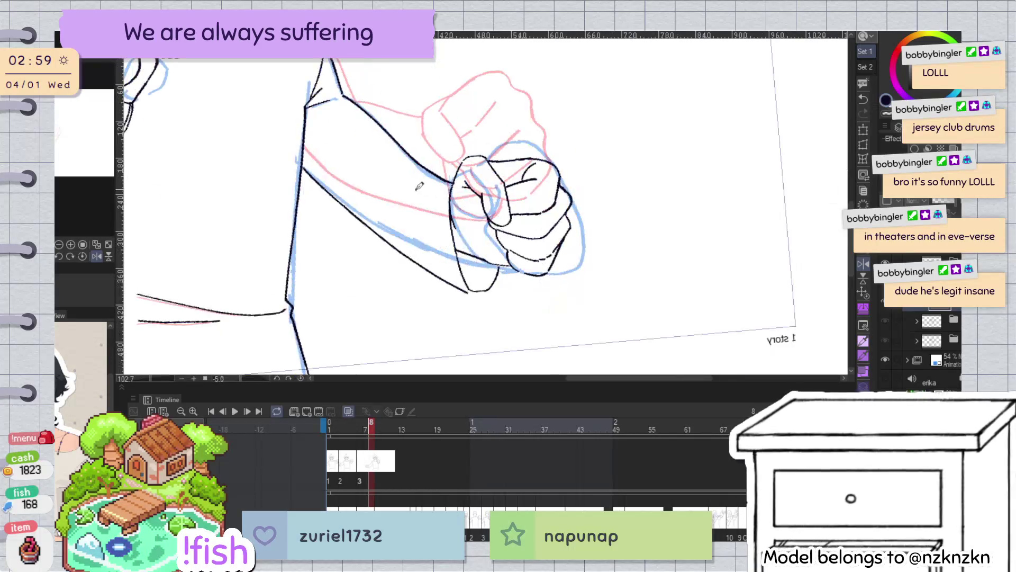
Ink the fist's underside line running down from the knuckles along its outline
{"action": "scroll", "coordinate": [419, 187], "scroll_direction": "up", "scroll_amount": 5}
{"action": "left_click_drag", "start_coordinate": [425, 231], "coordinate": [444, 282]}
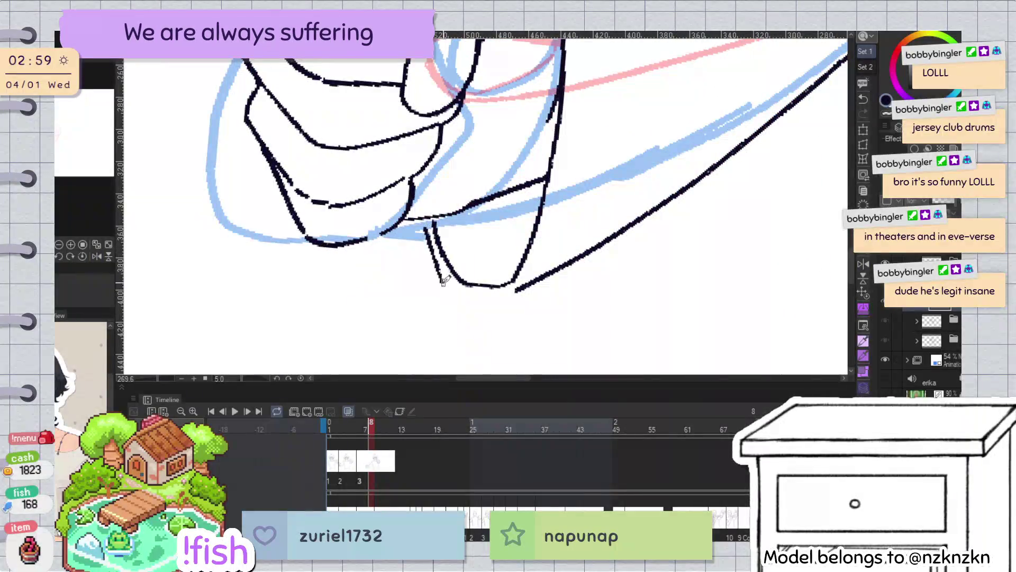
{"action": "left_click_drag", "start_coordinate": [426, 228], "coordinate": [478, 295]}
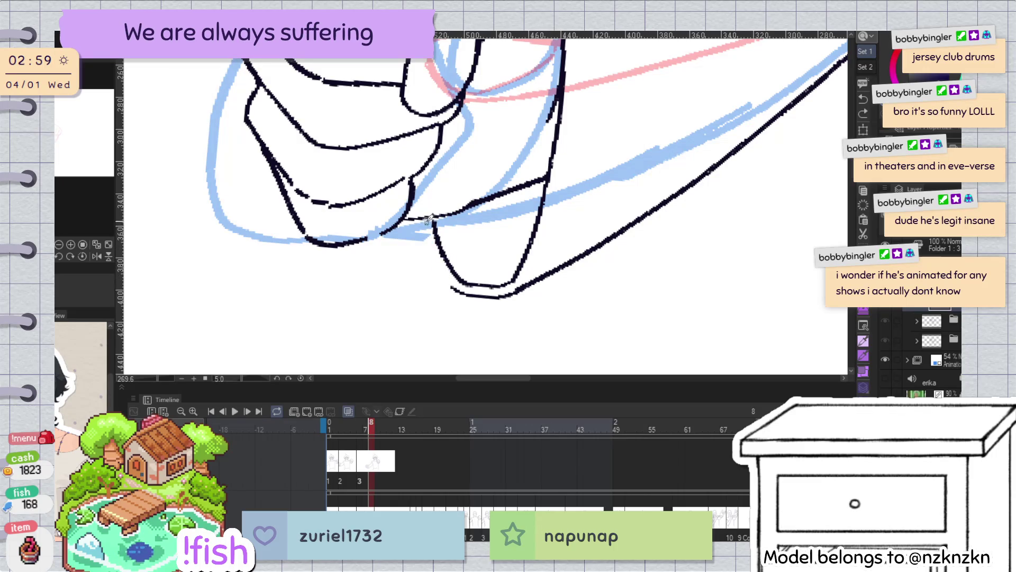
{"action": "scroll", "coordinate": [463, 211], "scroll_direction": "down", "scroll_amount": 10}
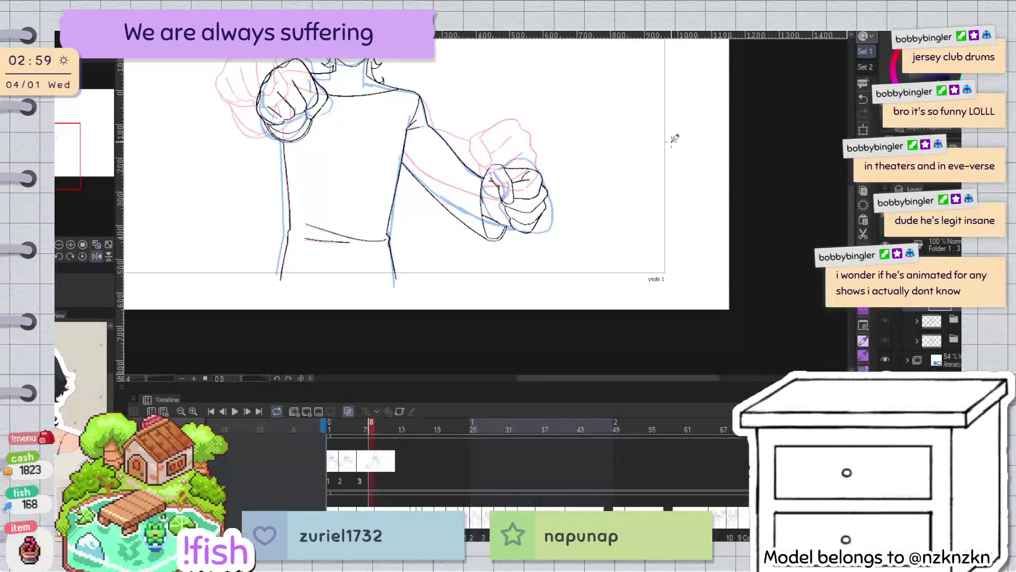
Replace the diagonal arm stroke with a sleeve line redrawn along the blue sketch
{"action": "scroll", "coordinate": [671, 136], "scroll_direction": "up", "scroll_amount": 3}
{"action": "scroll", "coordinate": [533, 174], "scroll_direction": "up", "scroll_amount": 2}
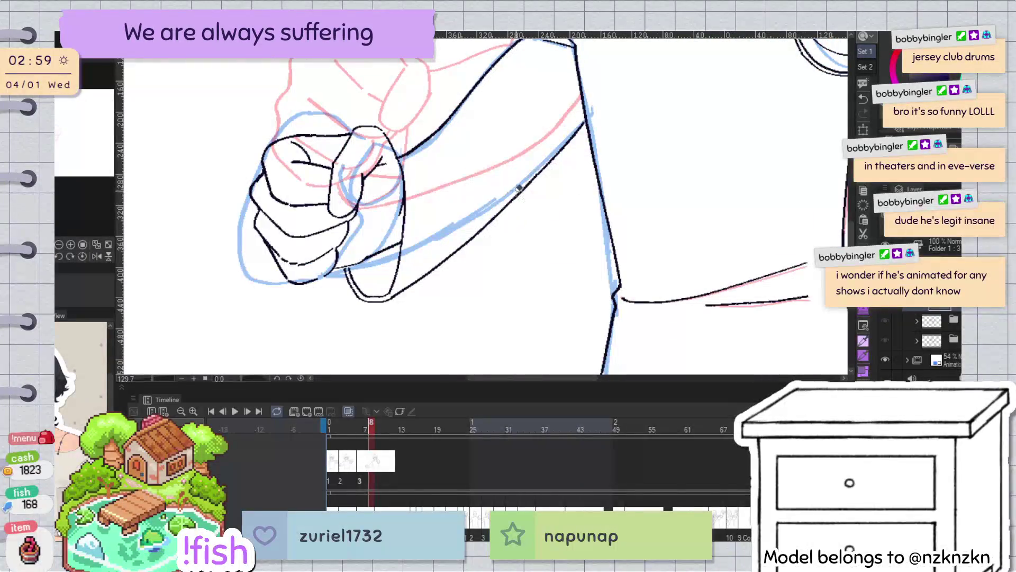
{"action": "key", "text": "ctrl+z"}
{"action": "left_click_drag", "start_coordinate": [541, 167], "coordinate": [458, 116]}
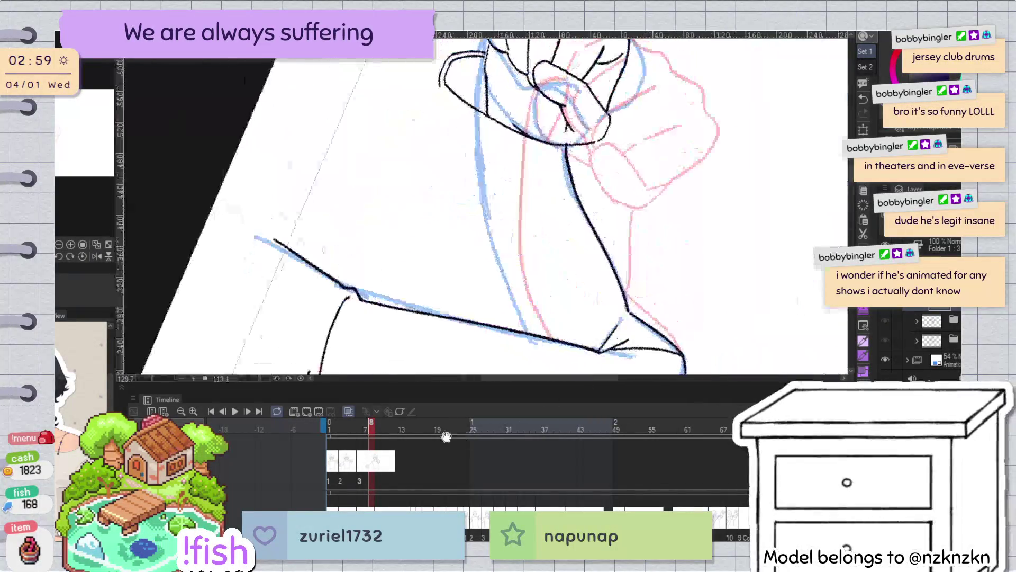
{"action": "left_click_drag", "start_coordinate": [442, 82], "coordinate": [524, 323]}
{"action": "key", "text": "ctrl+z"}
{"action": "left_click_drag", "start_coordinate": [443, 137], "coordinate": [516, 323]}
{"action": "key", "text": "ctrl+at"}
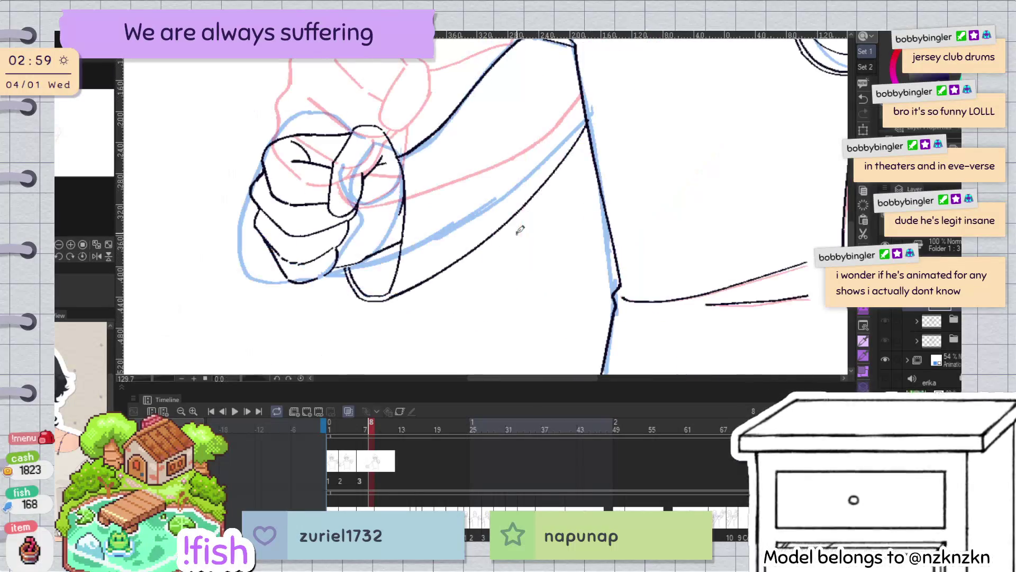
Fill the gap in the upper-arm line from a sideways-rotated, mirrored view
{"action": "scroll", "coordinate": [519, 229], "scroll_direction": "down", "scroll_amount": 5}
{"action": "mouse_move", "coordinate": [794, 324]}
{"action": "left_mouse_down"}
{"action": "mouse_move", "coordinate": [643, 325]}
{"action": "mouse_move", "coordinate": [905, 323]}
{"action": "left_mouse_up"}
{"action": "scroll", "coordinate": [648, 215], "scroll_direction": "up", "scroll_amount": 4}
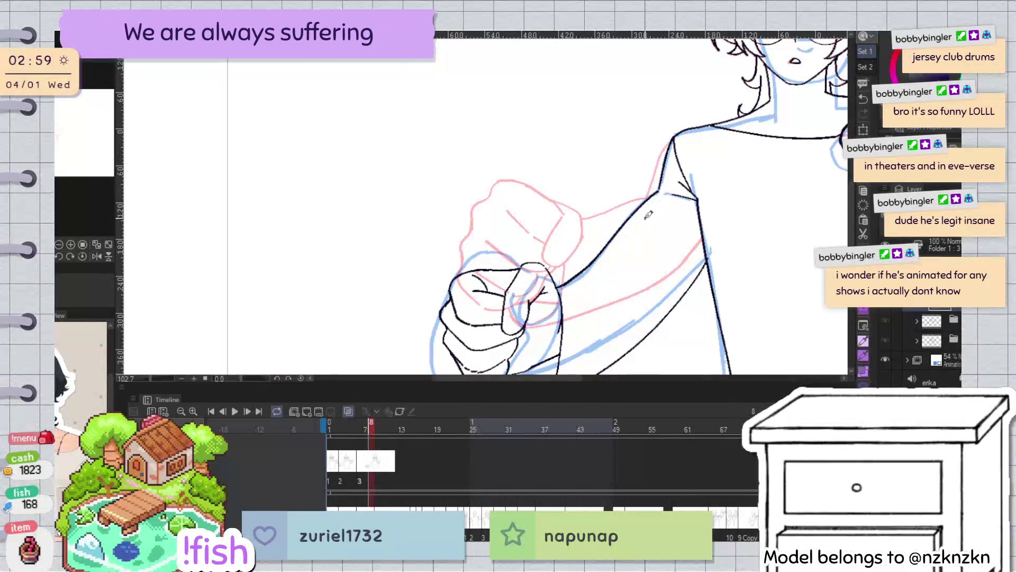
{"action": "scroll", "coordinate": [668, 197], "scroll_direction": "up", "scroll_amount": 2}
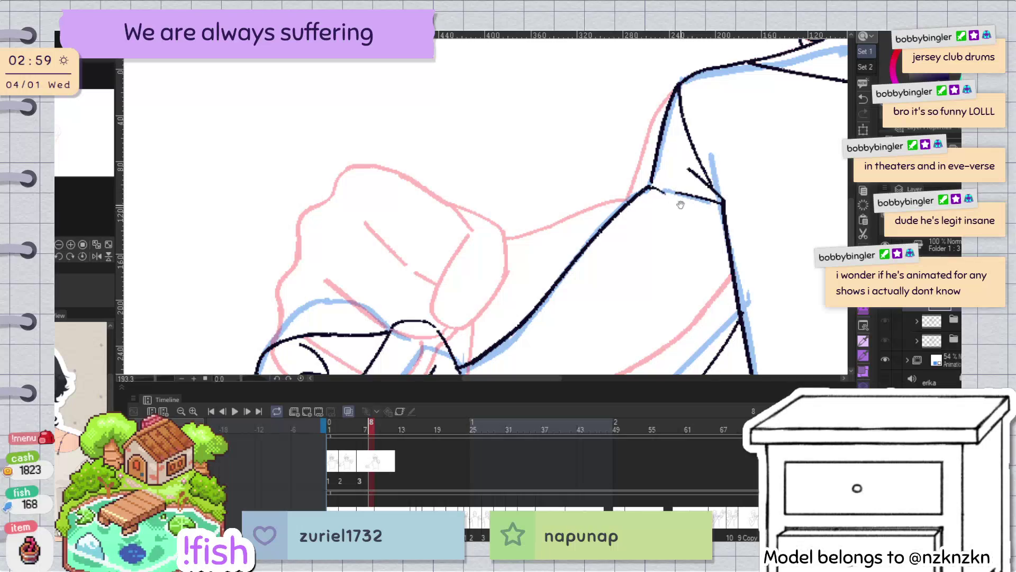
{"action": "scroll", "coordinate": [680, 205], "scroll_direction": "down", "scroll_amount": 2}
{"action": "scroll", "coordinate": [681, 205], "scroll_direction": "down", "scroll_amount": 2}
{"action": "key", "text": "h"}
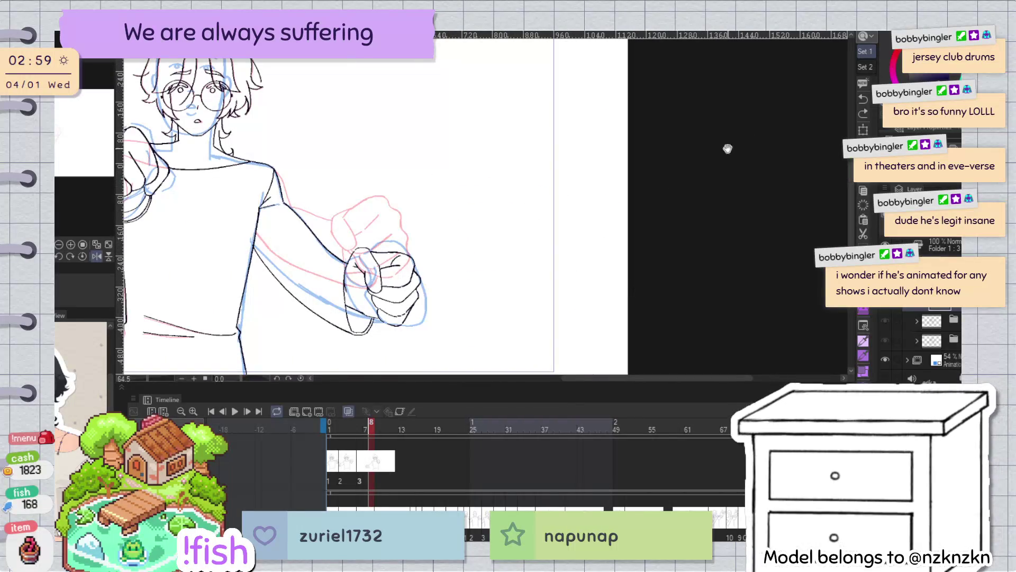
{"action": "scroll", "coordinate": [728, 148], "scroll_direction": "up", "scroll_amount": 2}
{"action": "left_click_drag", "start_coordinate": [728, 149], "coordinate": [425, 122]}
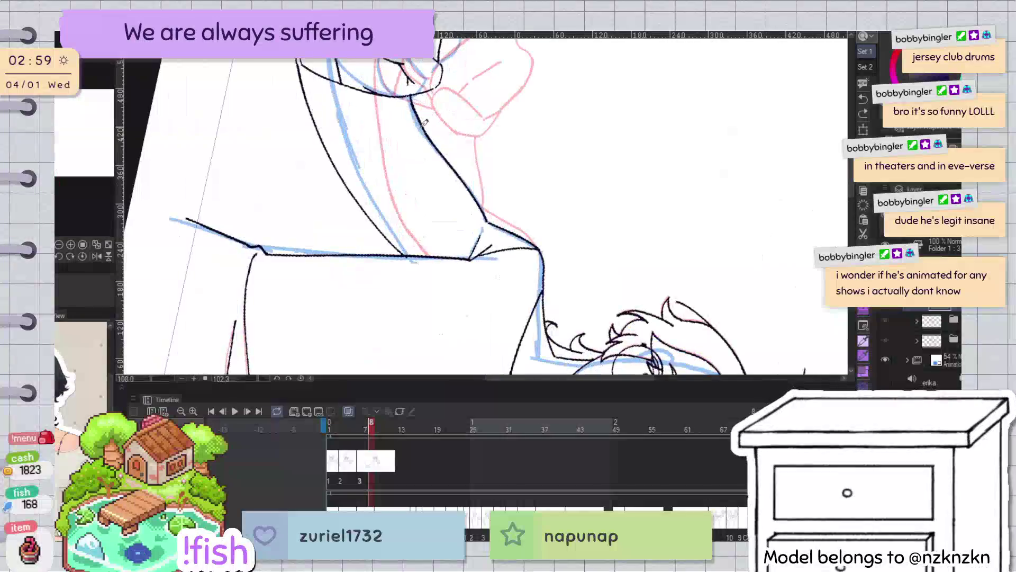
{"action": "left_click_drag", "start_coordinate": [451, 176], "coordinate": [425, 121]}
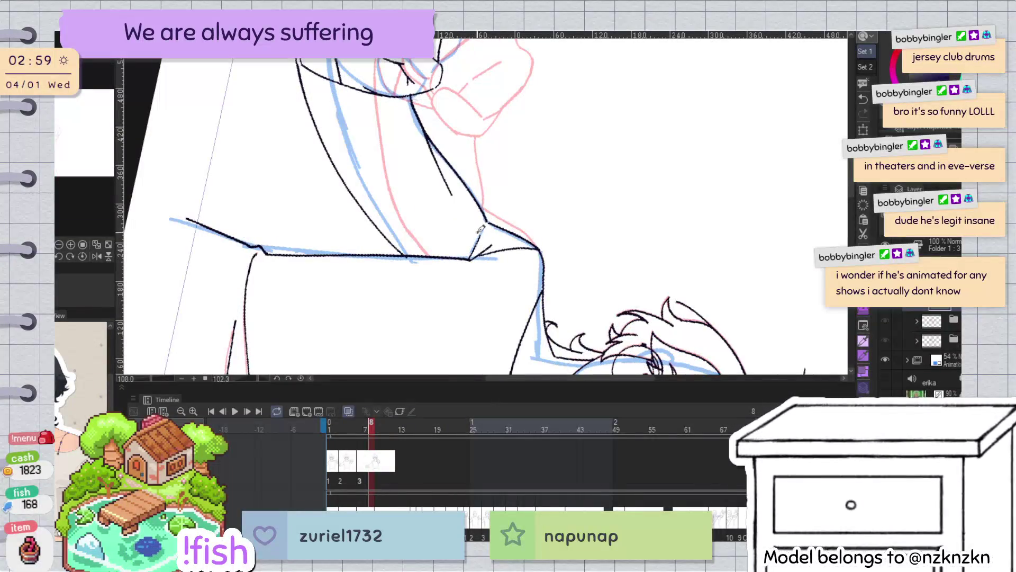
{"action": "key", "text": "ctrl+at"}
Erase the extra upper-arm segment near the fist, zoom out, and advance to the next frame
{"action": "scroll", "coordinate": [582, 184], "scroll_direction": "down", "scroll_amount": 3}
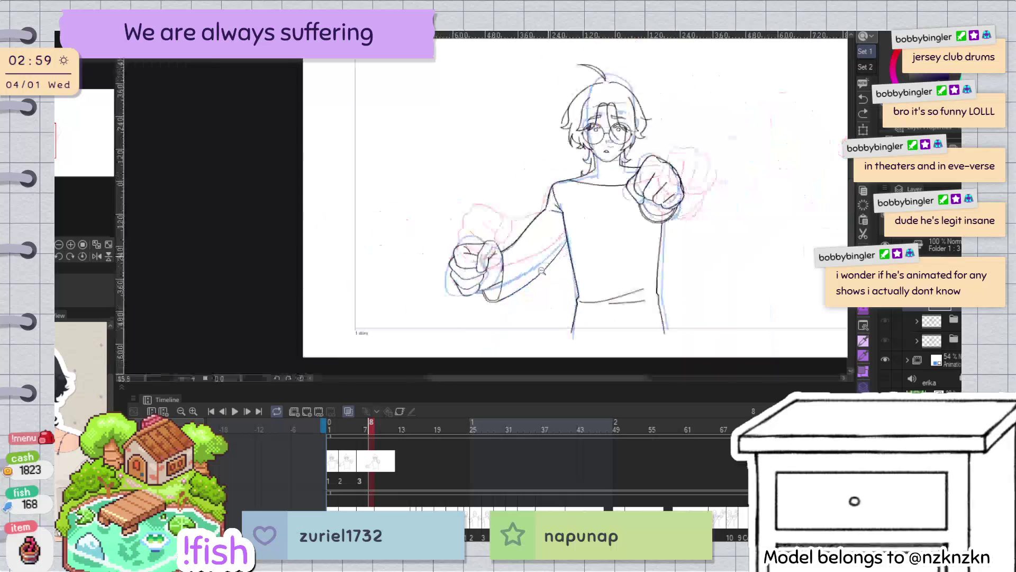
{"action": "scroll", "coordinate": [582, 184], "scroll_direction": "up", "scroll_amount": 3}
{"action": "left_click_drag", "start_coordinate": [479, 233], "coordinate": [559, 215]}
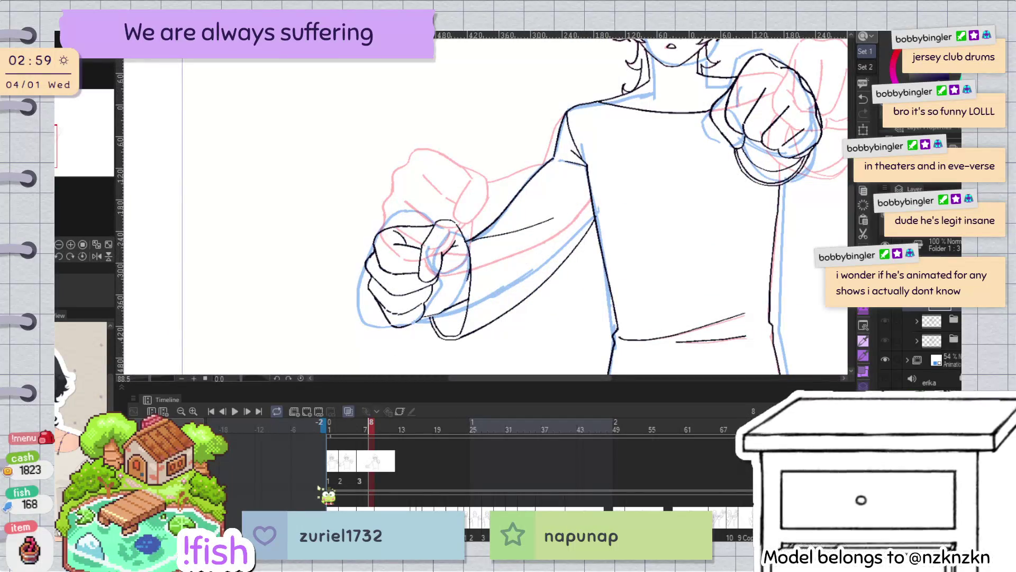
{"action": "key", "text": "ctrl+minus"}
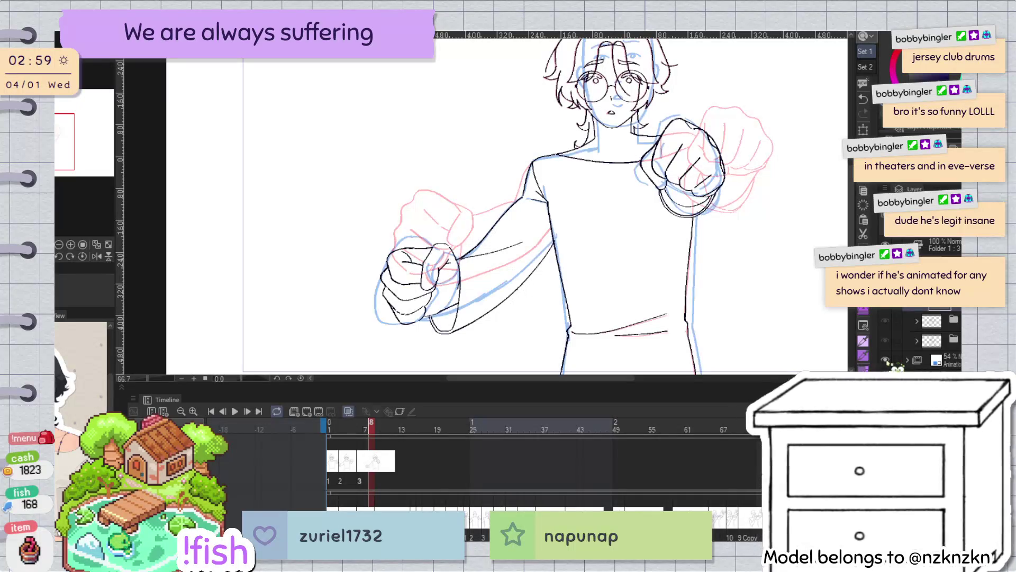
{"action": "key", "text": "ctrl+minus"}
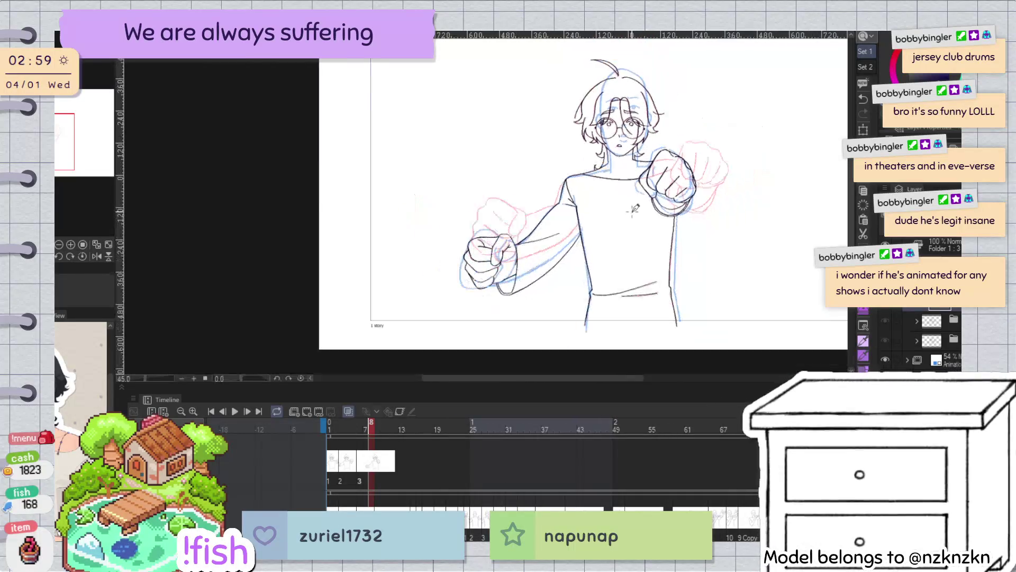
{"action": "scroll", "coordinate": [634, 209], "scroll_direction": "up", "scroll_amount": 2}
{"action": "key", "text": "Right"}
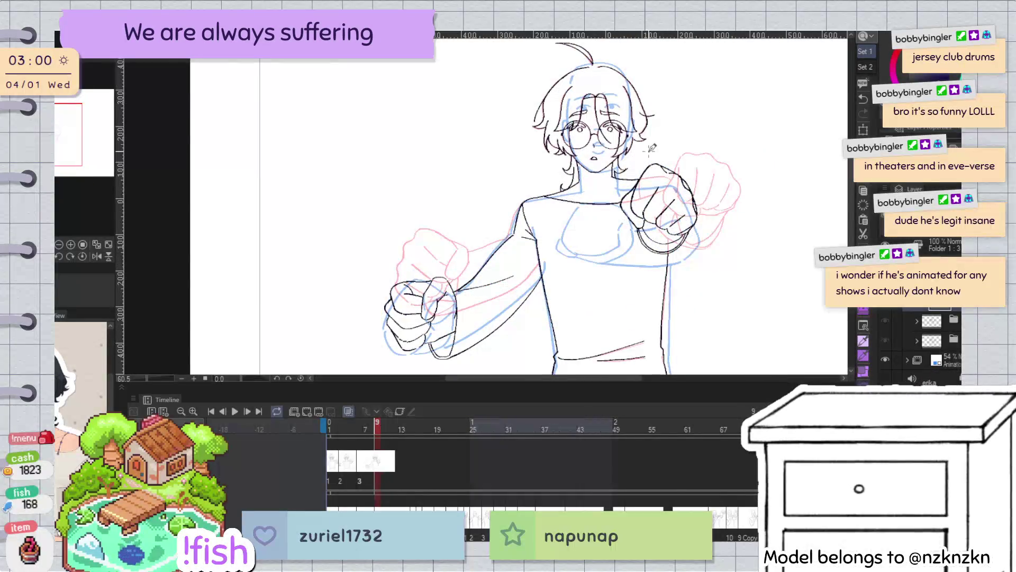
Transform the head lineart with small rotations and a slight rightward nudge, then click OK
{"action": "key", "text": "space"}
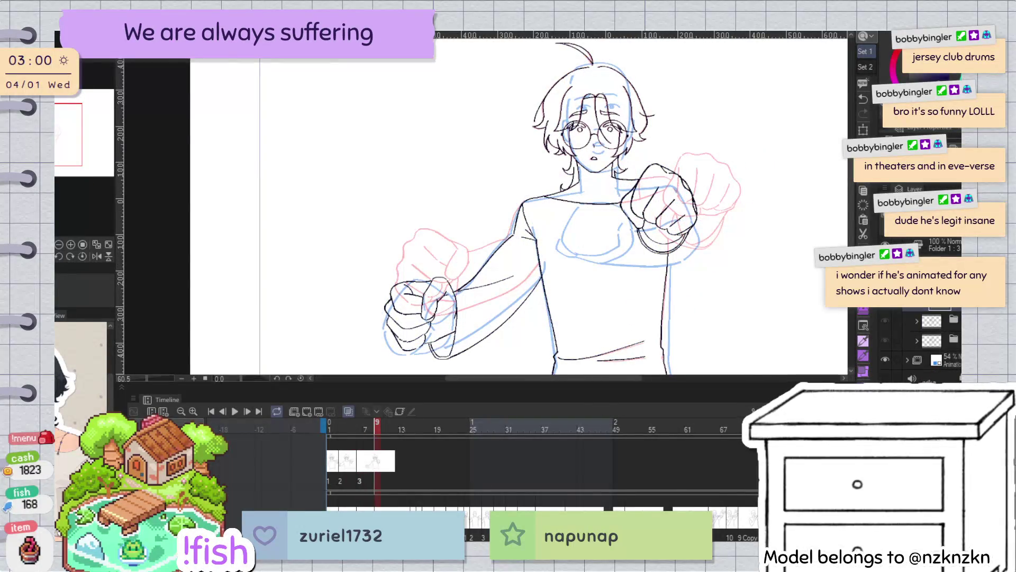
{"action": "scroll", "coordinate": [727, 62], "scroll_direction": "up", "scroll_amount": 2}
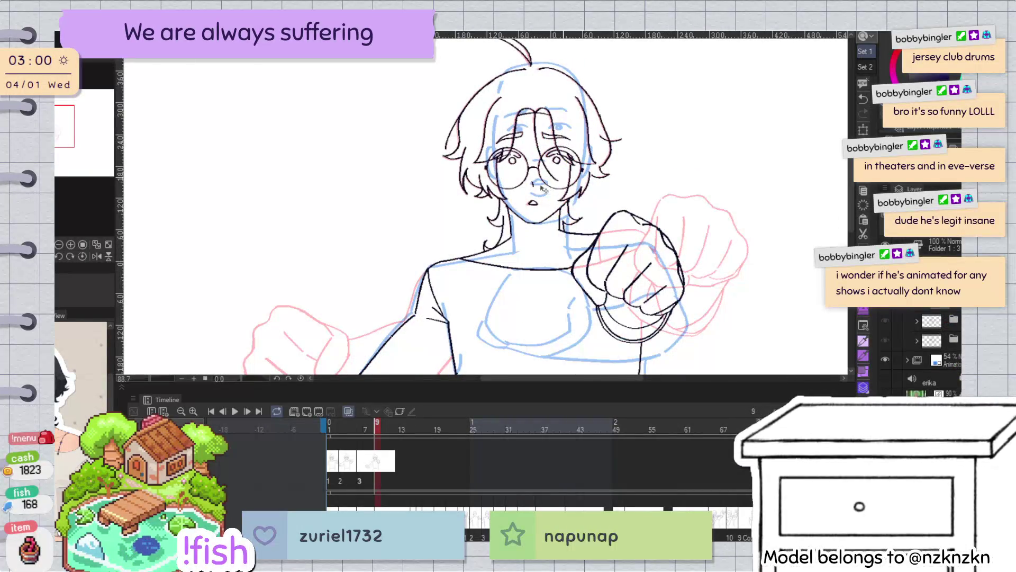
{"action": "key", "text": "ctrl+t"}
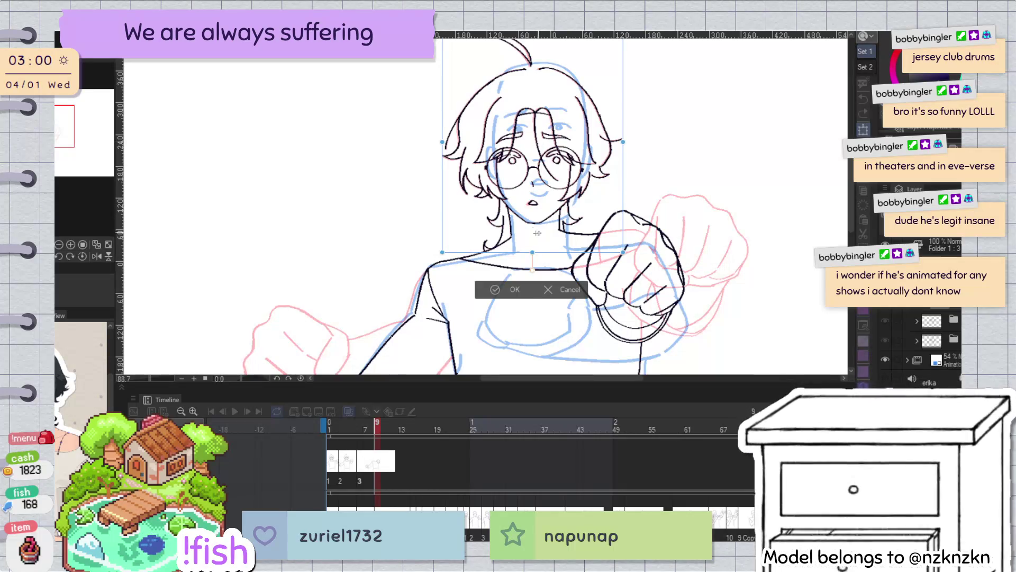
{"action": "left_click_drag", "start_coordinate": [677, 133], "coordinate": [684, 102]}
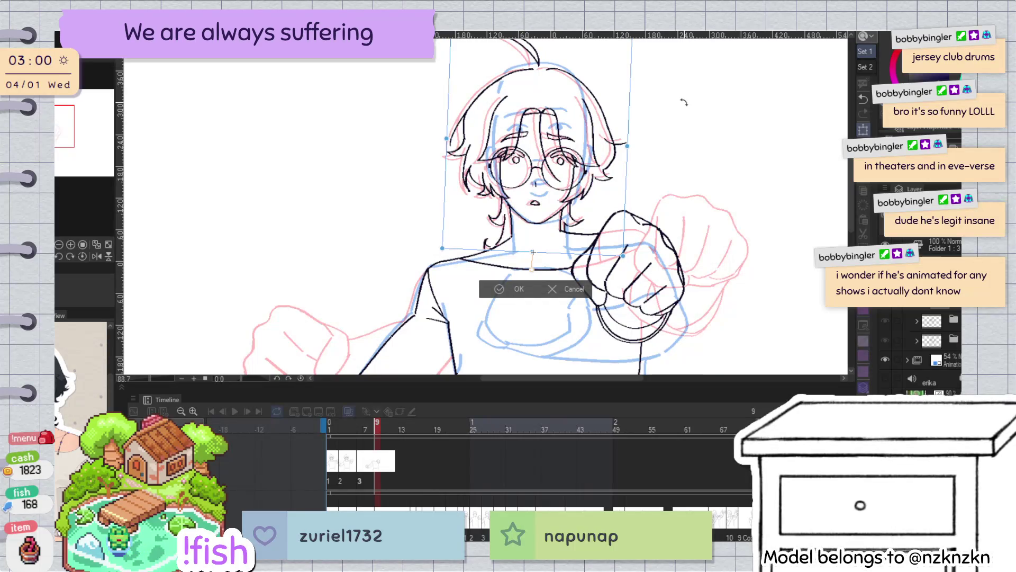
{"action": "scroll", "coordinate": [560, 164], "scroll_direction": "up", "scroll_amount": 2}
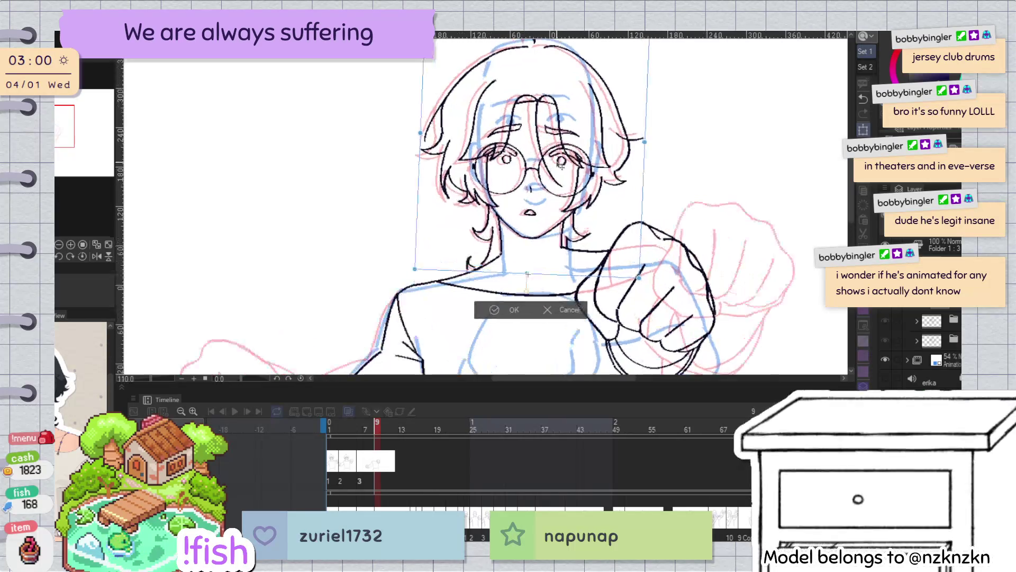
{"action": "left_click_drag", "start_coordinate": [689, 153], "coordinate": [691, 148]}
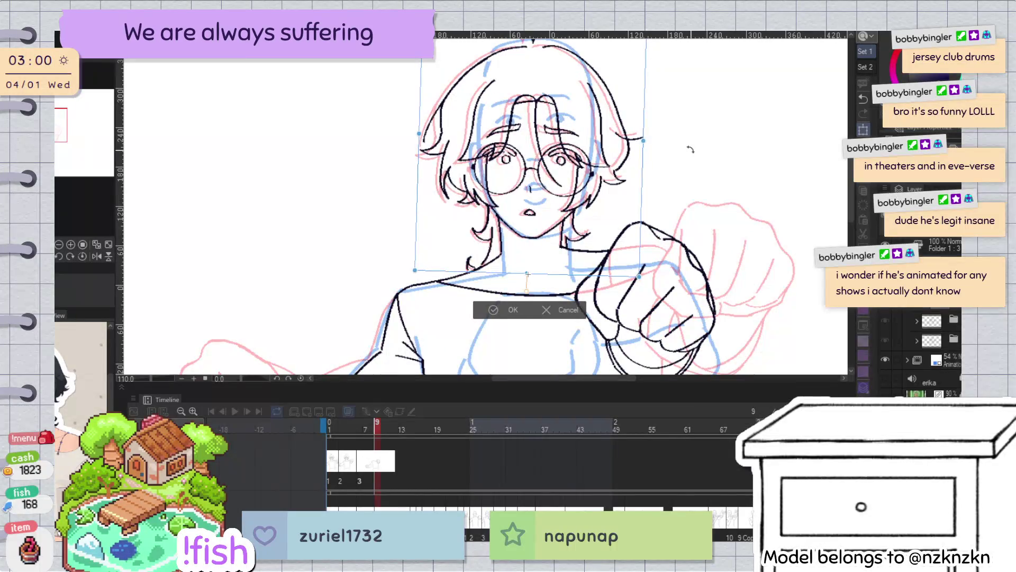
{"action": "left_click_drag", "start_coordinate": [569, 183], "coordinate": [573, 183]}
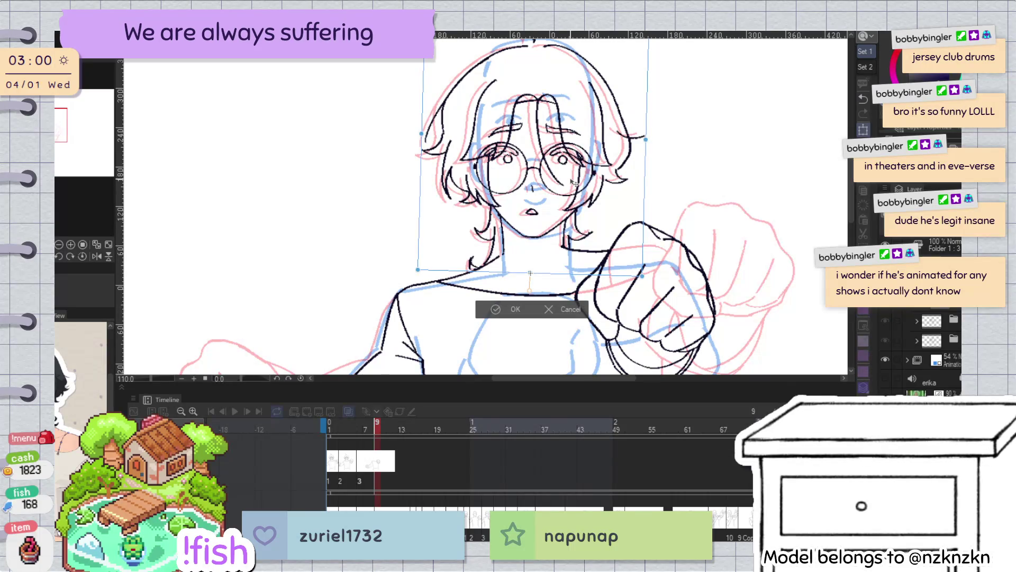
{"action": "left_click_drag", "start_coordinate": [574, 182], "coordinate": [574, 184]}
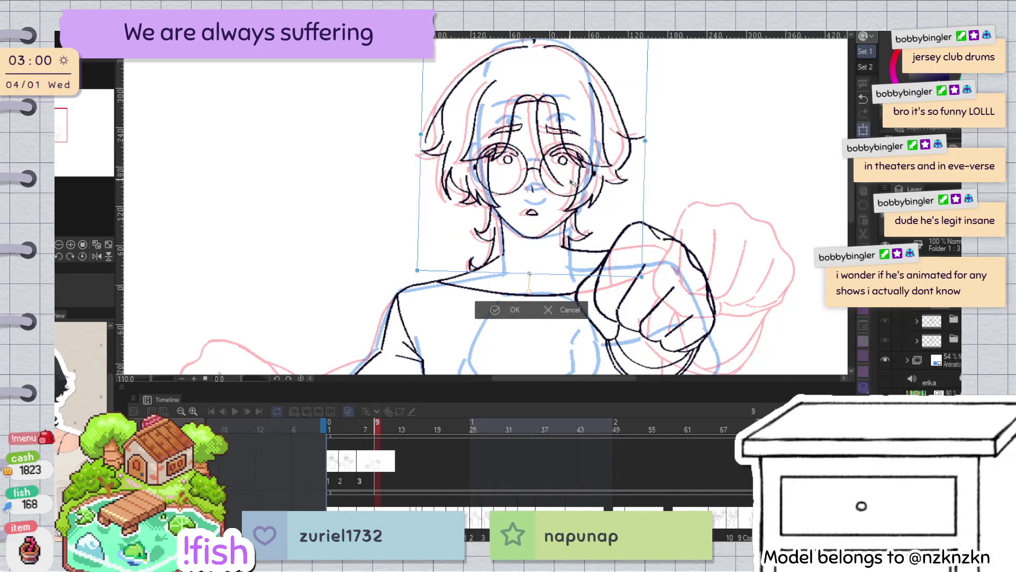
{"action": "left_click_drag", "start_coordinate": [687, 186], "coordinate": [686, 192]}
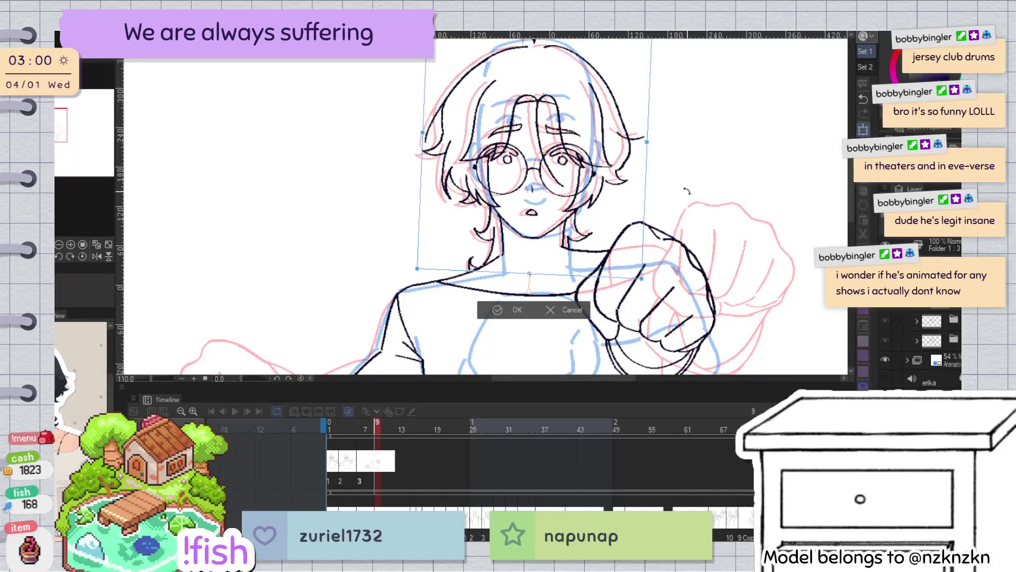
{"action": "left_click", "coordinate": [517, 310]}
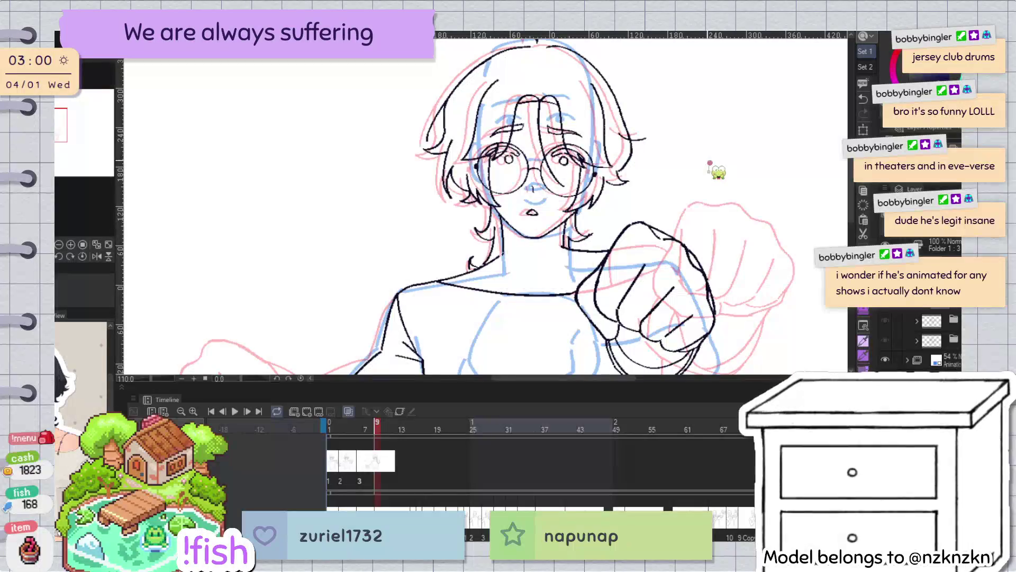
Delete the old left neck stroke and redraw it as one clean black pen line
{"action": "scroll", "coordinate": [540, 210], "scroll_direction": "up", "scroll_amount": 3}
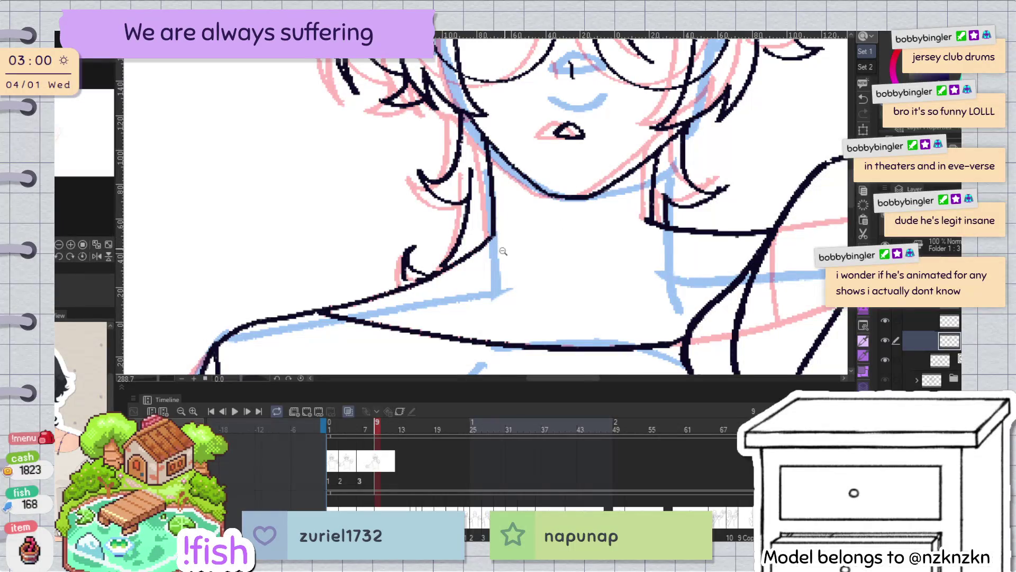
{"action": "left_click", "coordinate": [446, 266]}
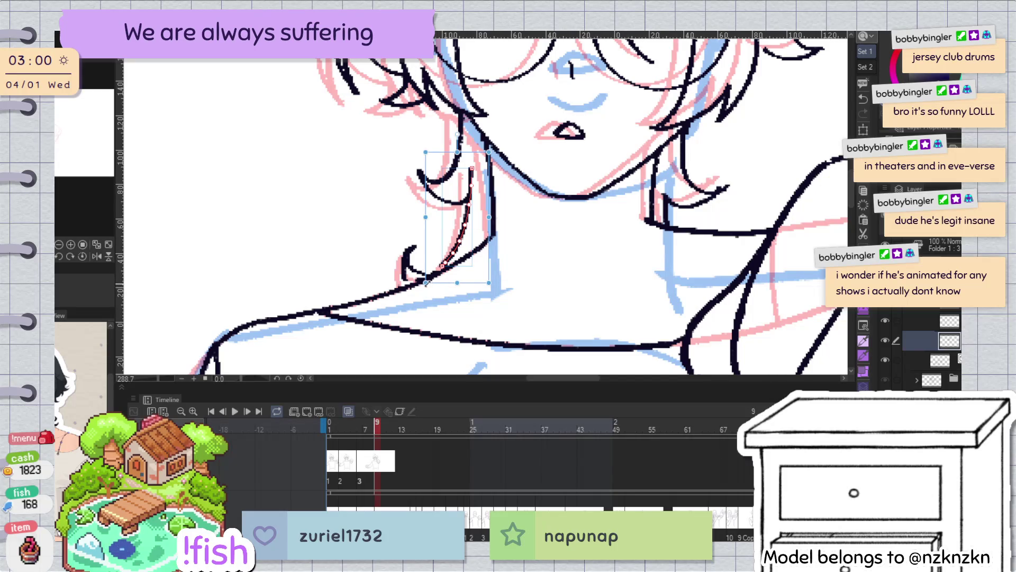
{"action": "key", "text": "Delete"}
{"action": "key", "text": "p"}
{"action": "left_click_drag", "start_coordinate": [470, 168], "coordinate": [443, 269]}
{"action": "left_click", "coordinate": [447, 263]}
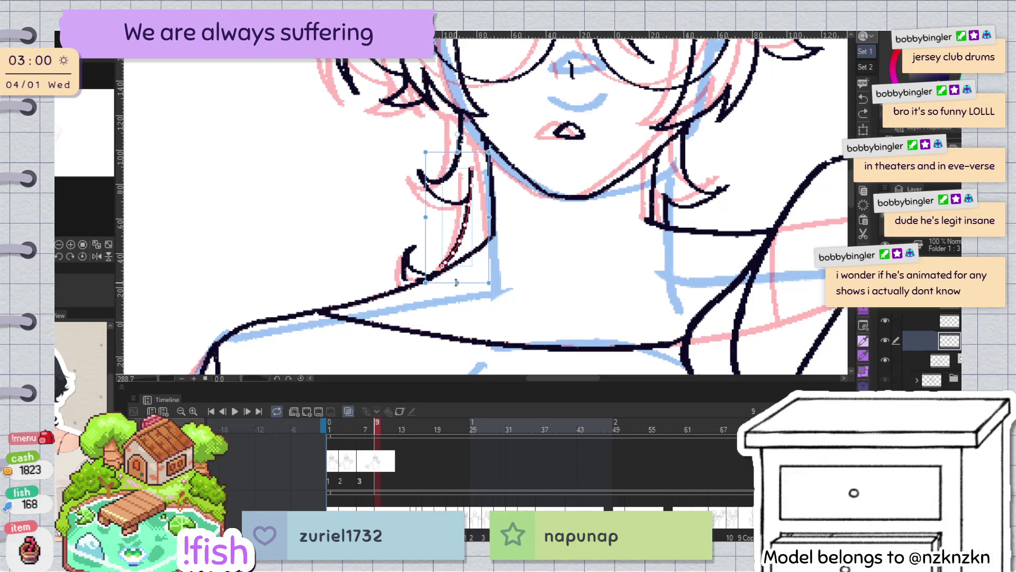
{"action": "key", "text": "p"}
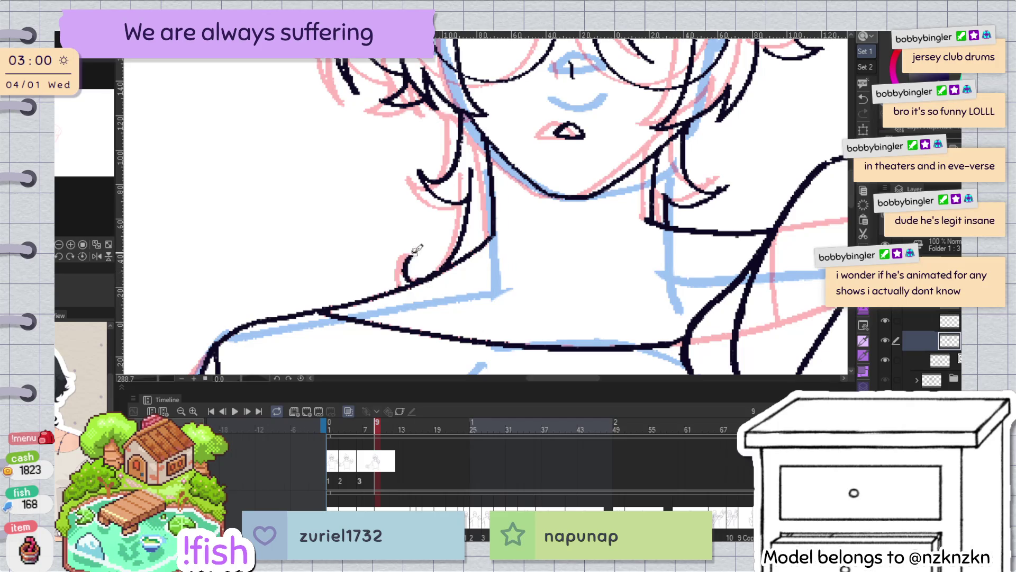
{"action": "left_click", "coordinate": [616, 197]}
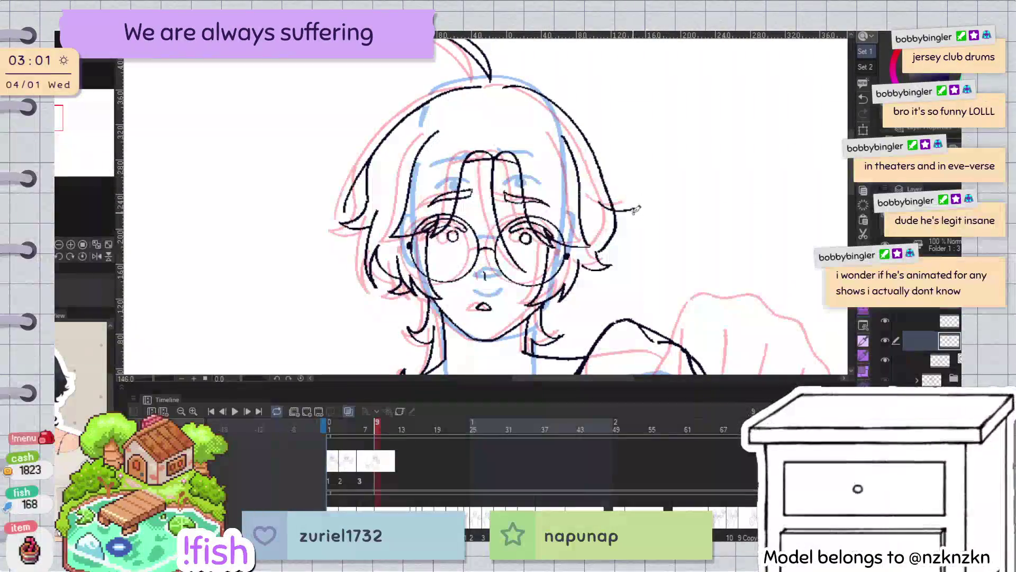
Undo the stray hair stroke and redraw the strand beside the right eye
{"action": "left_click", "coordinate": [709, 181]}
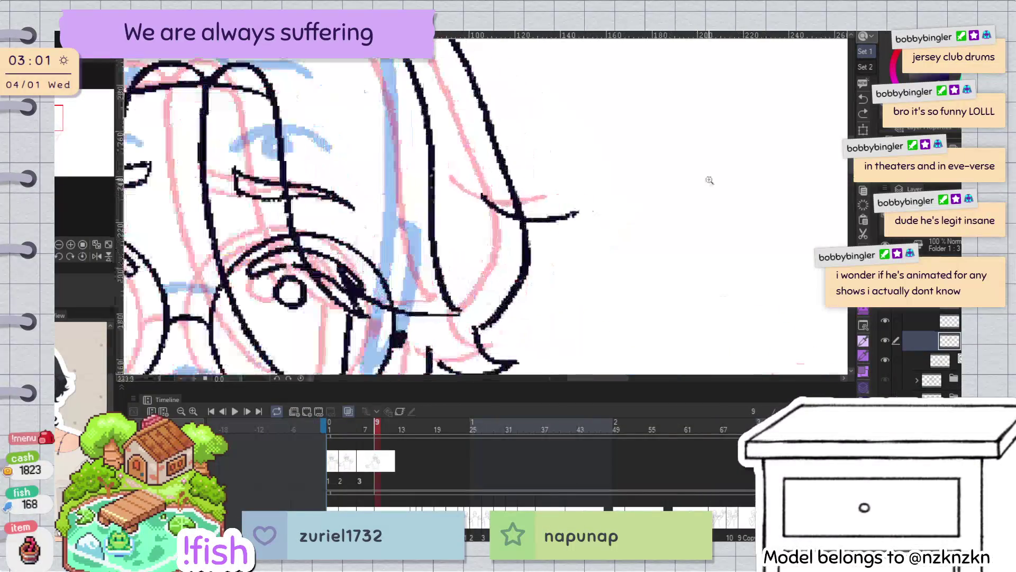
{"action": "key", "text": "ctrl+t"}
{"action": "key", "text": "Delete"}
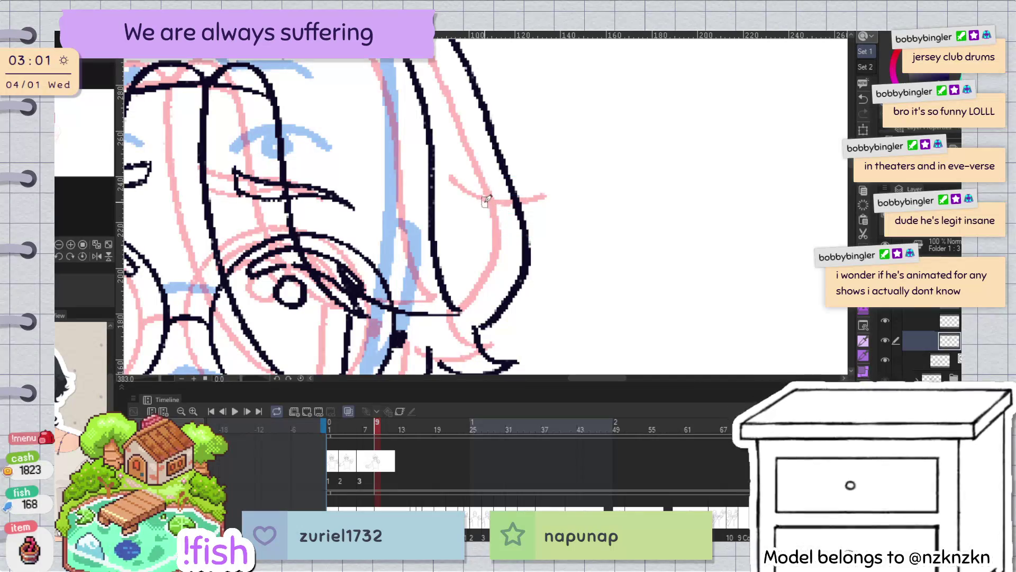
{"action": "left_click_drag", "start_coordinate": [479, 207], "coordinate": [546, 197]}
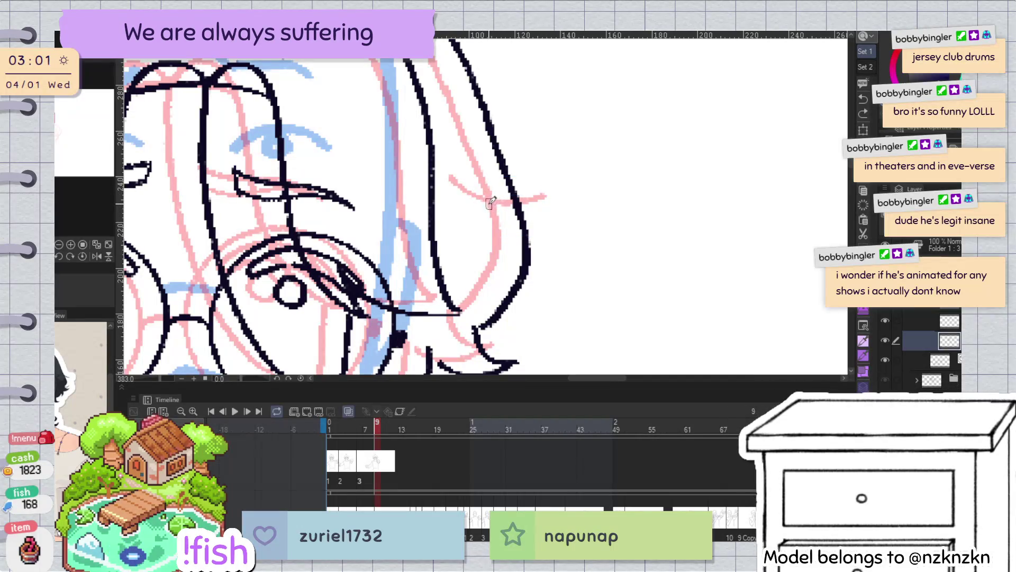
{"action": "scroll", "coordinate": [589, 199], "scroll_direction": "down", "scroll_amount": 4}
Step back to animation frame 6 and compare it with its neighbour
{"action": "key", "text": "Left"}
{"action": "key", "text": "Left"}
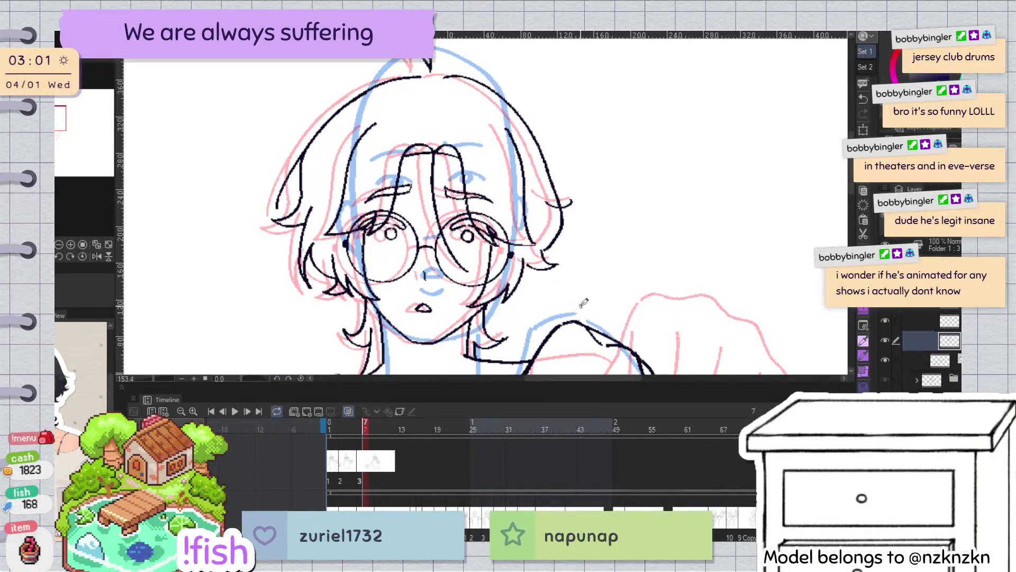
{"action": "key", "text": "Left"}
{"action": "key", "text": "Left"}
{"action": "key", "text": "Right"}
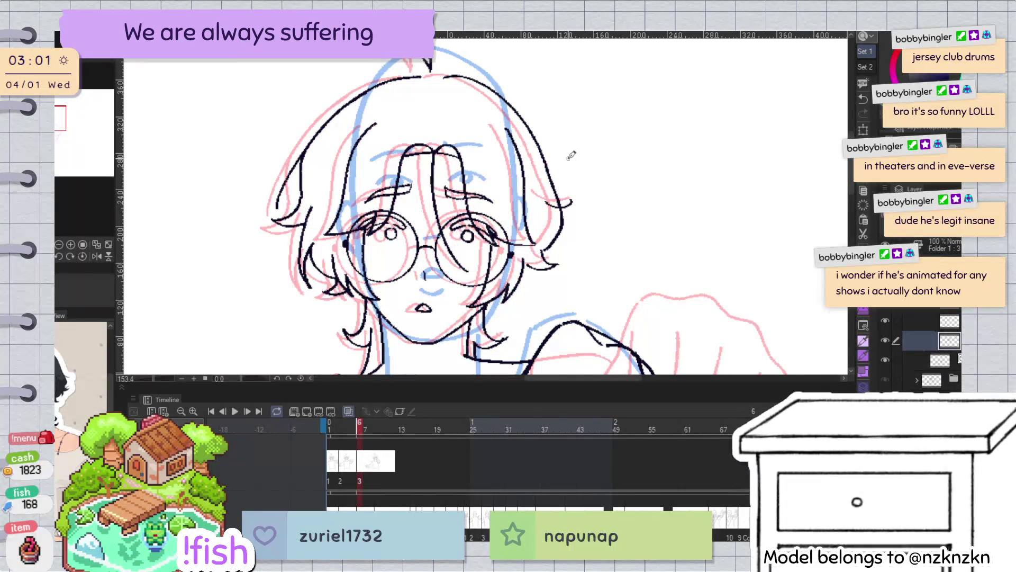
Delete the stray hair strokes on the left side of the head
{"action": "left_click_drag", "start_coordinate": [571, 155], "coordinate": [653, 165]}
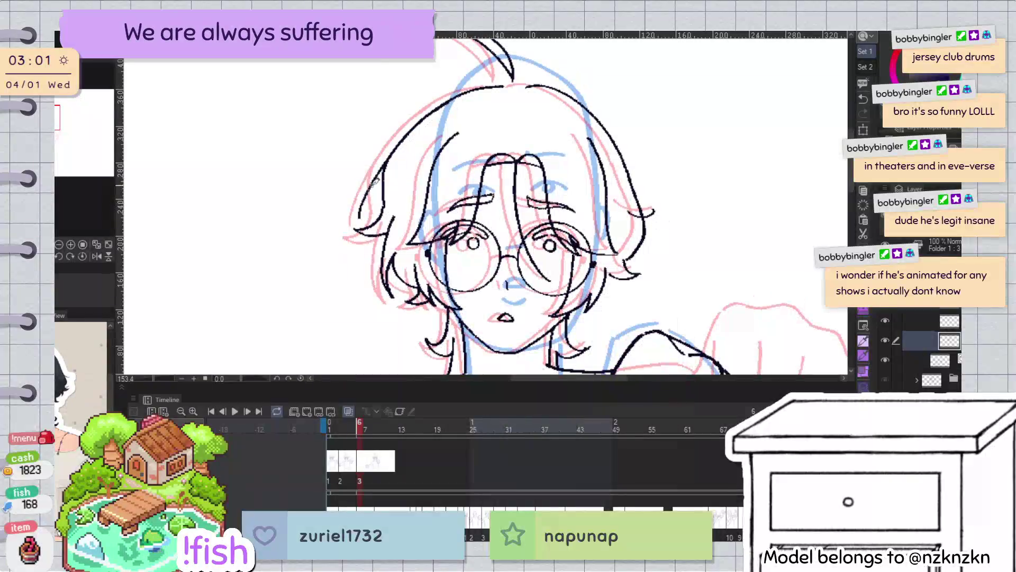
{"action": "left_click", "coordinate": [365, 204]}
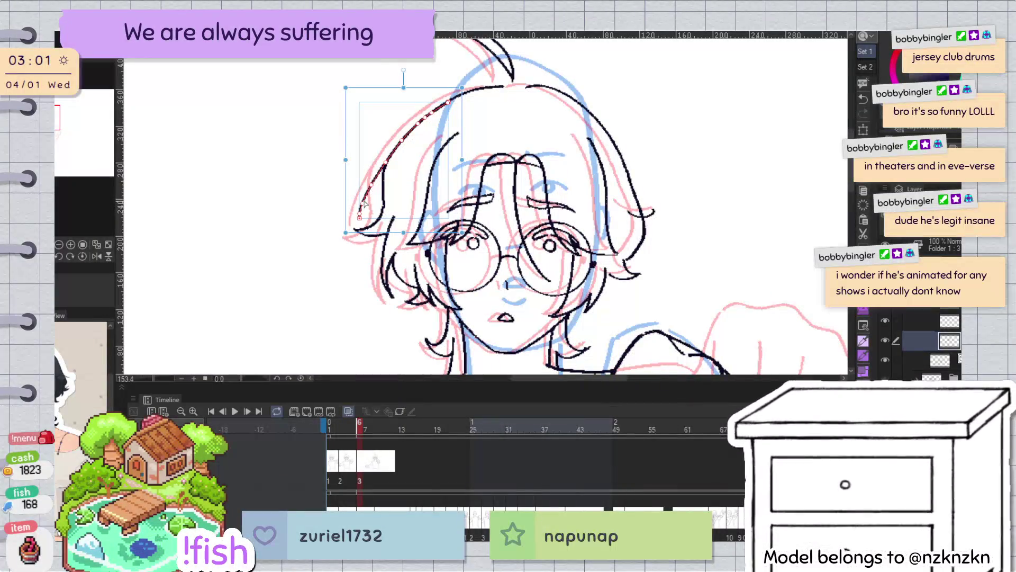
{"action": "key", "text": "Delete"}
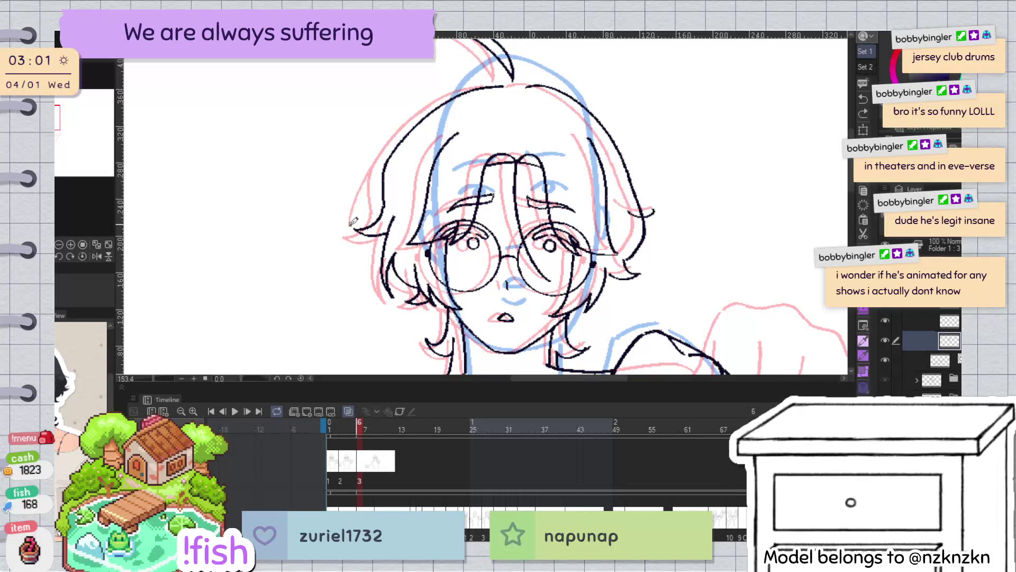
{"action": "left_click", "coordinate": [355, 217]}
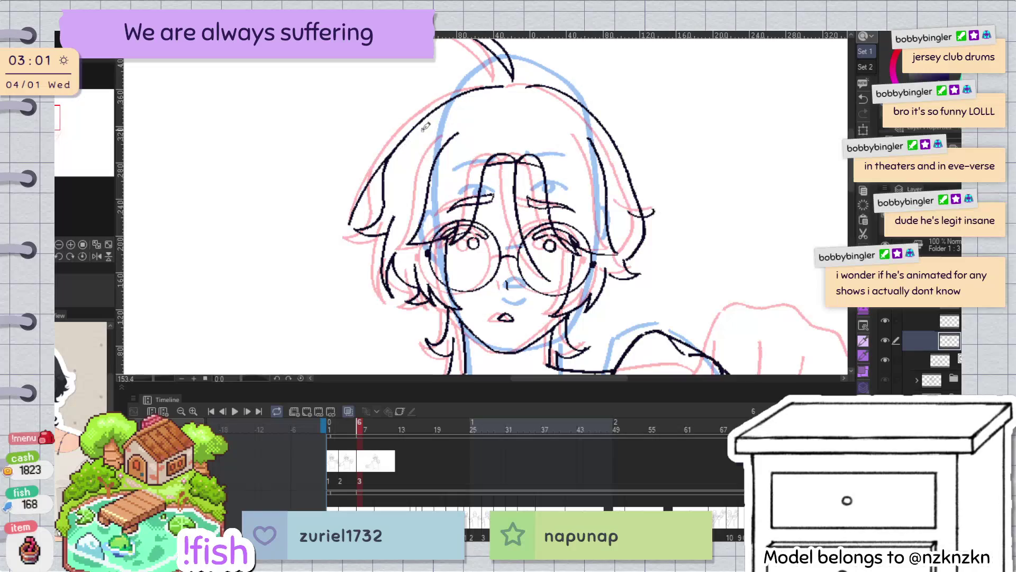
Remove the hair stroke on the outline at the top of the head
{"action": "scroll", "coordinate": [637, 109], "scroll_direction": "up", "scroll_amount": 3}
{"action": "scroll", "coordinate": [604, 106], "scroll_direction": "up", "scroll_amount": 2}
{"action": "left_click_drag", "start_coordinate": [604, 109], "coordinate": [515, 148]}
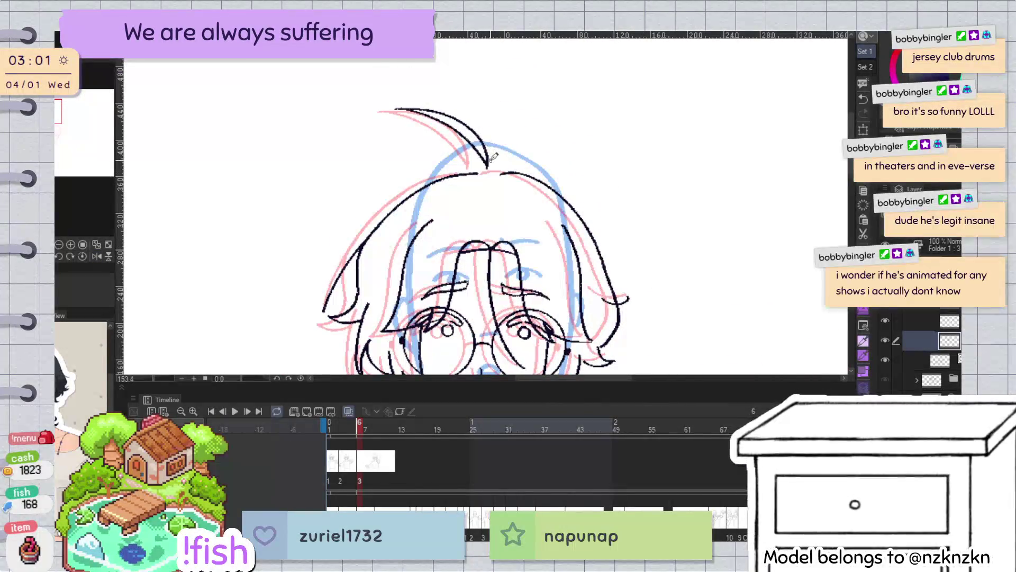
{"action": "left_click_drag", "start_coordinate": [472, 113], "coordinate": [398, 92]}
{"action": "left_click", "coordinate": [507, 174]}
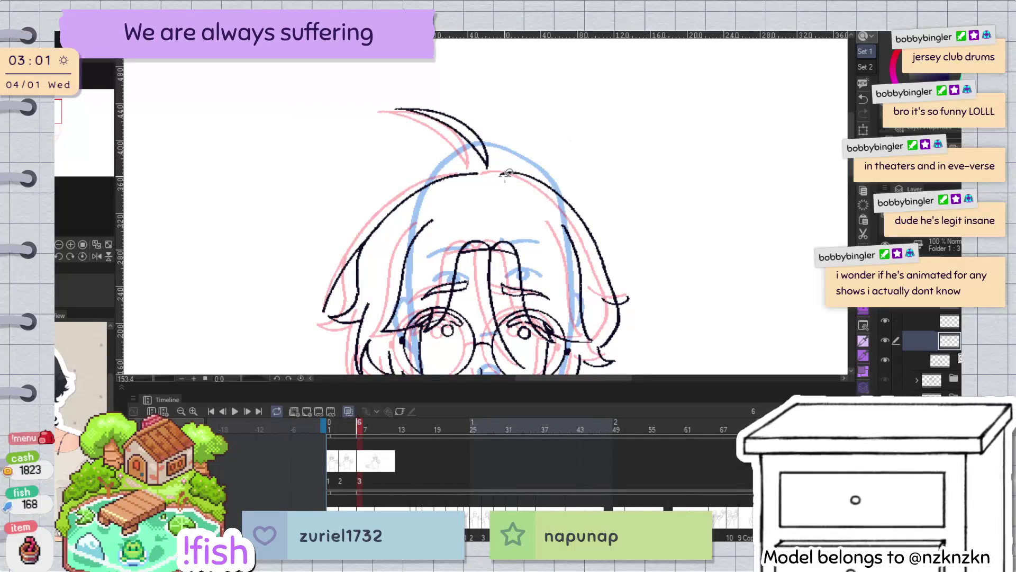
{"action": "left_click_drag", "start_coordinate": [507, 174], "coordinate": [462, 205]}
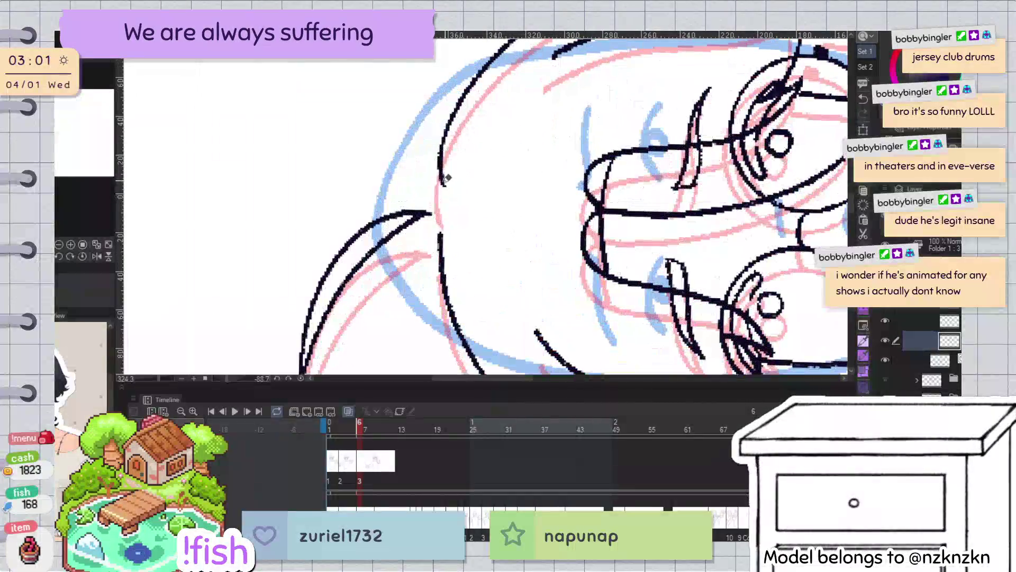
{"action": "left_click", "coordinate": [461, 204]}
{"action": "key", "text": "e"}
Redraw the hair strand along the top of the head more cleanly
{"action": "left_click_drag", "start_coordinate": [444, 159], "coordinate": [451, 181]}
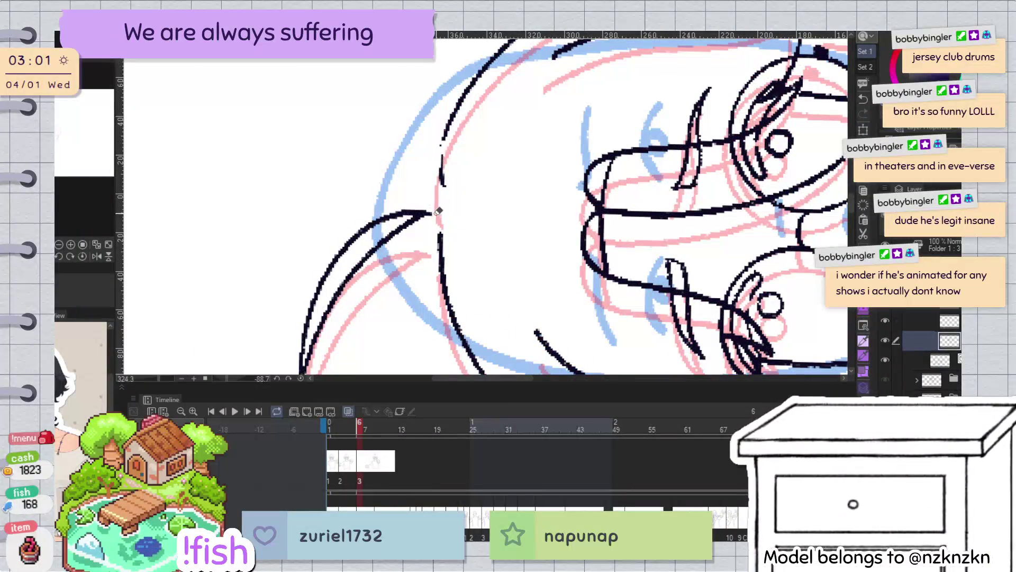
{"action": "left_click_drag", "start_coordinate": [507, 41], "coordinate": [439, 212]}
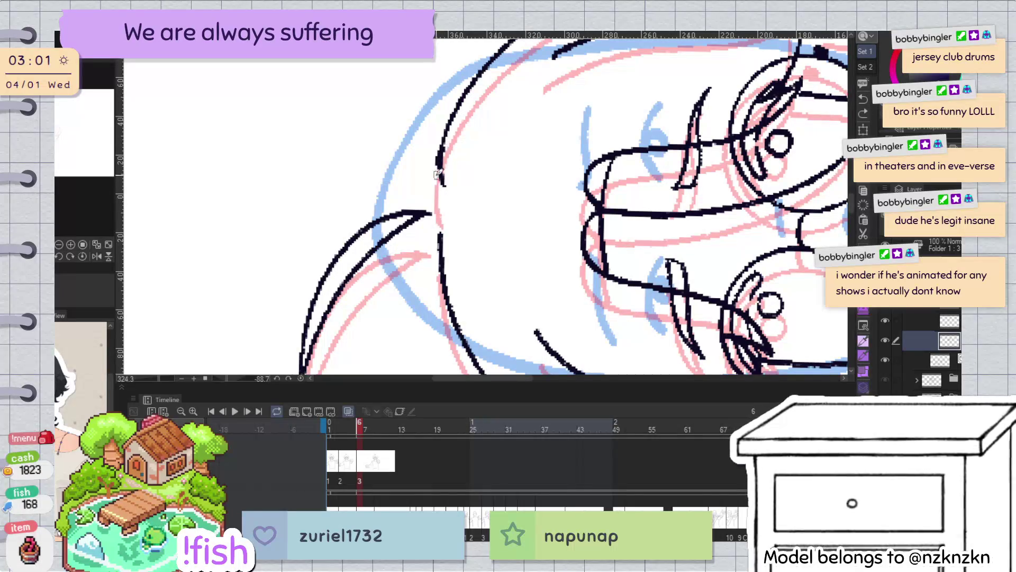
{"action": "key", "text": "ctrl+z"}
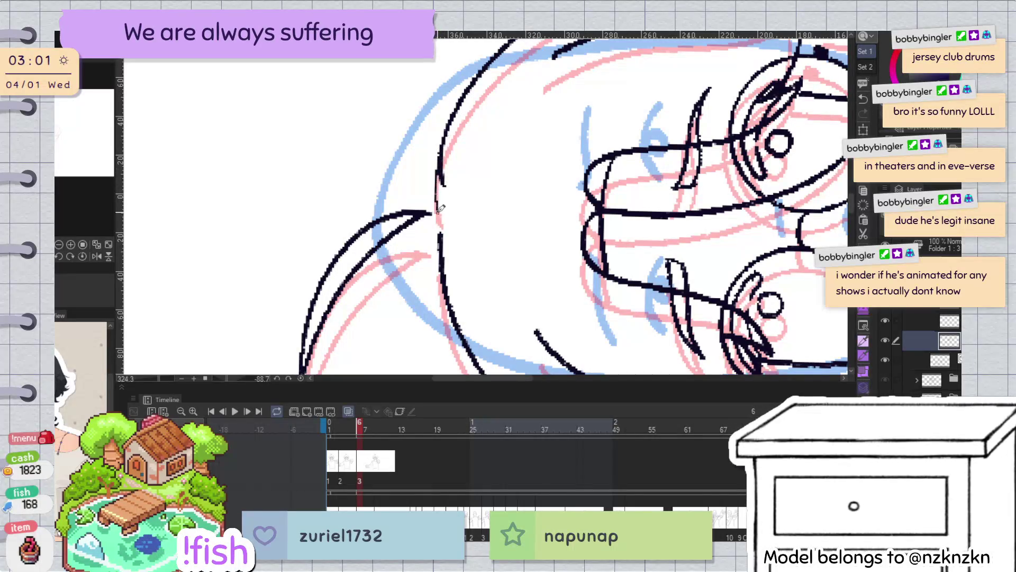
{"action": "key", "text": "ctrl+z"}
{"action": "left_click_drag", "start_coordinate": [442, 163], "coordinate": [445, 212]}
{"action": "key", "text": "e"}
{"action": "key", "text": "ctrl+at"}
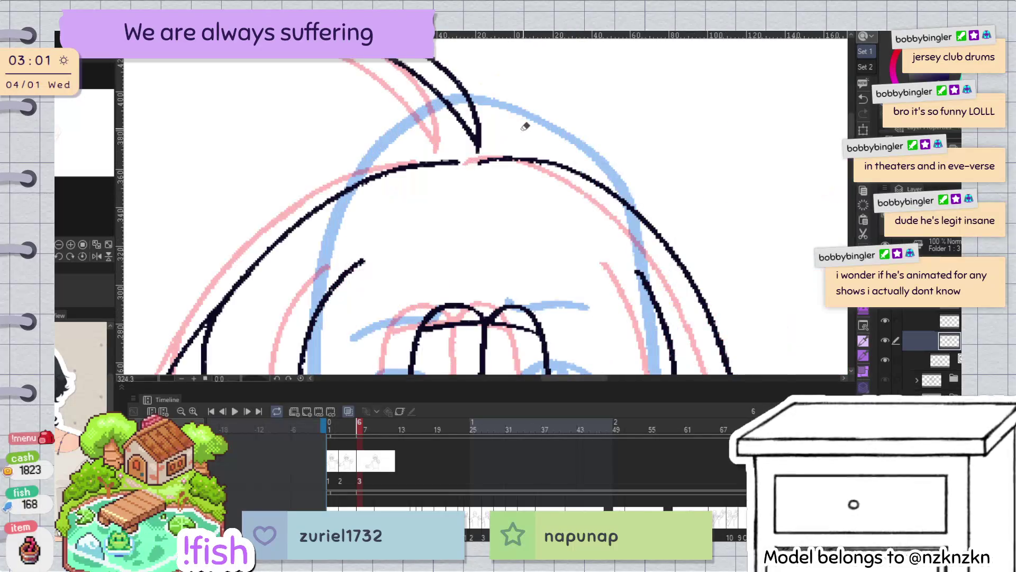
{"action": "scroll", "coordinate": [529, 183], "scroll_direction": "down", "scroll_amount": 3}
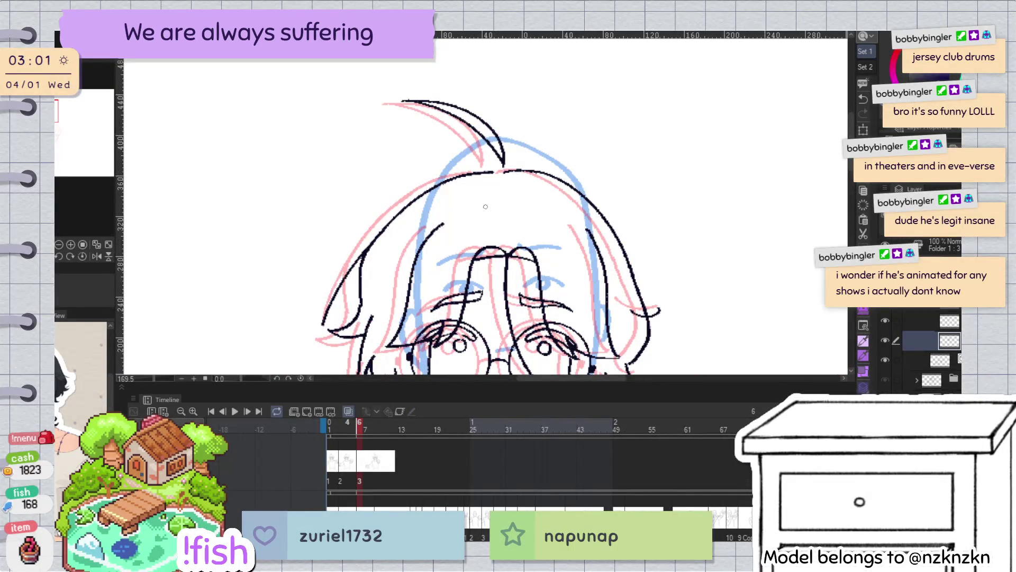
Transform the ahoge curl: tilt it counter-clockwise, widen it rightward, pull its left side in
{"action": "mouse_move", "coordinate": [407, 85]}
{"action": "left_mouse_down"}
{"action": "mouse_move", "coordinate": [481, 153]}
{"action": "mouse_move", "coordinate": [503, 147]}
{"action": "left_mouse_up"}
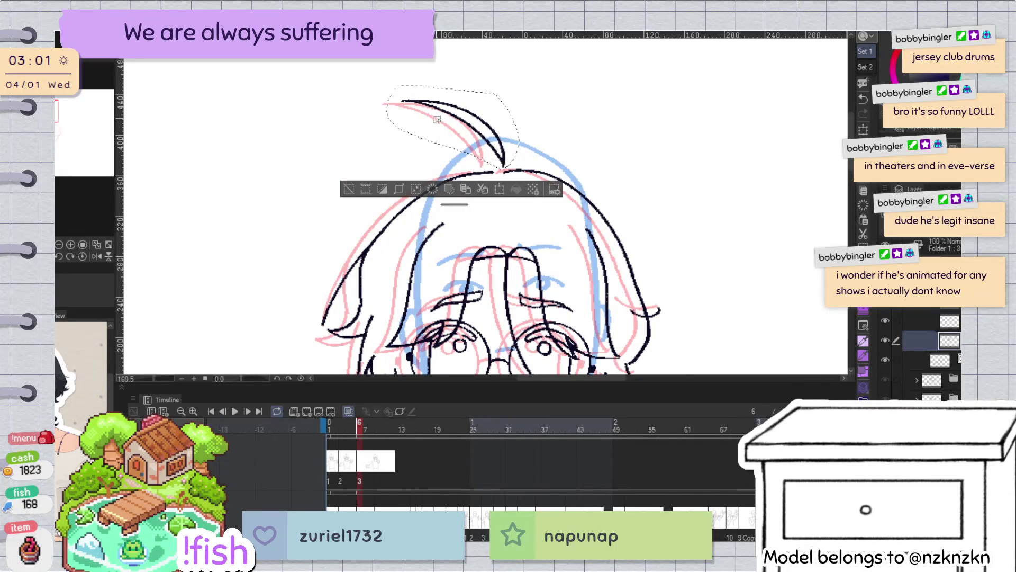
{"action": "key", "text": "ctrl+t"}
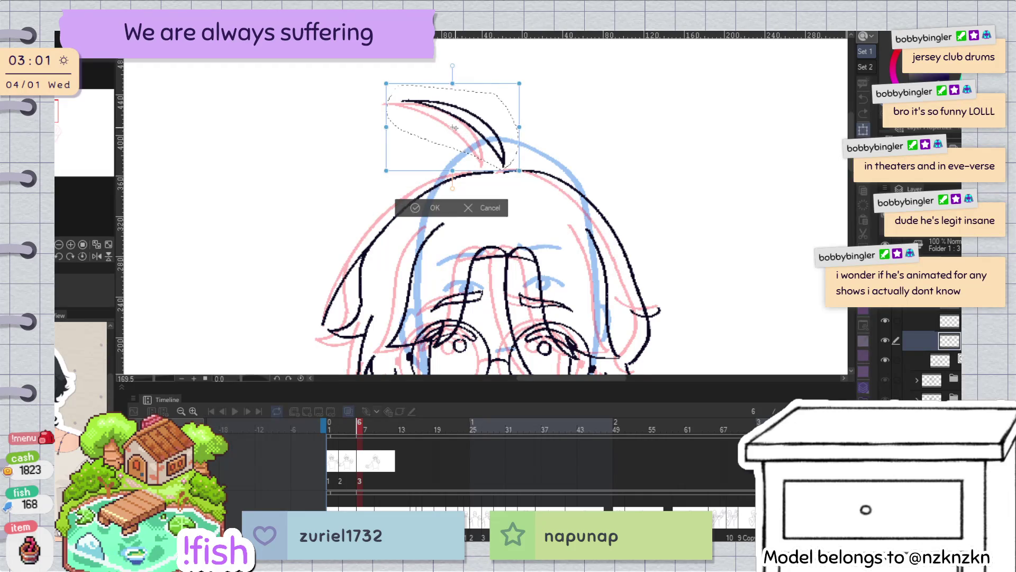
{"action": "left_click_drag", "start_coordinate": [554, 85], "coordinate": [546, 73]}
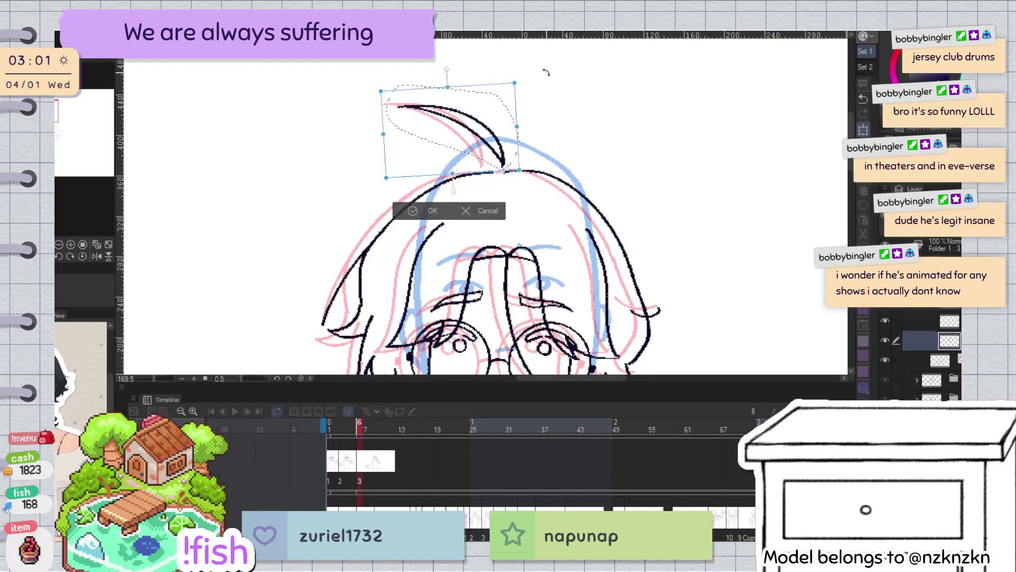
{"action": "key", "text": "h"}
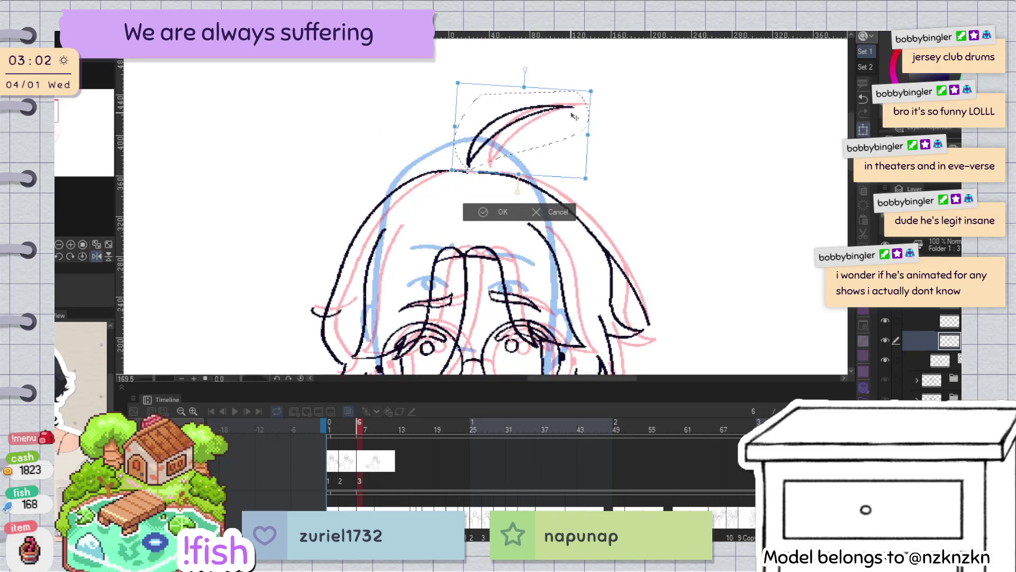
{"action": "left_click_drag", "start_coordinate": [591, 94], "coordinate": [602, 93]}
{"action": "left_click_drag", "start_coordinate": [588, 178], "coordinate": [597, 168]}
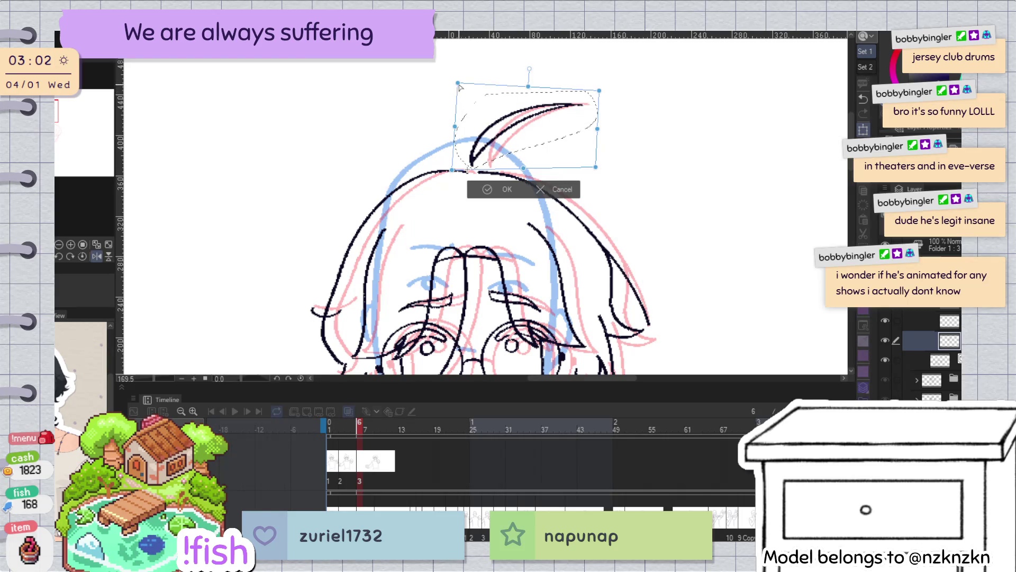
{"action": "left_click_drag", "start_coordinate": [459, 84], "coordinate": [470, 90]}
{"action": "left_click", "coordinate": [504, 190]}
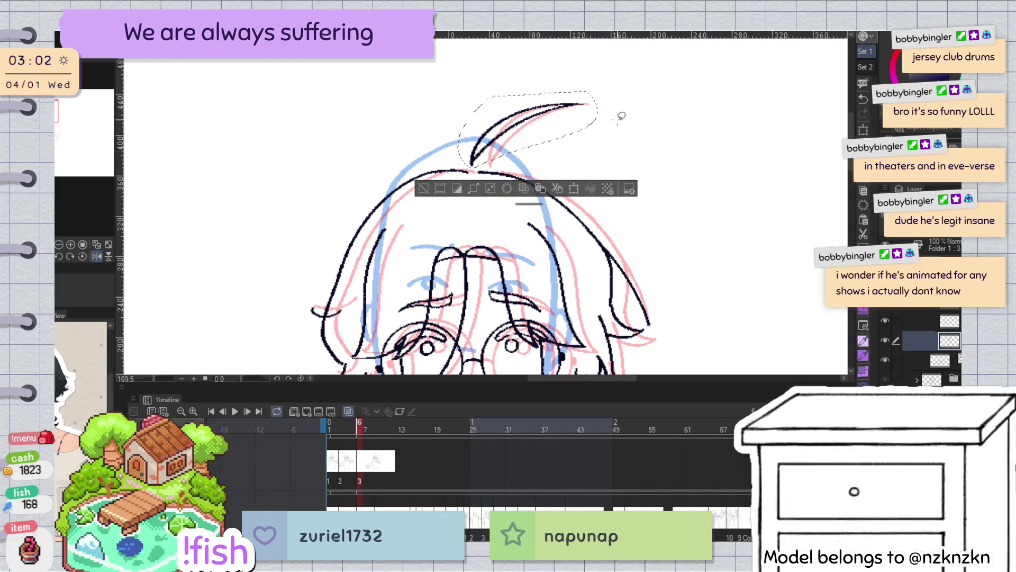
Flip between neighbouring frames, including the both-fists frame, to compare the reshaped tuft
{"action": "scroll", "coordinate": [635, 93], "scroll_direction": "down", "scroll_amount": 2}
{"action": "scroll", "coordinate": [626, 114], "scroll_direction": "down", "scroll_amount": 2}
{"action": "key", "text": "Left"}
{"action": "key", "text": "Right"}
{"action": "key", "text": "Left"}
{"action": "key", "text": "Right"}
{"action": "key", "text": "Right"}
{"action": "key", "text": "Right"}
{"action": "scroll", "coordinate": [498, 154], "scroll_direction": "up", "scroll_amount": 4}
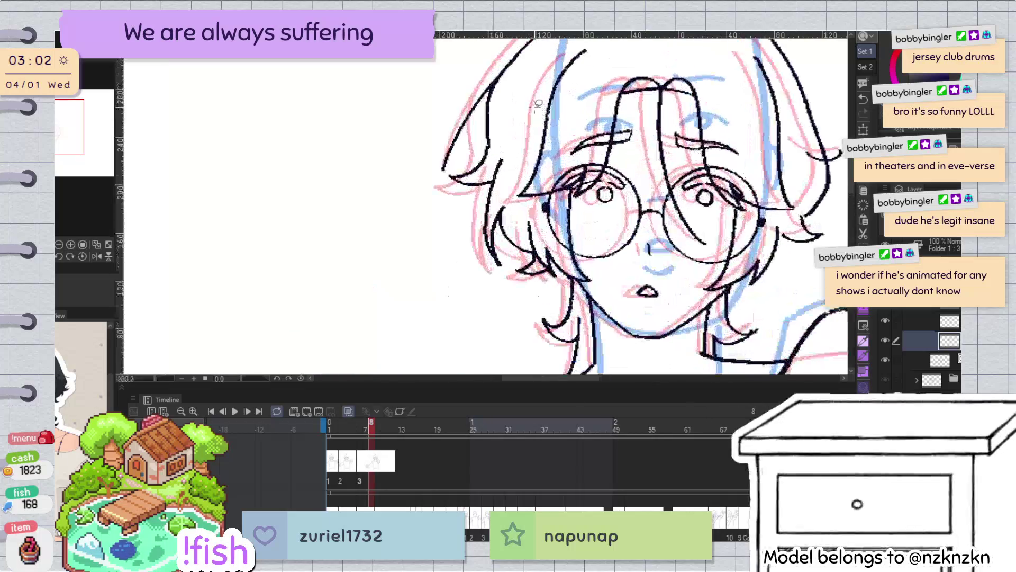
Draw a new strand on the hair's left side and reactivate the lineart layer
{"action": "mouse_move", "coordinate": [495, 82]}
{"action": "left_mouse_down"}
{"action": "mouse_move", "coordinate": [443, 169]}
{"action": "mouse_move", "coordinate": [448, 163]}
{"action": "left_mouse_up"}
{"action": "key", "text": "ctrl+d"}
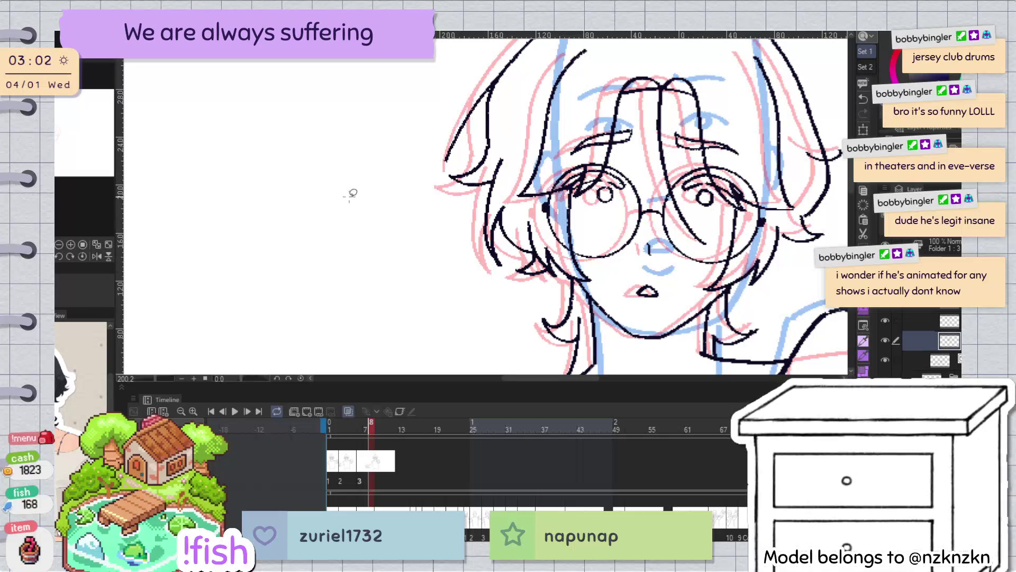
{"action": "scroll", "coordinate": [351, 190], "scroll_direction": "down", "scroll_amount": 5}
{"action": "scroll", "coordinate": [587, 190], "scroll_direction": "up", "scroll_amount": 5}
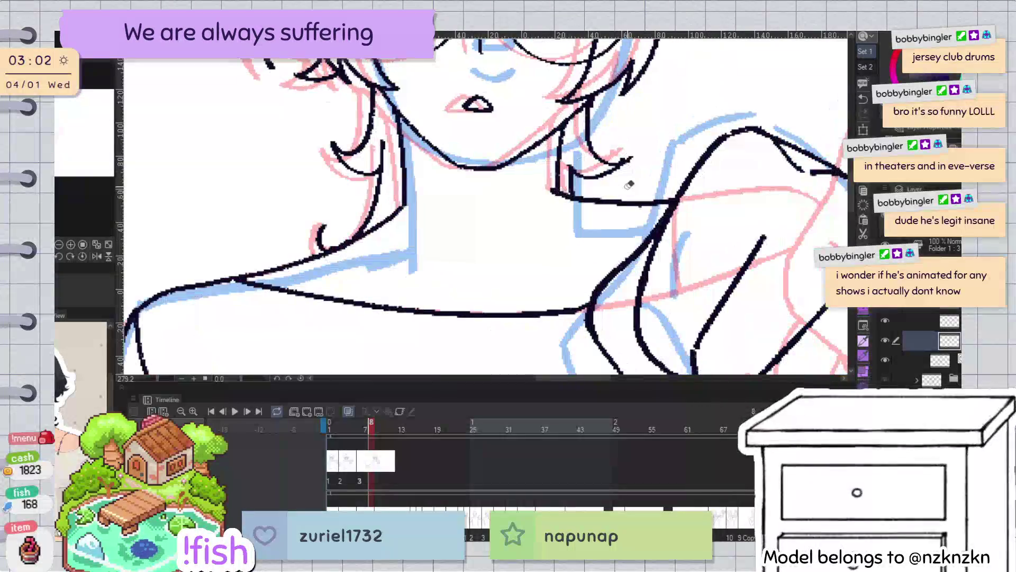
{"action": "key", "text": "alt+bracketleft"}
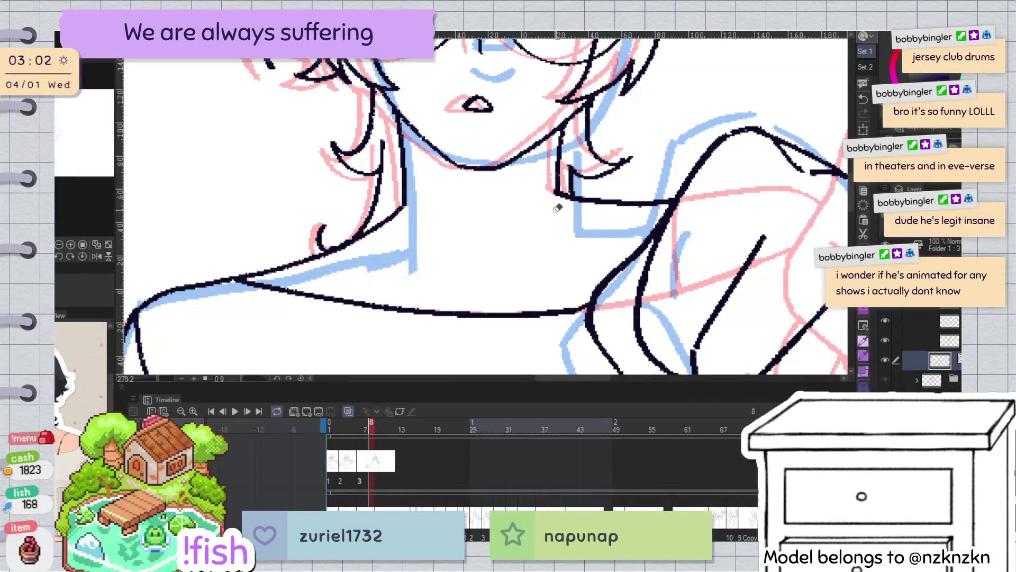
{"action": "scroll", "coordinate": [560, 205], "scroll_direction": "down", "scroll_amount": 5}
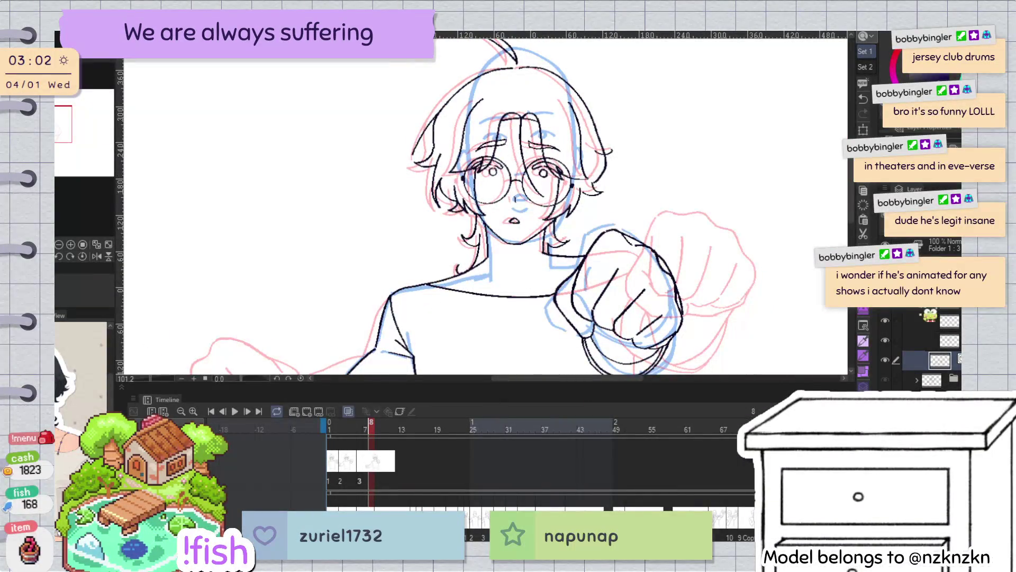
{"action": "left_click", "coordinate": [945, 341]}
{"action": "scroll", "coordinate": [531, 175], "scroll_direction": "up", "scroll_amount": 3}
Remove the old long hair strand curving down over the face
{"action": "left_click", "coordinate": [532, 167]}
{"action": "left_click", "coordinate": [579, 241]}
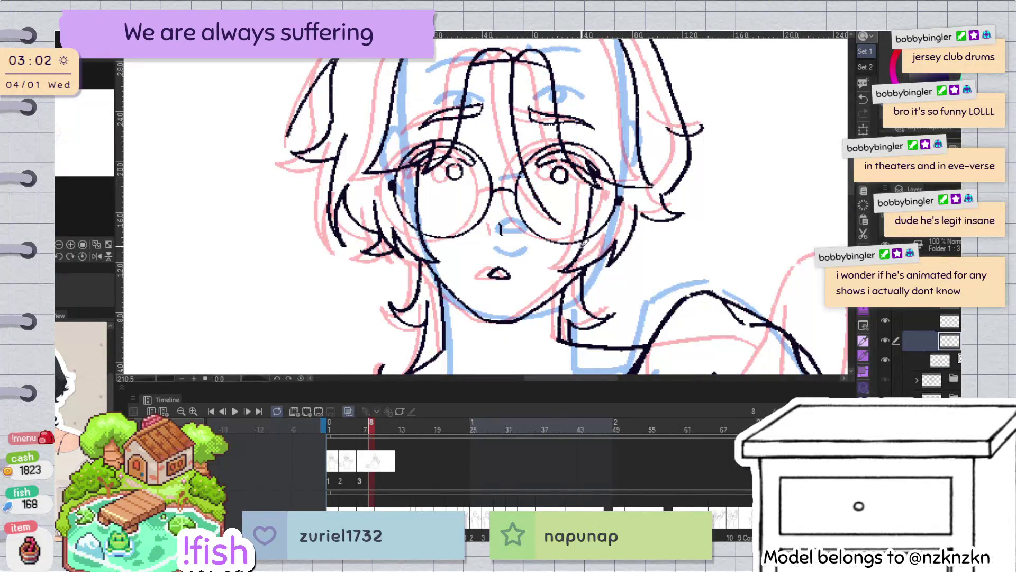
{"action": "left_click_drag", "start_coordinate": [566, 233], "coordinate": [573, 232]}
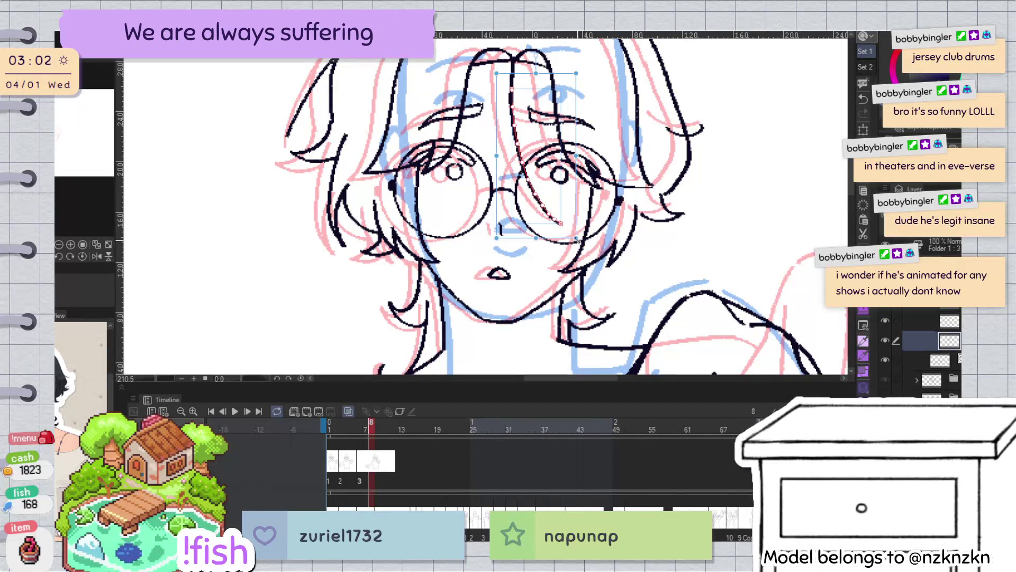
{"action": "left_click", "coordinate": [536, 180]}
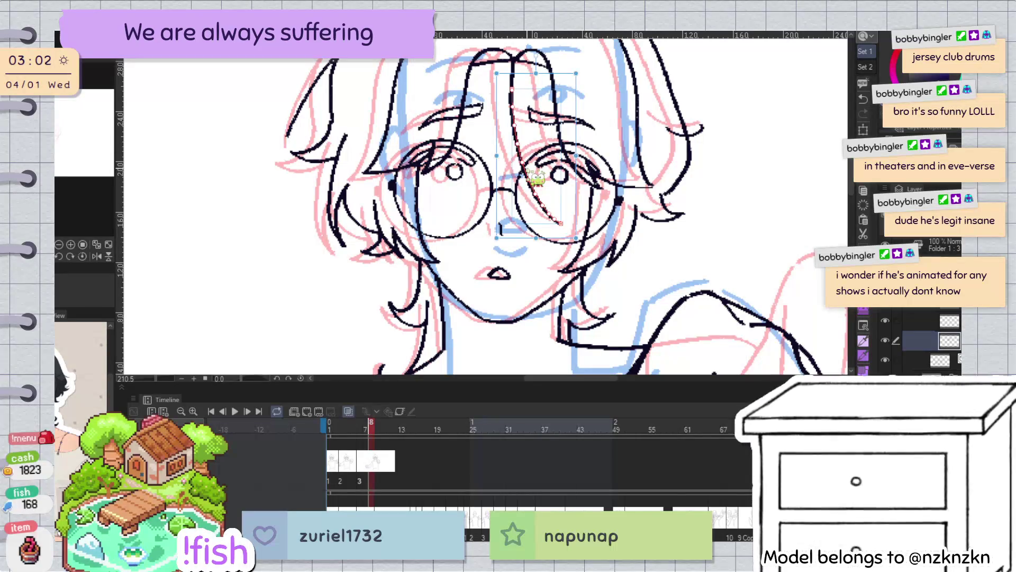
{"action": "key", "text": "Delete"}
Redraw the long hair strand down the face beside the glasses
{"action": "left_click_drag", "start_coordinate": [511, 119], "coordinate": [528, 79]}
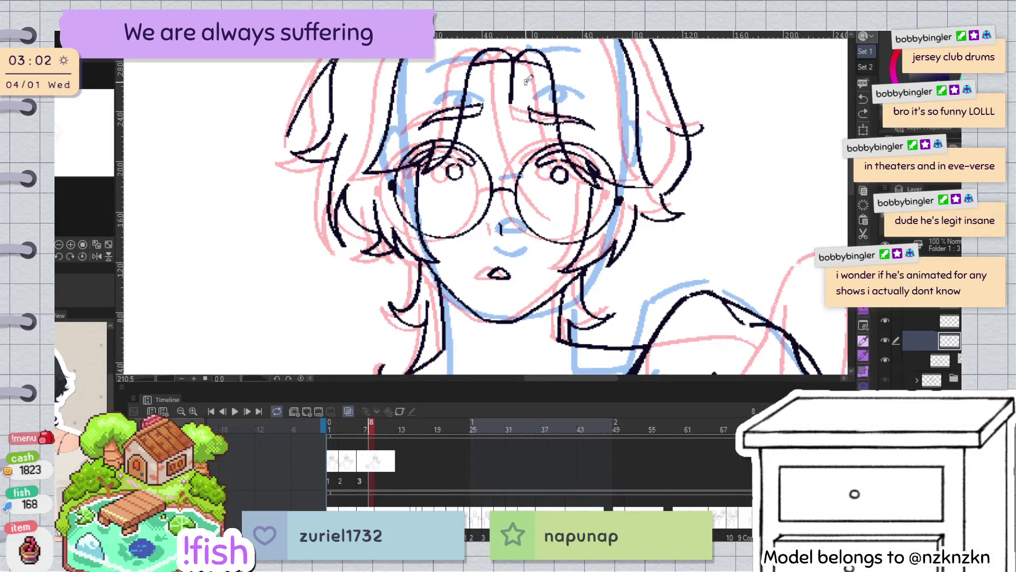
{"action": "left_click_drag", "start_coordinate": [511, 79], "coordinate": [532, 209]}
{"action": "key", "text": "ctrl+z"}
{"action": "left_click_drag", "start_coordinate": [513, 93], "coordinate": [542, 213]}
{"action": "key", "text": "ctrl+z"}
{"action": "left_click_drag", "start_coordinate": [512, 100], "coordinate": [555, 219]}
Replace the diagonal hair strand, checking it in a mirrored view
{"action": "key", "text": "h"}
{"action": "key", "text": "ctrl+z"}
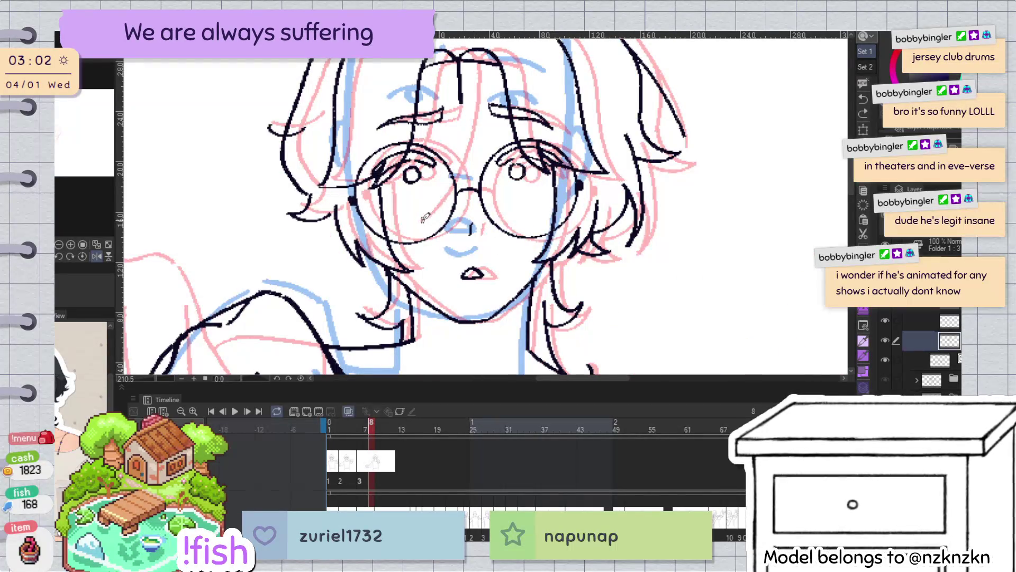
{"action": "left_click_drag", "start_coordinate": [423, 219], "coordinate": [461, 84]}
{"action": "key", "text": "h"}
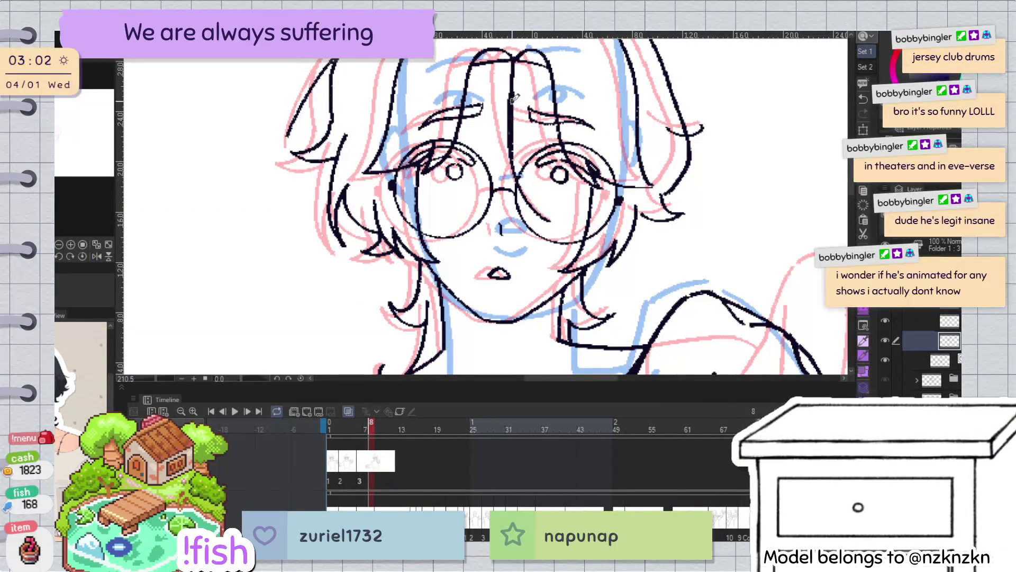
{"action": "scroll", "coordinate": [541, 72], "scroll_direction": "down", "scroll_amount": 3}
{"action": "scroll", "coordinate": [476, 101], "scroll_direction": "up", "scroll_amount": 3}
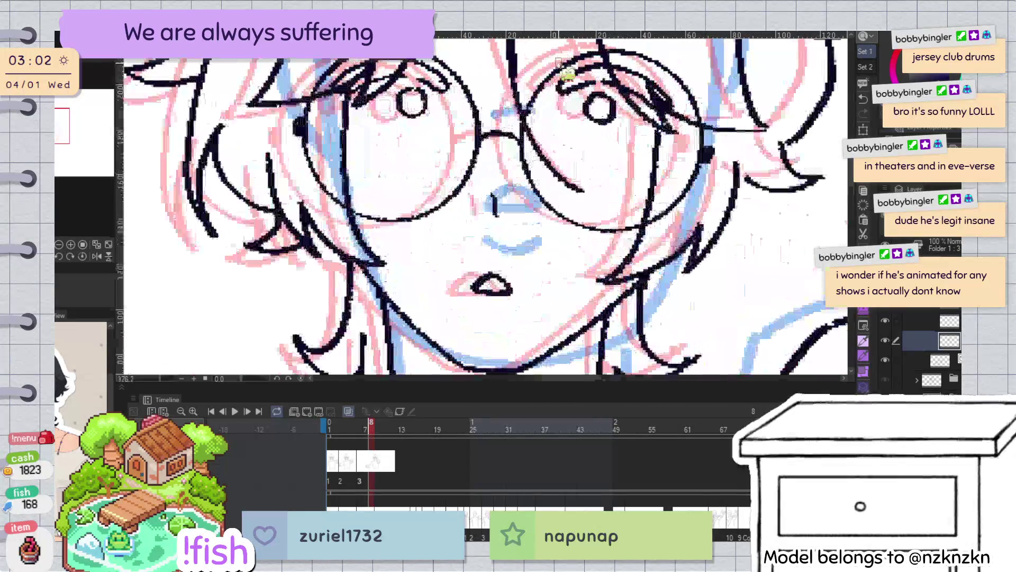
{"action": "scroll", "coordinate": [451, 111], "scroll_direction": "up", "scroll_amount": 2}
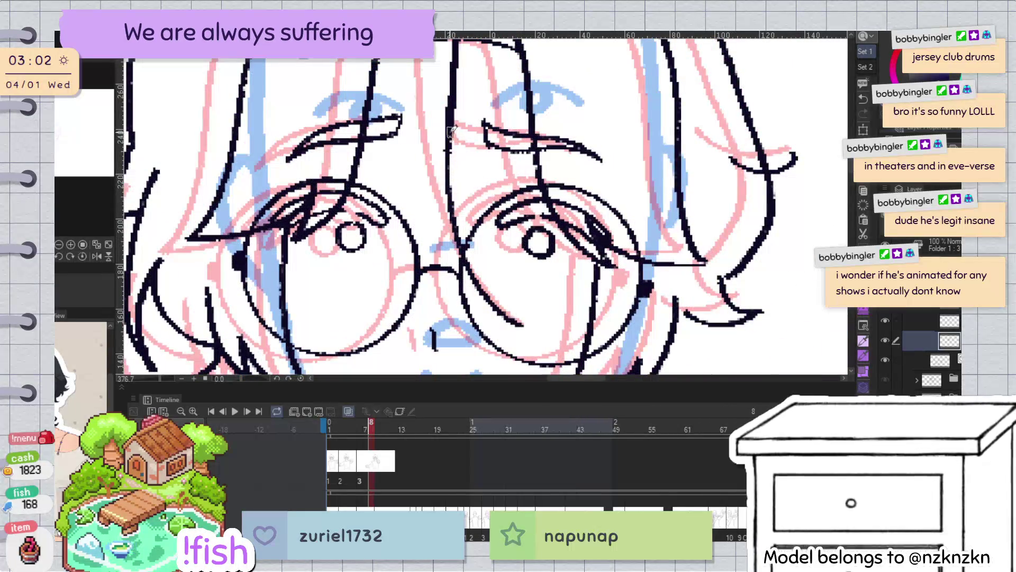
{"action": "scroll", "coordinate": [446, 341], "scroll_direction": "down", "scroll_amount": 3}
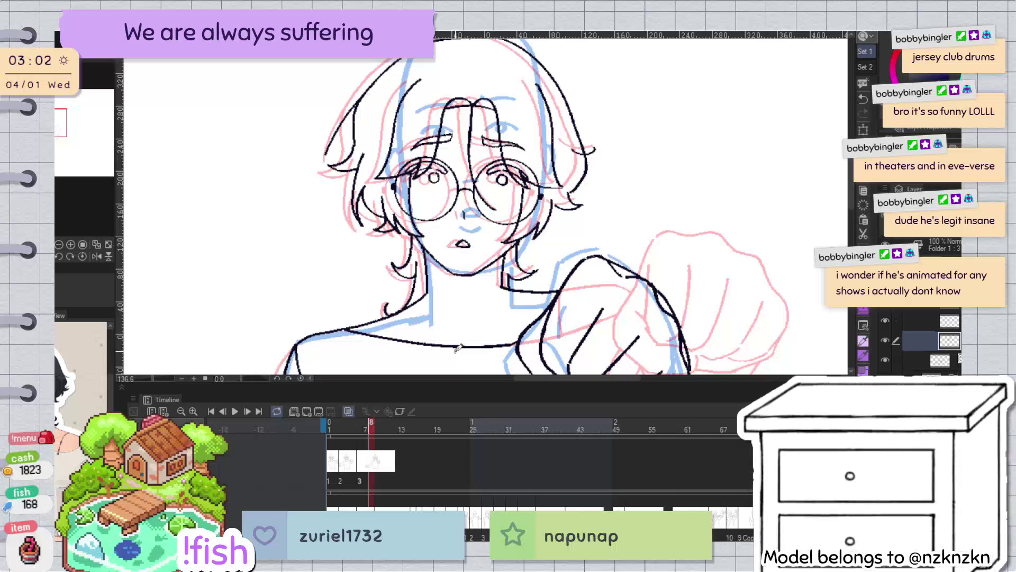
Zoom out and jump to the earlier frame with both fists thrust forward
{"action": "scroll", "coordinate": [607, 204], "scroll_direction": "down", "scroll_amount": 2}
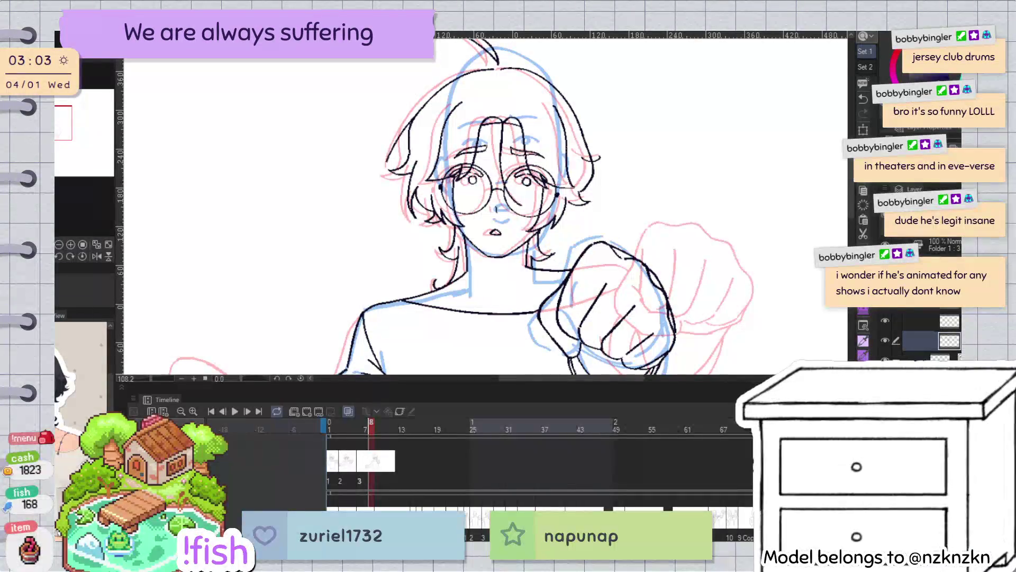
{"action": "left_click", "coordinate": [649, 209]}
{"action": "key", "text": "space"}
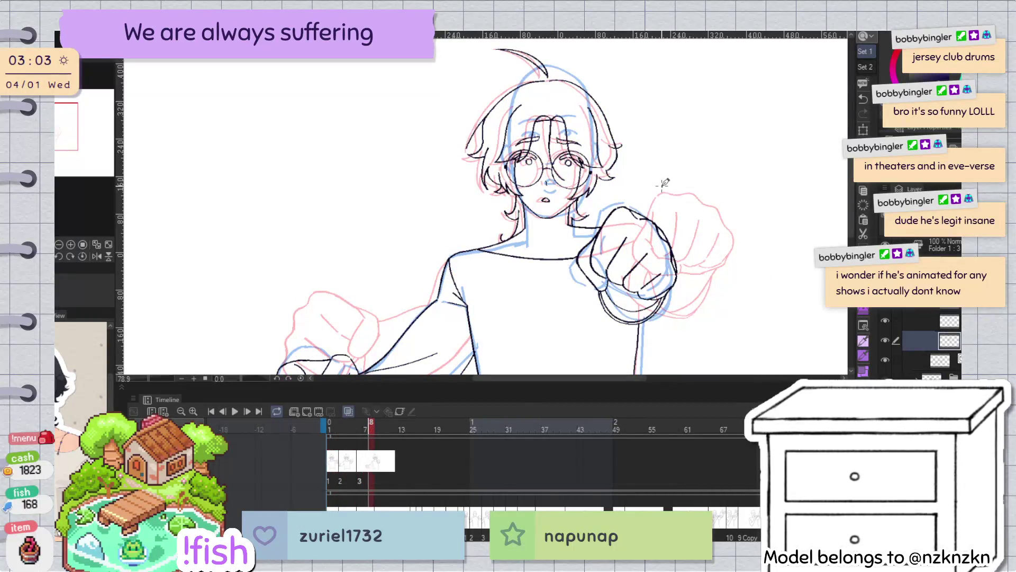
{"action": "scroll", "coordinate": [692, 200], "scroll_direction": "down", "scroll_amount": 3}
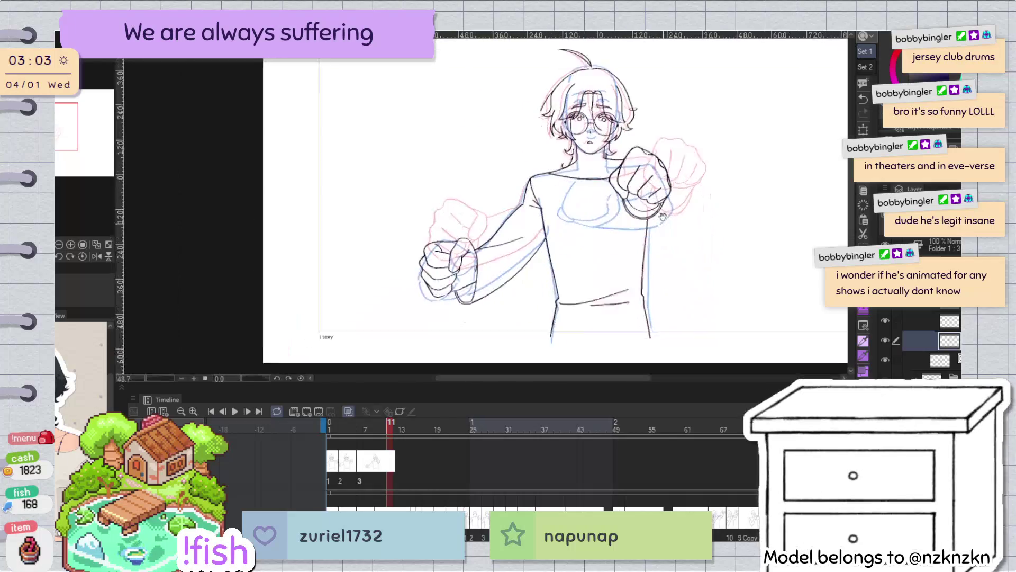
{"action": "scroll", "coordinate": [642, 186], "scroll_direction": "down", "scroll_amount": 2}
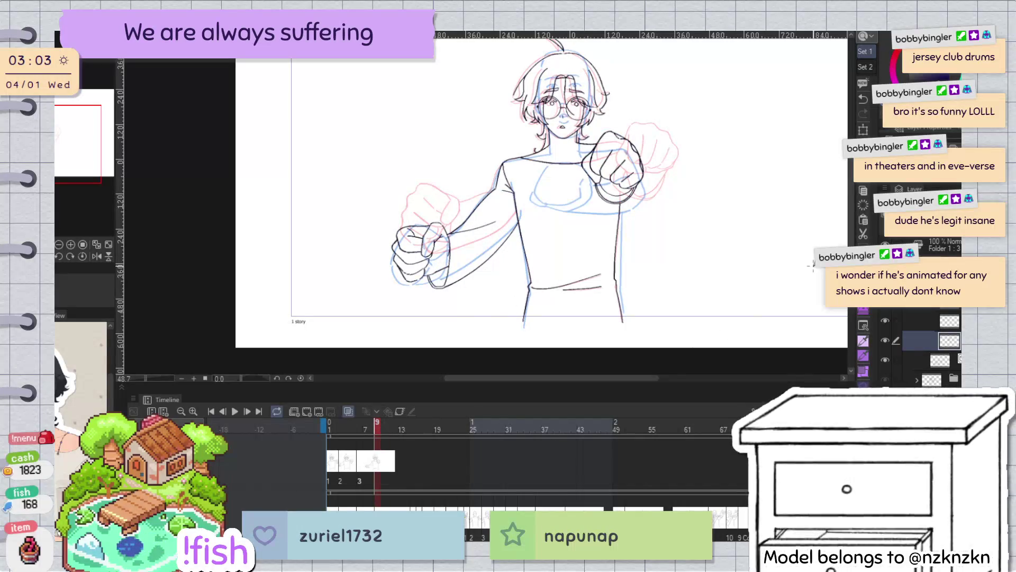
Collapse the Animation layer folder and frame the whole punching figure
{"action": "left_click", "coordinate": [907, 322]}
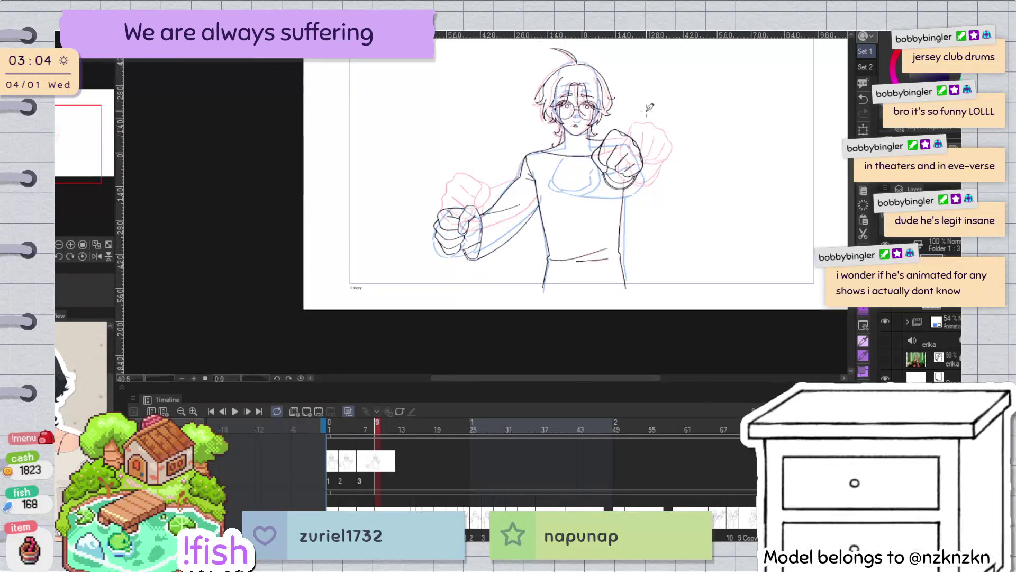
{"action": "scroll", "coordinate": [659, 89], "scroll_direction": "up", "scroll_amount": 5}
{"action": "scroll", "coordinate": [481, 211], "scroll_direction": "down", "scroll_amount": 5}
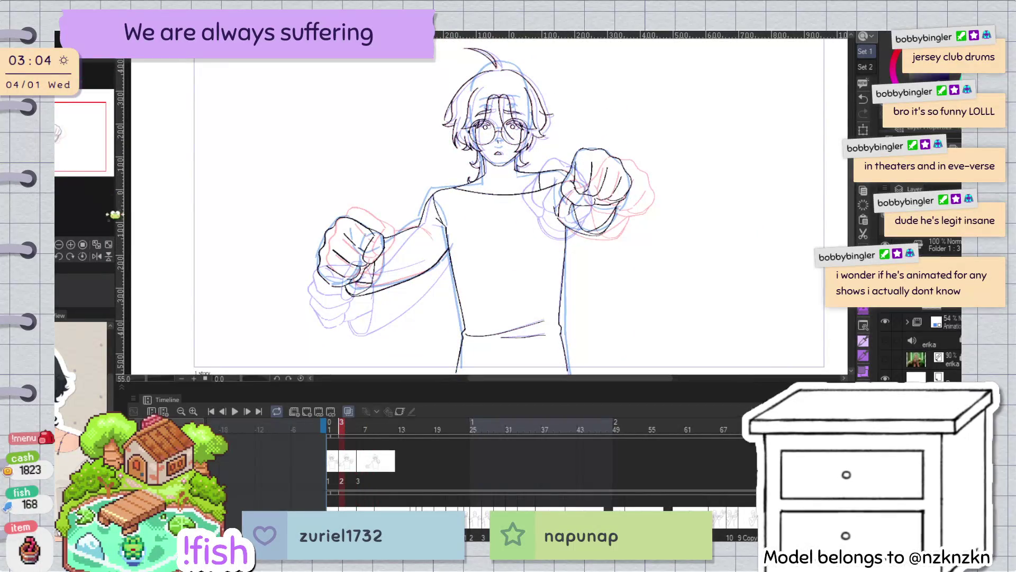
Preview the animation playback, then return to an earlier frame
{"action": "left_click", "coordinate": [235, 411]}
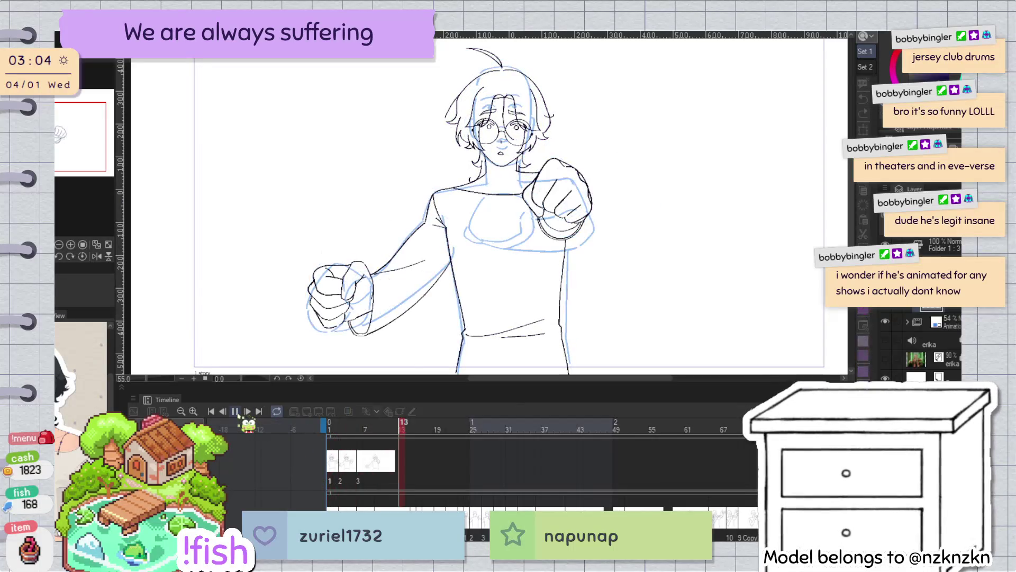
{"action": "left_click", "coordinate": [235, 411]}
{"action": "mouse_move", "coordinate": [412, 429]}
{"action": "left_mouse_down"}
{"action": "mouse_move", "coordinate": [367, 433]}
{"action": "mouse_move", "coordinate": [378, 434]}
{"action": "left_mouse_up"}
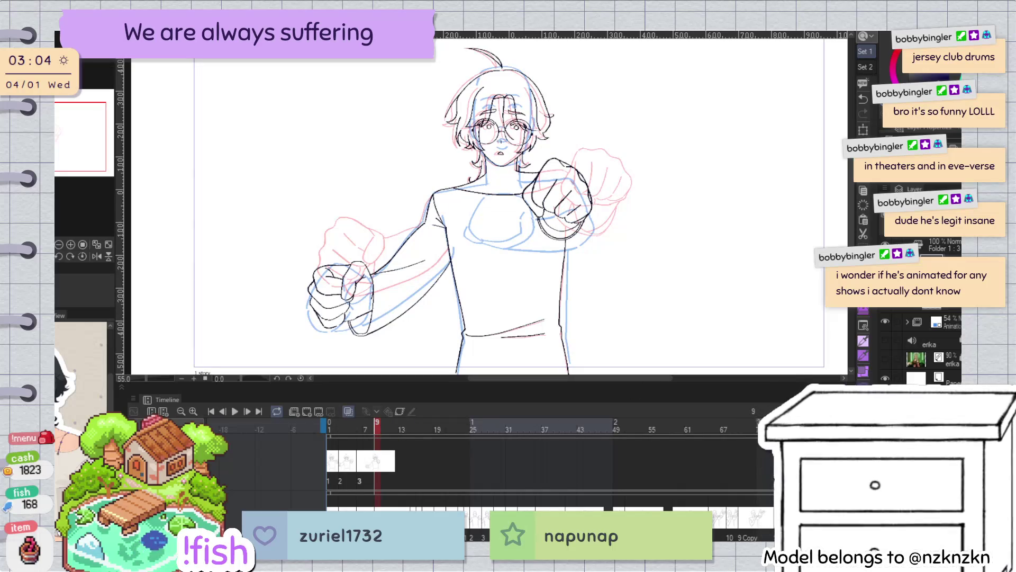
Add a new layer as cel 4 at frame 9
{"action": "key", "text": "ctrl+shift+n"}
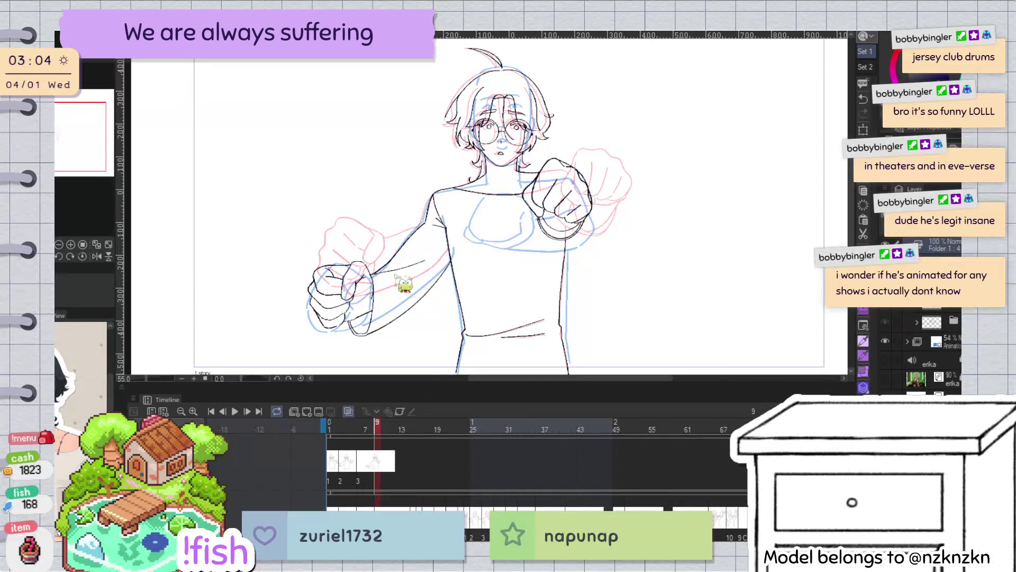
{"action": "left_click", "coordinate": [392, 256]}
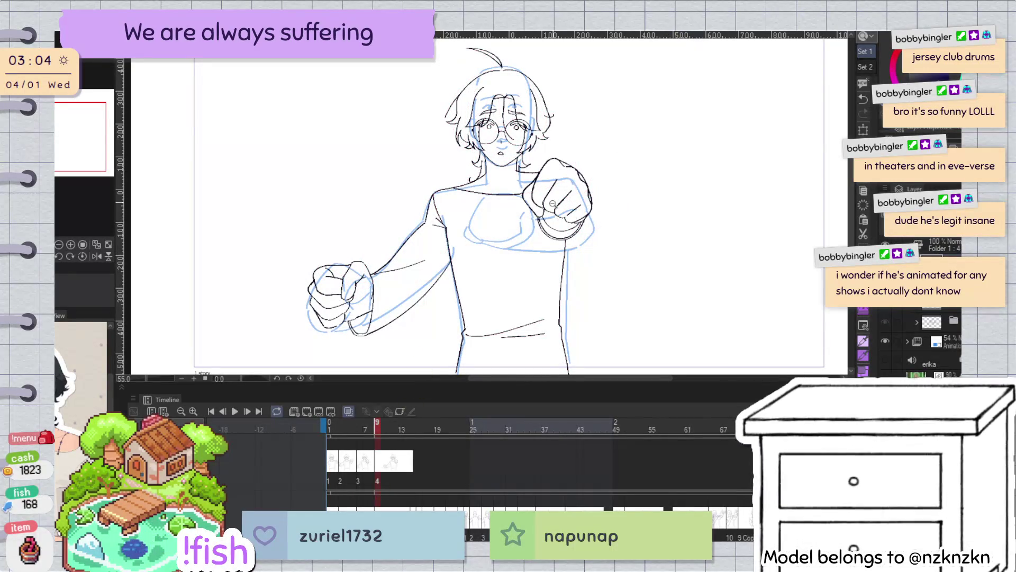
{"action": "scroll", "coordinate": [565, 207], "scroll_direction": "up", "scroll_amount": 2}
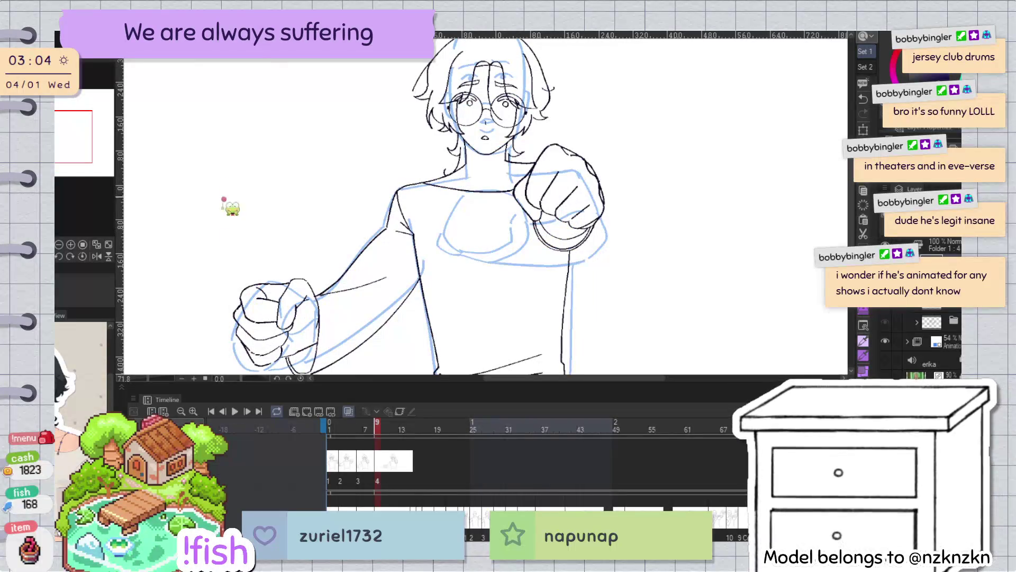
{"action": "scroll", "coordinate": [561, 199], "scroll_direction": "down", "scroll_amount": 2}
{"action": "scroll", "coordinate": [561, 199], "scroll_direction": "up", "scroll_amount": 1}
{"action": "scroll", "coordinate": [544, 265], "scroll_direction": "up", "scroll_amount": 1}
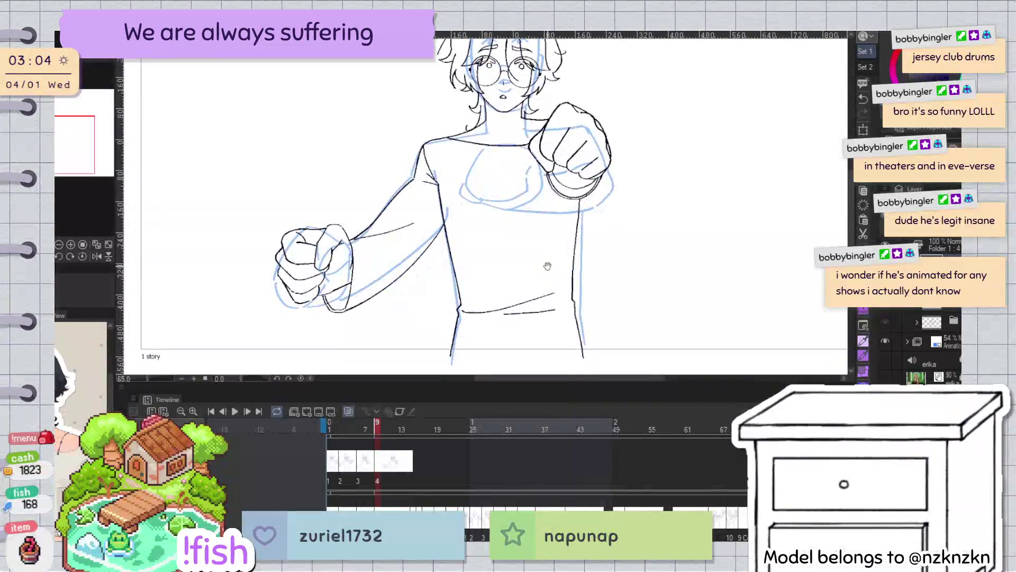
{"action": "scroll", "coordinate": [540, 273], "scroll_direction": "down", "scroll_amount": 1}
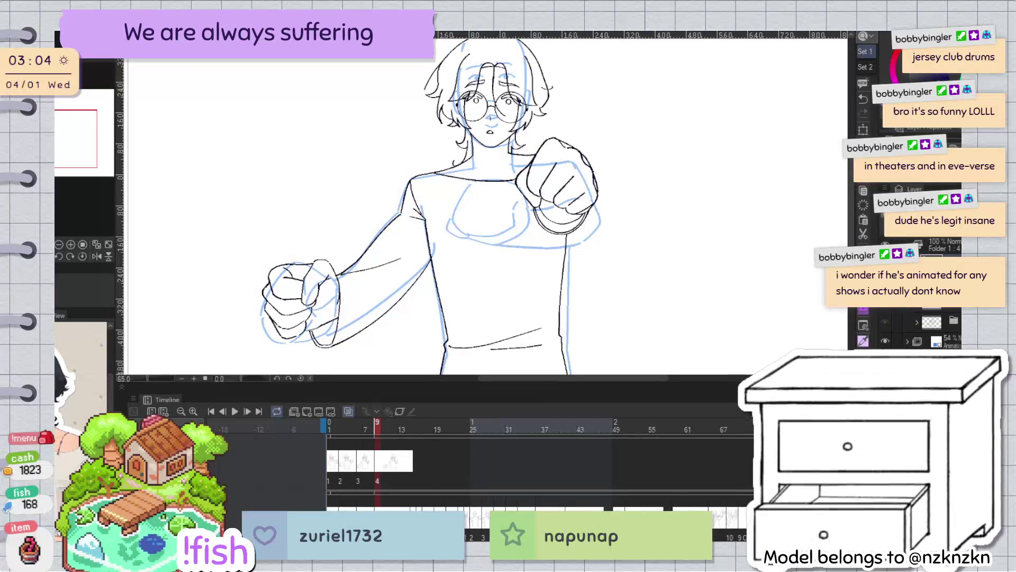
Erase the raised fist's black outline, leaving only its red rough
{"action": "key", "text": "ctrl+shift+alt+n"}
{"action": "key", "text": "ctrl+shift+alt+n"}
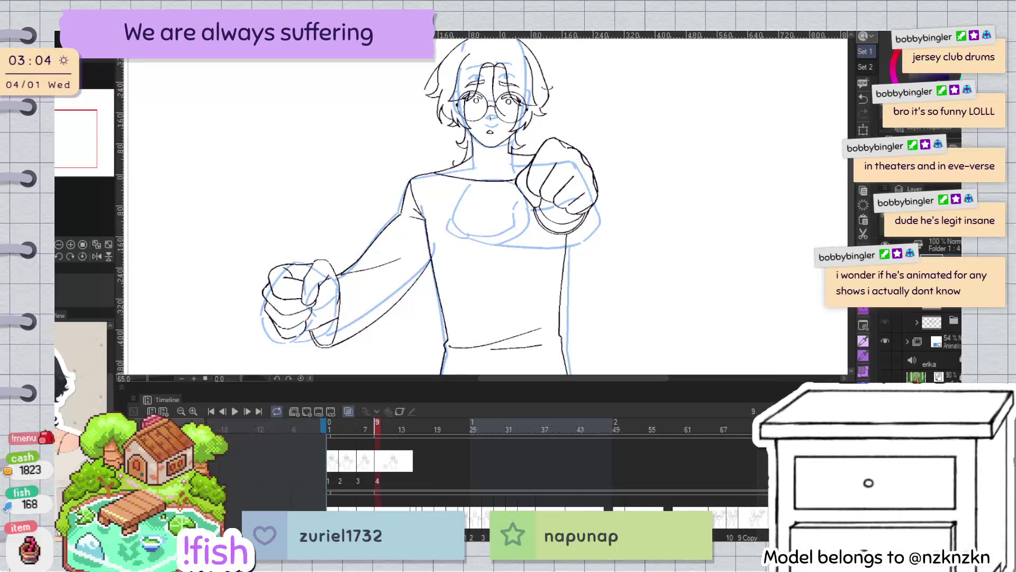
{"action": "scroll", "coordinate": [590, 183], "scroll_direction": "up", "scroll_amount": 1}
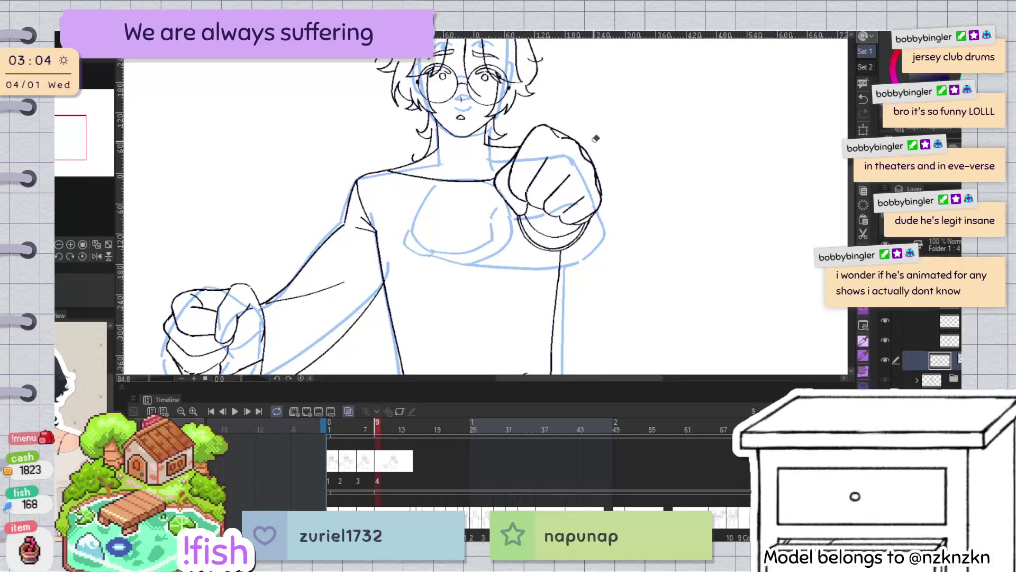
{"action": "key", "text": "ctrl+z"}
{"action": "key", "text": "ctrl+y"}
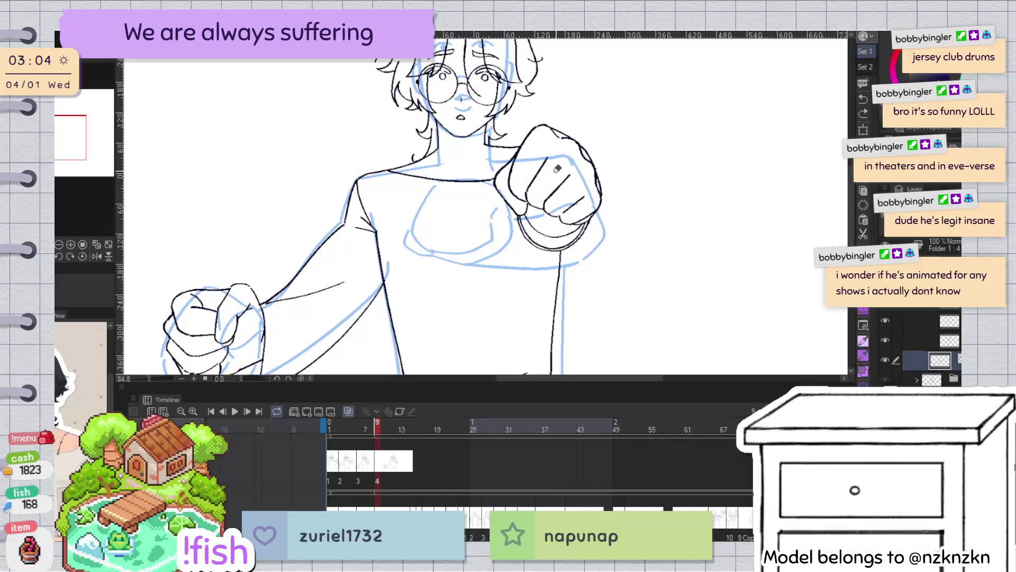
{"action": "mouse_move", "coordinate": [512, 154]}
{"action": "left_mouse_down"}
{"action": "mouse_move", "coordinate": [532, 137]}
{"action": "mouse_move", "coordinate": [533, 149]}
{"action": "left_mouse_up"}
{"action": "mouse_move", "coordinate": [521, 198]}
{"action": "left_mouse_down"}
{"action": "mouse_move", "coordinate": [589, 190]}
{"action": "mouse_move", "coordinate": [597, 209]}
{"action": "left_mouse_up"}
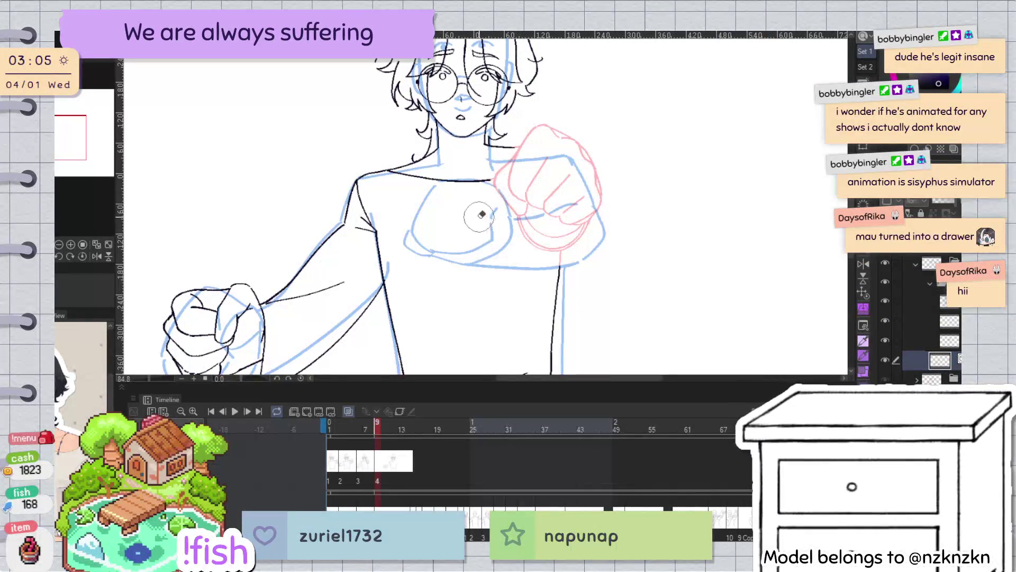
{"action": "left_click", "coordinate": [887, 361]}
Show the lineart again and ink the chest fist's knuckle edge over the blue rough
{"action": "left_click", "coordinate": [885, 360]}
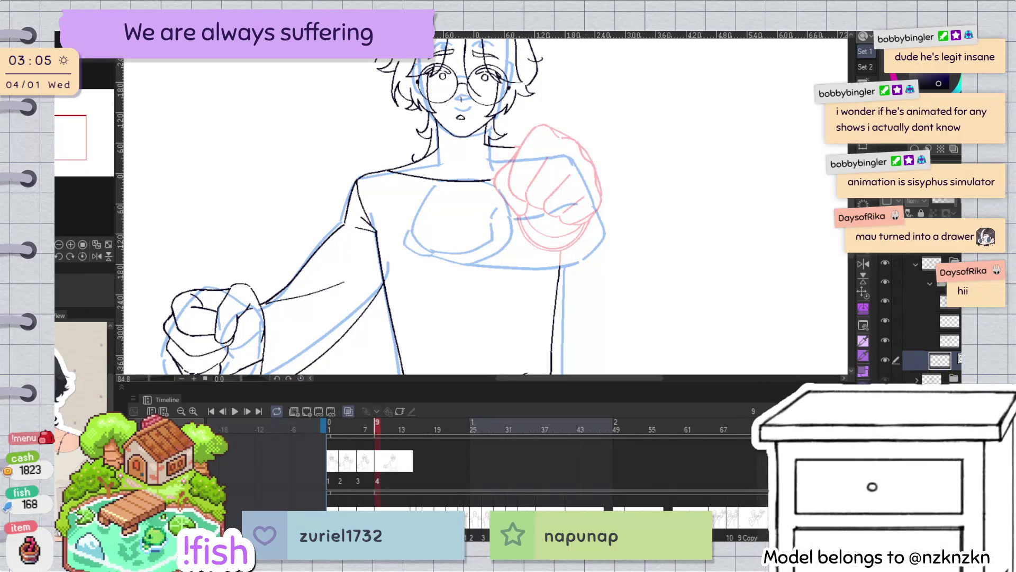
{"action": "scroll", "coordinate": [497, 123], "scroll_direction": "up", "scroll_amount": 3}
{"action": "scroll", "coordinate": [525, 259], "scroll_direction": "down", "scroll_amount": 1}
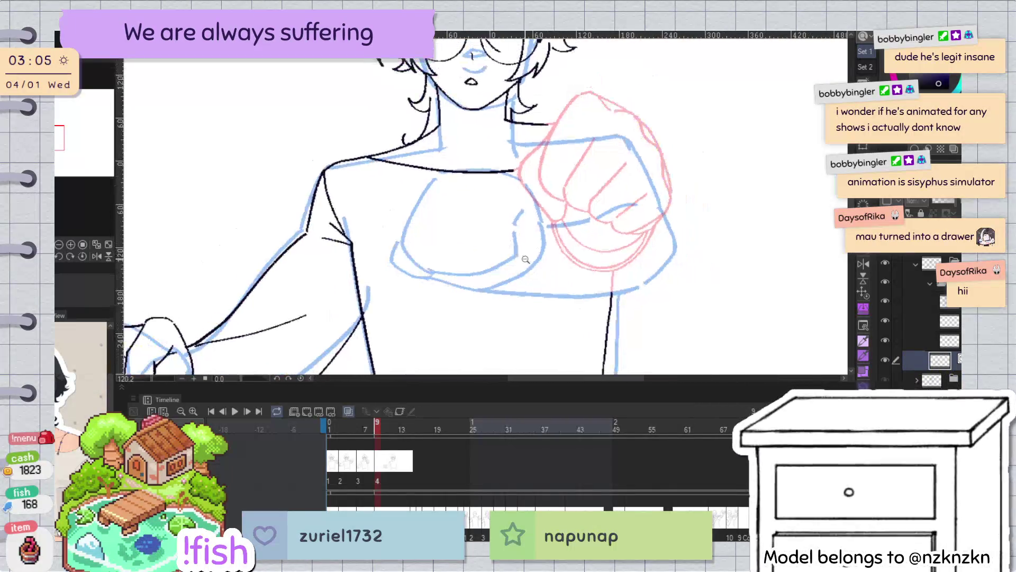
{"action": "scroll", "coordinate": [496, 240], "scroll_direction": "right", "scroll_amount": 2}
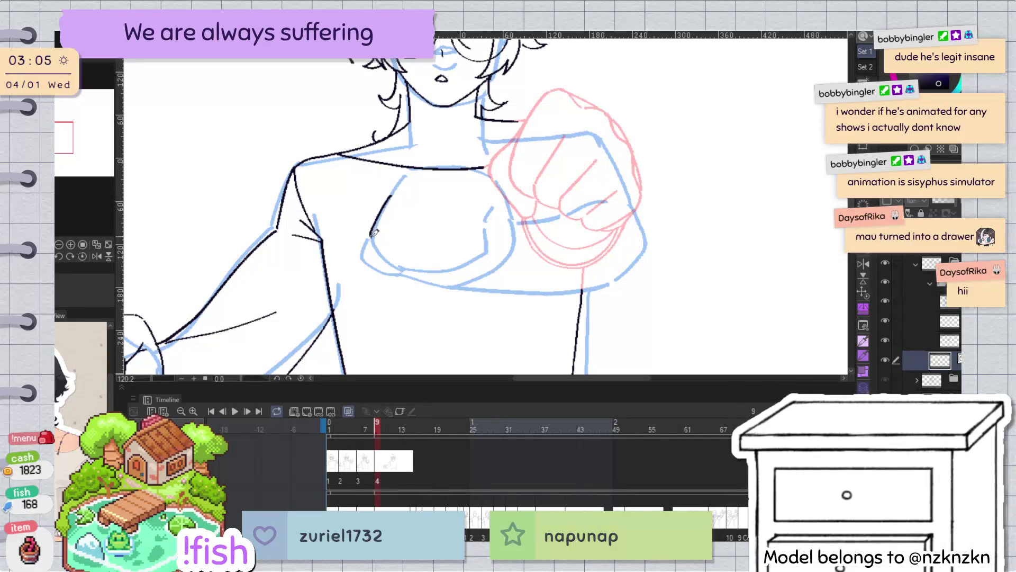
{"action": "mouse_move", "coordinate": [604, 97]}
{"action": "left_mouse_down"}
{"action": "mouse_move", "coordinate": [395, 148]}
{"action": "mouse_move", "coordinate": [384, 226]}
{"action": "left_mouse_up"}
{"action": "scroll", "coordinate": [394, 148], "scroll_direction": "up", "scroll_amount": 2}
{"action": "key", "text": "ctrl+z"}
{"action": "left_click_drag", "start_coordinate": [371, 162], "coordinate": [385, 233]}
{"action": "key", "text": "ctrl+0"}
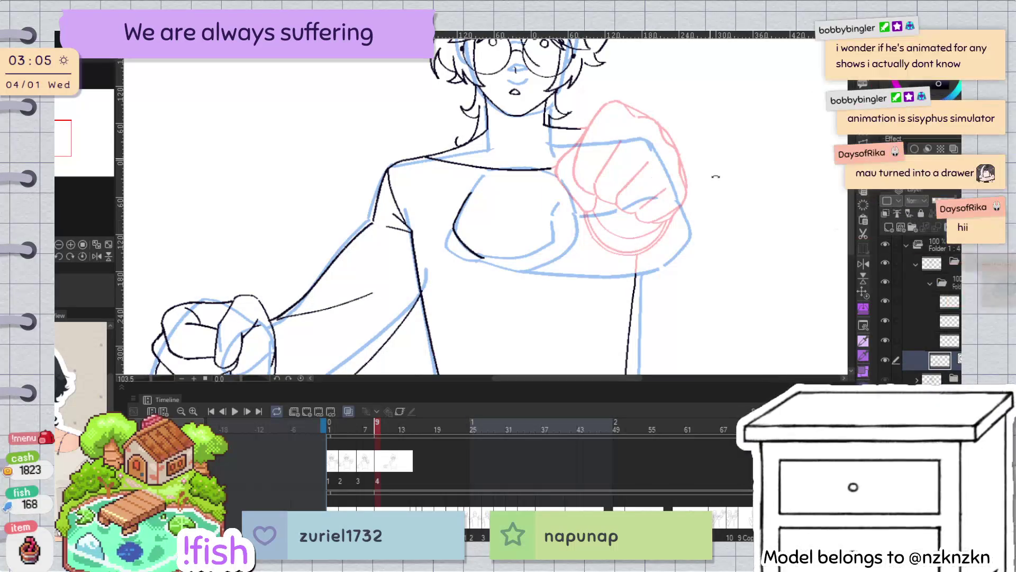
Trim the overshooting stroke tip on the fist's left side and check it mirrored
{"action": "left_click_drag", "start_coordinate": [658, 256], "coordinate": [589, 353]}
{"action": "left_click", "coordinate": [466, 252]}
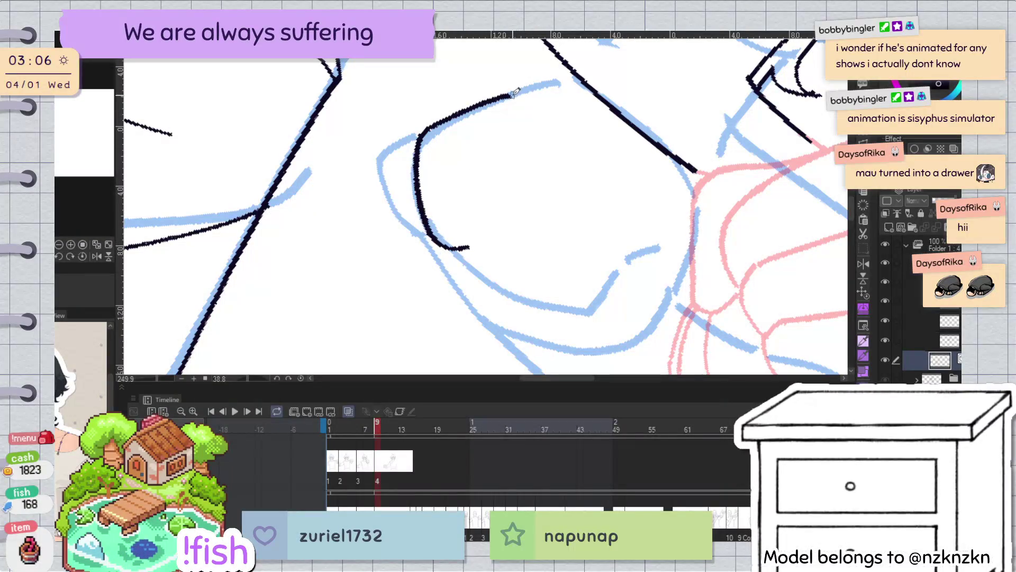
{"action": "key", "text": "ctrl+0"}
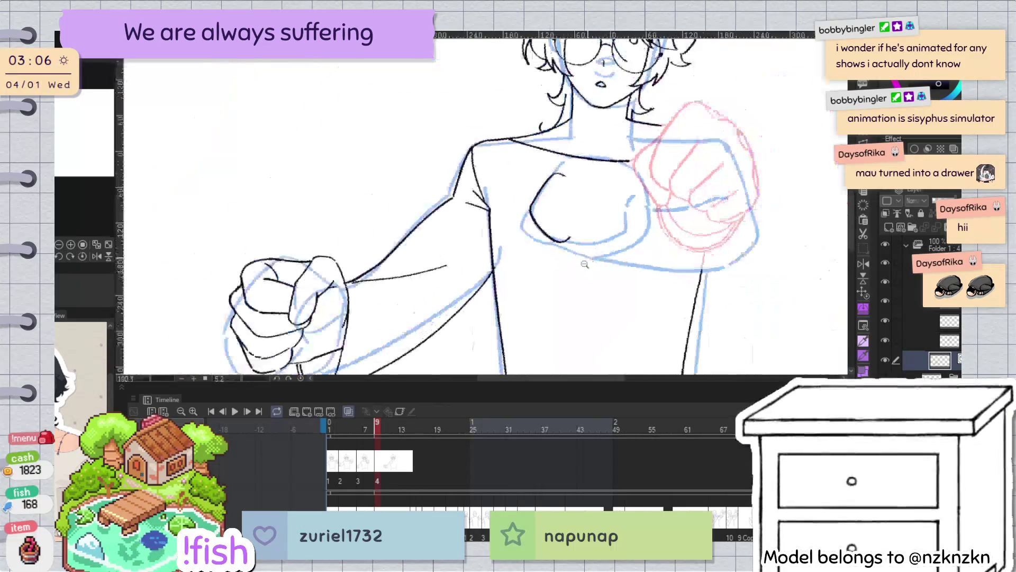
{"action": "left_click", "coordinate": [595, 184]}
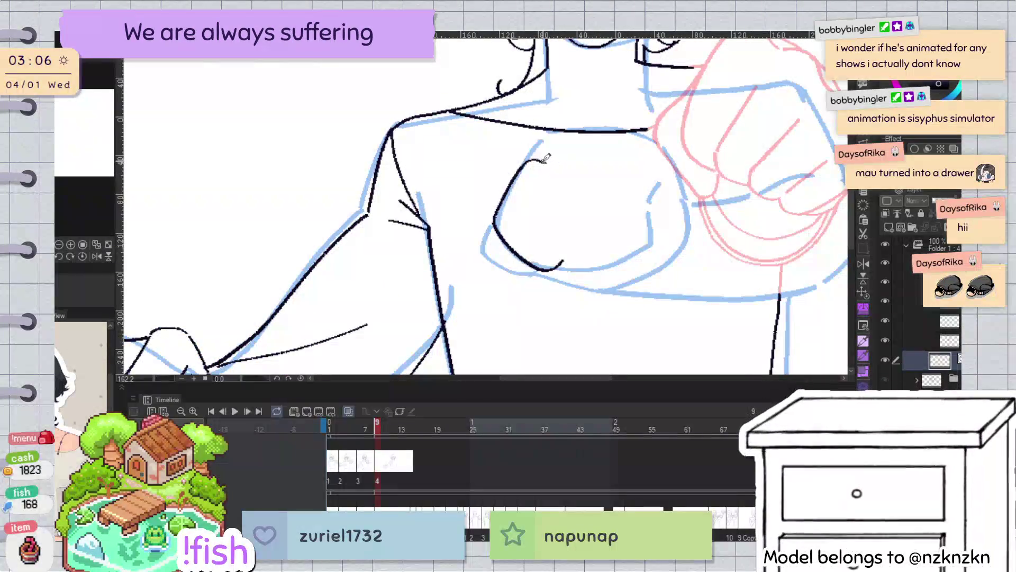
{"action": "key", "text": "ctrl+z"}
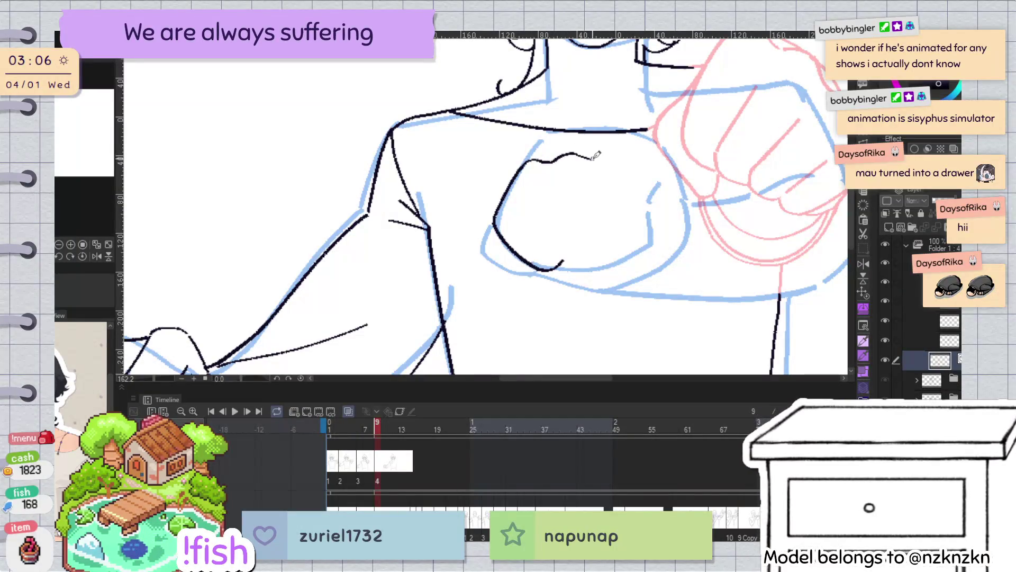
{"action": "key", "text": "h"}
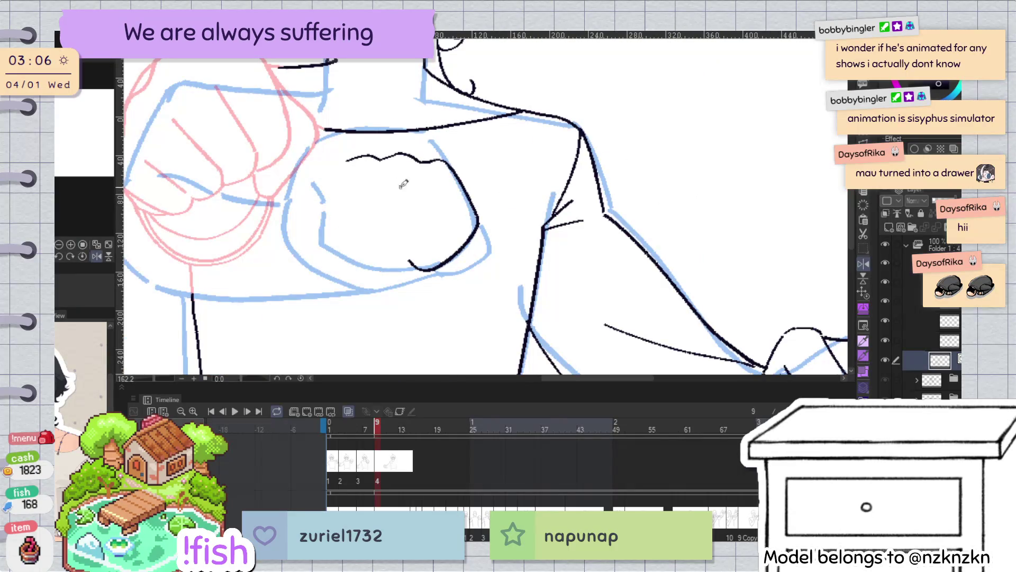
{"action": "key", "text": "h"}
{"action": "left_click_drag", "start_coordinate": [598, 248], "coordinate": [531, 255]}
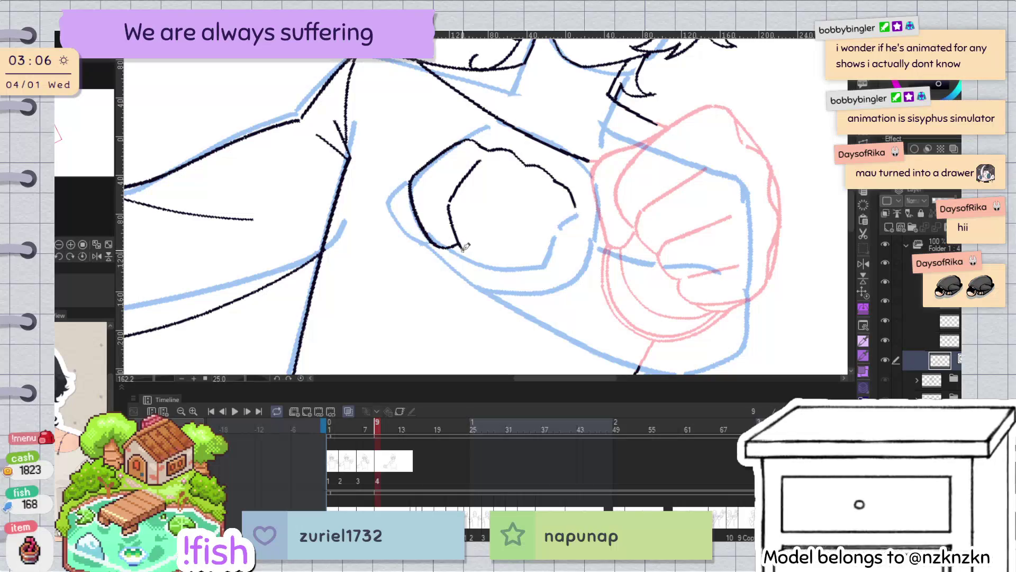
Redraw the diagonal finger line inside the chest fist, extend it downward, and add a short finger line
{"action": "key", "text": "ctrl+z"}
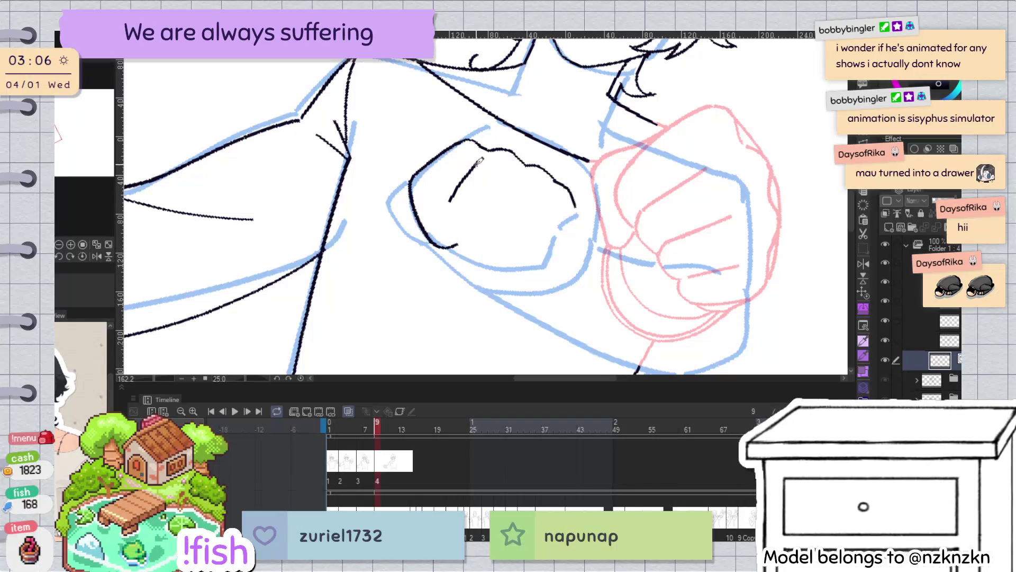
{"action": "key", "text": "ctrl+z"}
{"action": "left_click_drag", "start_coordinate": [475, 163], "coordinate": [452, 200]}
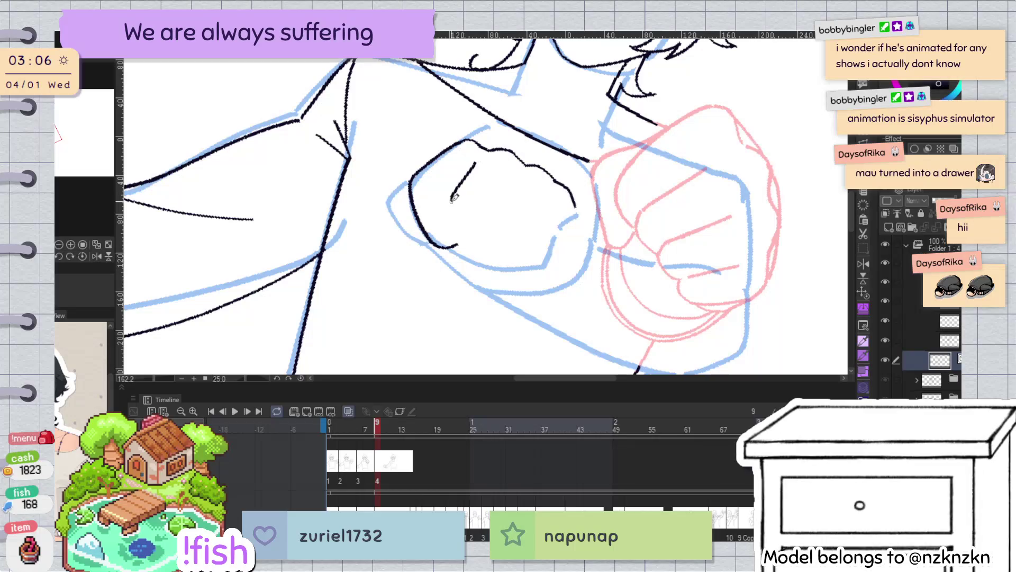
{"action": "key", "text": "ctrl+z"}
{"action": "key", "text": "ctrl+z"}
{"action": "key", "text": "ctrl+z"}
{"action": "left_click_drag", "start_coordinate": [451, 199], "coordinate": [450, 223]}
{"action": "left_click_drag", "start_coordinate": [510, 178], "coordinate": [490, 221]}
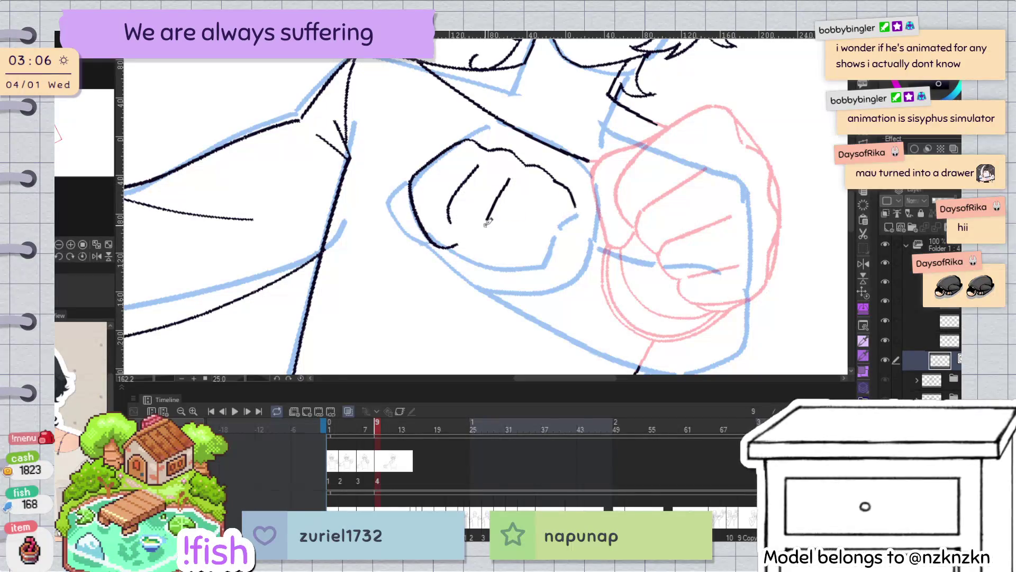
In mirrored view, add a finger line across the fist, extend the inner curve, and continue the outer outline down
{"action": "key", "text": "h"}
{"action": "left_click_drag", "start_coordinate": [465, 185], "coordinate": [500, 223]}
{"action": "key", "text": "h"}
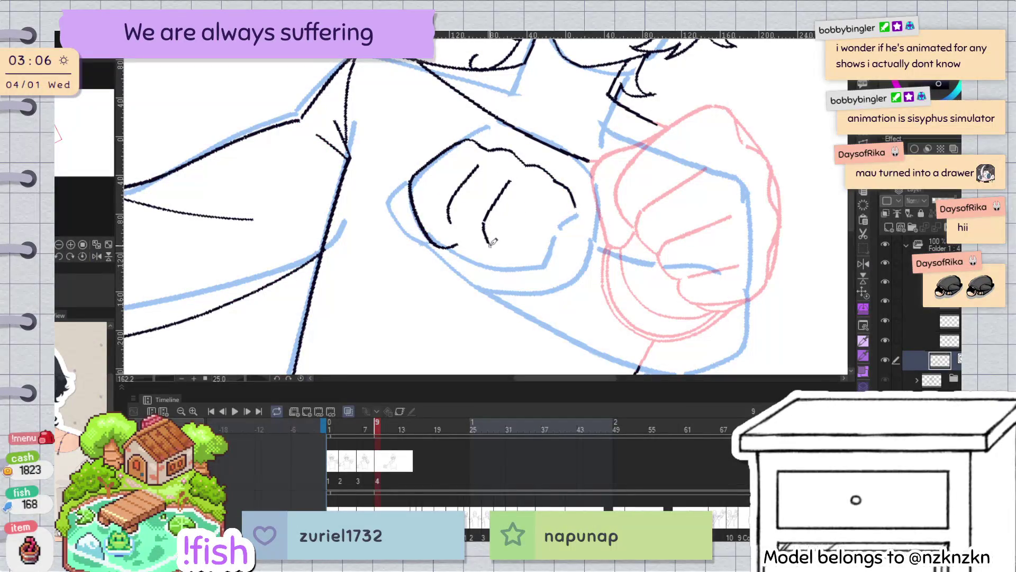
{"action": "key", "text": "h"}
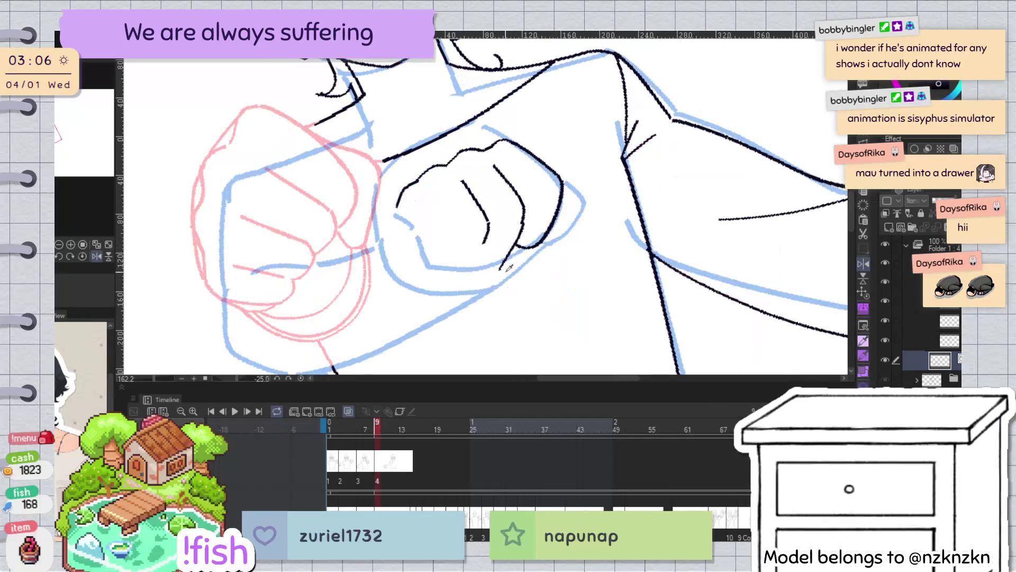
{"action": "left_click_drag", "start_coordinate": [509, 180], "coordinate": [522, 222]}
{"action": "left_click_drag", "start_coordinate": [561, 180], "coordinate": [516, 245]}
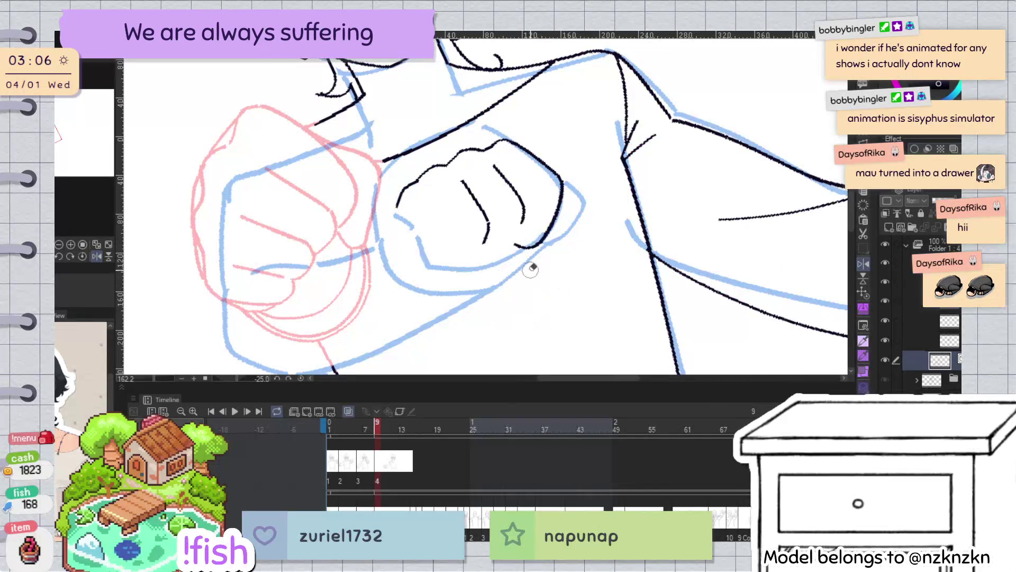
{"action": "key", "text": "h"}
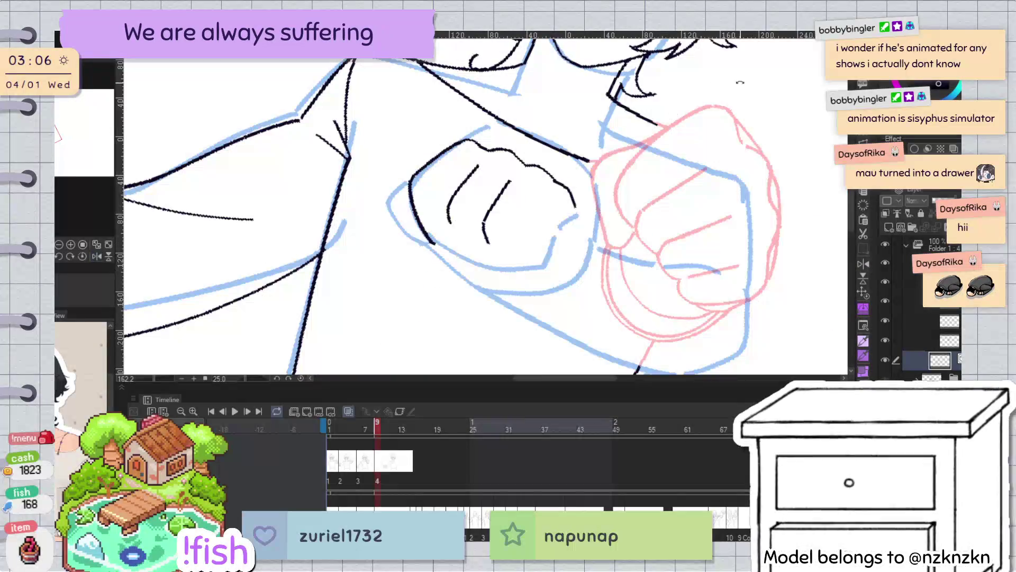
Zoom in, trim the middle finger line, and extend the finger strokes down toward the knuckles
{"action": "key", "text": "ctrl+plus"}
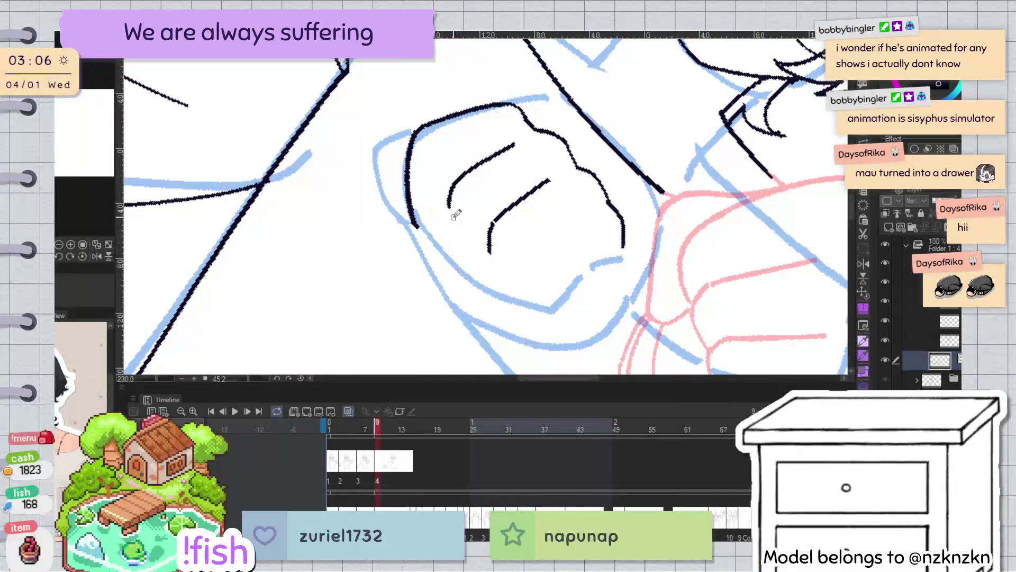
{"action": "left_click_drag", "start_coordinate": [450, 239], "coordinate": [449, 204]}
{"action": "left_click_drag", "start_coordinate": [452, 258], "coordinate": [493, 293]}
{"action": "key", "text": "ctrl+z"}
{"action": "left_click_drag", "start_coordinate": [490, 254], "coordinate": [500, 291]}
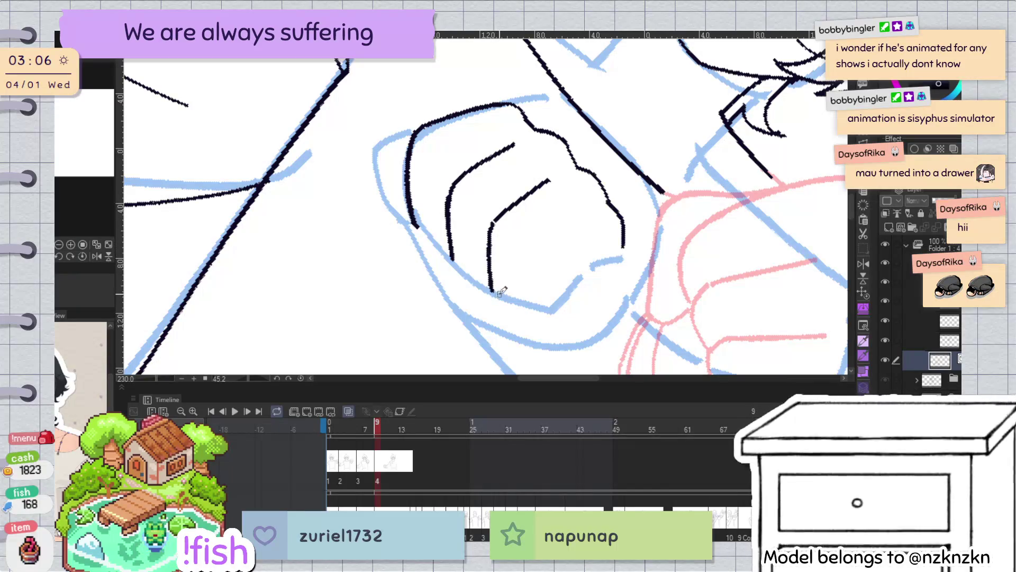
{"action": "mouse_move", "coordinate": [582, 215]}
{"action": "left_mouse_down"}
{"action": "mouse_move", "coordinate": [517, 269]}
{"action": "mouse_move", "coordinate": [413, 156]}
{"action": "mouse_move", "coordinate": [412, 209]}
{"action": "left_mouse_up"}
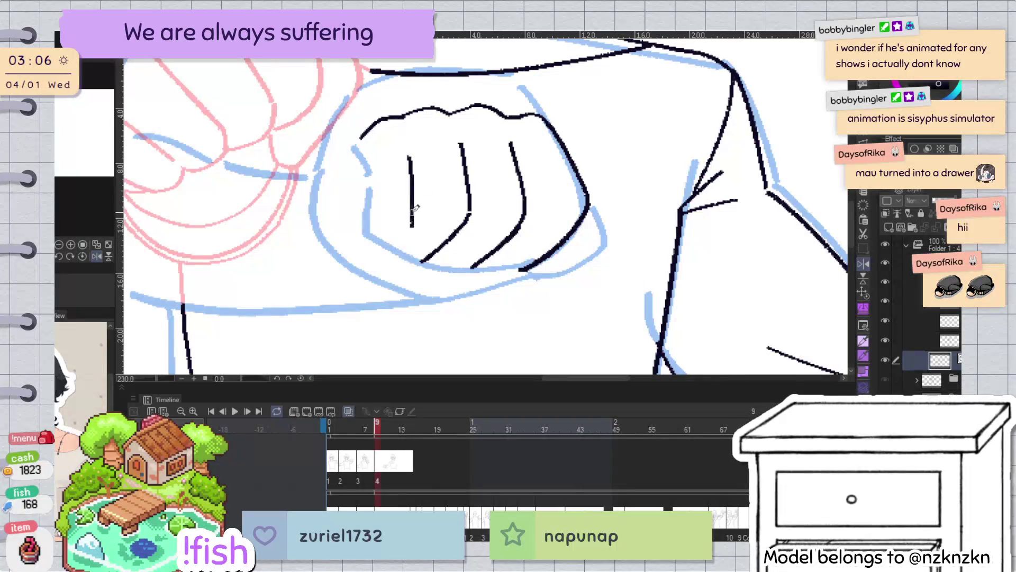
Redraw the finger line curving into the knuckle and extend the knuckle outline outward
{"action": "key", "text": "h"}
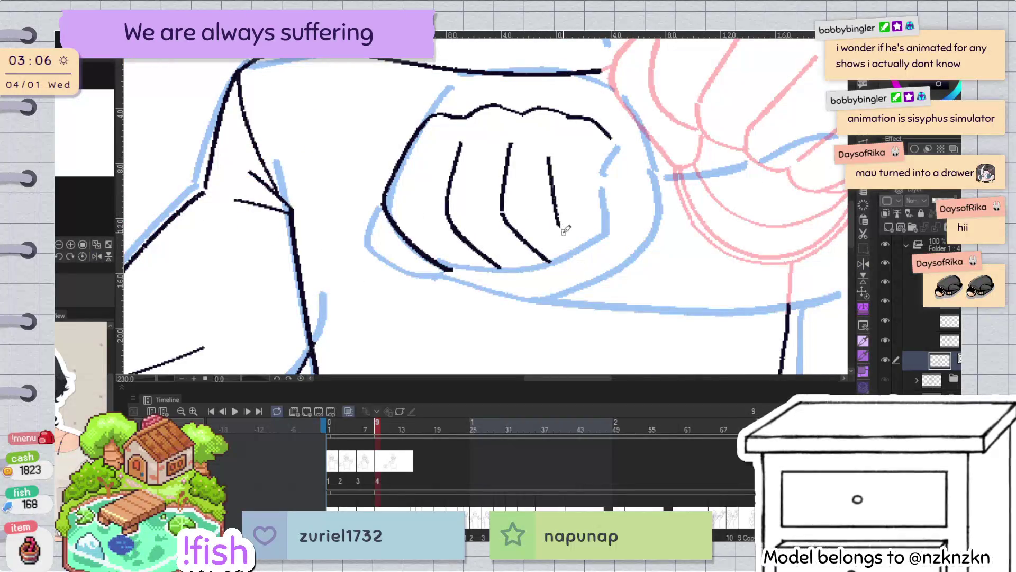
{"action": "key", "text": "ctrl+z"}
{"action": "mouse_move", "coordinate": [554, 159]}
{"action": "left_mouse_down"}
{"action": "mouse_move", "coordinate": [558, 233]}
{"action": "mouse_move", "coordinate": [594, 241]}
{"action": "left_mouse_up"}
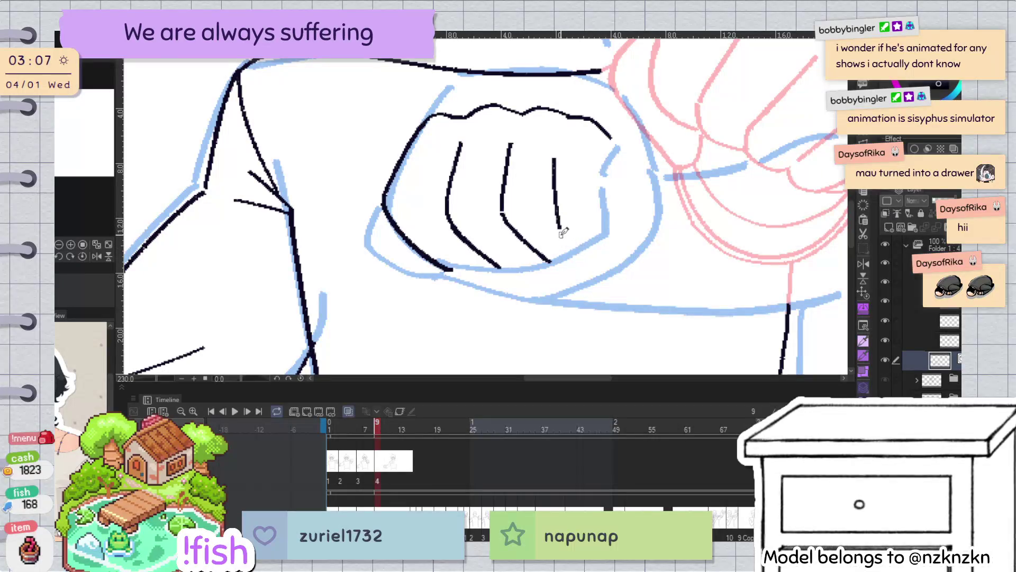
{"action": "left_click_drag", "start_coordinate": [614, 142], "coordinate": [643, 181]}
{"action": "key", "text": "h"}
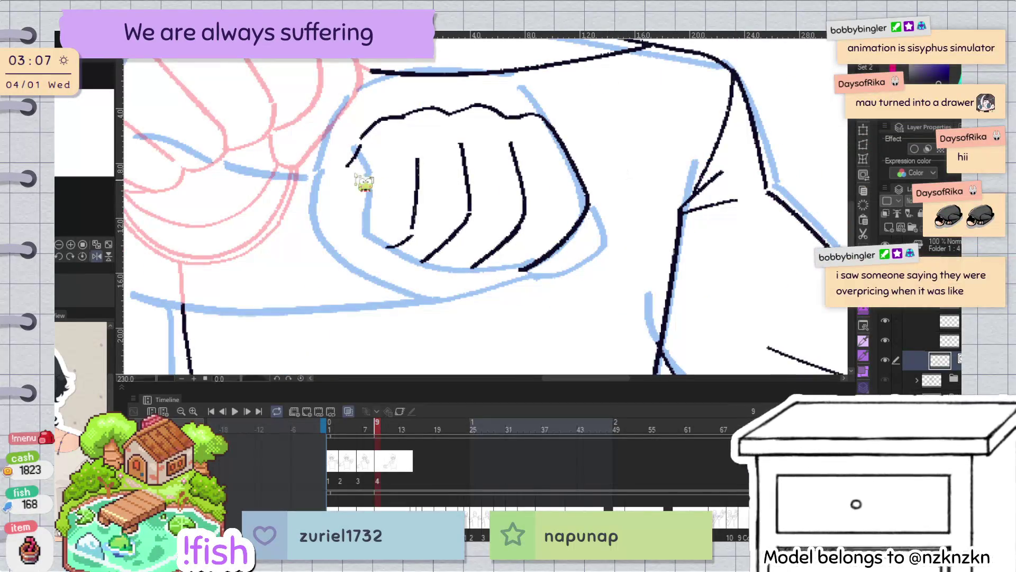
Try a longer diagonal side outline for the fist several times, finally undoing it
{"action": "key", "text": "ctrl+z"}
{"action": "left_click_drag", "start_coordinate": [377, 122], "coordinate": [285, 218]}
{"action": "key", "text": "ctrl+z"}
{"action": "left_click_drag", "start_coordinate": [376, 121], "coordinate": [294, 238]}
{"action": "key", "text": "ctrl+z"}
{"action": "key", "text": "h"}
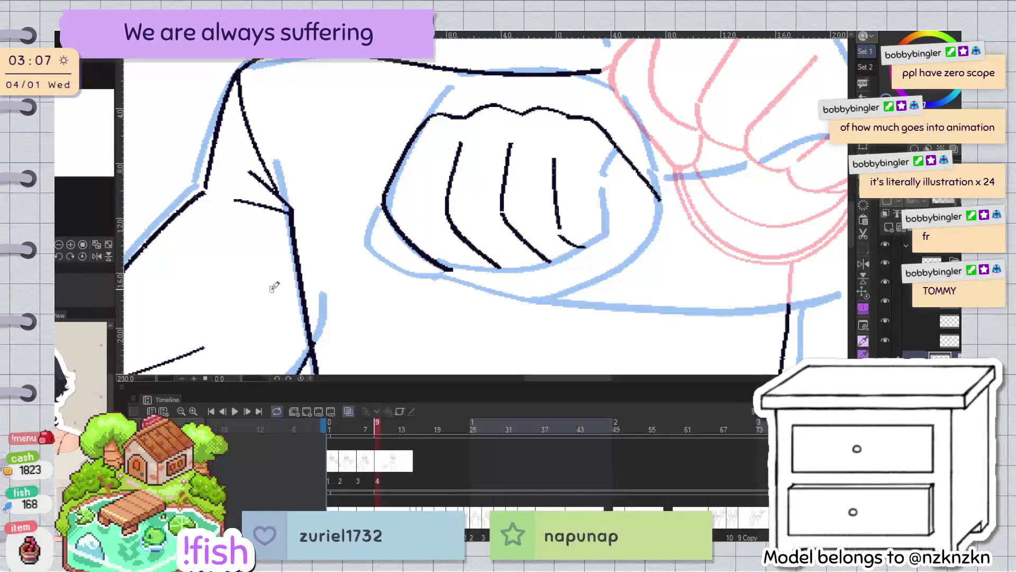
{"action": "key", "text": "h"}
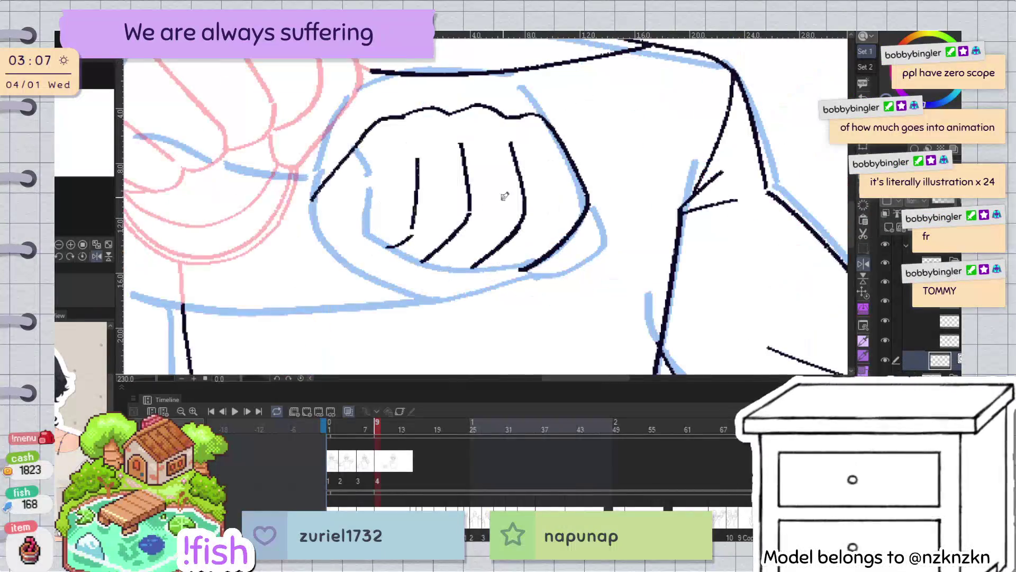
Zoom in and redraw the fist's middle finger line with a longer curve beneath it
{"action": "key", "text": "h"}
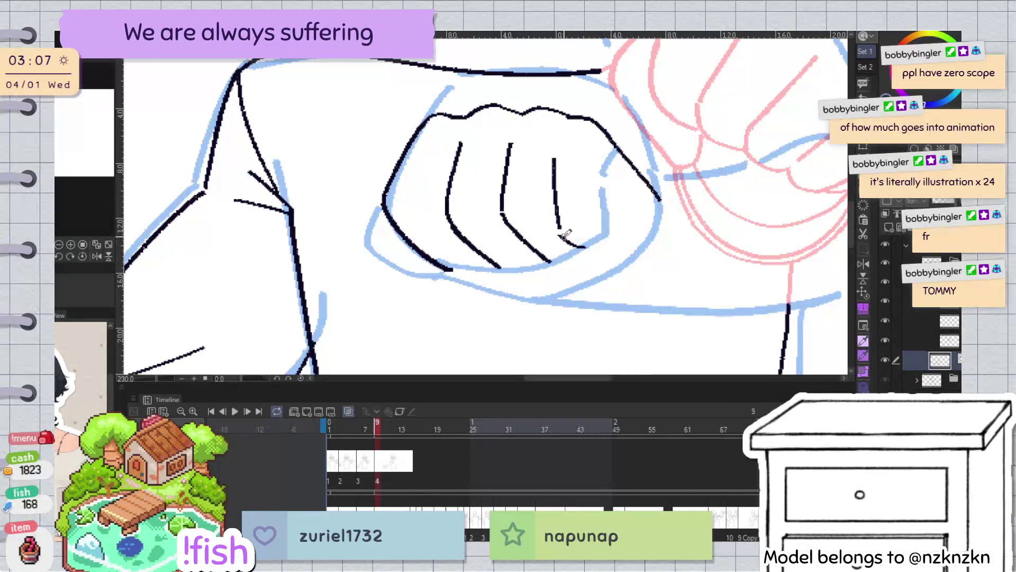
{"action": "key", "text": "ctrl+z"}
{"action": "key", "text": "ctrl+plus"}
{"action": "key", "text": "ctrl+z"}
{"action": "mouse_move", "coordinate": [539, 168]}
{"action": "left_mouse_down"}
{"action": "mouse_move", "coordinate": [542, 293]}
{"action": "mouse_move", "coordinate": [576, 340]}
{"action": "left_mouse_up"}
{"action": "key", "text": "ctrl+z"}
{"action": "left_click_drag", "start_coordinate": [538, 290], "coordinate": [608, 346]}
{"action": "key", "text": "ctrl+z"}
{"action": "left_click_drag", "start_coordinate": [539, 292], "coordinate": [598, 346]}
Inspect the fist mirrored and tilted, then return the view to upright, unmirrored and zoomed out
{"action": "key", "text": "ctrl+minus"}
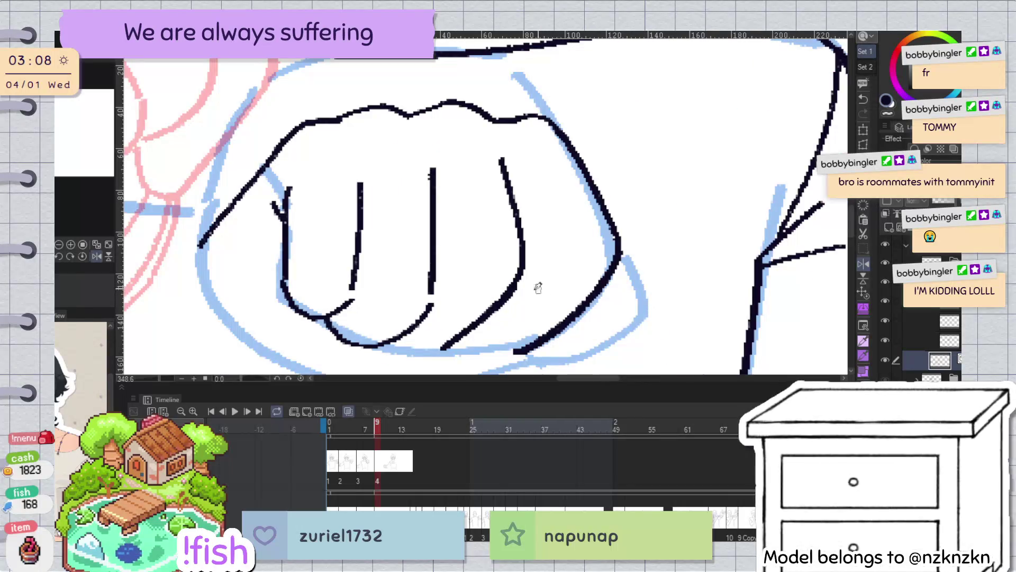
{"action": "key", "text": "ctrl+plus"}
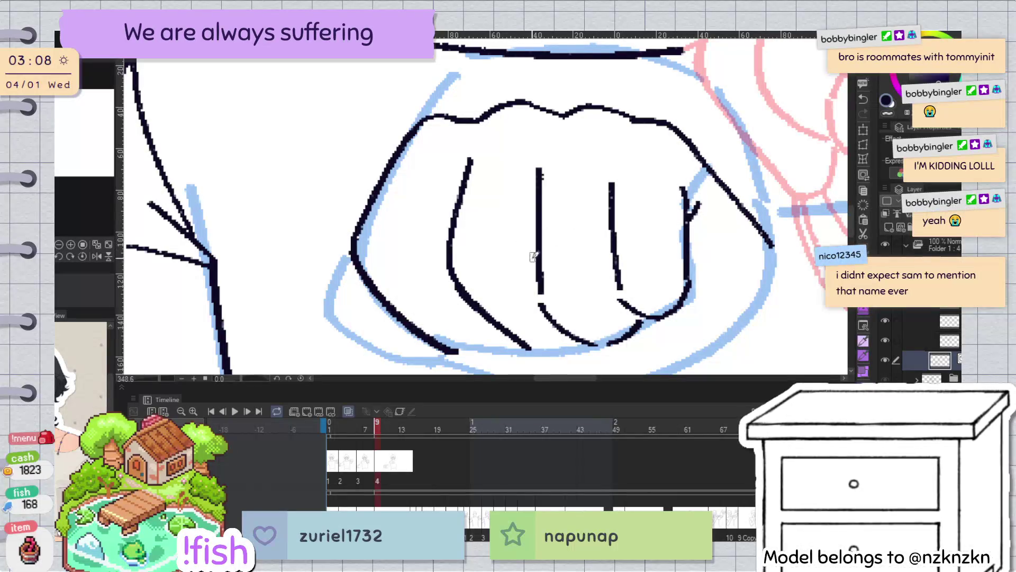
{"action": "key", "text": "h"}
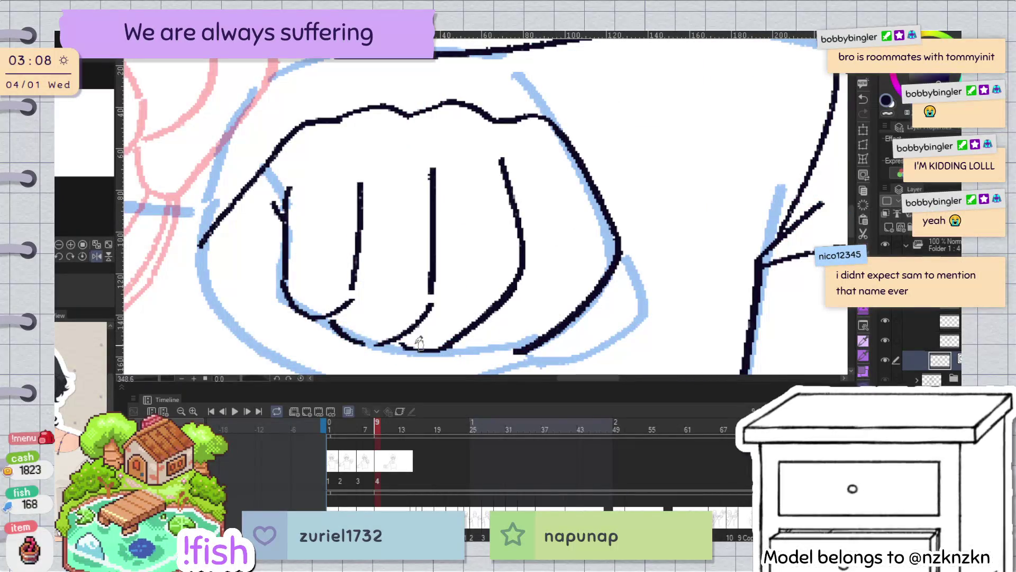
{"action": "left_click_drag", "start_coordinate": [454, 343], "coordinate": [457, 258]}
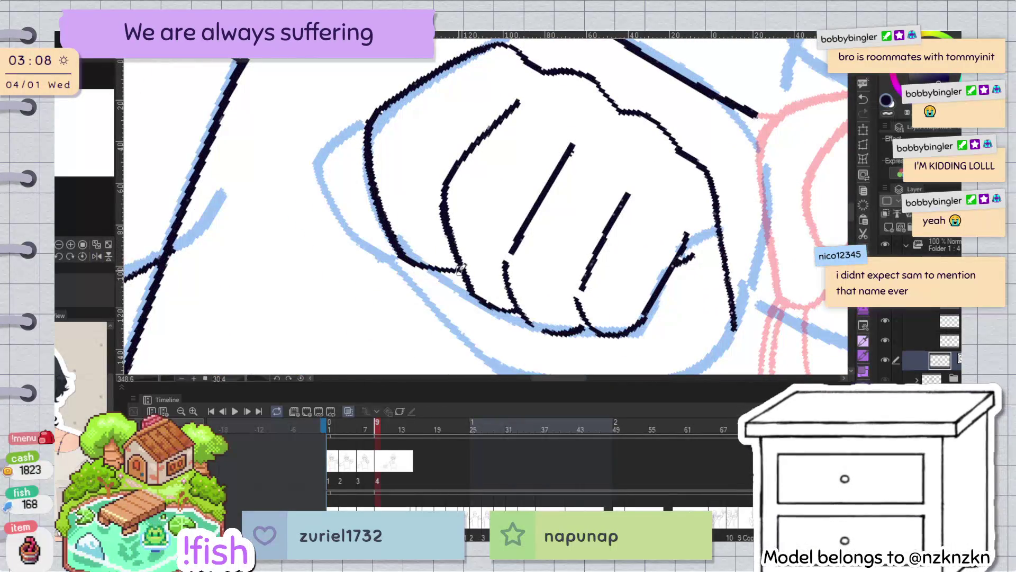
{"action": "key", "text": "h"}
{"action": "key", "text": "h"}
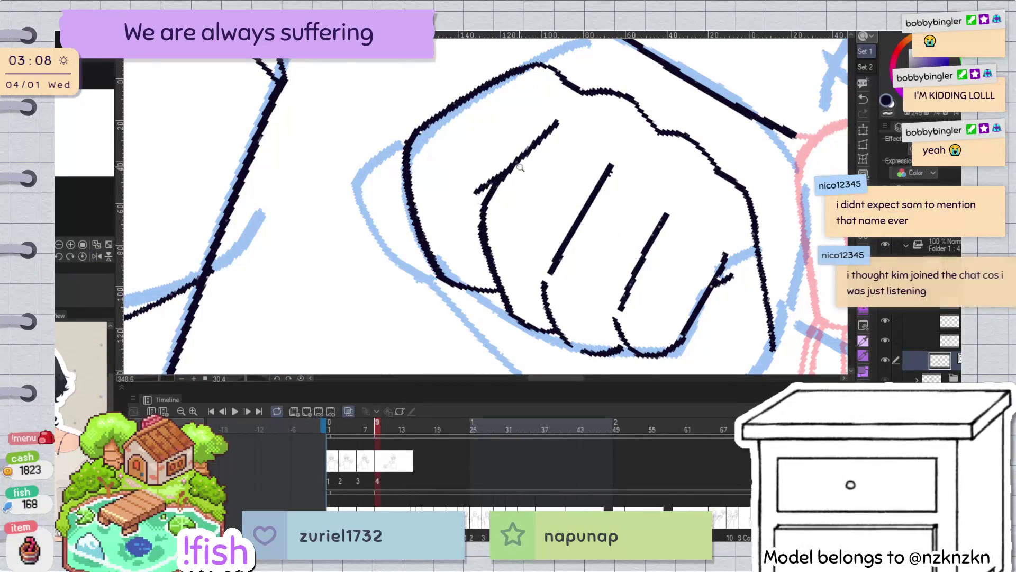
{"action": "key", "text": "h"}
{"action": "key", "text": "h"}
{"action": "scroll", "coordinate": [495, 168], "scroll_direction": "down", "scroll_amount": 1}
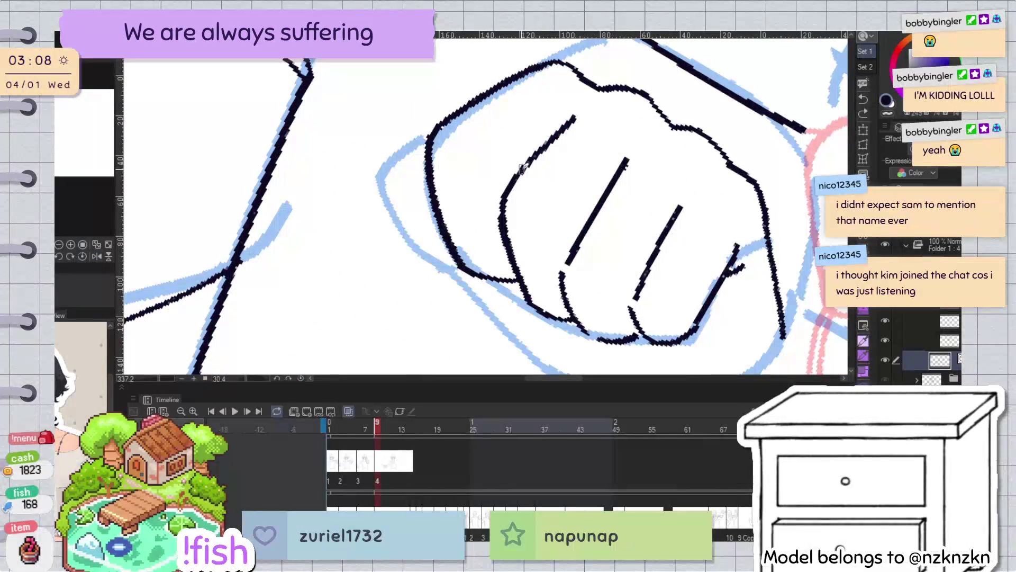
{"action": "key", "text": "ctrl+@"}
{"action": "key", "text": "h"}
{"action": "scroll", "coordinate": [568, 115], "scroll_direction": "down", "scroll_amount": 4}
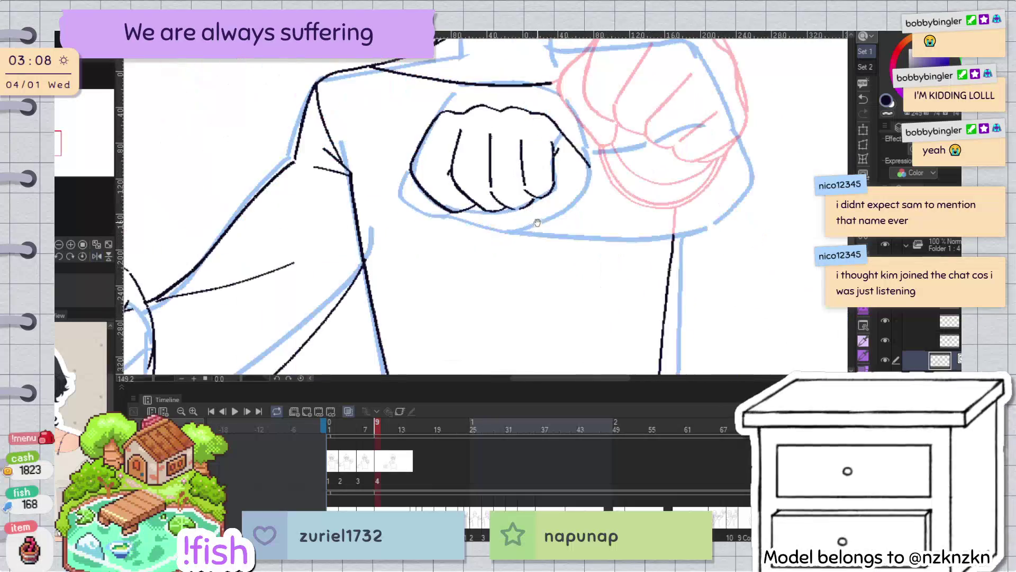
Lasso the fist's right side, drop the selection, and adjust the short stroke at its left edge
{"action": "key", "text": "h"}
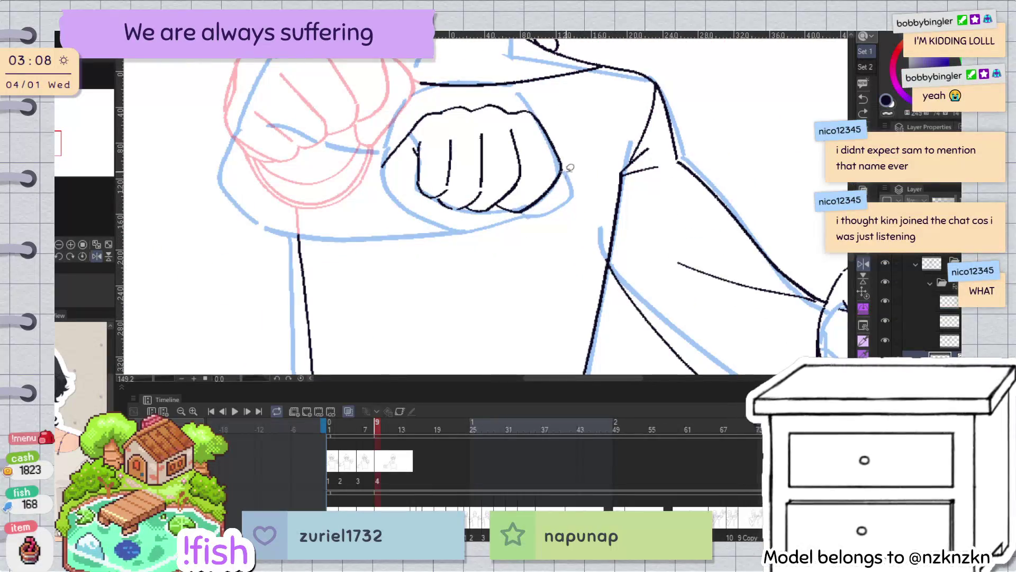
{"action": "left_click_drag", "start_coordinate": [509, 212], "coordinate": [496, 228]}
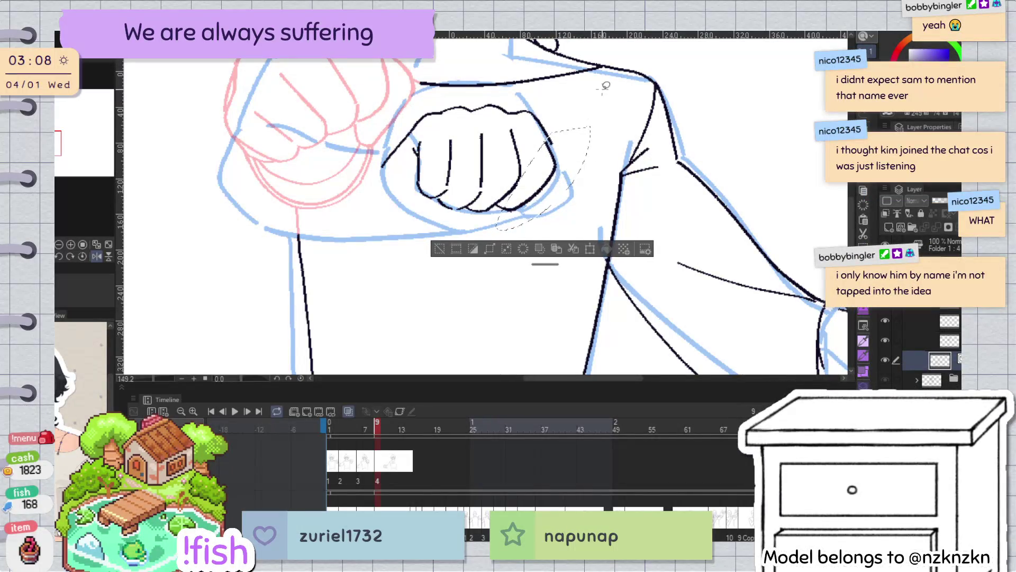
{"action": "key", "text": "ctrl+d"}
{"action": "key", "text": "h"}
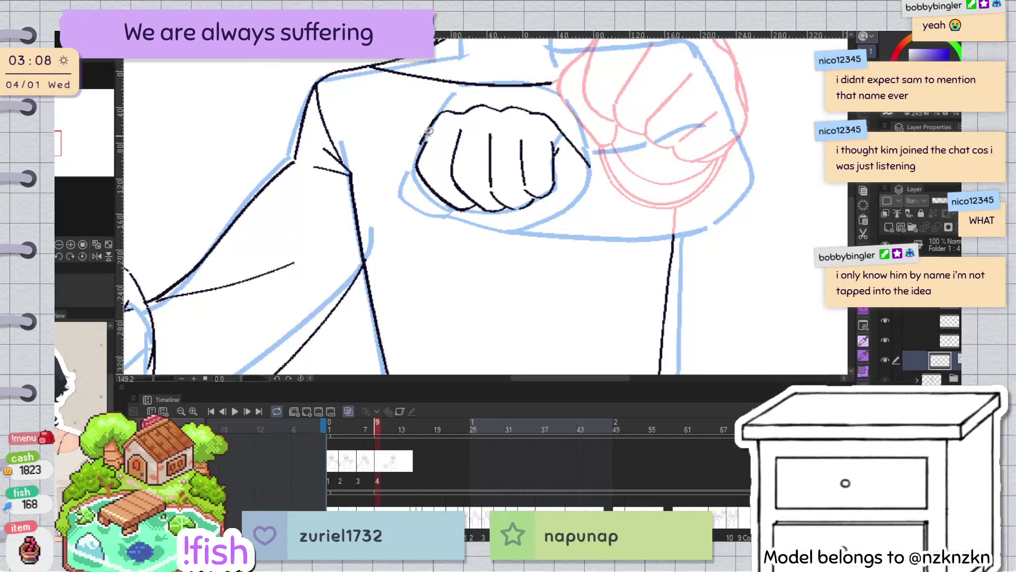
{"action": "mouse_move", "coordinate": [439, 133]}
{"action": "left_mouse_down"}
{"action": "mouse_move", "coordinate": [408, 164]}
{"action": "mouse_move", "coordinate": [445, 141]}
{"action": "left_mouse_up"}
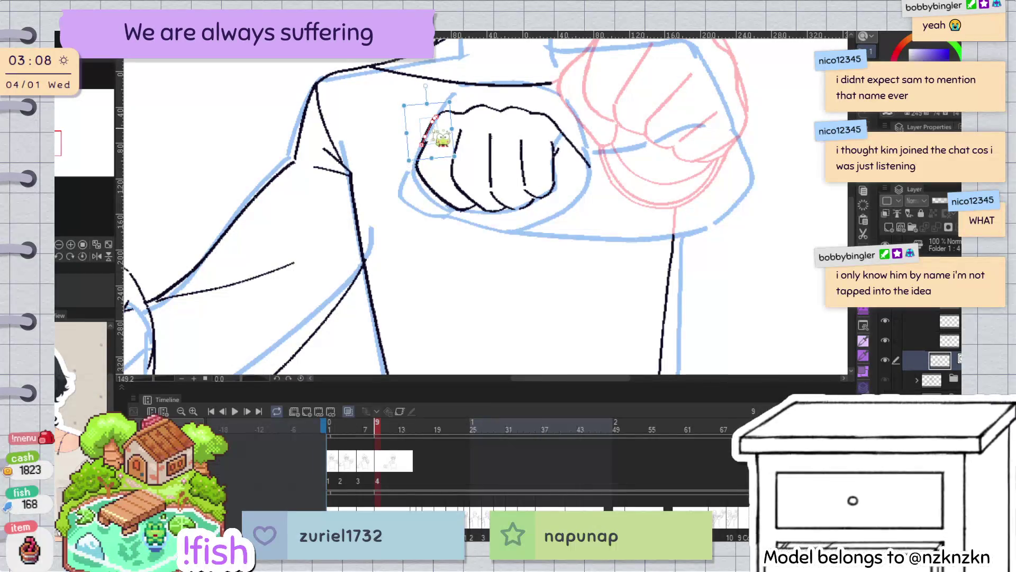
{"action": "key", "text": "Return"}
Erase the old upper-left outline of the fist and redraw it, retrying until one continuous stroke
{"action": "scroll", "coordinate": [447, 132], "scroll_direction": "up", "scroll_amount": 5}
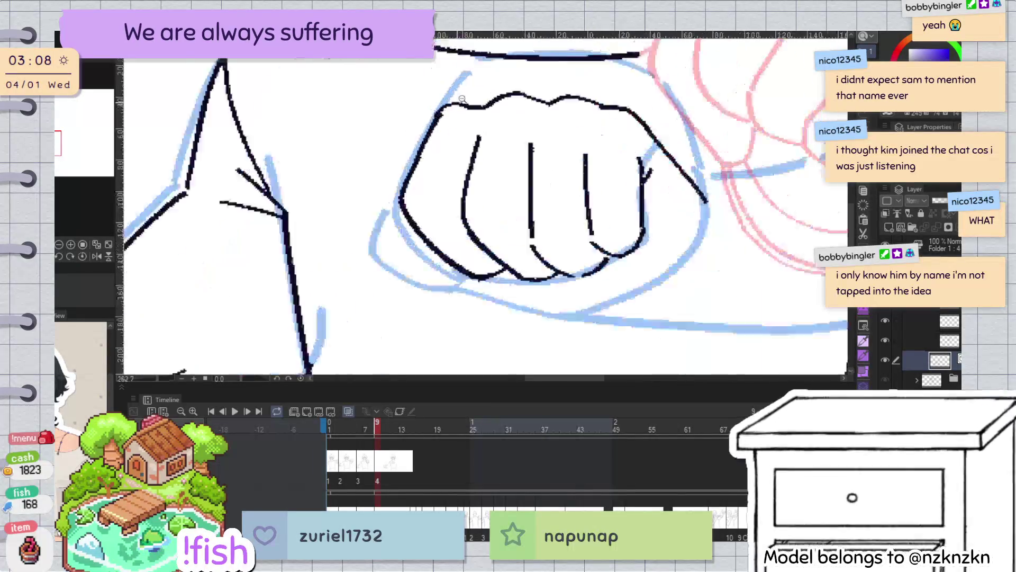
{"action": "mouse_move", "coordinate": [447, 114]}
{"action": "left_mouse_down"}
{"action": "mouse_move", "coordinate": [459, 113]}
{"action": "mouse_move", "coordinate": [395, 193]}
{"action": "left_mouse_up"}
{"action": "key", "text": "ctrl+z"}
{"action": "left_click_drag", "start_coordinate": [452, 98], "coordinate": [402, 180]}
{"action": "key", "text": "ctrl+z"}
{"action": "left_click_drag", "start_coordinate": [447, 105], "coordinate": [394, 207]}
{"action": "key", "text": "ctrl+z"}
{"action": "left_click_drag", "start_coordinate": [455, 95], "coordinate": [405, 182]}
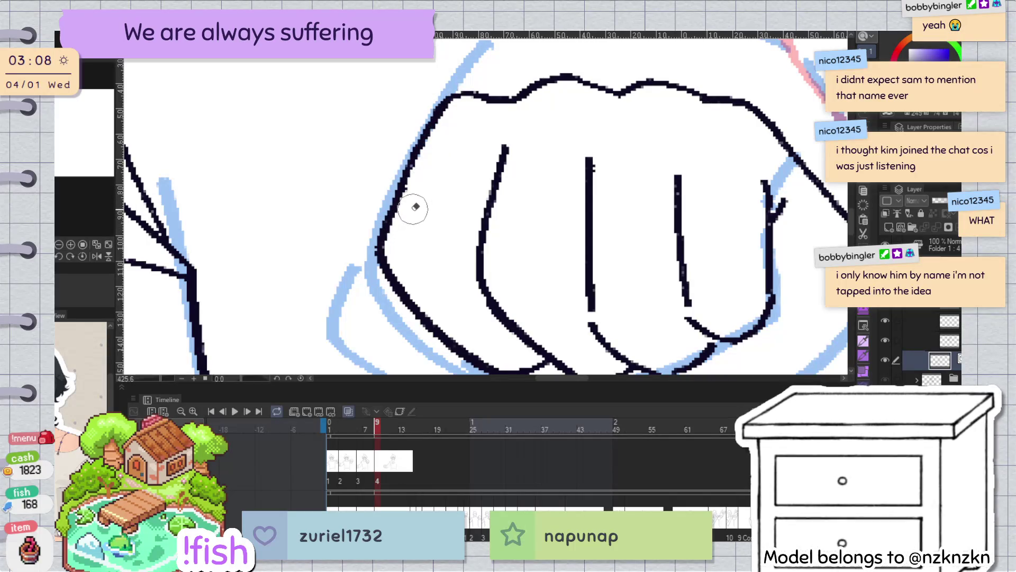
Compare the redrawn upper-left outline in mirrored and normal views
{"action": "scroll", "coordinate": [470, 195], "scroll_direction": "down", "scroll_amount": 3}
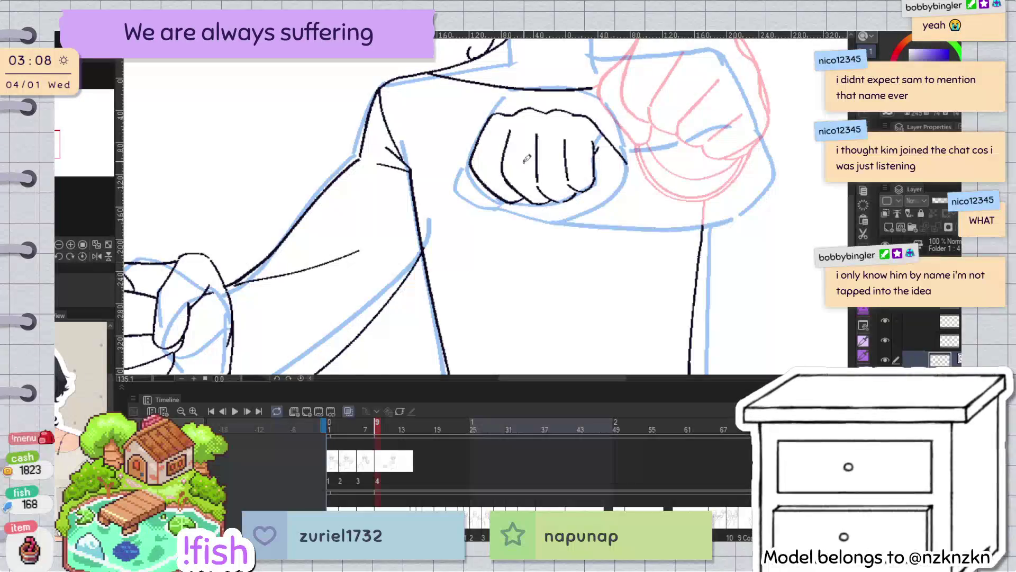
{"action": "scroll", "coordinate": [533, 188], "scroll_direction": "up", "scroll_amount": 1}
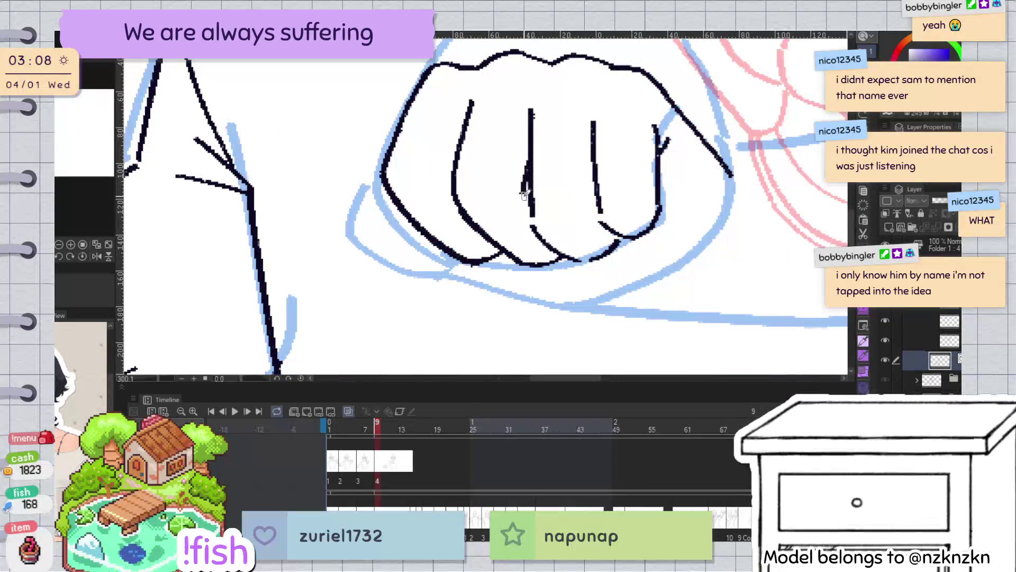
{"action": "key", "text": "h"}
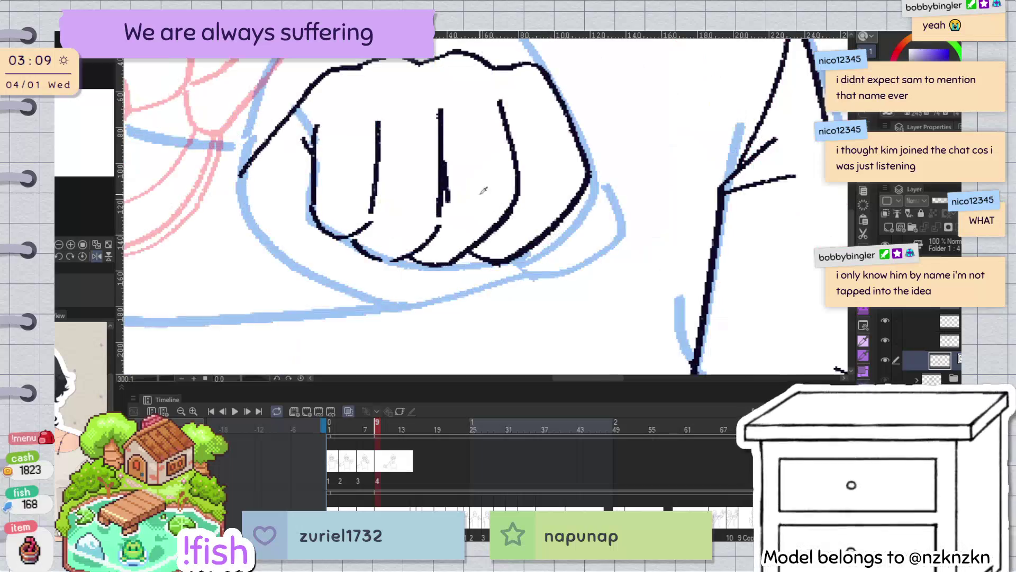
{"action": "key", "text": "h"}
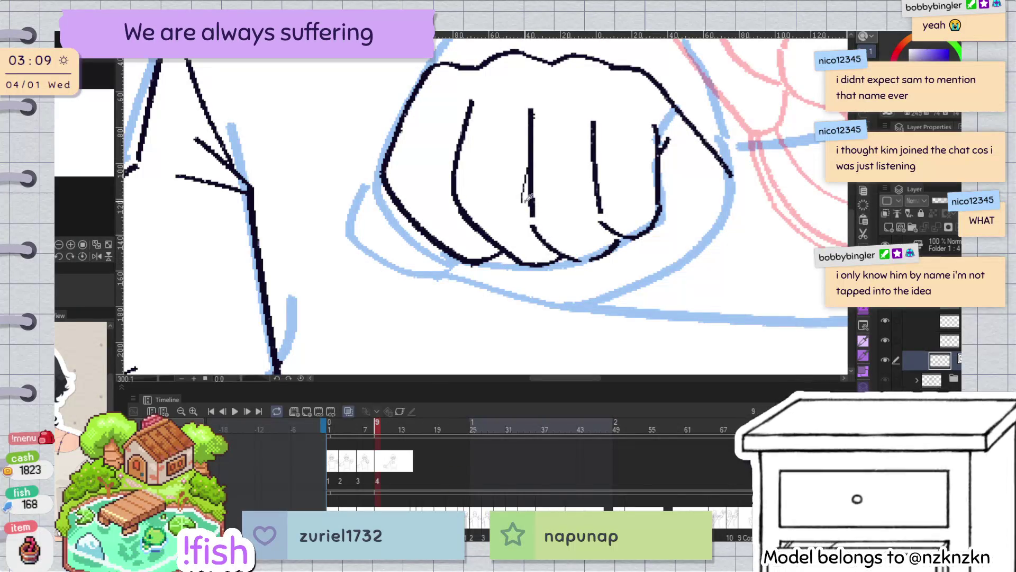
{"action": "key", "text": "h"}
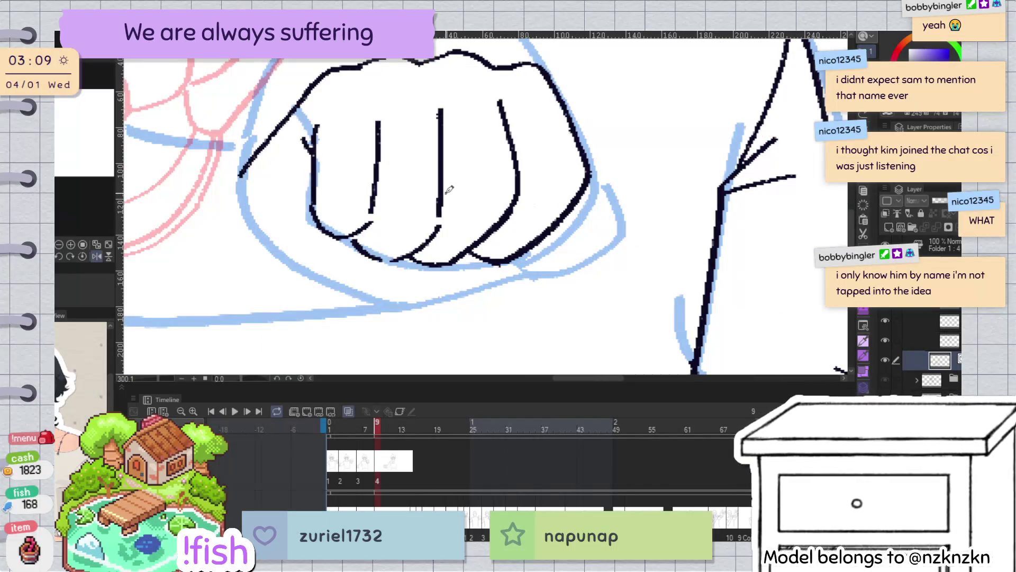
{"action": "key", "text": "h"}
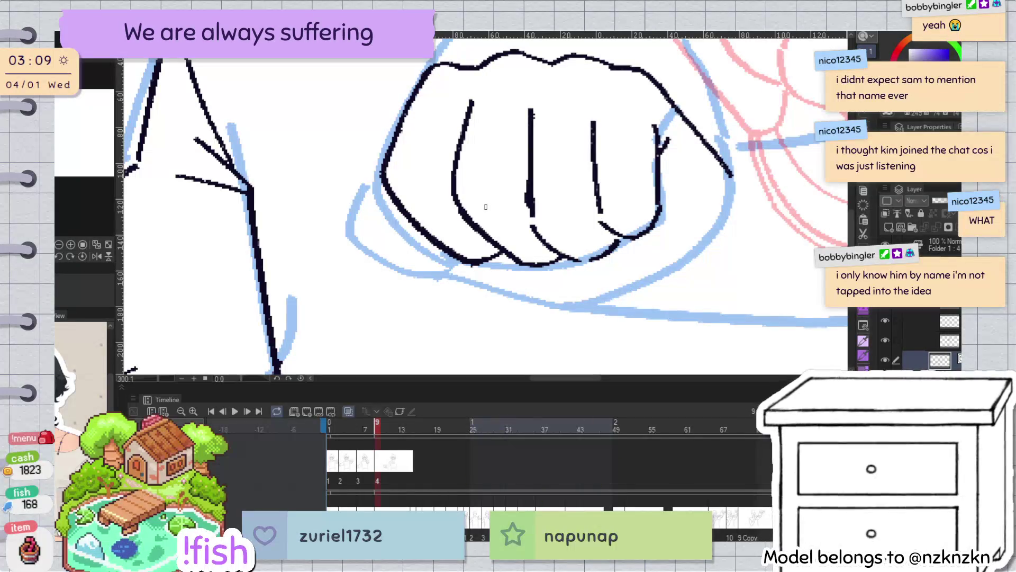
{"action": "key", "text": "h"}
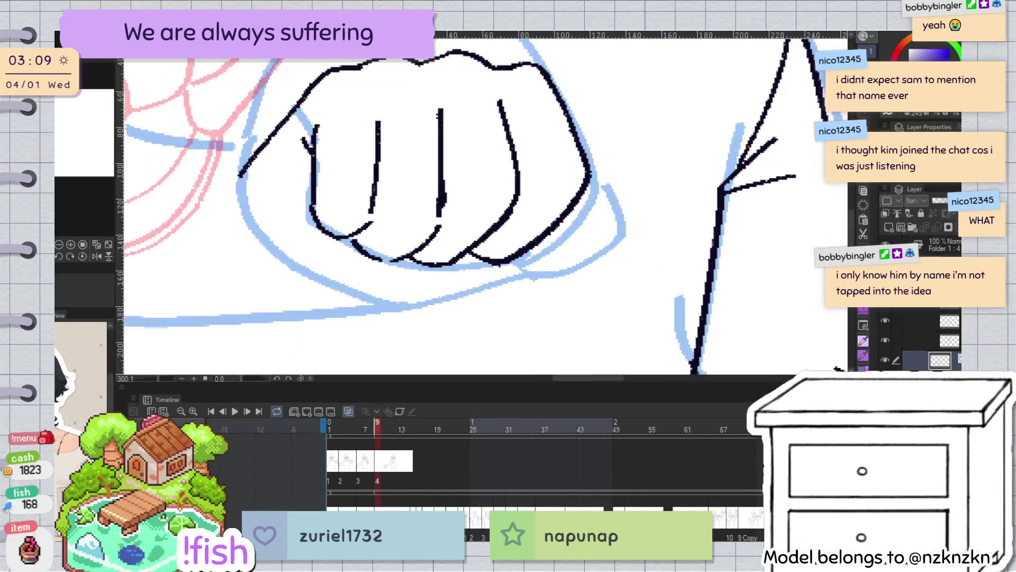
{"action": "scroll", "coordinate": [626, 348], "scroll_direction": "down", "scroll_amount": 5}
{"action": "scroll", "coordinate": [626, 348], "scroll_direction": "up", "scroll_amount": 3}
Ink a vertical stroke joining the gap in the chest fist's outline
{"action": "scroll", "coordinate": [456, 151], "scroll_direction": "up", "scroll_amount": 3}
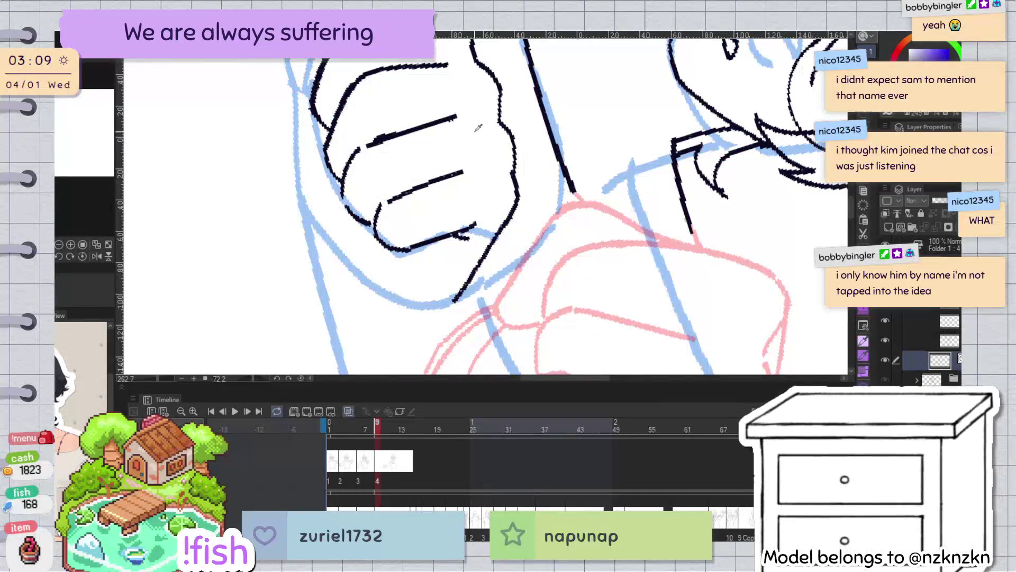
{"action": "scroll", "coordinate": [478, 127], "scroll_direction": "down", "scroll_amount": 3}
{"action": "key", "text": "h"}
{"action": "key", "text": "h"}
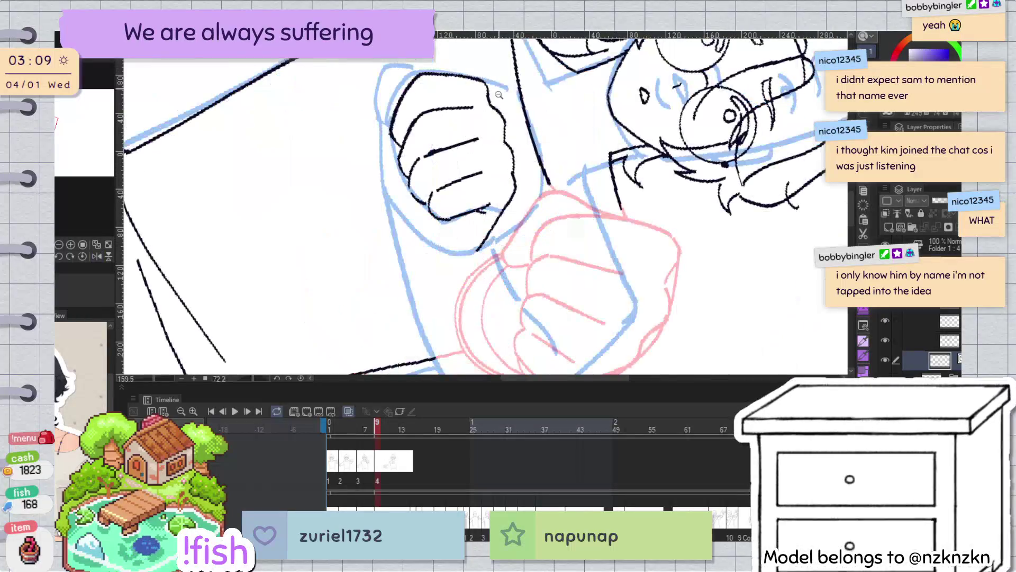
{"action": "scroll", "coordinate": [482, 154], "scroll_direction": "up", "scroll_amount": 3}
{"action": "key", "text": "e"}
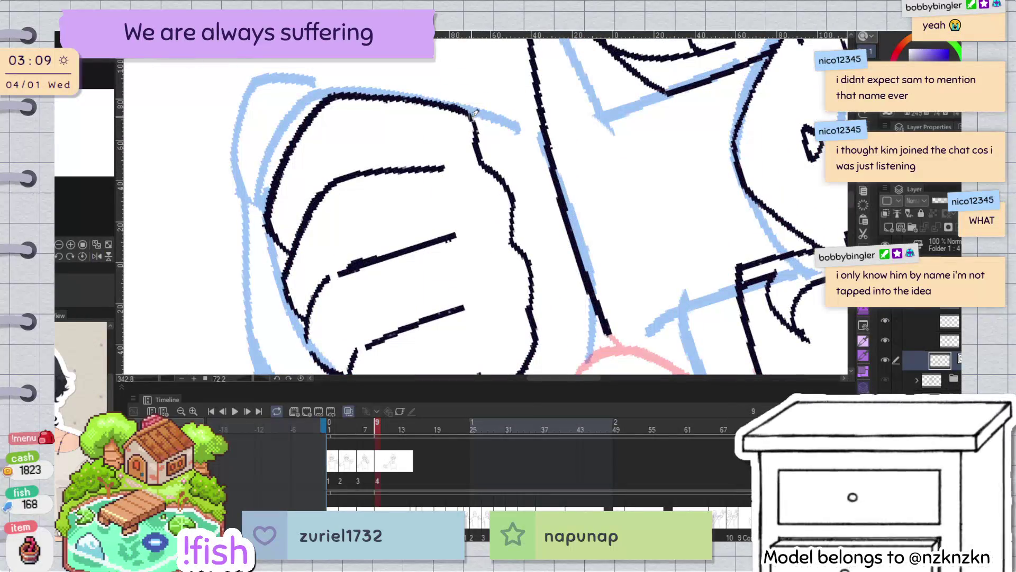
{"action": "left_click_drag", "start_coordinate": [473, 160], "coordinate": [472, 121]}
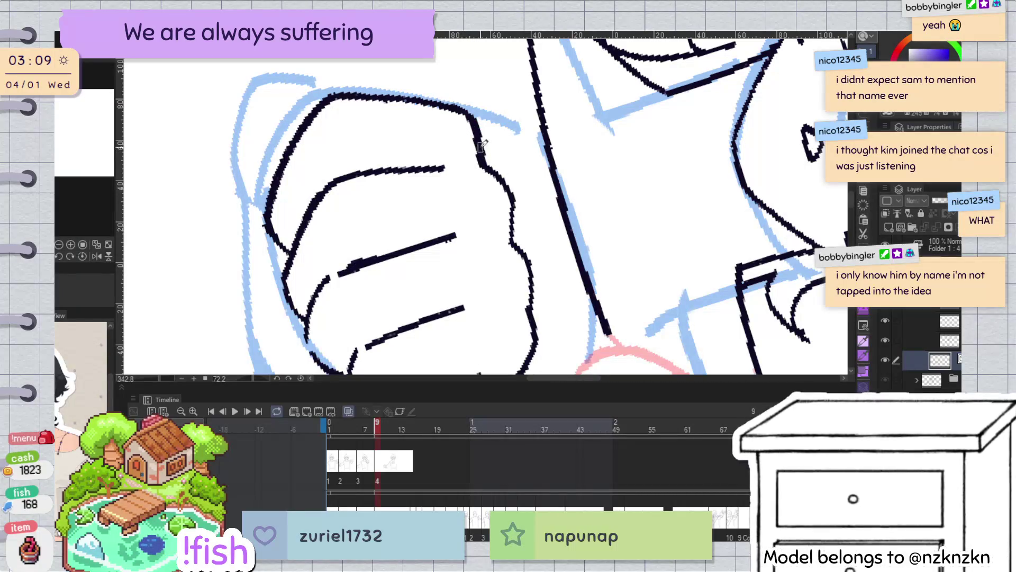
Ink the fist's left edge, redraw the upper-left stroke longer, and reset the canvas rotation
{"action": "scroll", "coordinate": [476, 223], "scroll_direction": "down", "scroll_amount": 3}
{"action": "key", "text": "h"}
{"action": "mouse_move", "coordinate": [484, 256]}
{"action": "left_mouse_down"}
{"action": "mouse_move", "coordinate": [676, 290]}
{"action": "mouse_move", "coordinate": [414, 207]}
{"action": "left_mouse_up"}
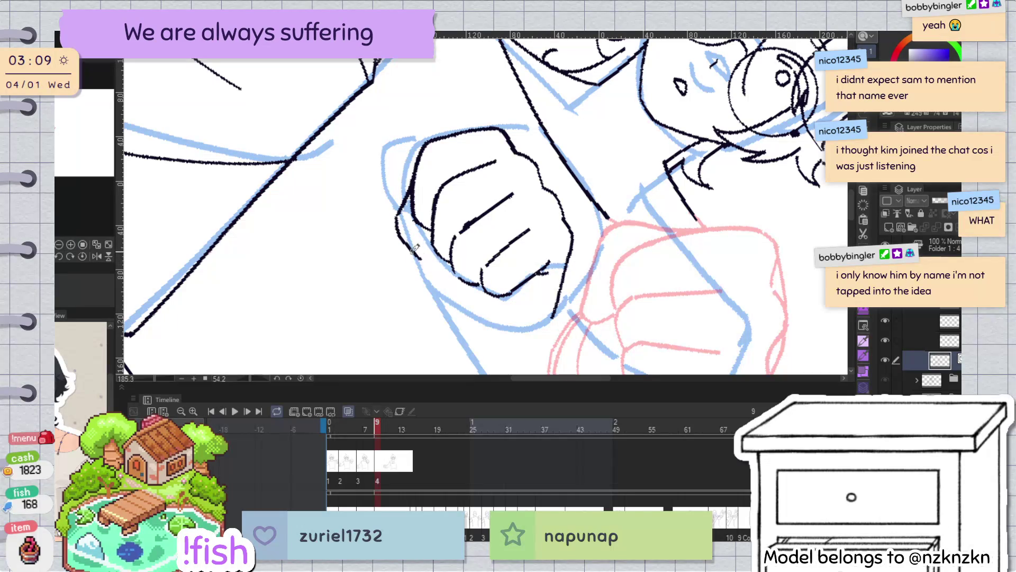
{"action": "left_click_drag", "start_coordinate": [414, 193], "coordinate": [416, 252]}
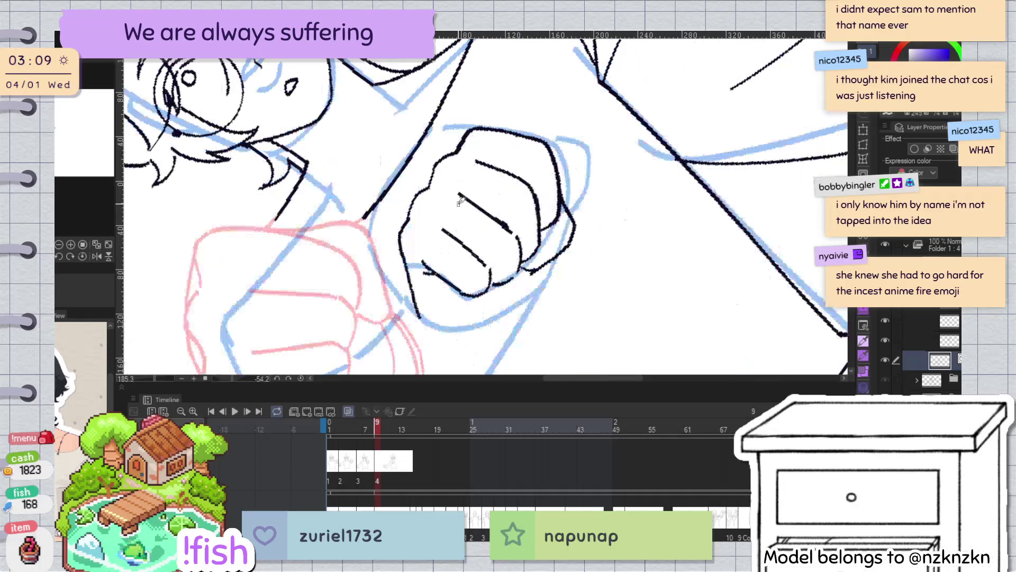
{"action": "mouse_move", "coordinate": [439, 267]}
{"action": "left_mouse_down"}
{"action": "mouse_move", "coordinate": [455, 249]}
{"action": "mouse_move", "coordinate": [420, 168]}
{"action": "left_mouse_up"}
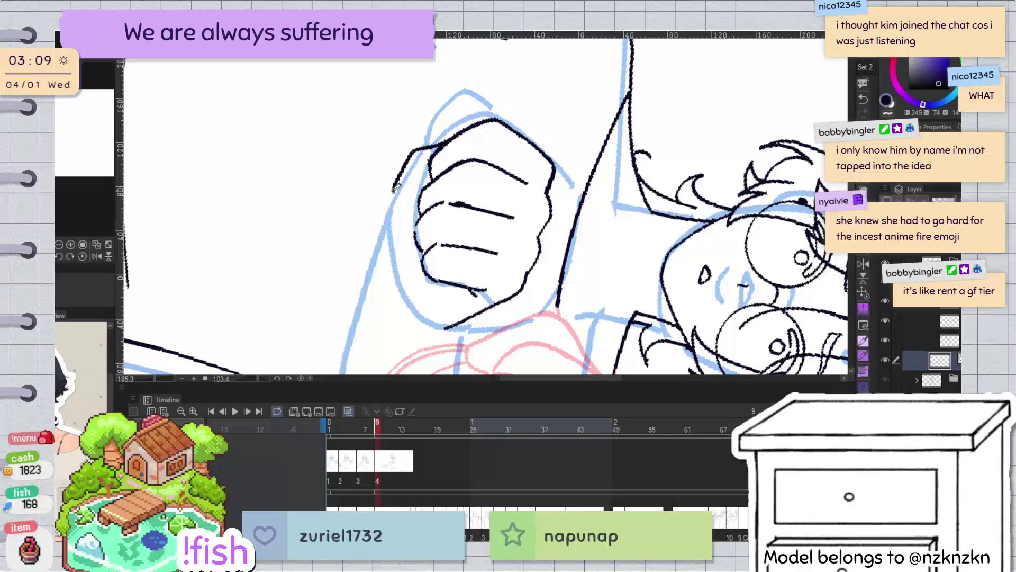
{"action": "key", "text": "ctrl+z"}
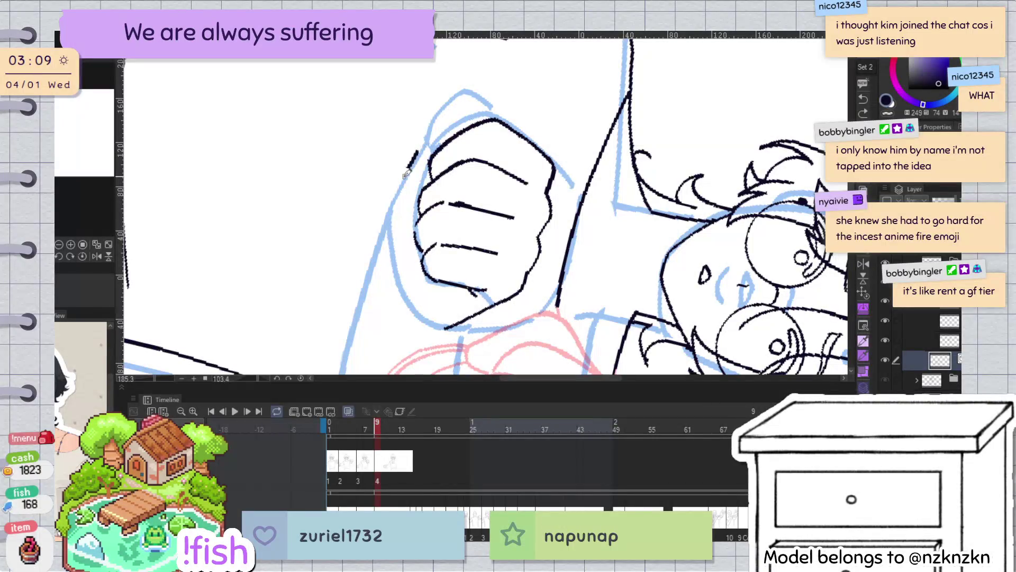
{"action": "left_click_drag", "start_coordinate": [418, 152], "coordinate": [397, 193]}
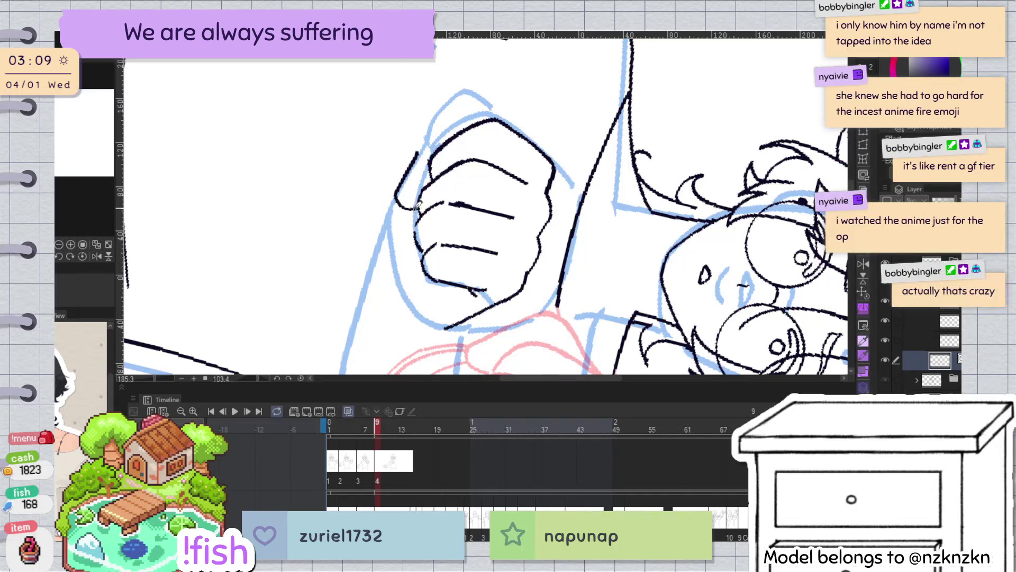
{"action": "key", "text": "ctrl+at"}
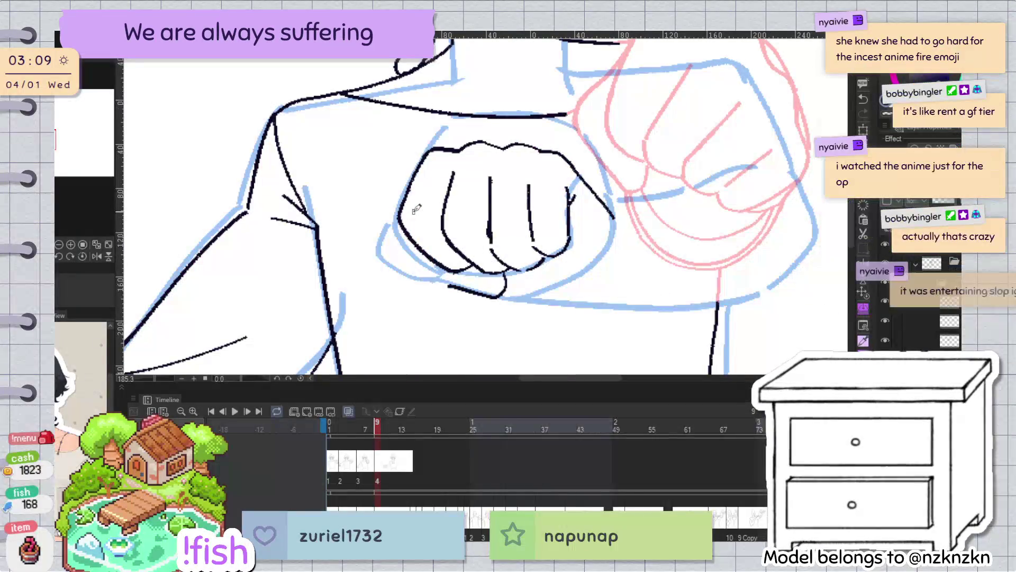
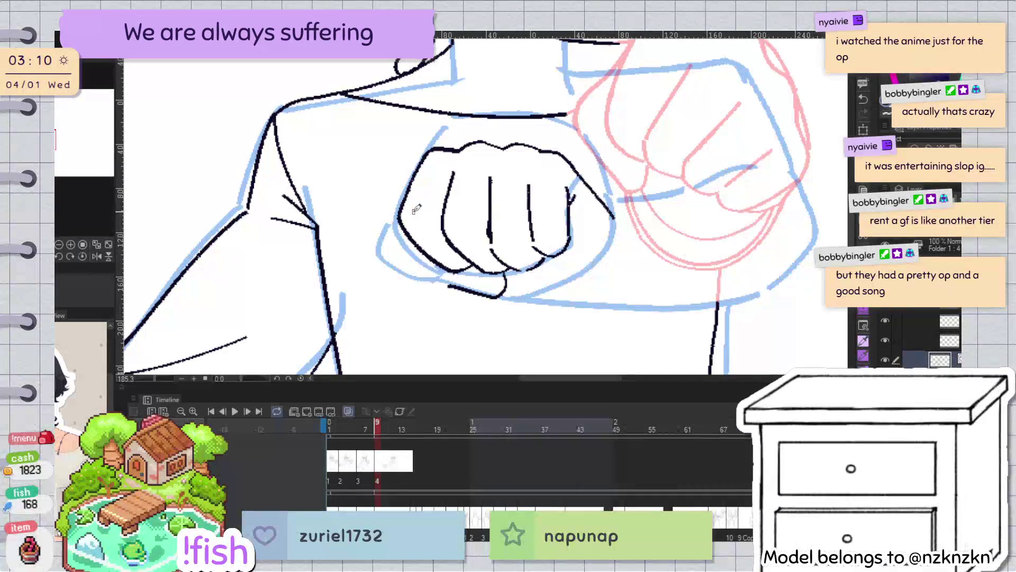
Ink a curved line under the front fist, mirroring and rotating the view to check it
{"action": "key", "text": "h"}
{"action": "key", "text": "h"}
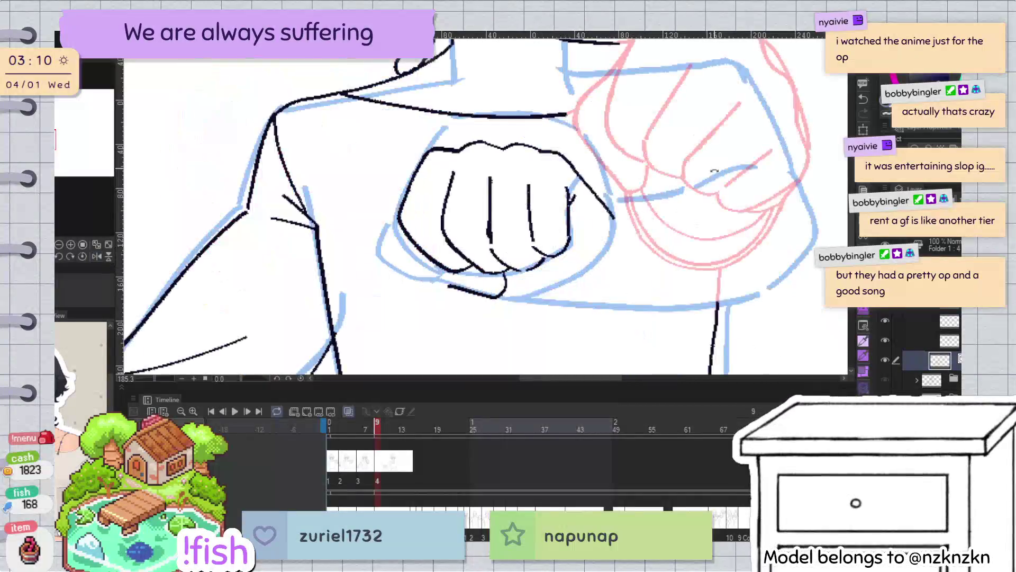
{"action": "left_click_drag", "start_coordinate": [543, 263], "coordinate": [423, 244]}
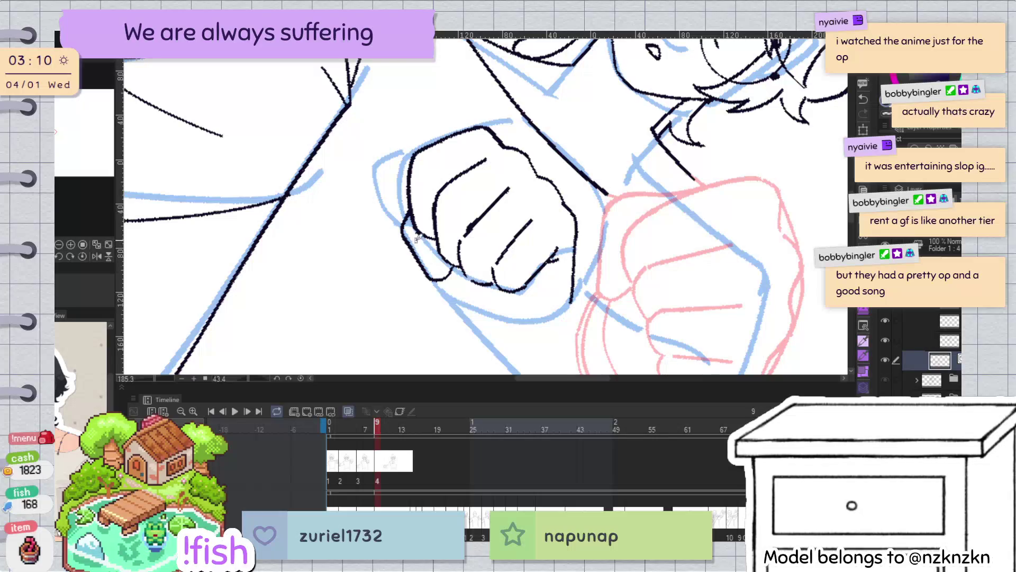
{"action": "key", "text": "r"}
{"action": "key", "text": "h"}
{"action": "key", "text": "h"}
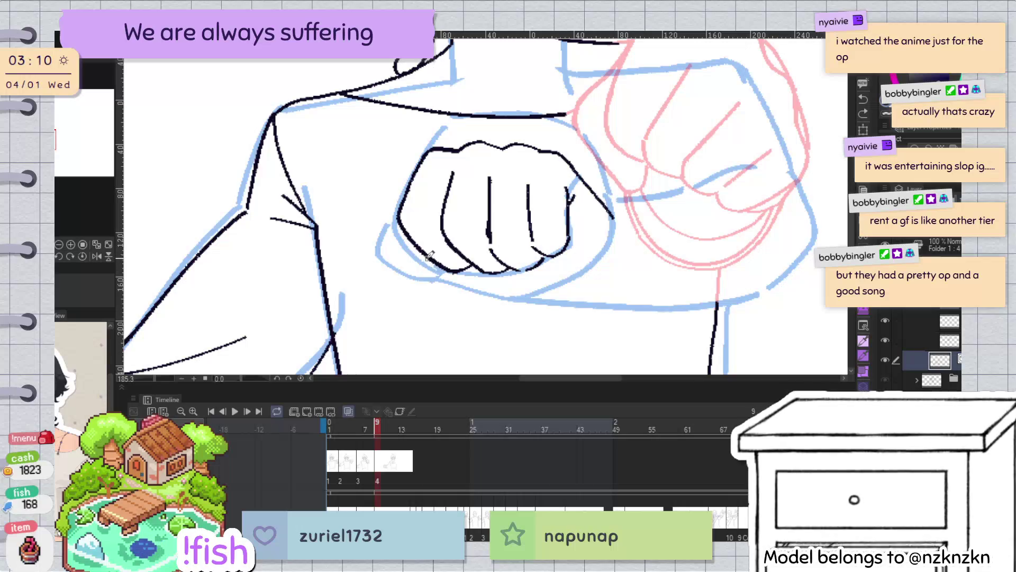
{"action": "mouse_move", "coordinate": [424, 277]}
{"action": "left_mouse_down"}
{"action": "mouse_move", "coordinate": [479, 288]}
{"action": "mouse_move", "coordinate": [480, 268]}
{"action": "left_mouse_up"}
{"action": "key", "text": "h"}
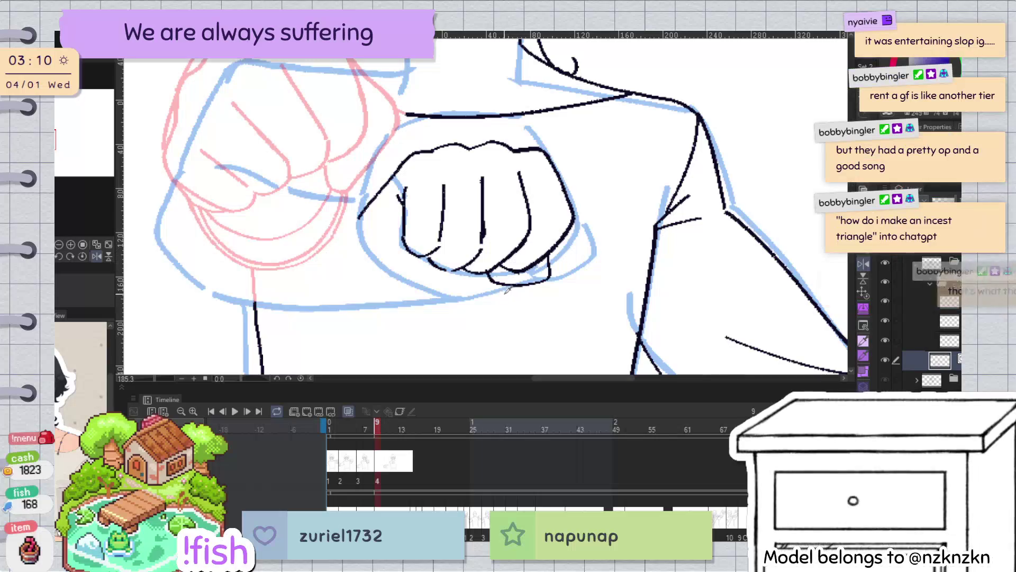
{"action": "key", "text": "h"}
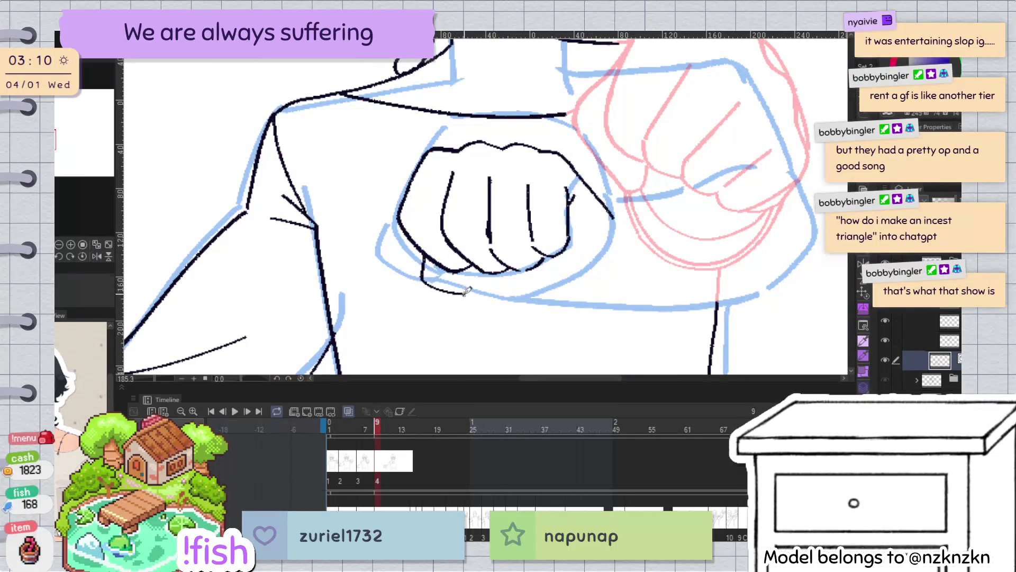
{"action": "key", "text": "h"}
{"action": "key", "text": "minus"}
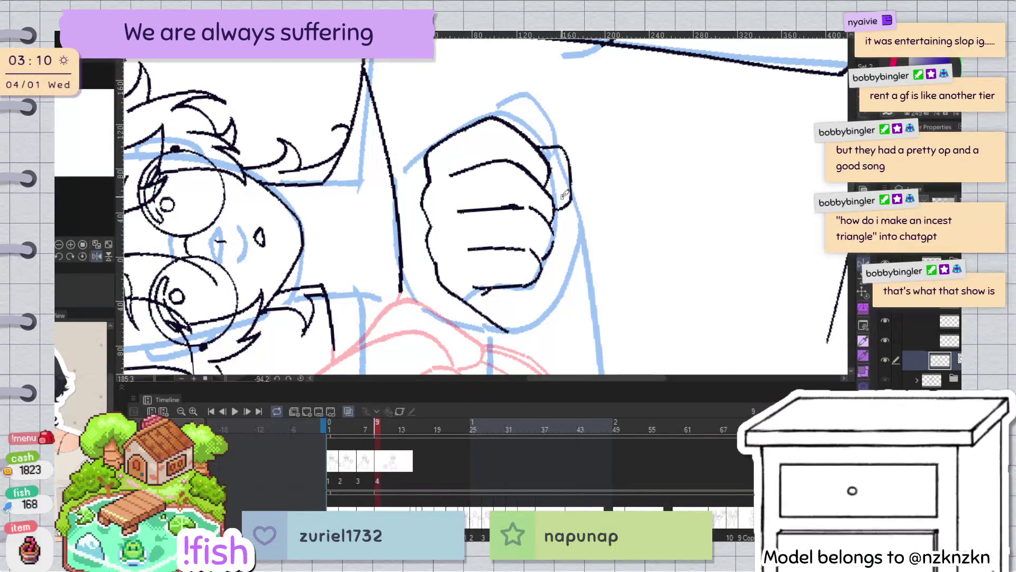
{"action": "key", "text": "h"}
{"action": "key", "text": "minus"}
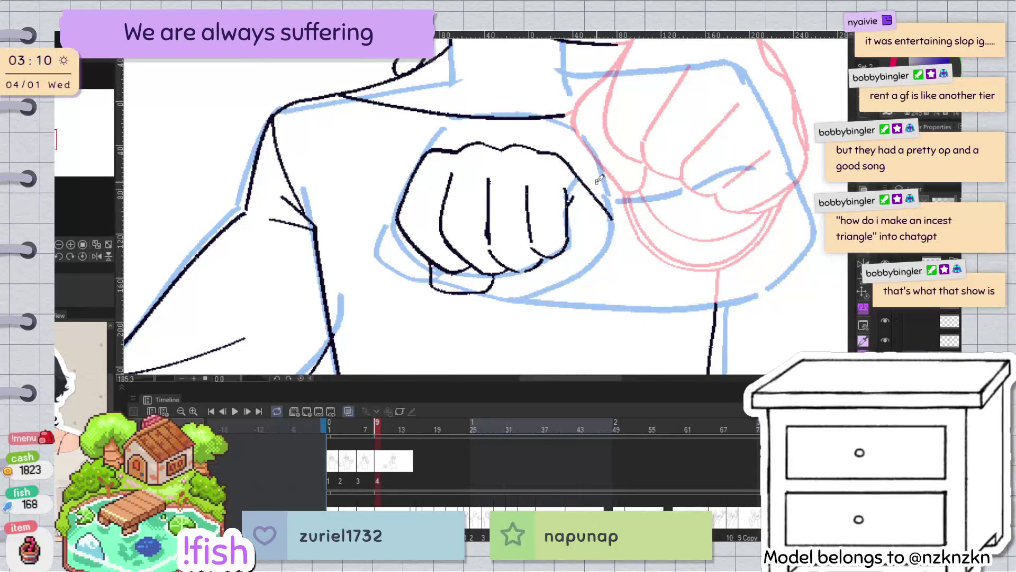
Ink the contour down the fist's left side, redrawing it once after an undo
{"action": "key", "text": "h"}
{"action": "key", "text": "h"}
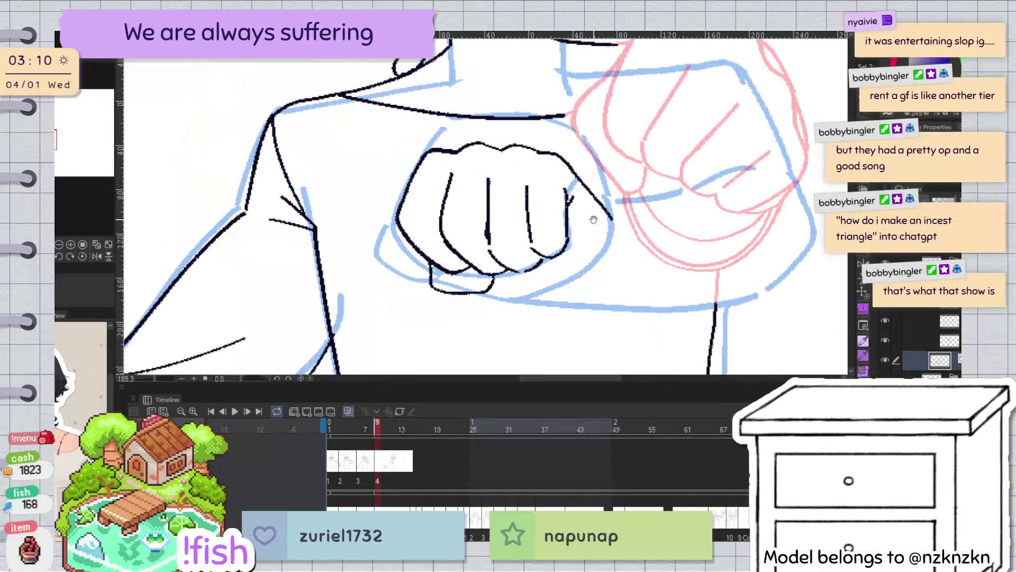
{"action": "key", "text": "h"}
{"action": "key", "text": "h"}
{"action": "key", "text": "h"}
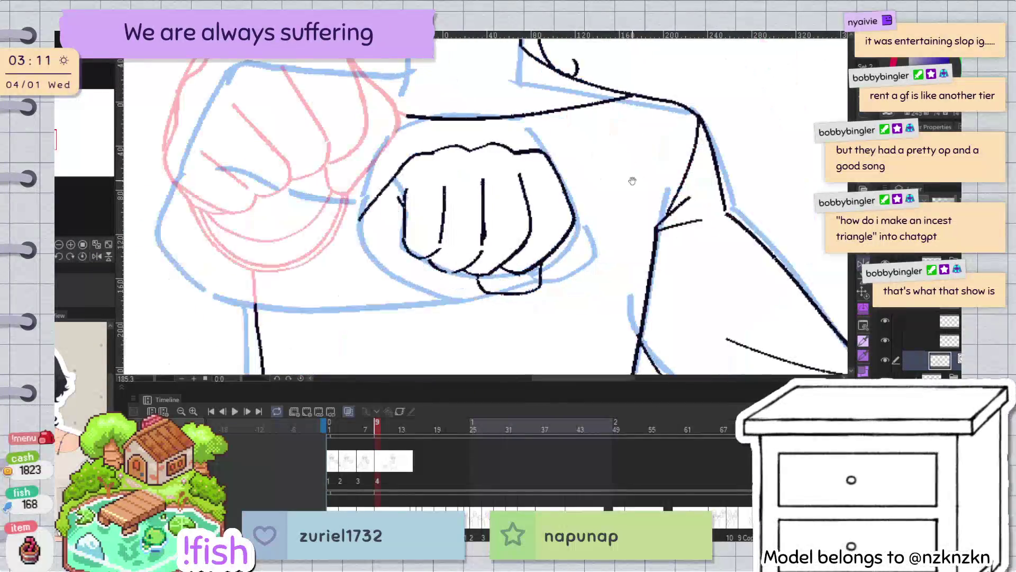
{"action": "key", "text": "h"}
{"action": "left_click_drag", "start_coordinate": [583, 222], "coordinate": [458, 324]}
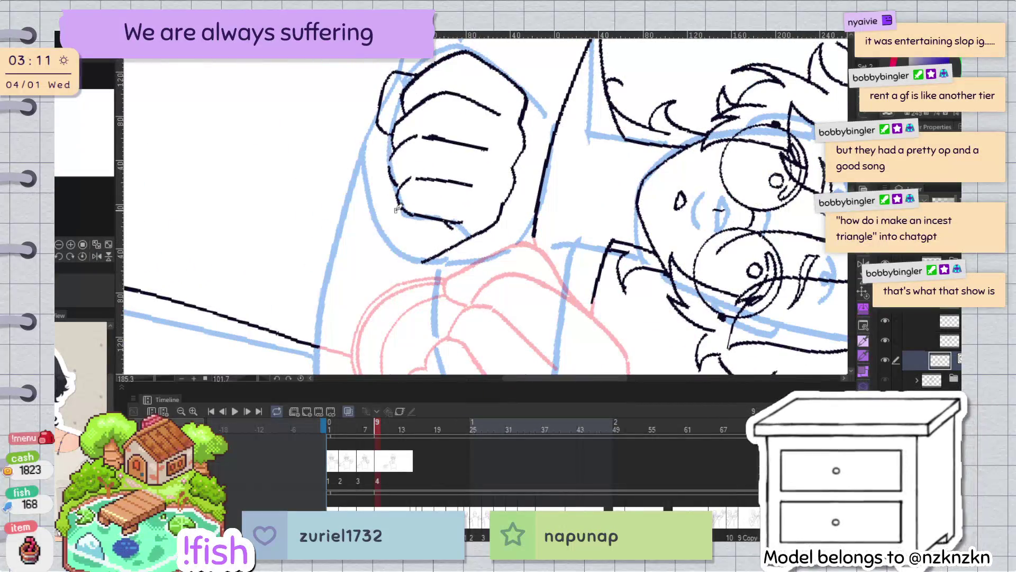
{"action": "left_click_drag", "start_coordinate": [374, 180], "coordinate": [427, 261]}
{"action": "key", "text": "ctrl+z"}
{"action": "left_click_drag", "start_coordinate": [374, 179], "coordinate": [430, 257]}
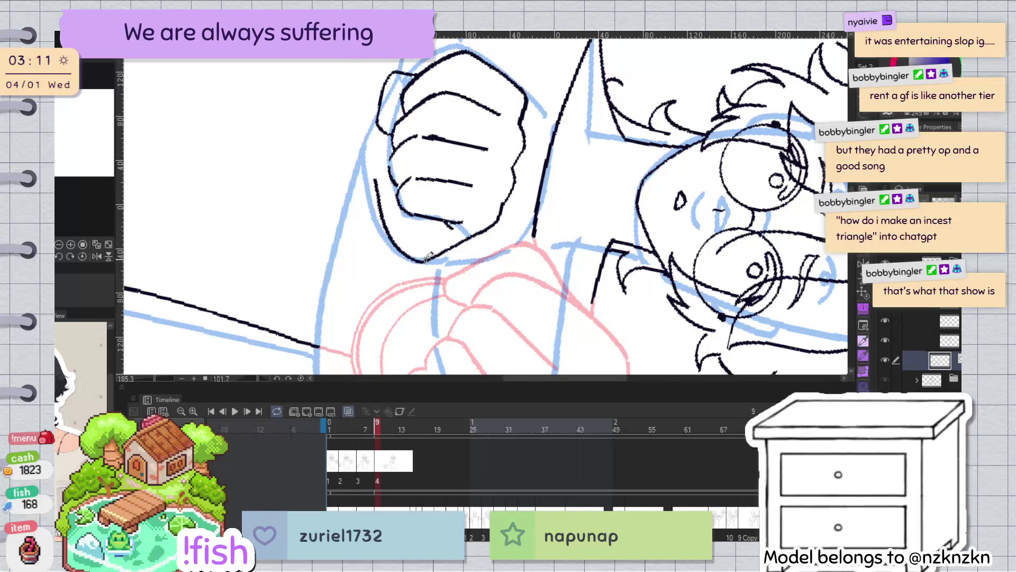
Straighten, rotate and mirror the view to check the new fist line art
{"action": "key", "text": "ctrl+@"}
{"action": "key", "text": "h"}
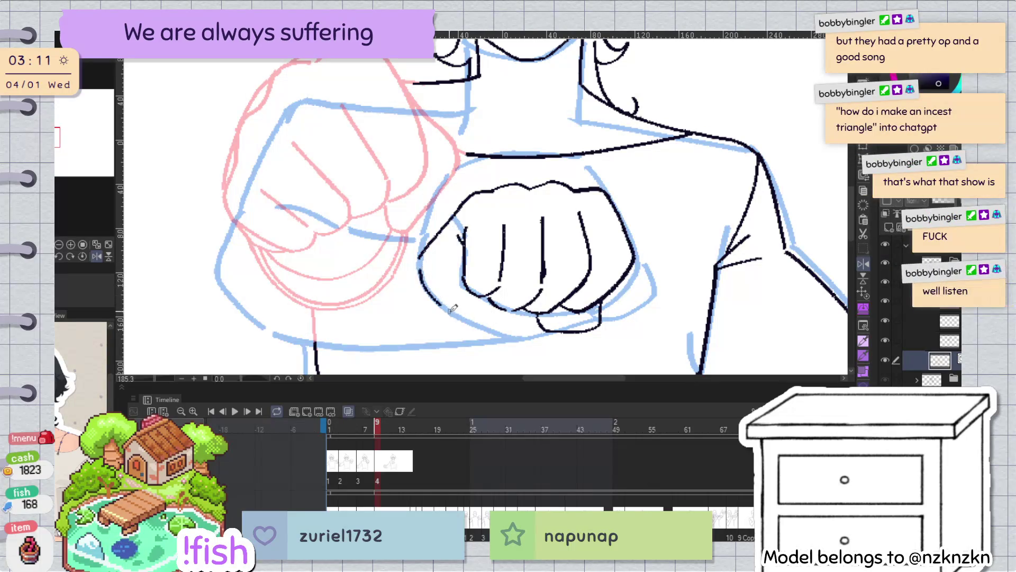
{"action": "key", "text": "h"}
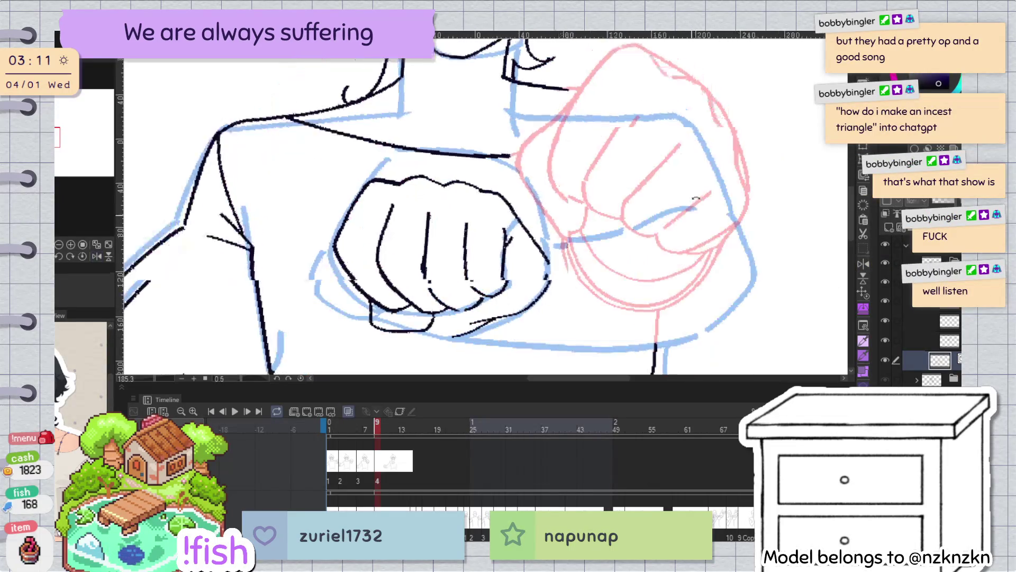
{"action": "left_click_drag", "start_coordinate": [521, 332], "coordinate": [355, 217]}
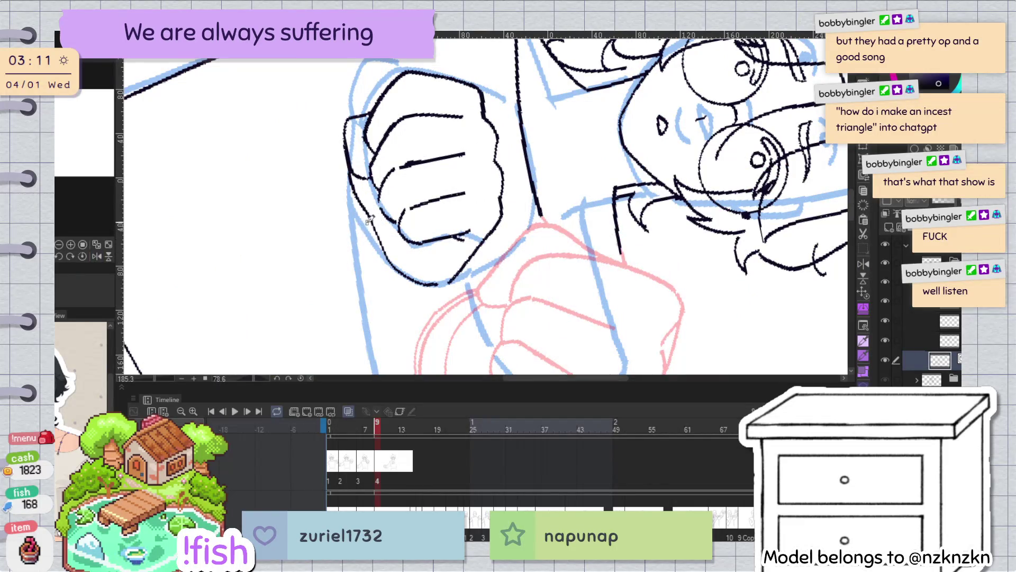
{"action": "key", "text": "ctrl+at"}
{"action": "key", "text": "h"}
{"action": "key", "text": "h"}
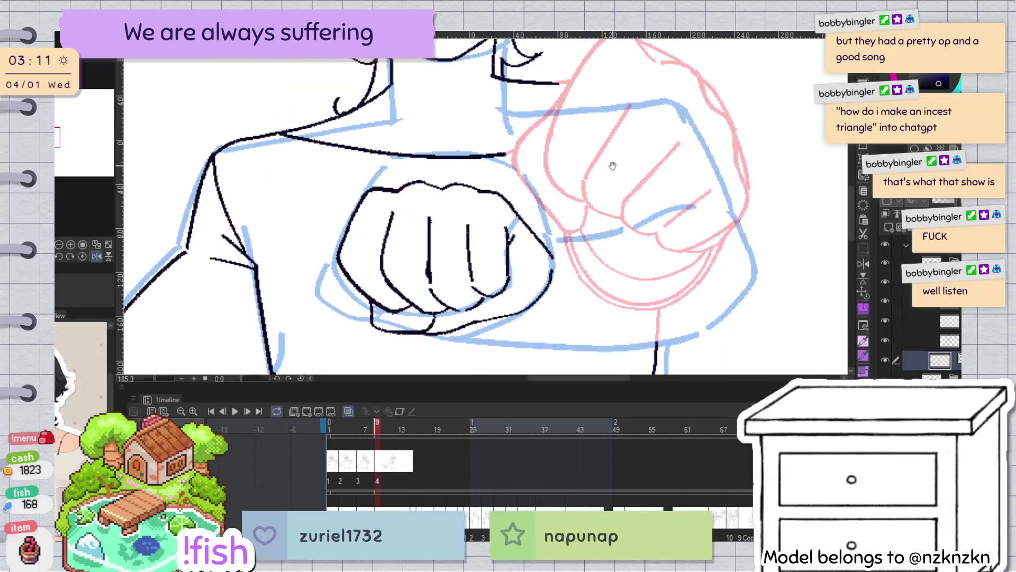
{"action": "scroll", "coordinate": [613, 165], "scroll_direction": "down", "scroll_amount": 3}
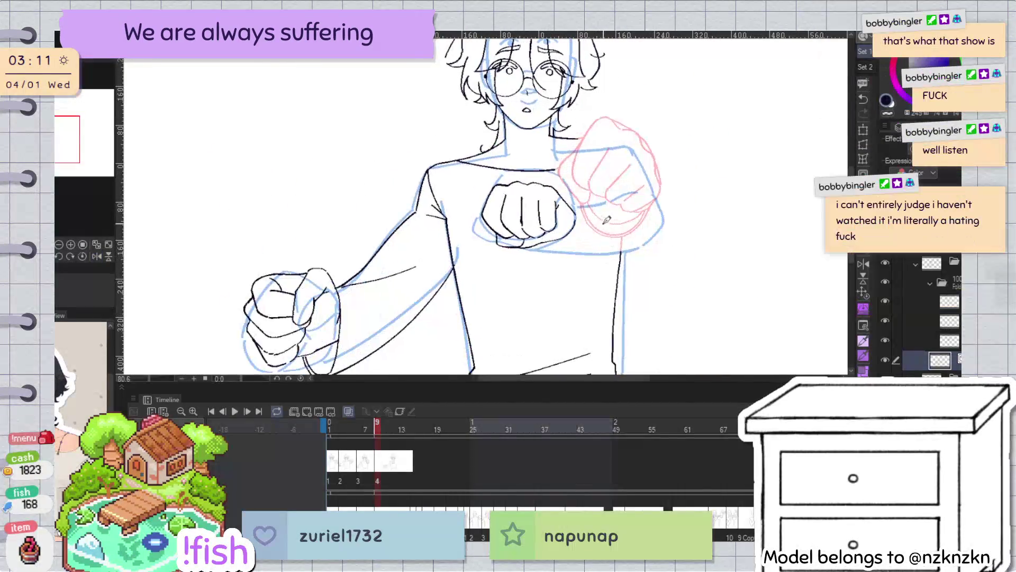
{"action": "key", "text": "h"}
{"action": "scroll", "coordinate": [466, 155], "scroll_direction": "up", "scroll_amount": 2}
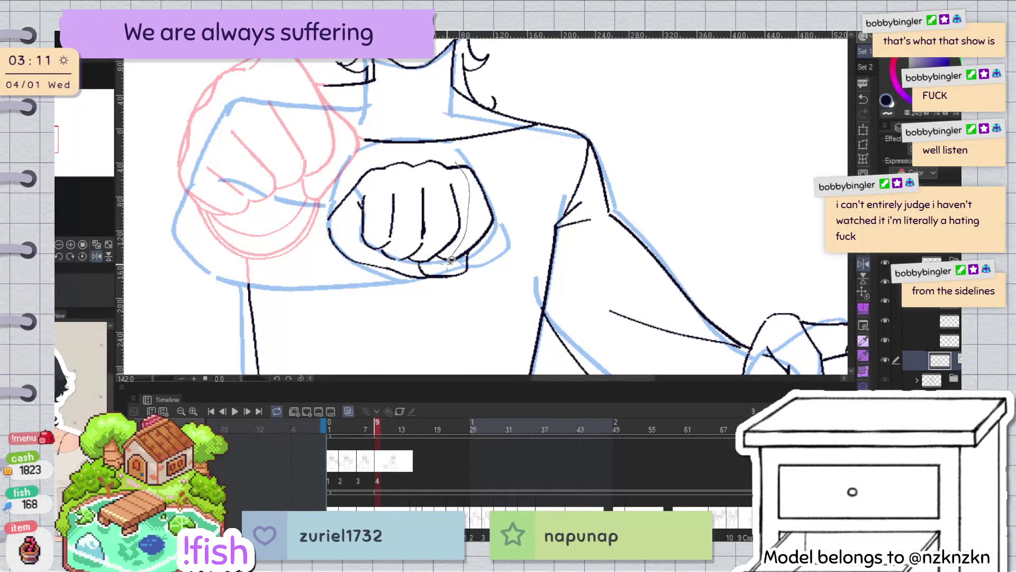
Lasso the fist's right edge, nudge it into line with the rough, then deselect and mirror the view
{"action": "left_click_drag", "start_coordinate": [522, 198], "coordinate": [516, 186]}
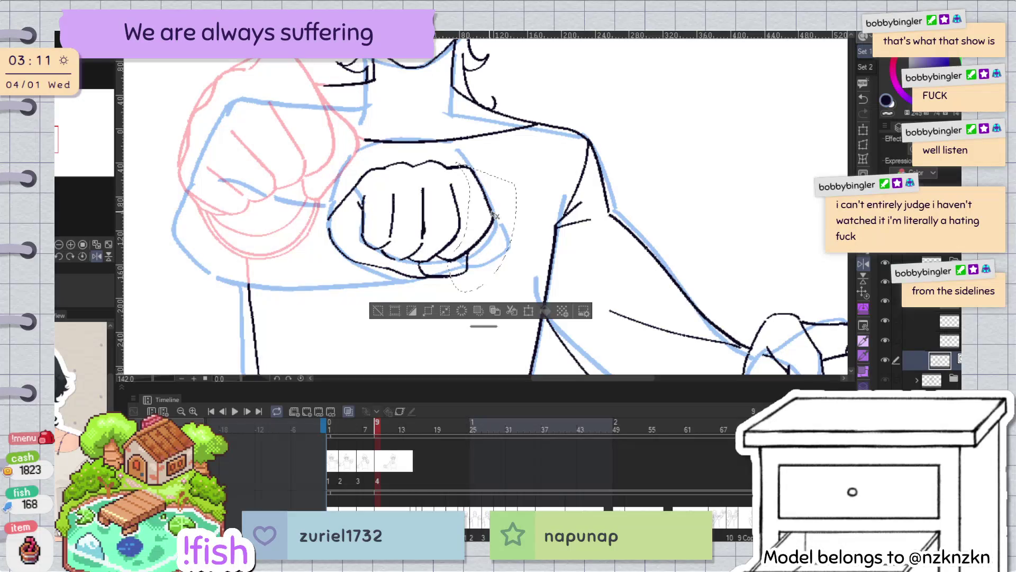
{"action": "key", "text": "Left"}
{"action": "key", "text": "Left"}
{"action": "key", "text": "Left"}
{"action": "key", "text": "Right"}
{"action": "key", "text": "Right"}
{"action": "key", "text": "Right"}
{"action": "key", "text": "Up"}
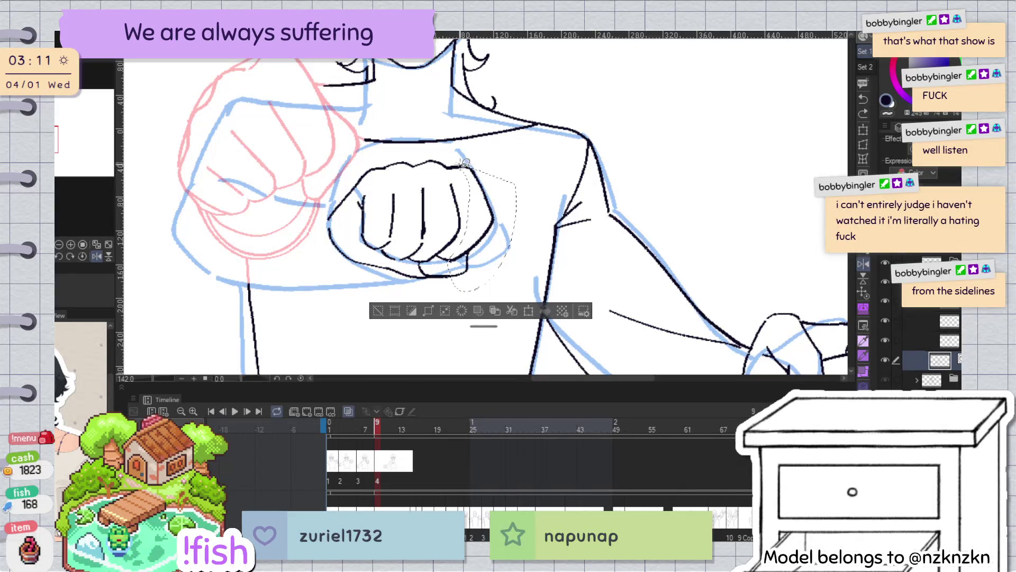
{"action": "left_click_drag", "start_coordinate": [498, 220], "coordinate": [496, 222]}
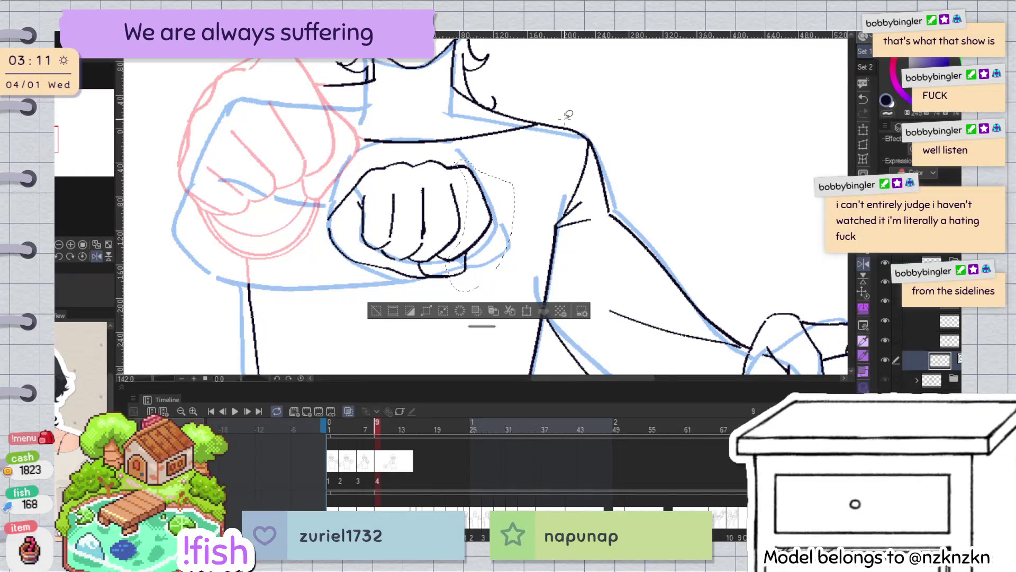
{"action": "key", "text": "ctrl+d"}
{"action": "key", "text": "h"}
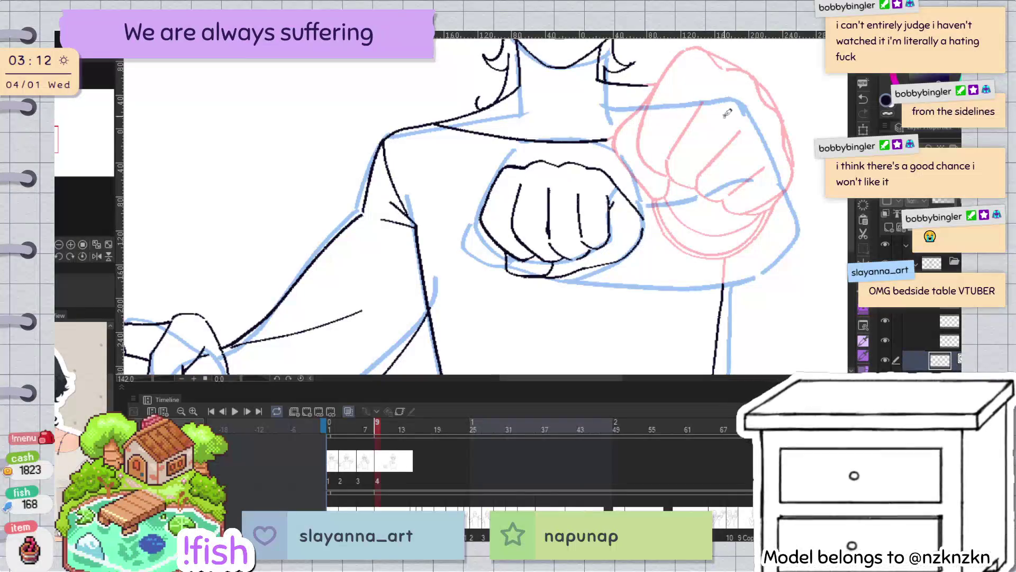
Ink two vertical lines along the front fist's left edge, mirroring the view between strokes
{"action": "scroll", "coordinate": [596, 233], "scroll_direction": "down", "scroll_amount": 4}
{"action": "scroll", "coordinate": [669, 256], "scroll_direction": "up", "scroll_amount": 2}
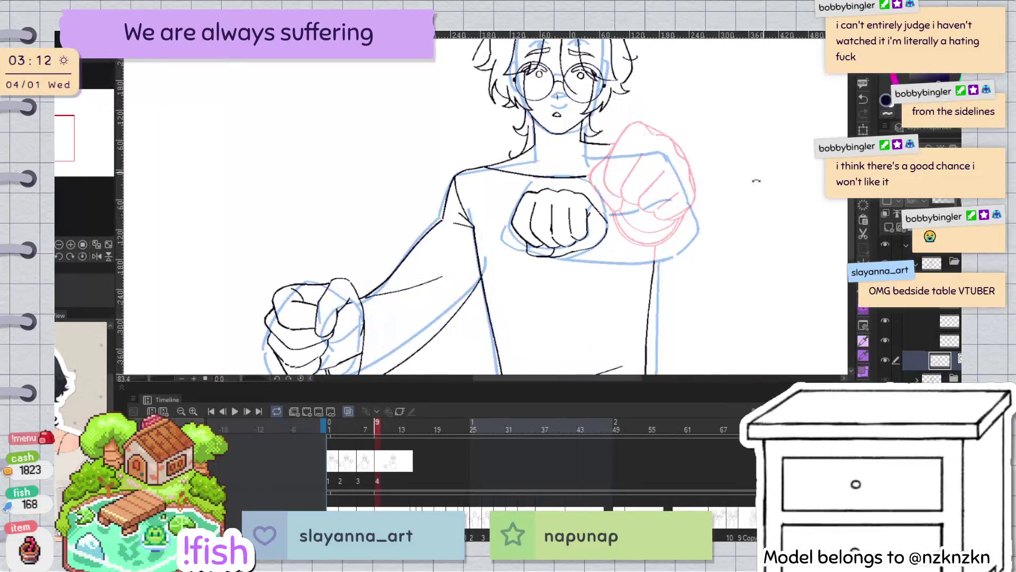
{"action": "left_click_drag", "start_coordinate": [669, 257], "coordinate": [479, 169]}
{"action": "key", "text": "at"}
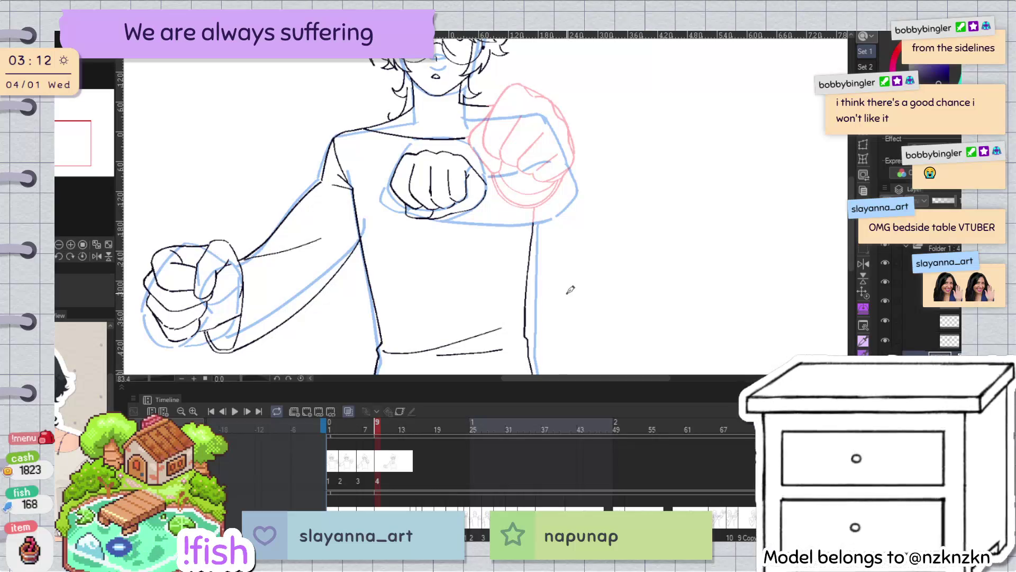
{"action": "key", "text": "h"}
{"action": "mouse_move", "coordinate": [476, 212]}
{"action": "left_mouse_down"}
{"action": "mouse_move", "coordinate": [455, 199]}
{"action": "mouse_move", "coordinate": [445, 235]}
{"action": "left_mouse_up"}
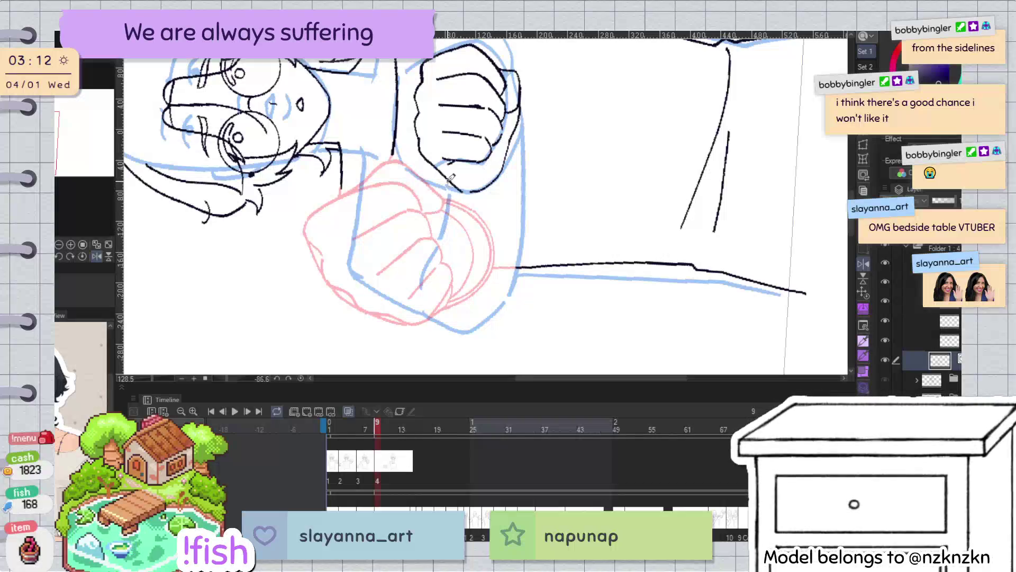
{"action": "left_click_drag", "start_coordinate": [448, 175], "coordinate": [444, 227]}
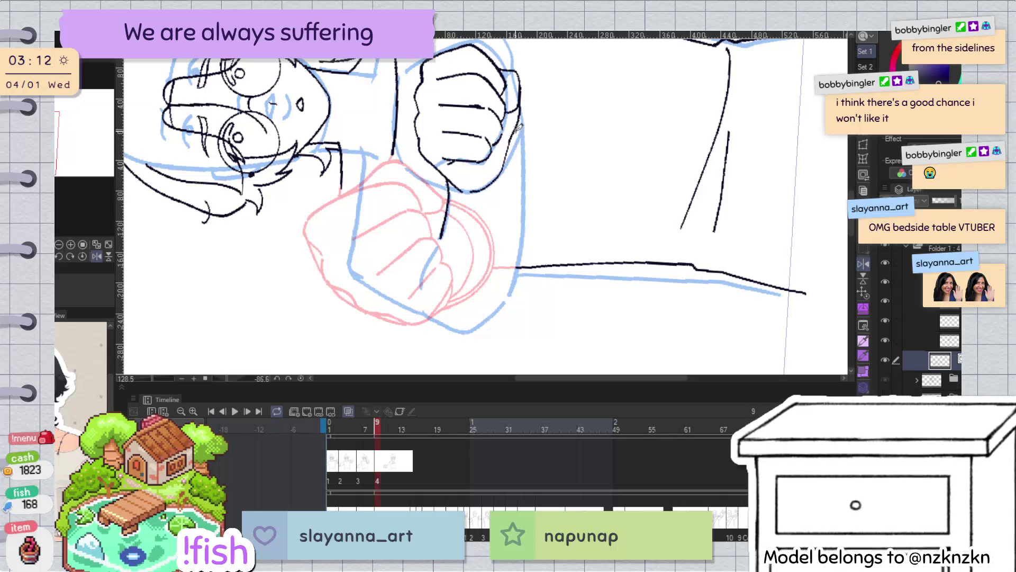
{"action": "key", "text": "h"}
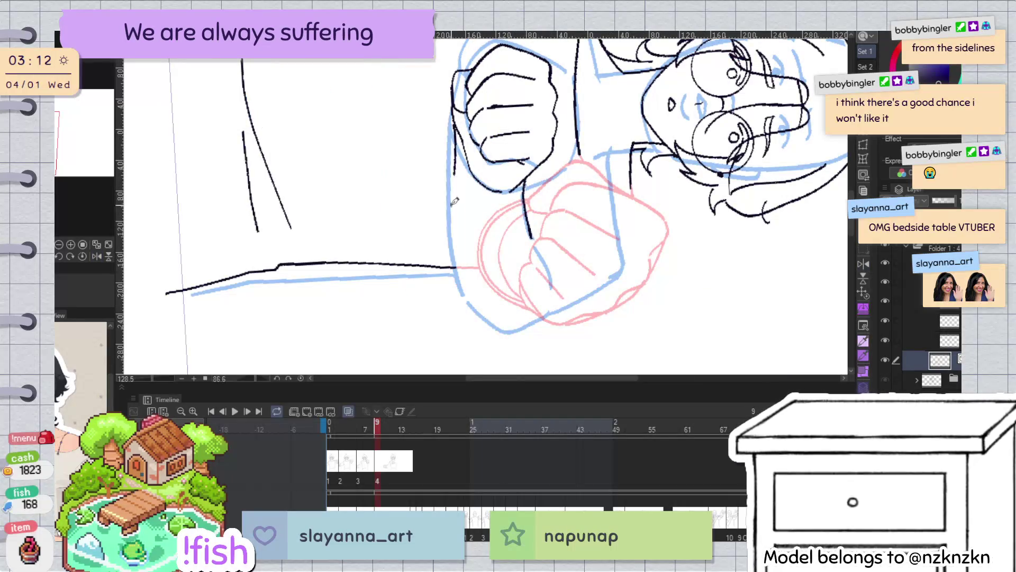
{"action": "left_click_drag", "start_coordinate": [453, 141], "coordinate": [453, 222]}
Mirror and pan the view repeatedly to compare the two fists
{"action": "key", "text": "at"}
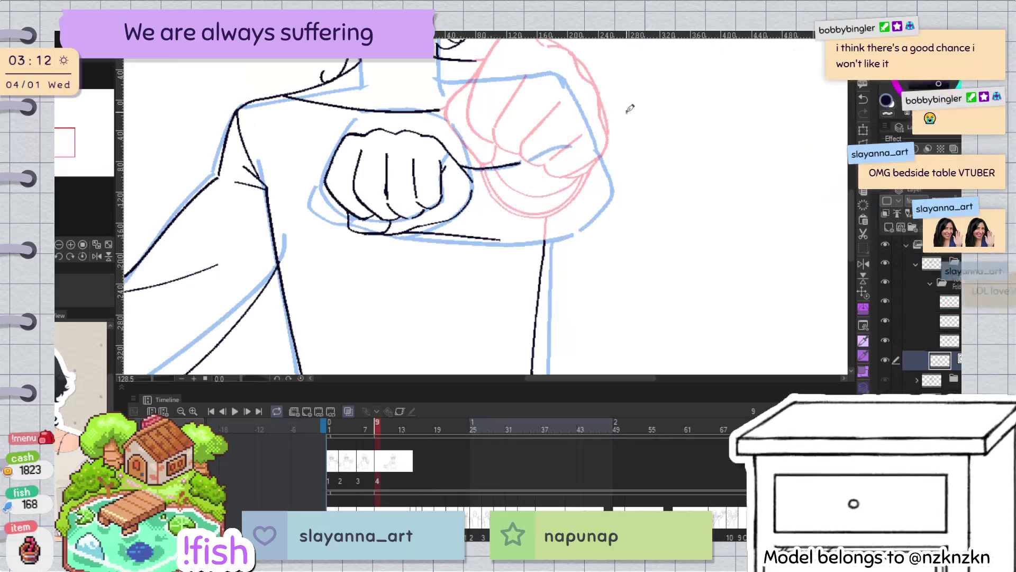
{"action": "key", "text": "h"}
{"action": "key", "text": "h"}
{"action": "scroll", "coordinate": [603, 193], "scroll_direction": "down", "scroll_amount": 5}
{"action": "scroll", "coordinate": [547, 255], "scroll_direction": "up", "scroll_amount": 2}
{"action": "scroll", "coordinate": [547, 254], "scroll_direction": "up", "scroll_amount": 1}
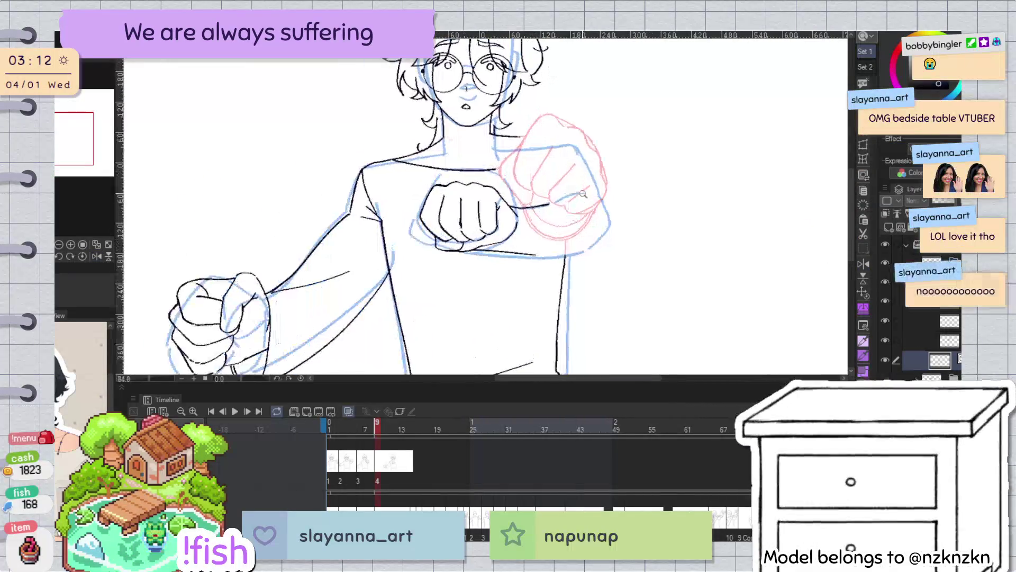
{"action": "key", "text": "h"}
{"action": "key", "text": "h"}
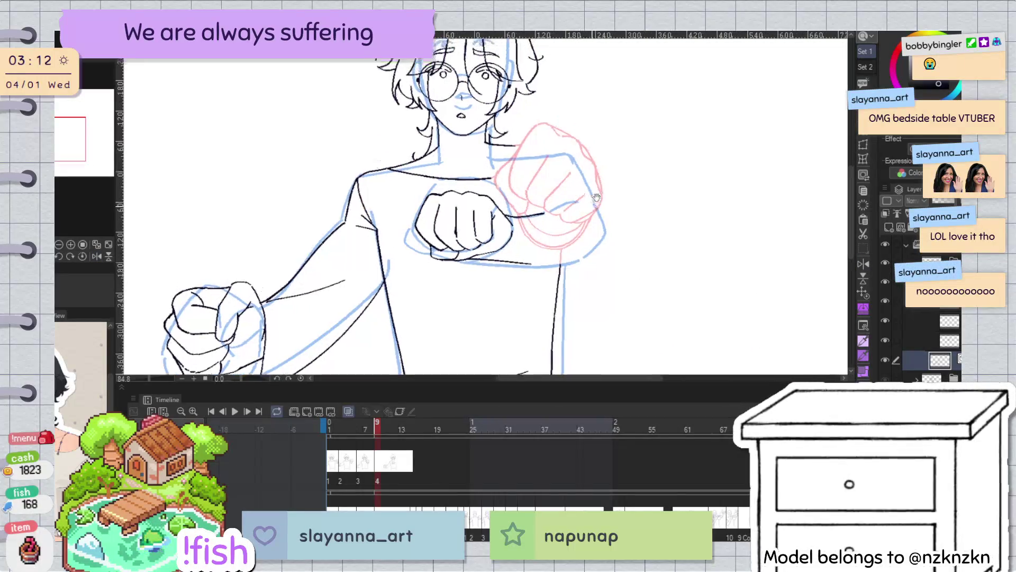
{"action": "left_click_drag", "start_coordinate": [677, 101], "coordinate": [667, 142]}
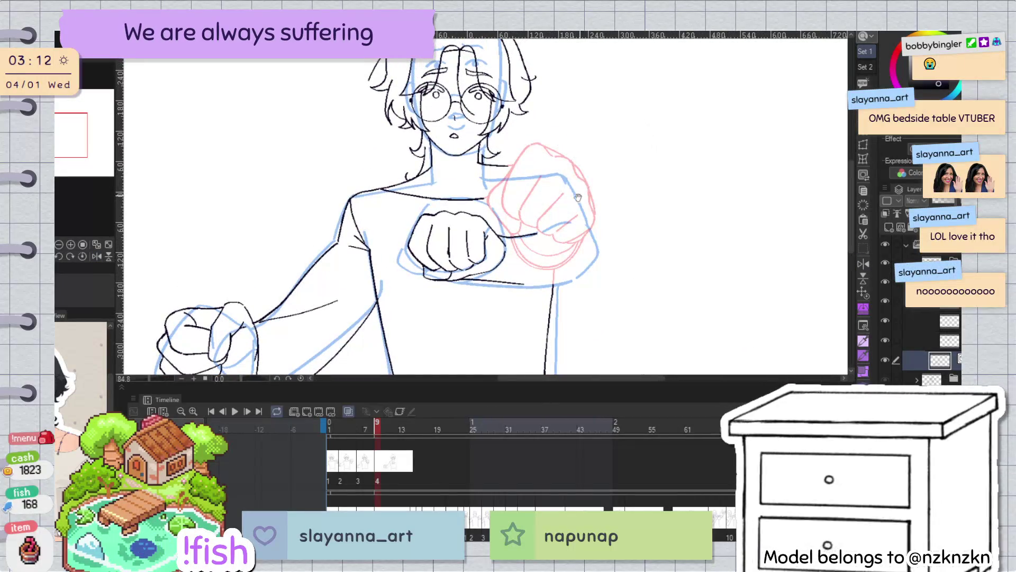
{"action": "scroll", "coordinate": [492, 214], "scroll_direction": "up", "scroll_amount": 2}
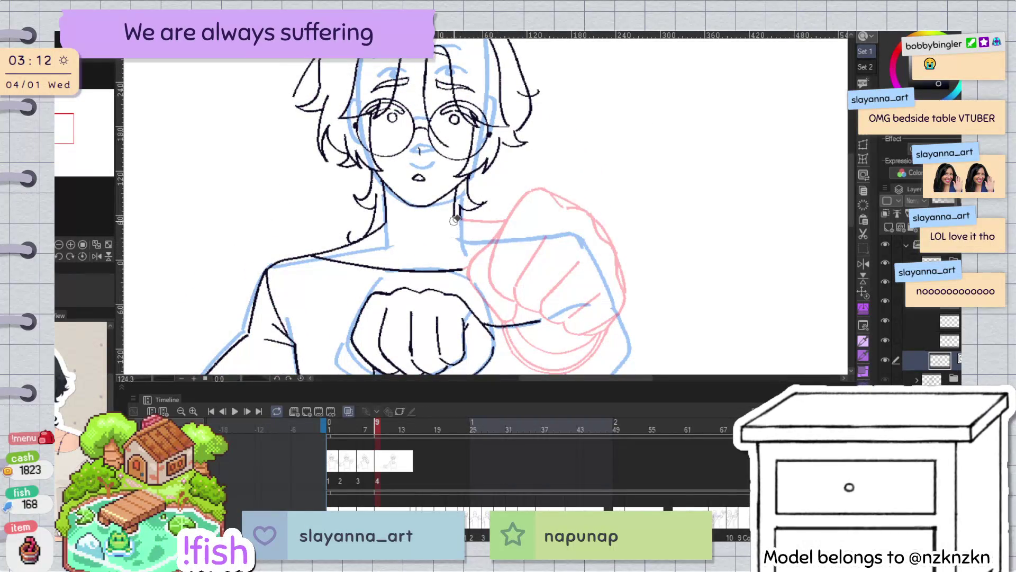
{"action": "key", "text": "h"}
{"action": "left_click_drag", "start_coordinate": [697, 267], "coordinate": [681, 116]}
{"action": "key", "text": "h"}
Pan, rotate and mirror the view to inspect the whole upper body, ending mirrored
{"action": "scroll", "coordinate": [680, 116], "scroll_direction": "down", "scroll_amount": 3}
{"action": "key", "text": "h"}
{"action": "left_click_drag", "start_coordinate": [625, 233], "coordinate": [704, 242]}
{"action": "key", "text": "h"}
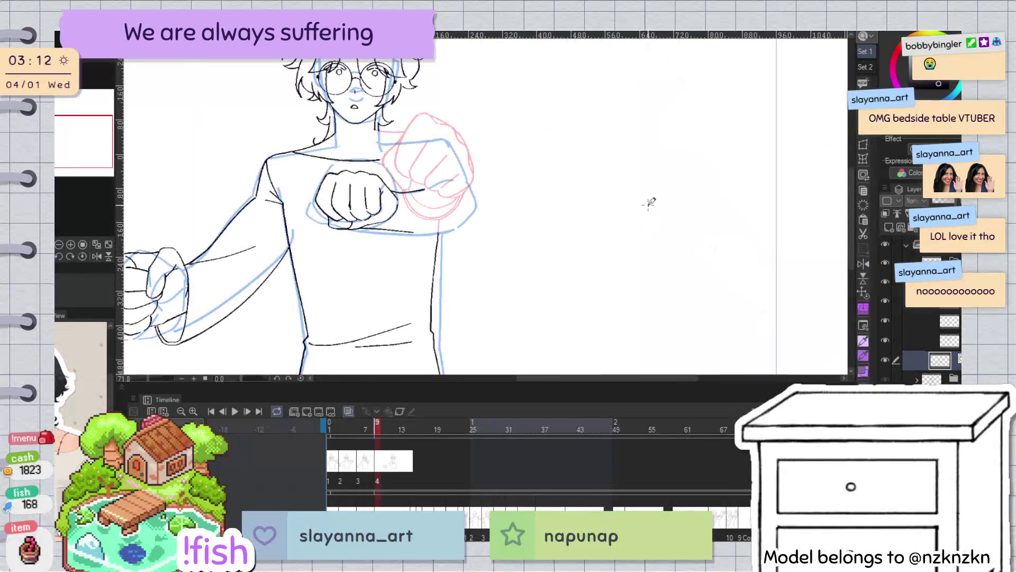
{"action": "scroll", "coordinate": [468, 203], "scroll_direction": "up", "scroll_amount": 3}
{"action": "key", "text": "h"}
{"action": "key", "text": "h"}
{"action": "left_click_drag", "start_coordinate": [680, 154], "coordinate": [749, 273]}
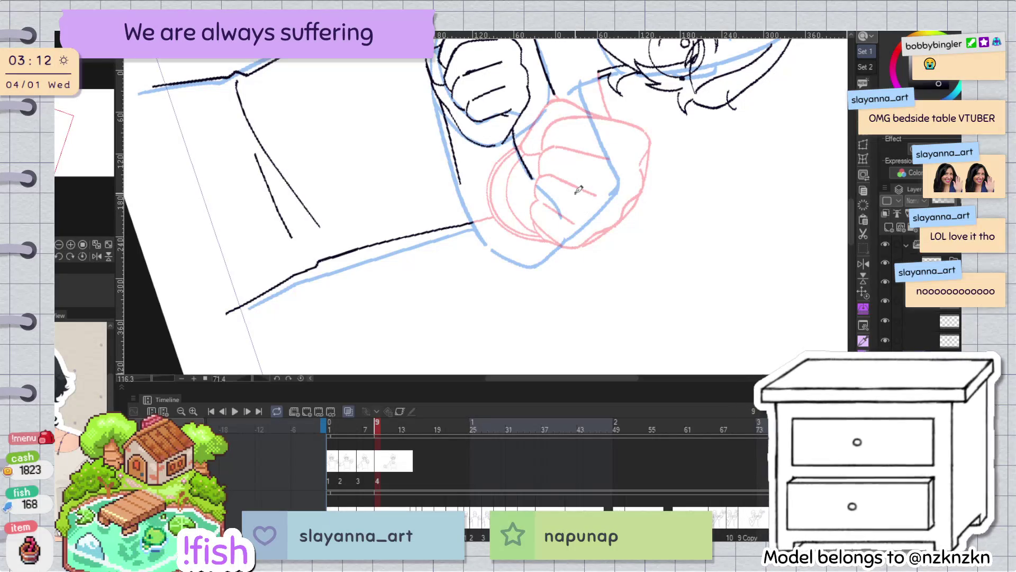
{"action": "left_click_drag", "start_coordinate": [625, 108], "coordinate": [563, 301]}
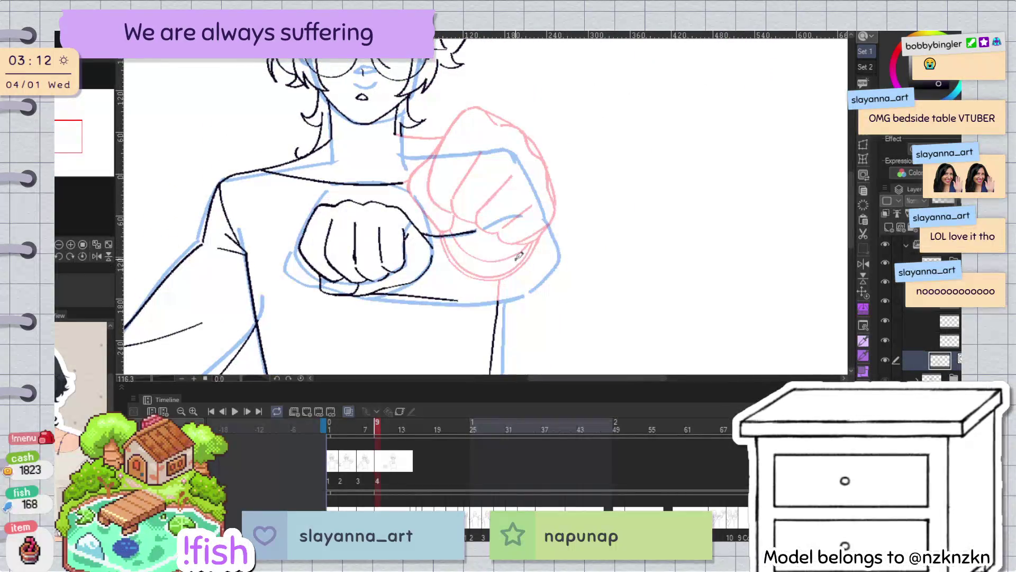
{"action": "scroll", "coordinate": [523, 261], "scroll_direction": "down", "scroll_amount": 3}
{"action": "scroll", "coordinate": [518, 162], "scroll_direction": "up", "scroll_amount": 2}
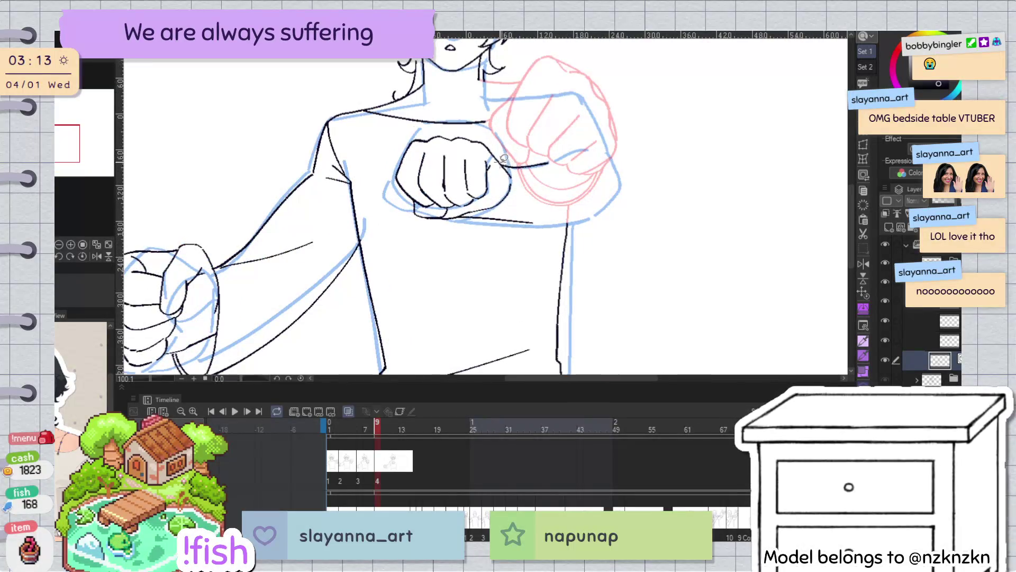
{"action": "key", "text": "h"}
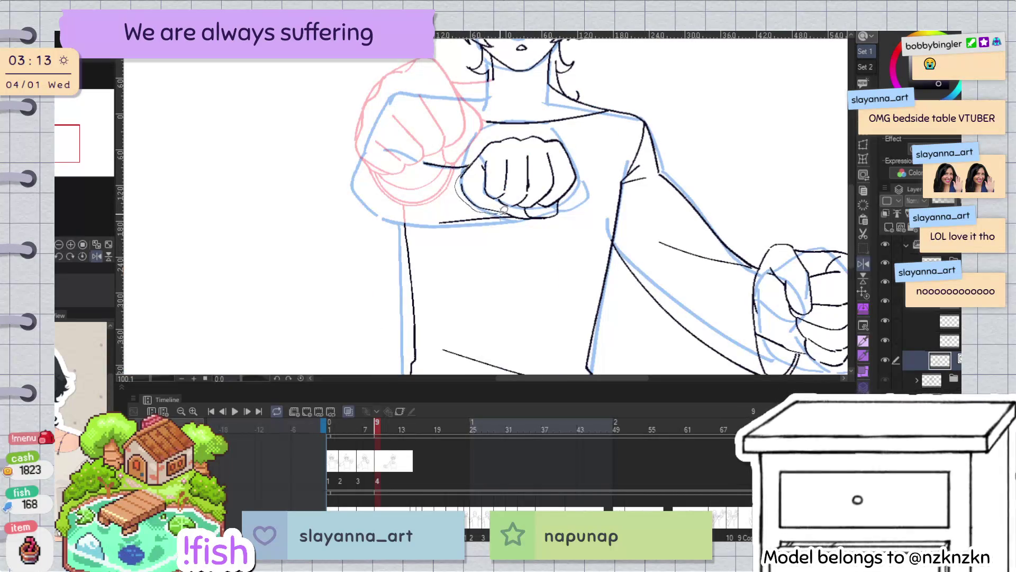
Lasso and trial-scale the front fist, cancel the transform, and flip the view back
{"action": "left_click_drag", "start_coordinate": [503, 210], "coordinate": [498, 143]}
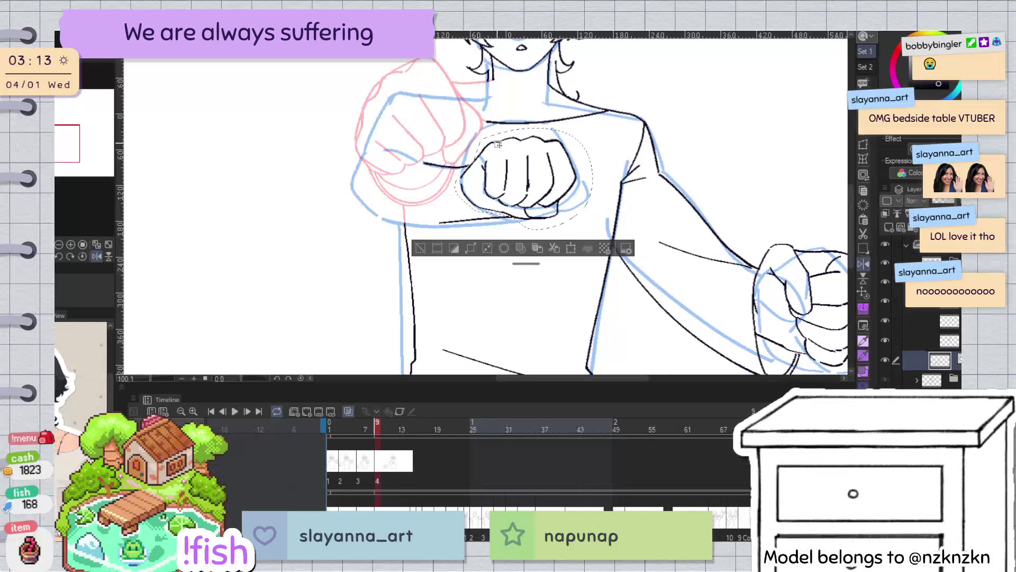
{"action": "scroll", "coordinate": [498, 144], "scroll_direction": "up", "scroll_amount": 3}
{"action": "scroll", "coordinate": [612, 154], "scroll_direction": "down", "scroll_amount": 4}
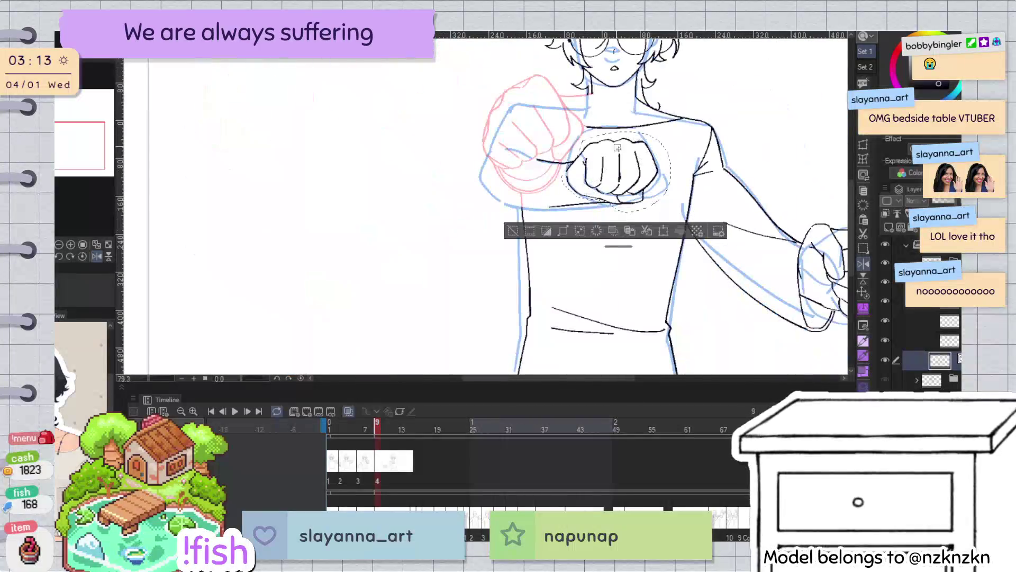
{"action": "key", "text": "ctrl+t"}
{"action": "left_click_drag", "start_coordinate": [673, 131], "coordinate": [688, 122]}
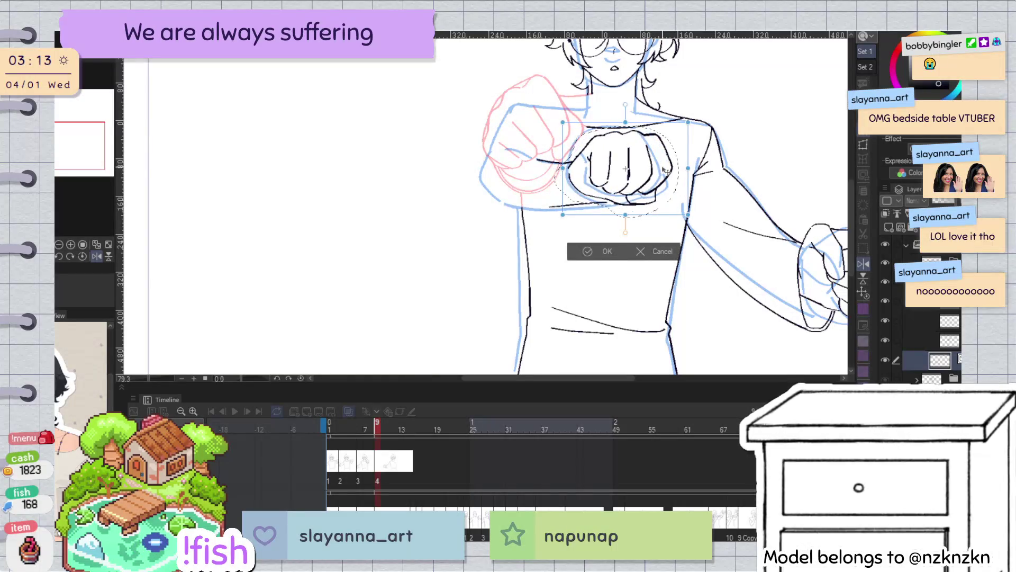
{"action": "left_click_drag", "start_coordinate": [688, 122], "coordinate": [686, 126]}
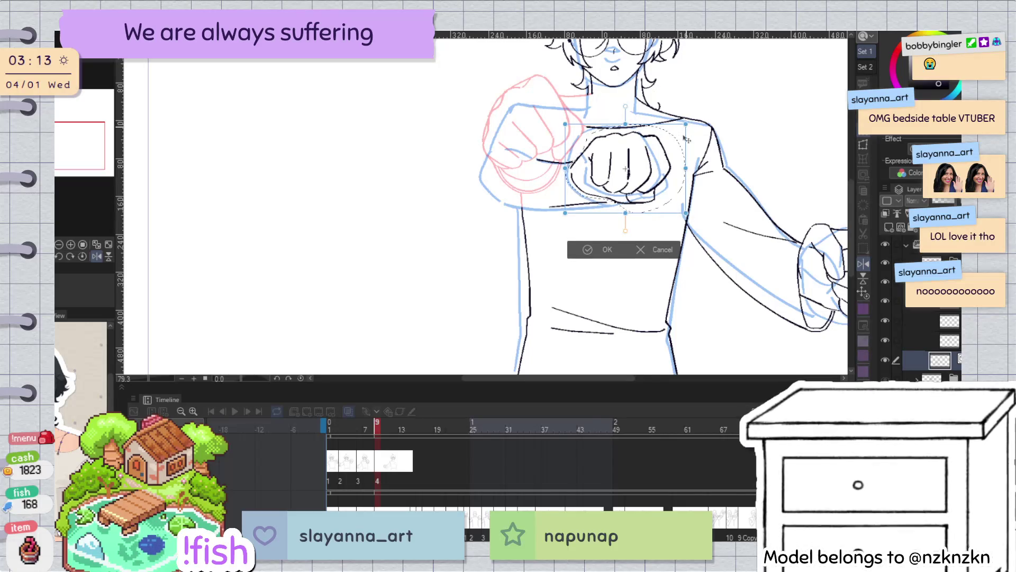
{"action": "left_click", "coordinate": [666, 251]}
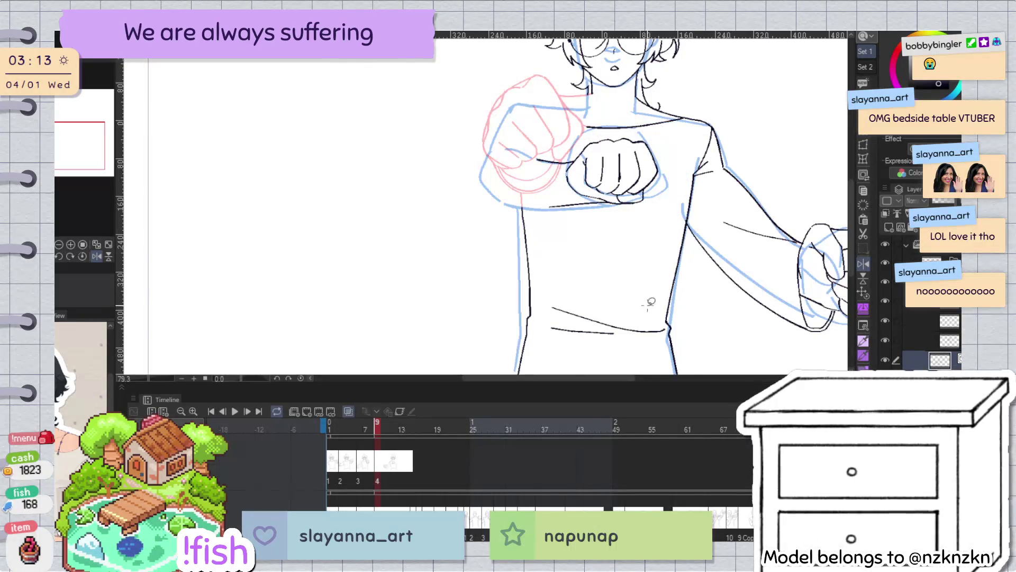
{"action": "key", "text": "h"}
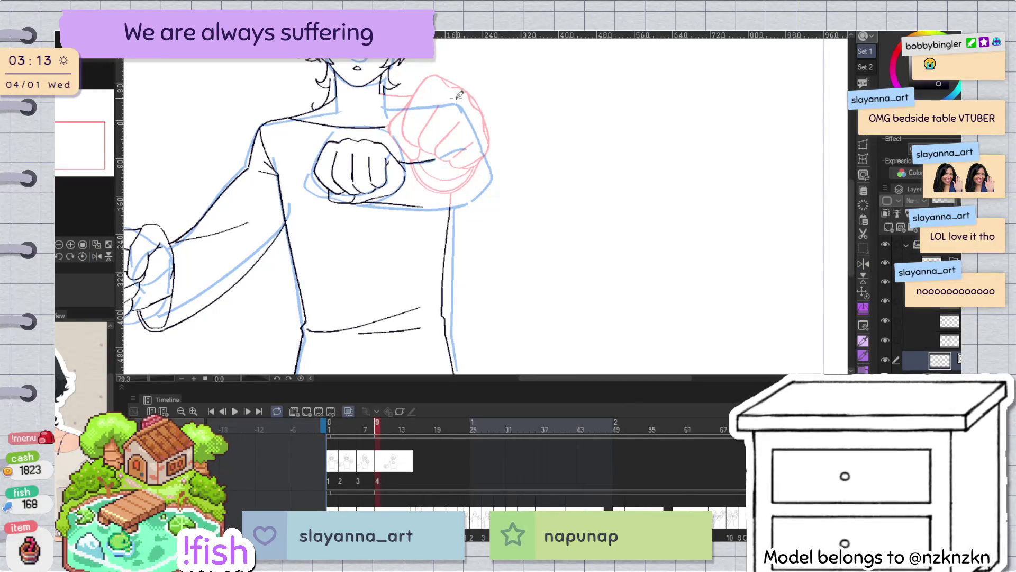
Sketch and undo a circle around the fist, then pan to show the torso and both fists
{"action": "left_click_drag", "start_coordinate": [442, 74], "coordinate": [426, 86]}
{"action": "key", "text": "ctrl+z"}
{"action": "scroll", "coordinate": [568, 311], "scroll_direction": "up", "scroll_amount": 1}
{"action": "scroll", "coordinate": [568, 311], "scroll_direction": "up", "scroll_amount": 1}
{"action": "scroll", "coordinate": [567, 310], "scroll_direction": "down", "scroll_amount": 1}
{"action": "scroll", "coordinate": [567, 311], "scroll_direction": "down", "scroll_amount": 1}
{"action": "left_click_drag", "start_coordinate": [492, 316], "coordinate": [492, 231]}
{"action": "scroll", "coordinate": [492, 231], "scroll_direction": "up", "scroll_amount": 1}
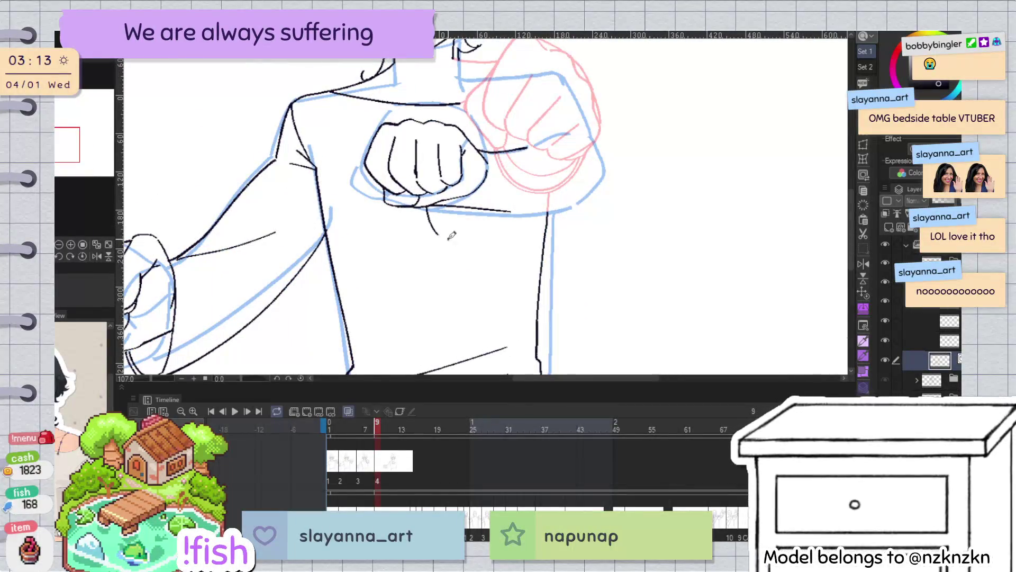
{"action": "scroll", "coordinate": [482, 167], "scroll_direction": "down", "scroll_amount": 1}
{"action": "scroll", "coordinate": [455, 180], "scroll_direction": "up", "scroll_amount": 1}
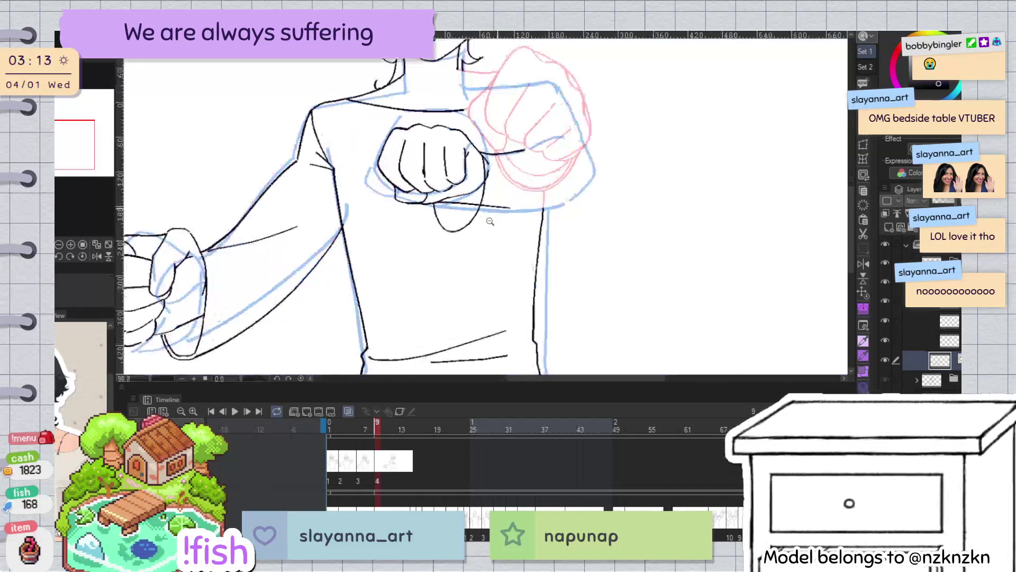
Undo and then restore the ellipse and line beneath the front fist
{"action": "key", "text": "ctrl+z"}
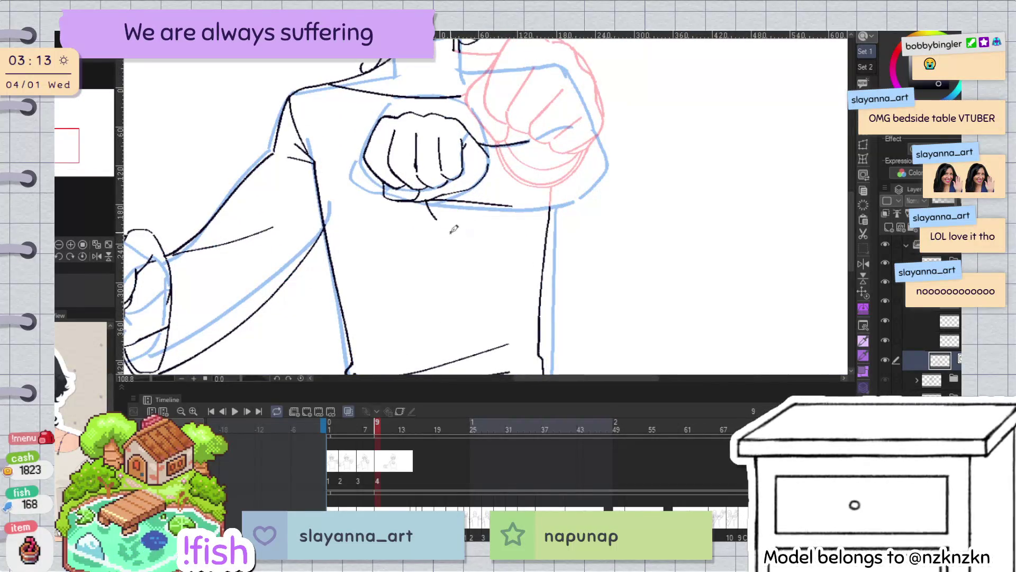
{"action": "scroll", "coordinate": [433, 205], "scroll_direction": "up", "scroll_amount": 2}
{"action": "scroll", "coordinate": [423, 201], "scroll_direction": "up", "scroll_amount": 2}
{"action": "key", "text": "ctrl+z"}
{"action": "key", "text": "ctrl+y"}
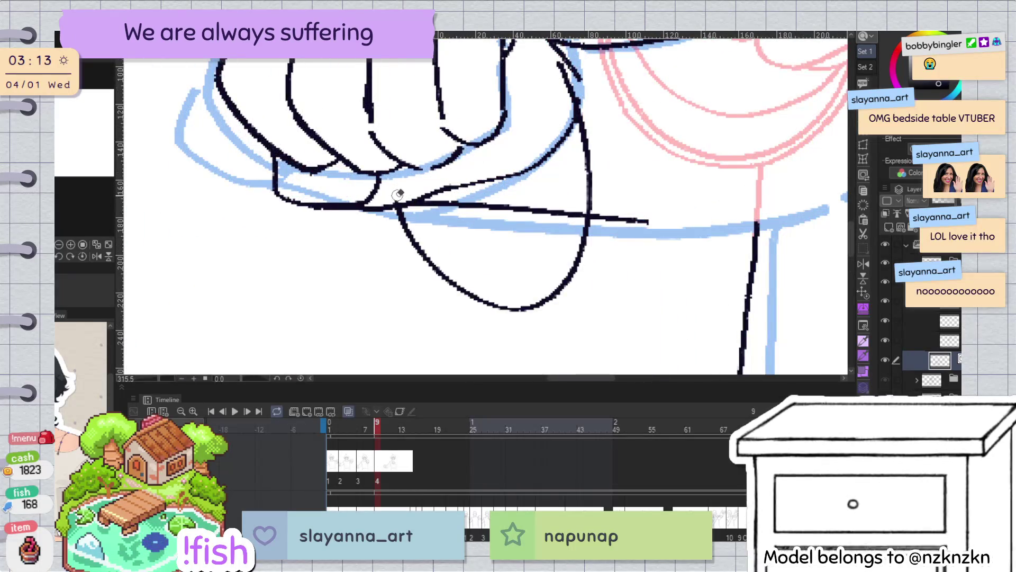
{"action": "scroll", "coordinate": [582, 132], "scroll_direction": "down", "scroll_amount": 3}
{"action": "scroll", "coordinate": [550, 169], "scroll_direction": "up", "scroll_amount": 2}
Widen the right side of the cuff ellipse, then check it with mirrored and rotated views
{"action": "left_click", "coordinate": [548, 169]}
{"action": "left_click_drag", "start_coordinate": [564, 114], "coordinate": [571, 112]}
{"action": "key", "text": "p"}
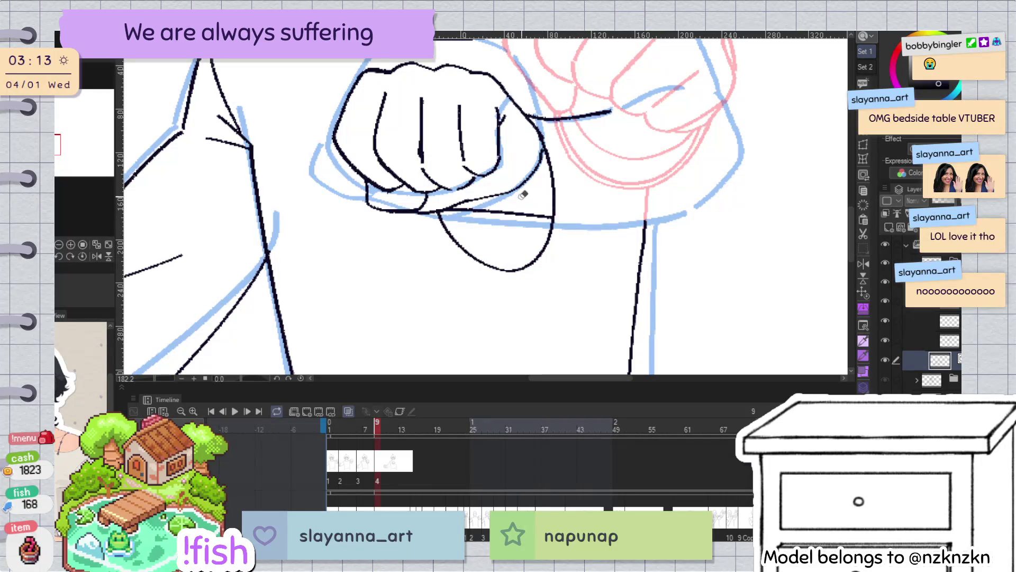
{"action": "key", "text": "h"}
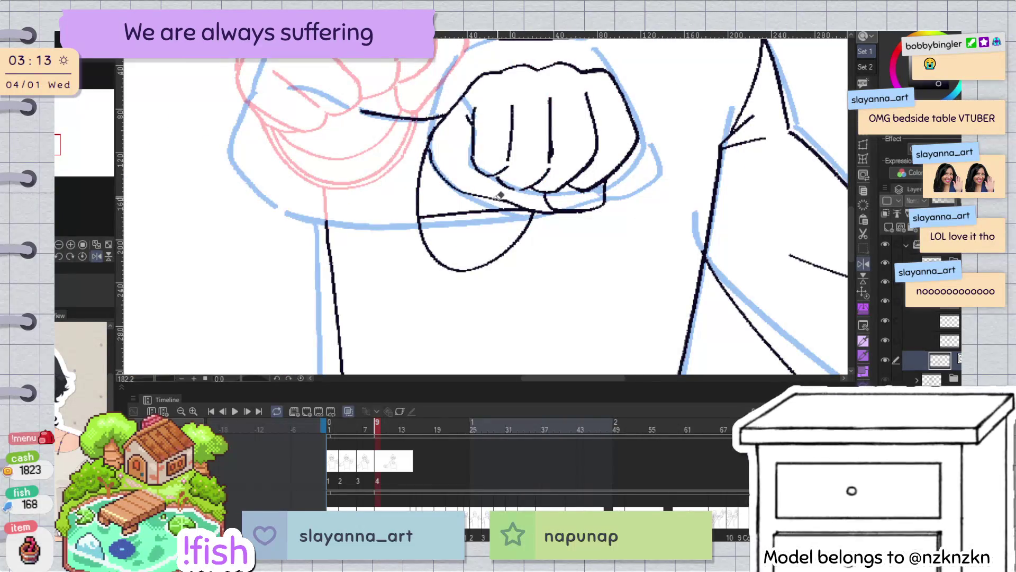
{"action": "left_click_drag", "start_coordinate": [550, 204], "coordinate": [485, 183]}
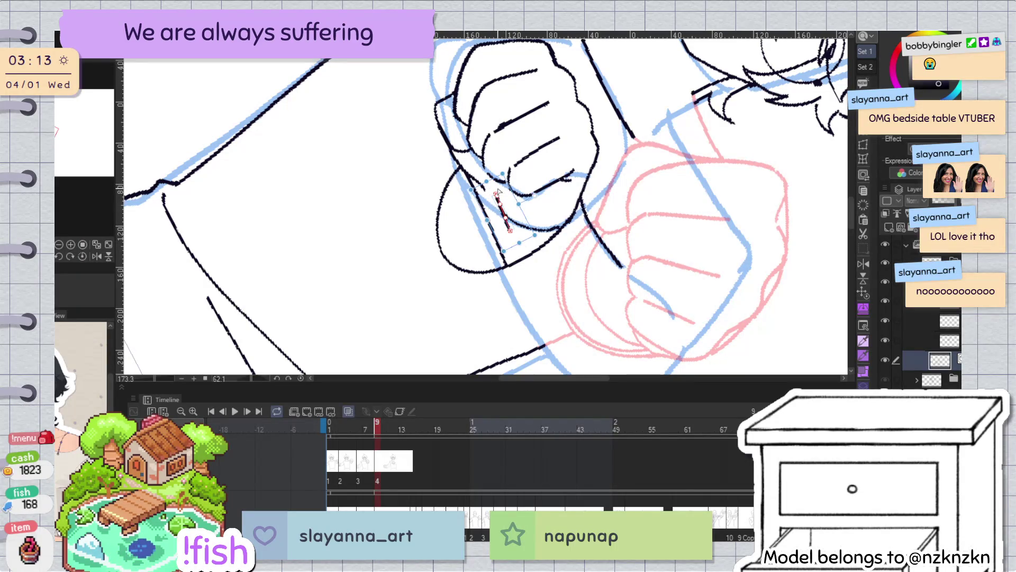
{"action": "key", "text": "ctrl+@"}
{"action": "mouse_move", "coordinate": [640, 239]}
{"action": "left_mouse_down"}
{"action": "mouse_move", "coordinate": [584, 265]}
{"action": "mouse_move", "coordinate": [587, 189]}
{"action": "mouse_move", "coordinate": [445, 228]}
{"action": "left_mouse_up"}
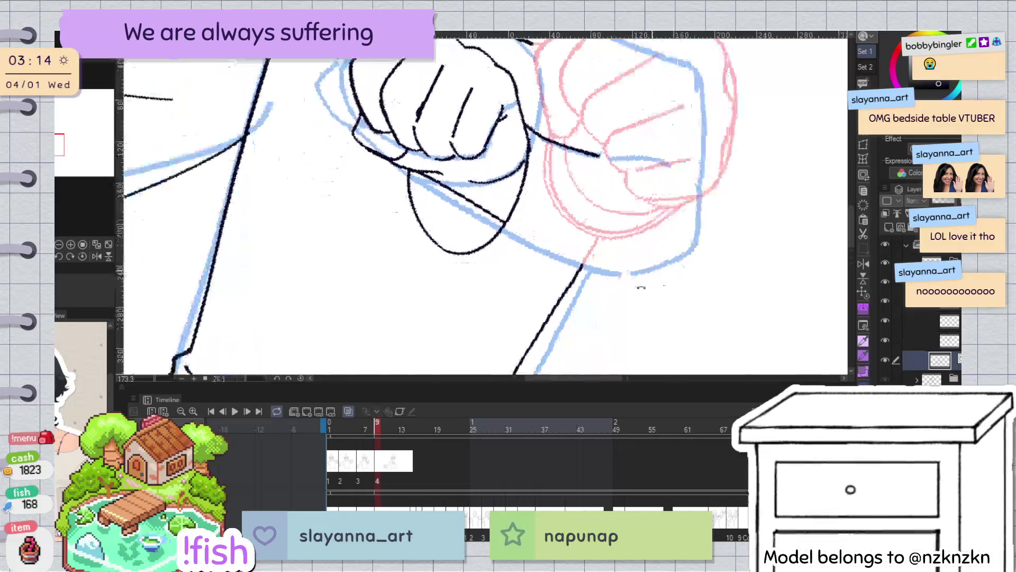
{"action": "left_click", "coordinate": [527, 245], "text": "ctrl+alt"}
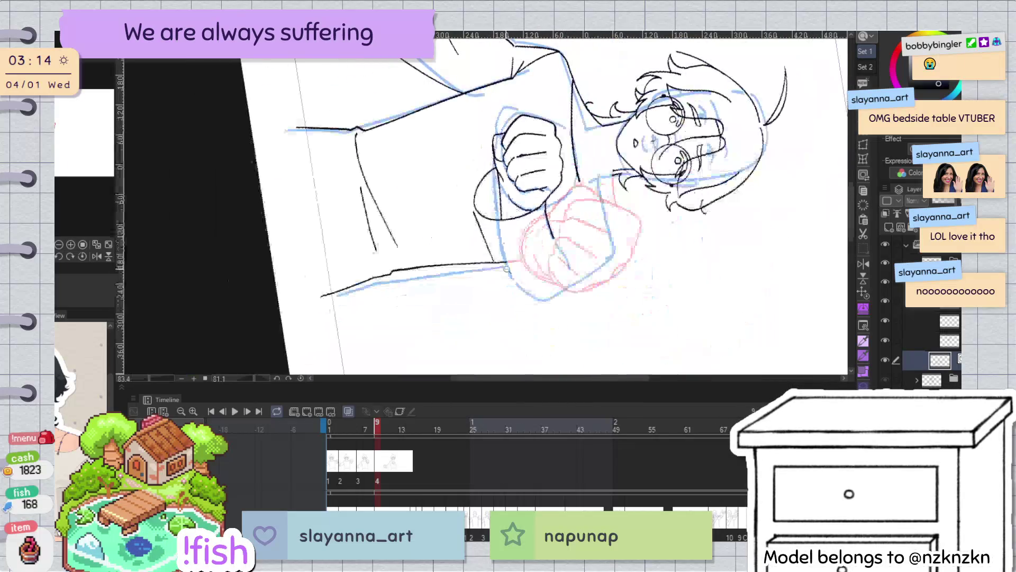
Ink the sleeve edge down the arm from the cuff oval, mirroring the view to check
{"action": "scroll", "coordinate": [527, 245], "scroll_direction": "up", "scroll_amount": 2}
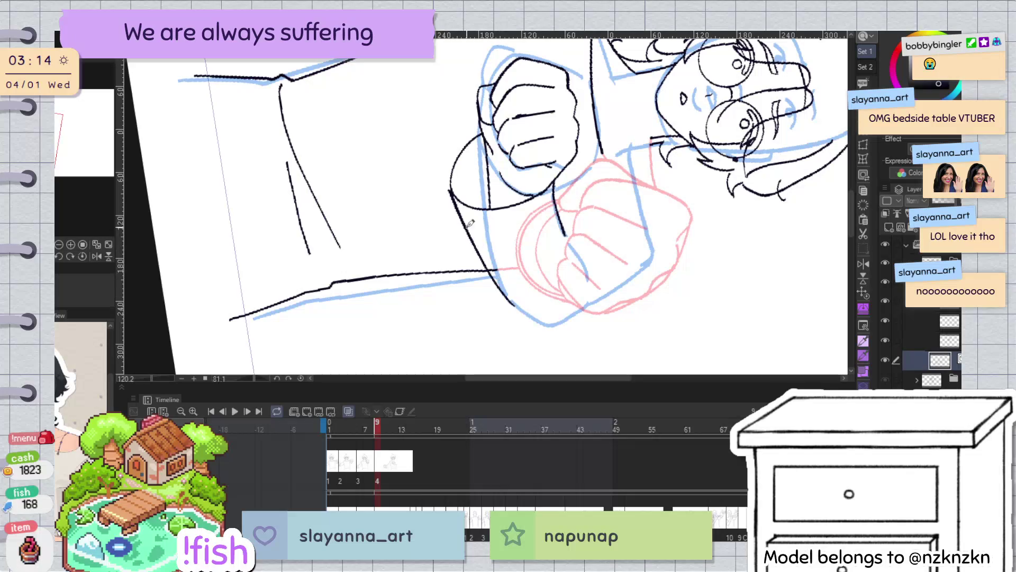
{"action": "key", "text": "h"}
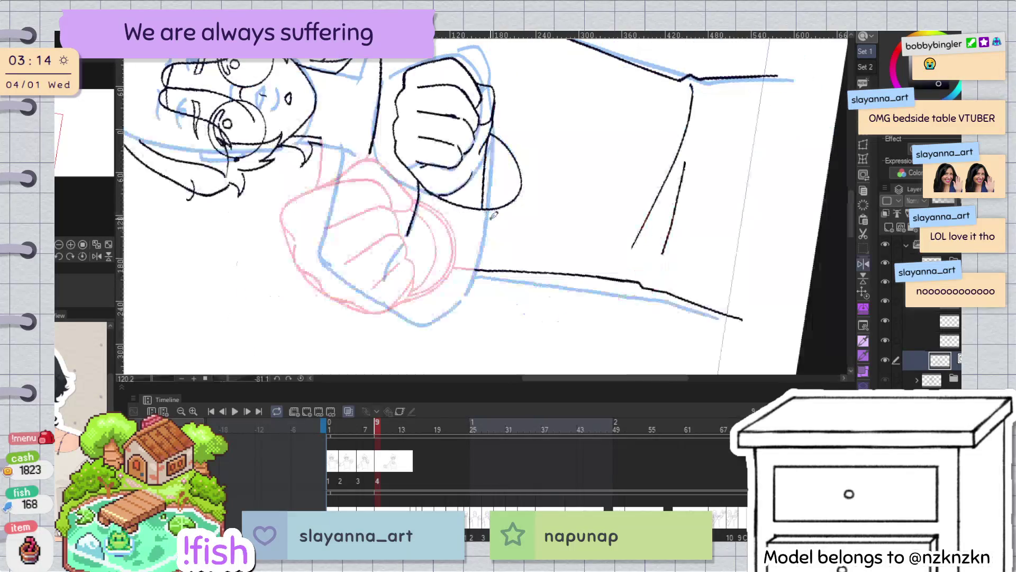
{"action": "left_click_drag", "start_coordinate": [519, 197], "coordinate": [455, 307]}
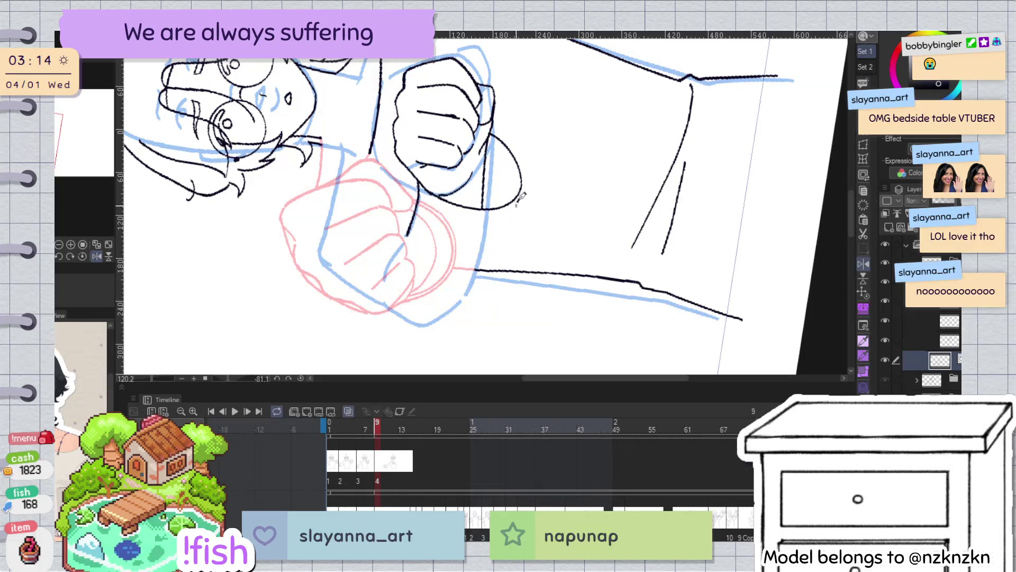
{"action": "mouse_move", "coordinate": [470, 290]}
{"action": "left_mouse_down"}
{"action": "mouse_move", "coordinate": [573, 192]}
{"action": "mouse_move", "coordinate": [430, 209]}
{"action": "left_mouse_up"}
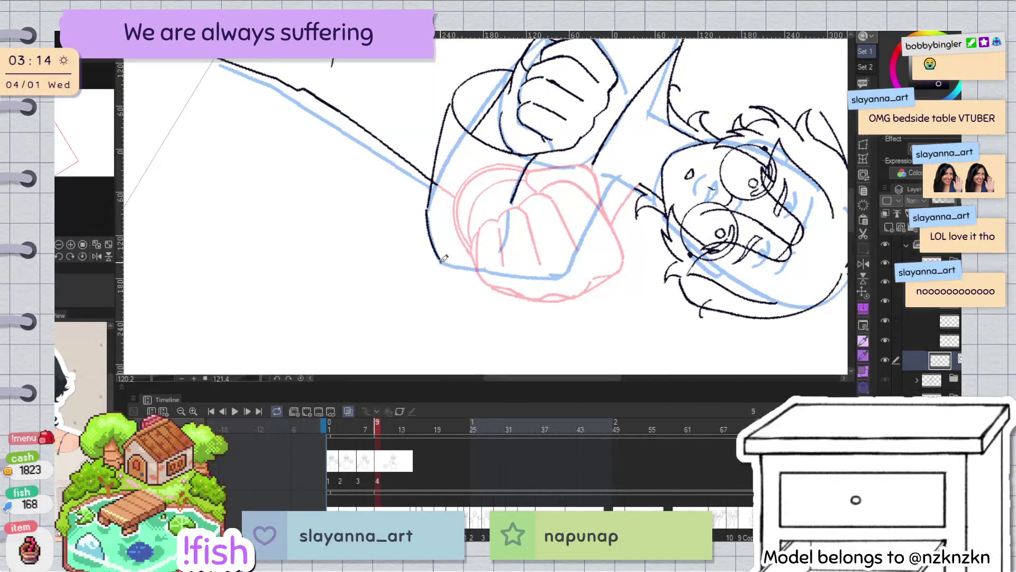
{"action": "key", "text": "ctrl+at"}
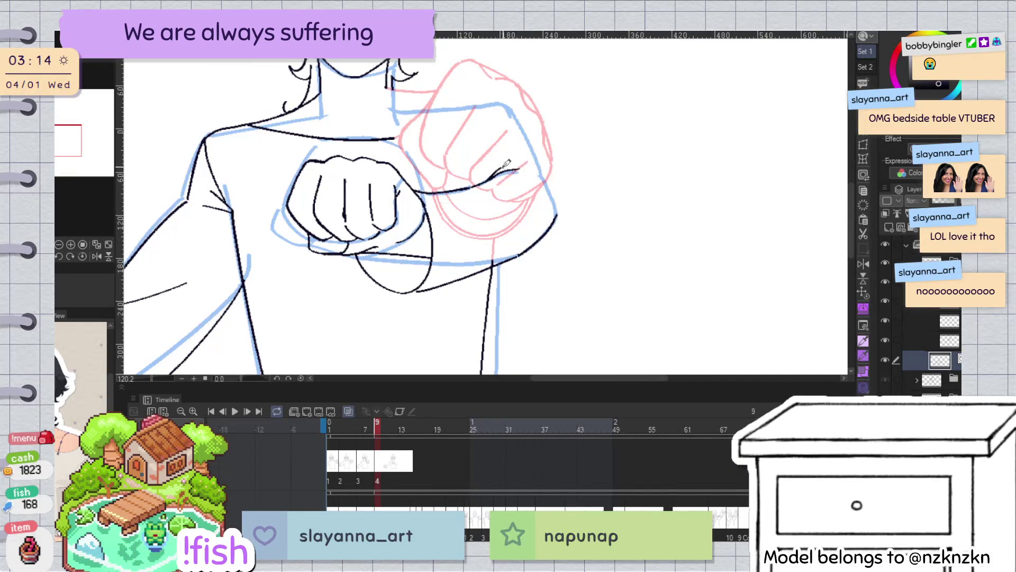
{"action": "key", "text": "h"}
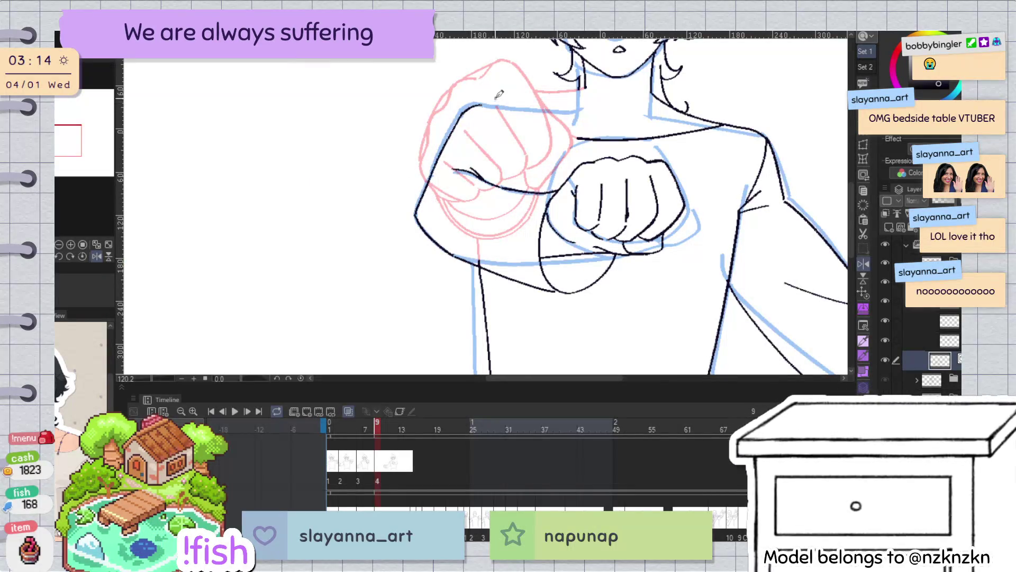
{"action": "key", "text": "h"}
Rotate and pan the view to the face, then jump to frame 13 on the Timeline
{"action": "left_click_drag", "start_coordinate": [495, 97], "coordinate": [424, 125]}
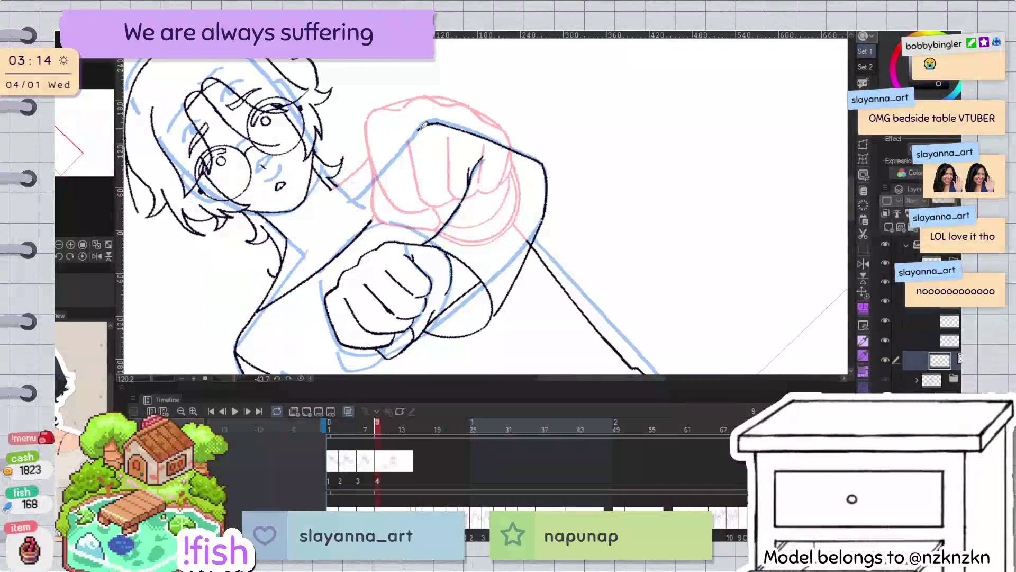
{"action": "key", "text": "ctrl+at"}
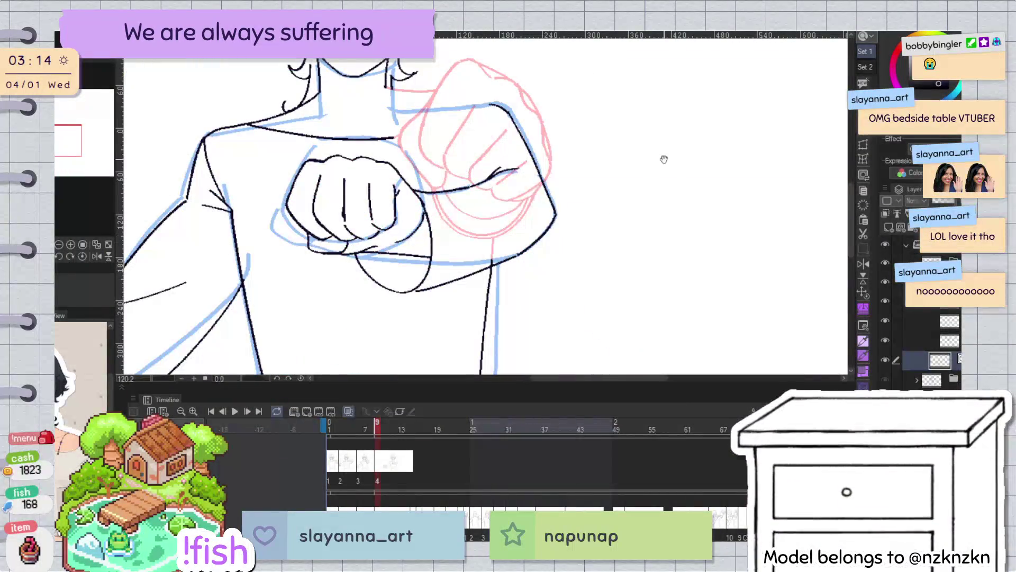
{"action": "left_click_drag", "start_coordinate": [664, 159], "coordinate": [639, 238]}
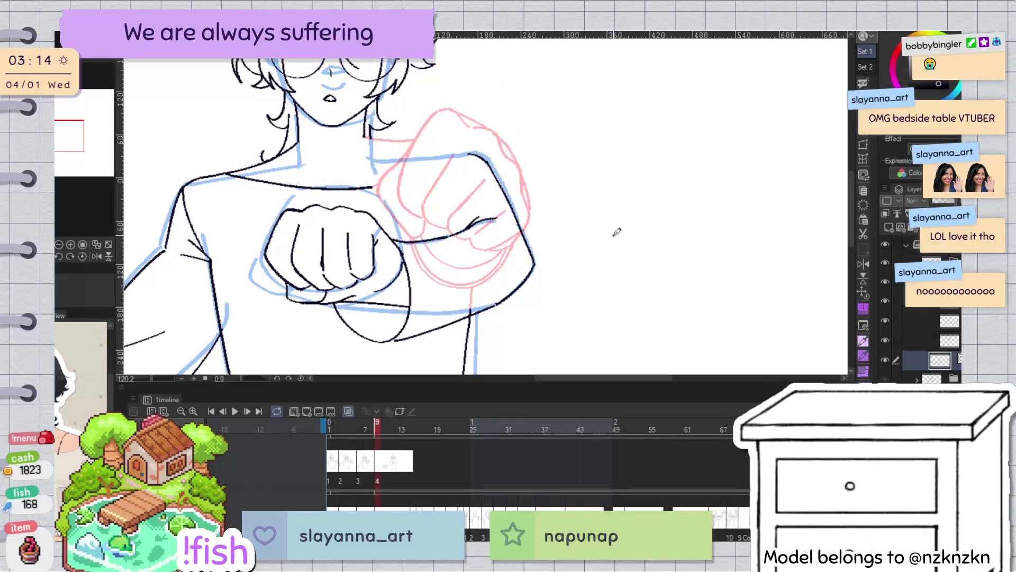
{"action": "left_click", "coordinate": [402, 428]}
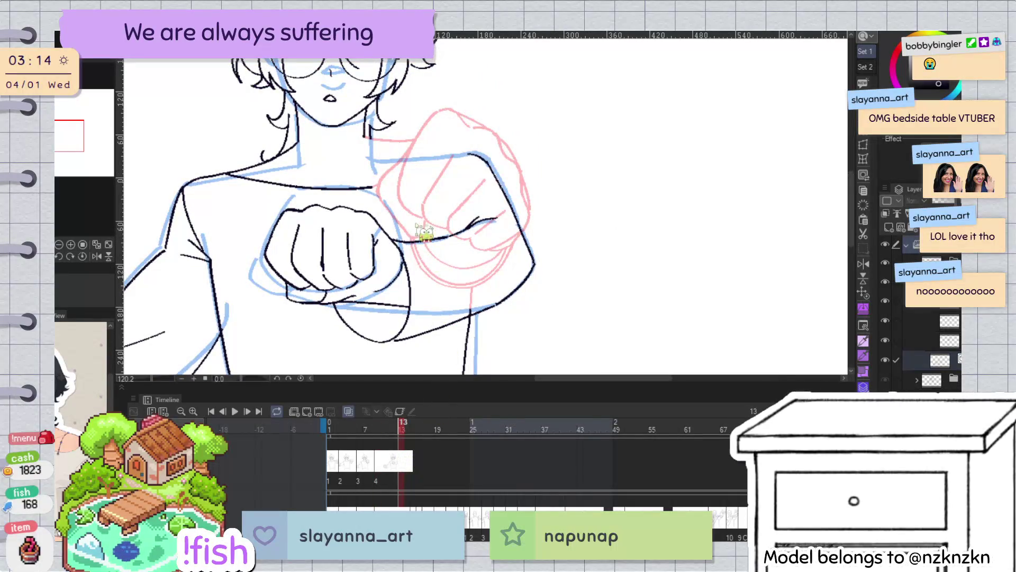
Return to frame 10 and ink a short sleeve line beside the red rough fist
{"action": "key", "text": "ctrl+z"}
{"action": "key", "text": "Left"}
{"action": "key", "text": "Left"}
{"action": "key", "text": "Left"}
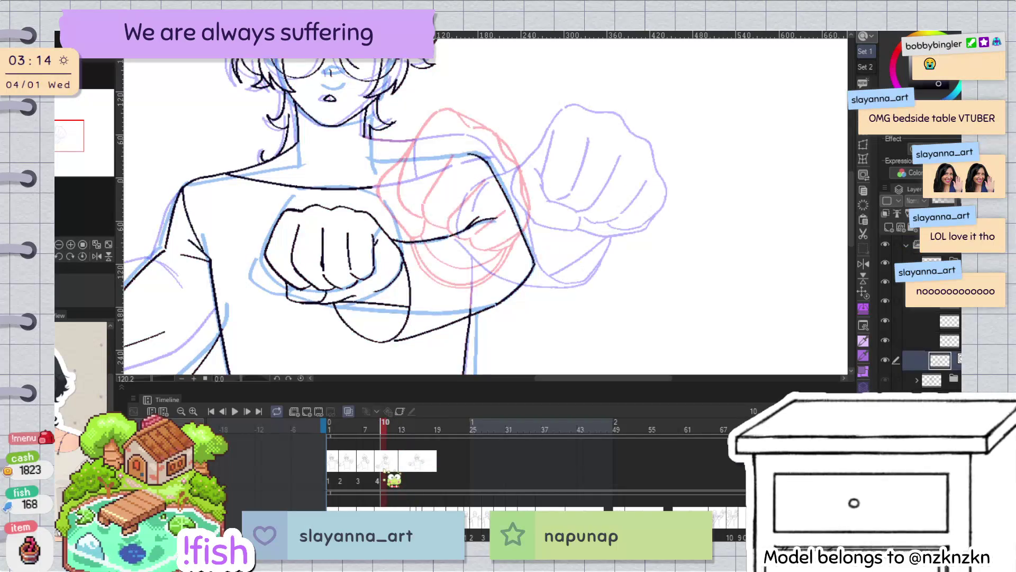
{"action": "key", "text": "h"}
{"action": "key", "text": "h"}
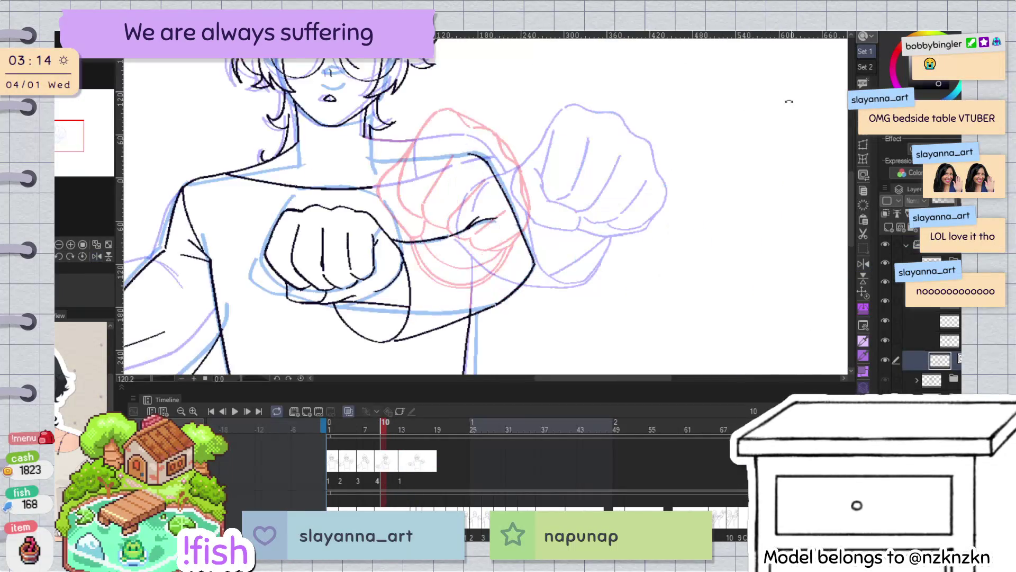
{"action": "left_click_drag", "start_coordinate": [723, 124], "coordinate": [530, 187]}
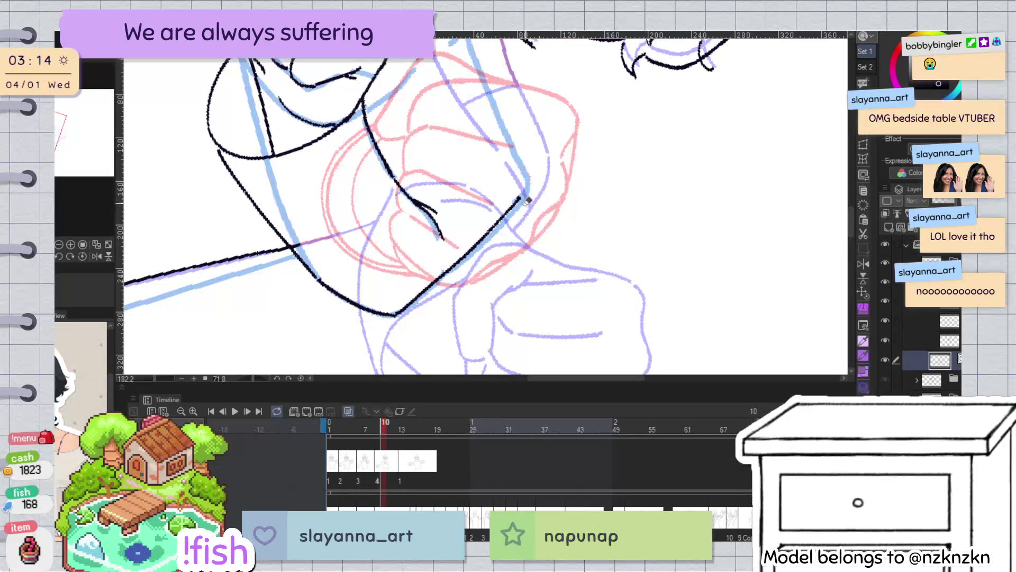
{"action": "scroll", "coordinate": [406, 300], "scroll_direction": "up", "scroll_amount": 3}
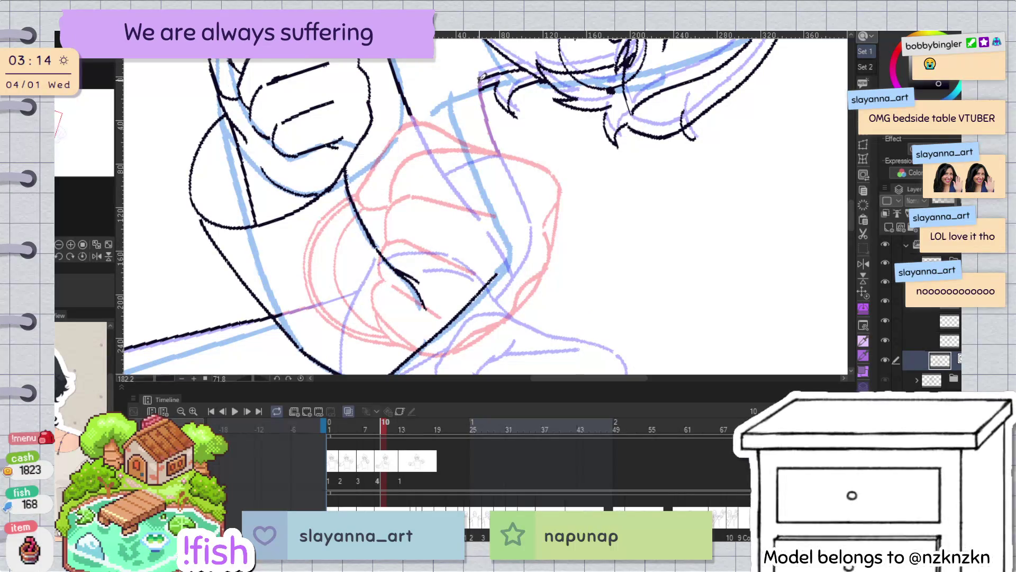
{"action": "mouse_move", "coordinate": [464, 78]}
{"action": "left_mouse_down"}
{"action": "mouse_move", "coordinate": [505, 195]}
{"action": "mouse_move", "coordinate": [473, 116]}
{"action": "left_mouse_up"}
{"action": "key", "text": "ctrl+z"}
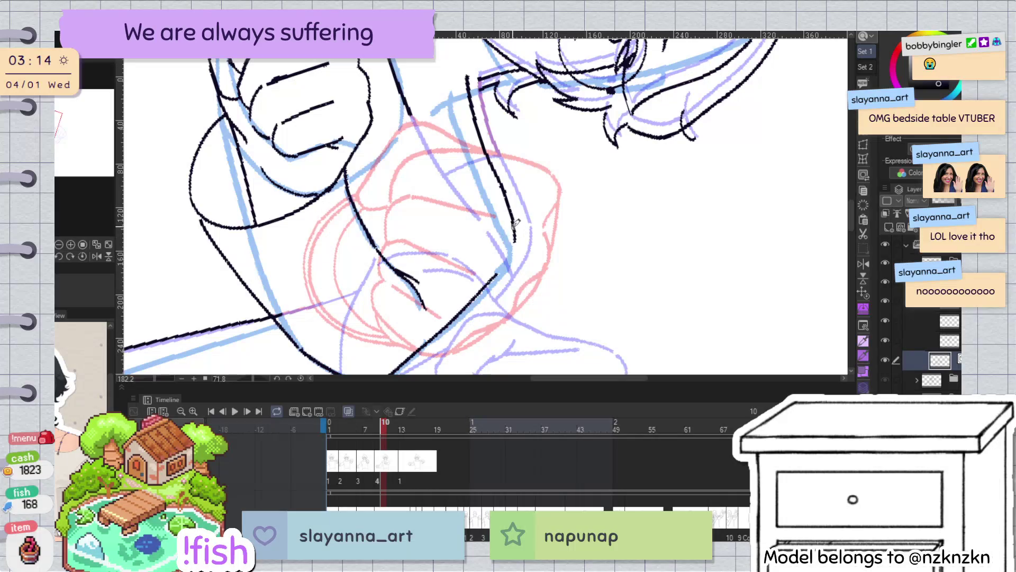
Extend the dark neckline stroke toward the shoulder, mirroring the view to check
{"action": "key", "text": "at"}
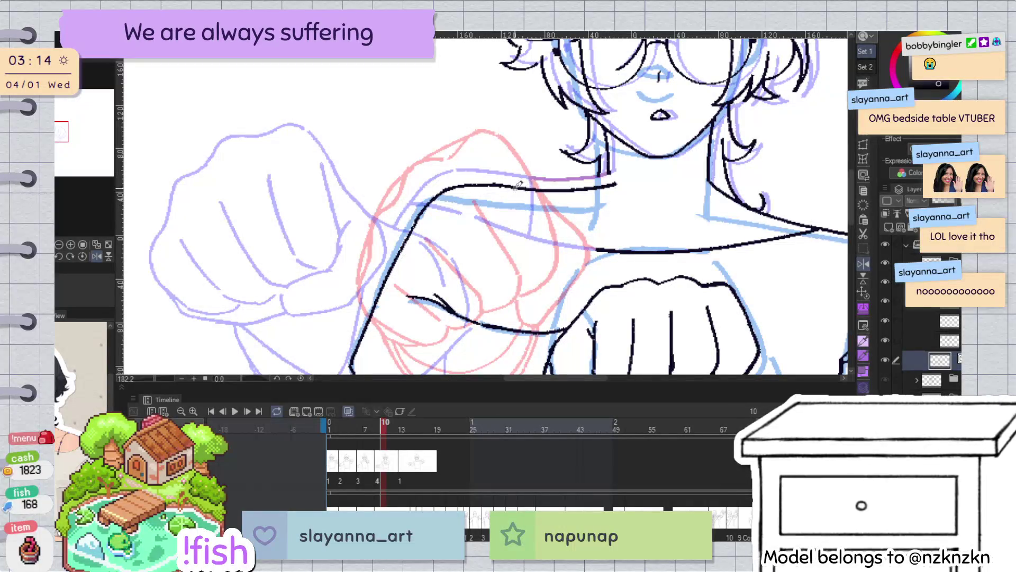
{"action": "left_click_drag", "start_coordinate": [538, 187], "coordinate": [610, 169]}
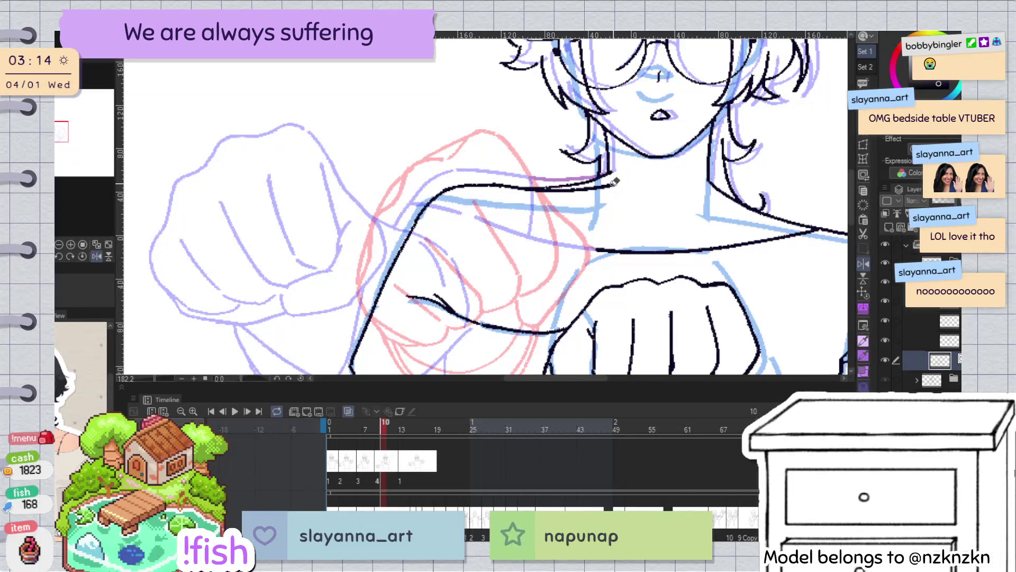
{"action": "key", "text": "h"}
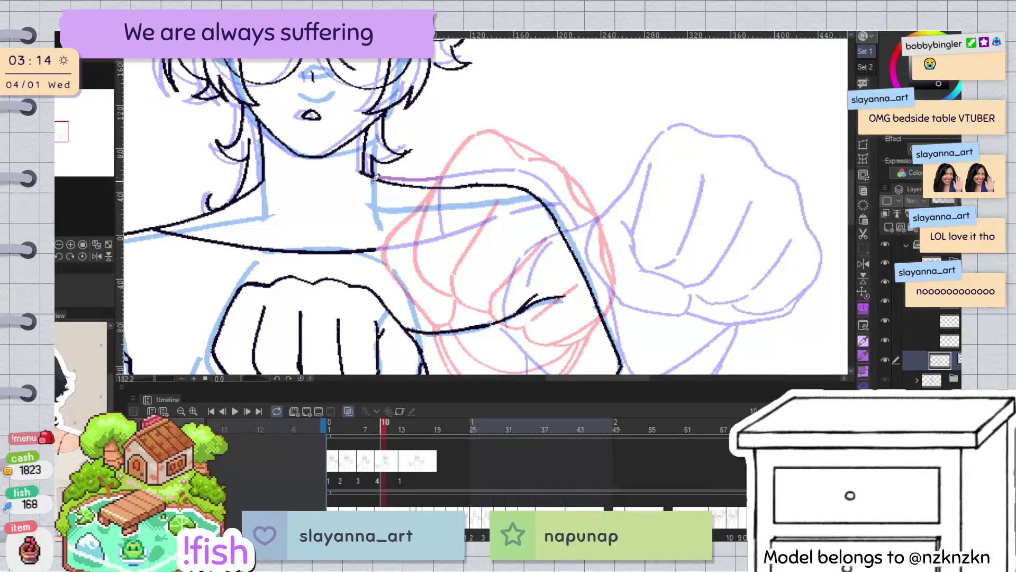
{"action": "key", "text": "h"}
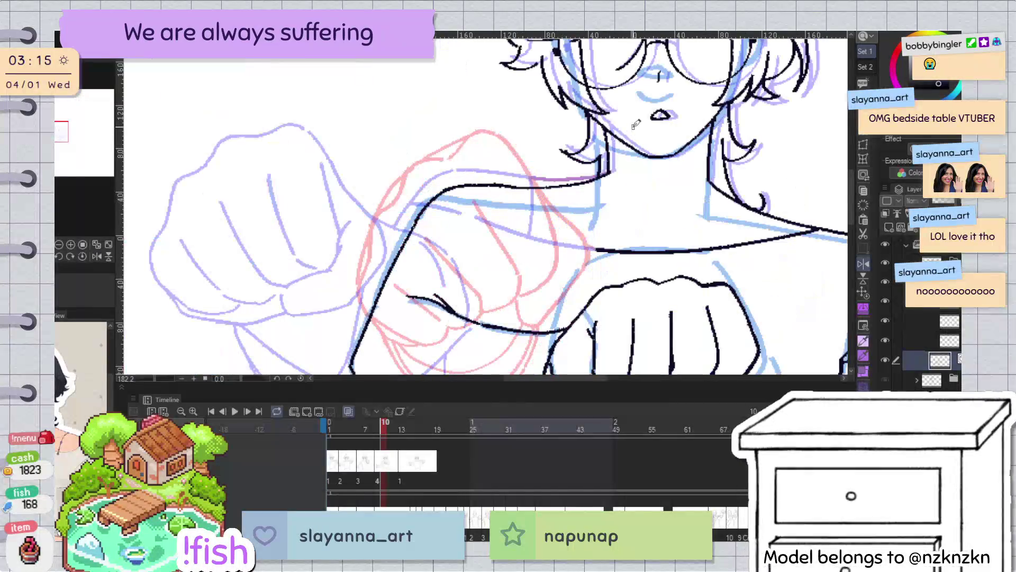
Zoom, pan and rotate around the page to review the whole figure, ending mirrored
{"action": "key", "text": "ctrl+minus"}
{"action": "left_click_drag", "start_coordinate": [635, 212], "coordinate": [534, 364]}
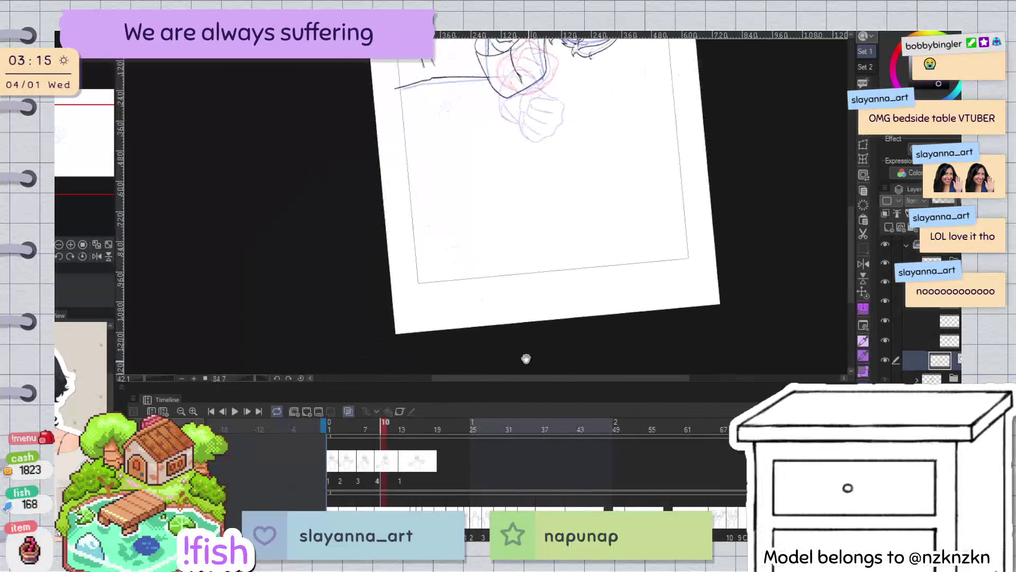
{"action": "scroll", "coordinate": [534, 364], "scroll_direction": "up", "scroll_amount": 5}
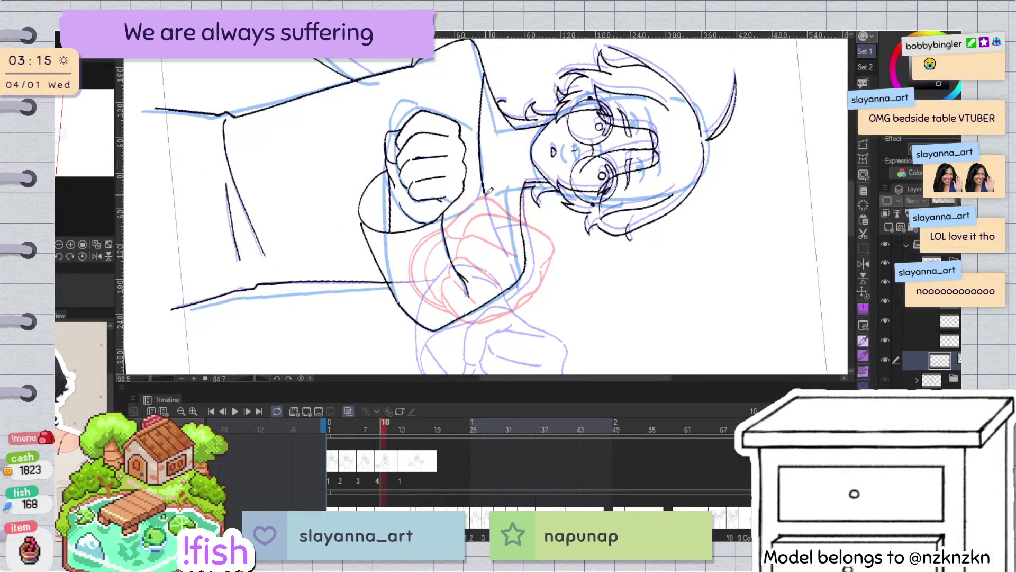
{"action": "key", "text": "ctrl+at"}
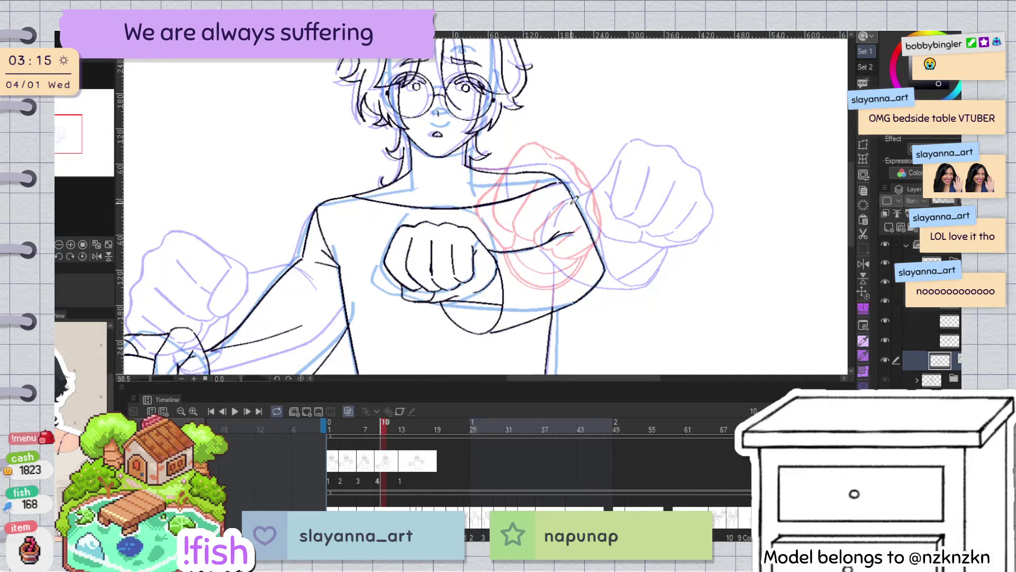
{"action": "left_click", "coordinate": [566, 220]}
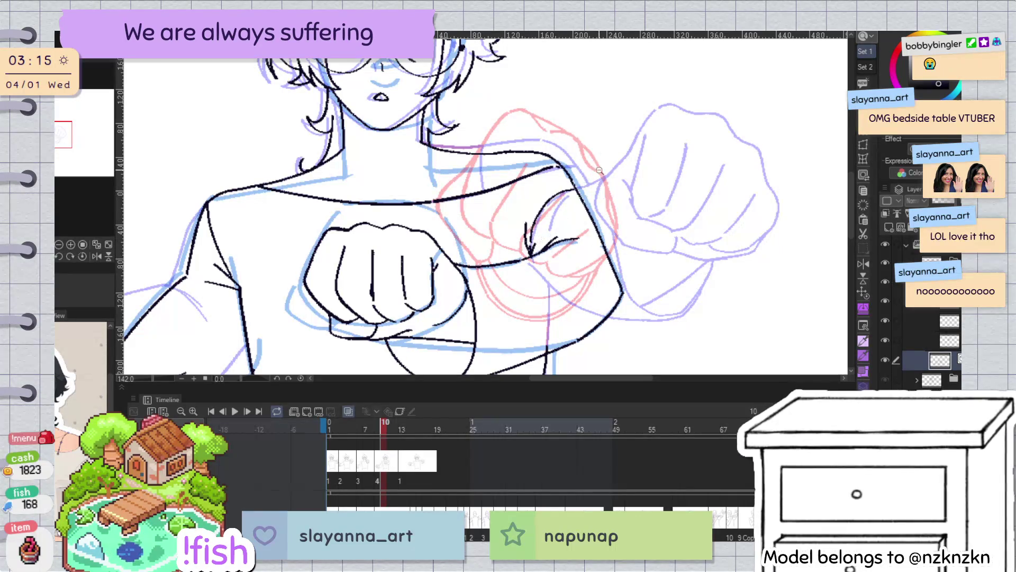
{"action": "key", "text": "ctrl+0"}
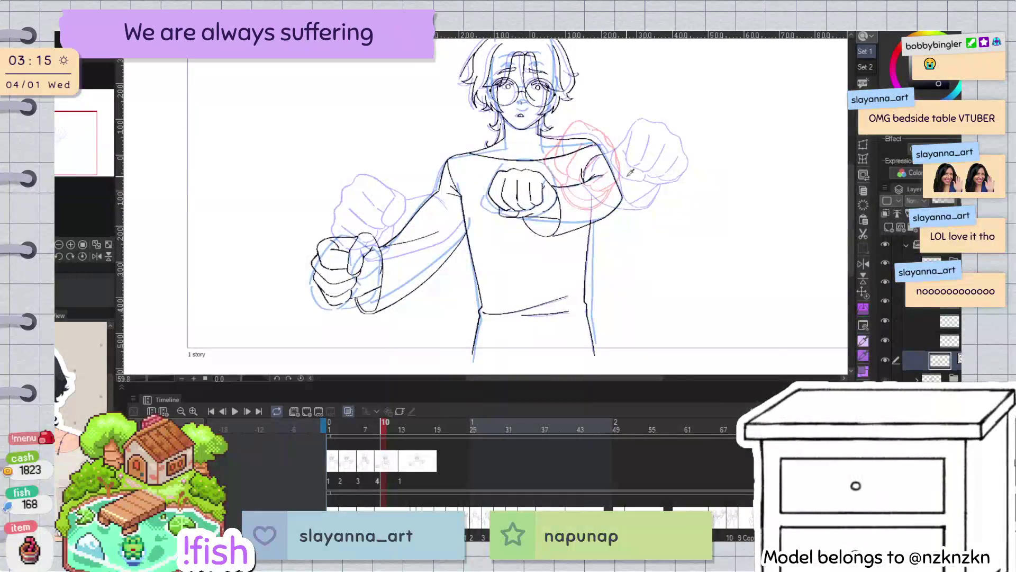
{"action": "key", "text": "h"}
{"action": "key", "text": "h"}
{"action": "scroll", "coordinate": [576, 139], "scroll_direction": "up", "scroll_amount": 3}
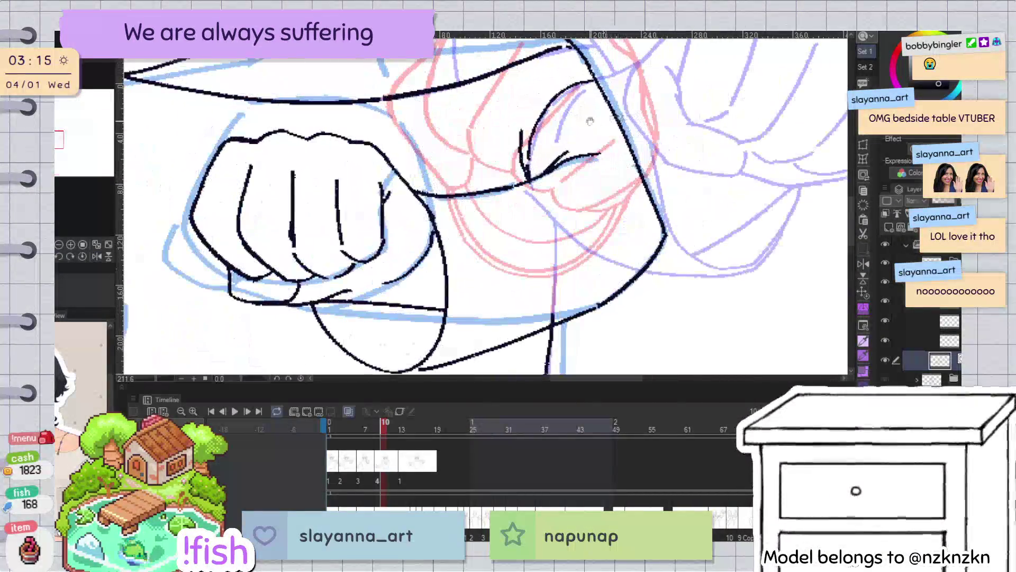
{"action": "scroll", "coordinate": [589, 136], "scroll_direction": "up", "scroll_amount": 2}
Lasso the small sleeve crease strokes, shift them slightly left, and deselect
{"action": "mouse_move", "coordinate": [565, 152]}
{"action": "left_mouse_down"}
{"action": "mouse_move", "coordinate": [547, 227]}
{"action": "mouse_move", "coordinate": [614, 131]}
{"action": "mouse_move", "coordinate": [562, 148]}
{"action": "left_mouse_up"}
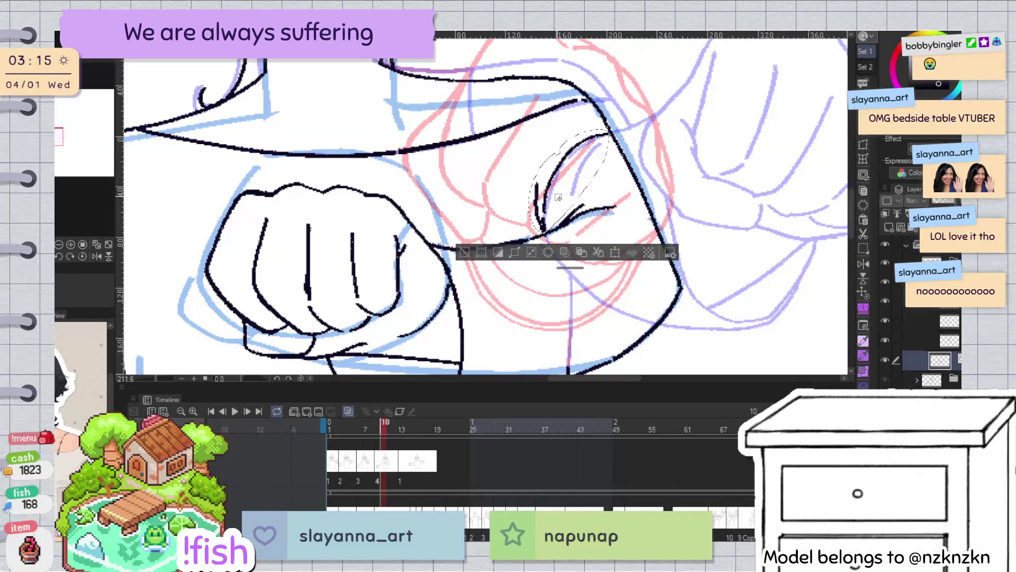
{"action": "left_click_drag", "start_coordinate": [549, 229], "coordinate": [531, 233]}
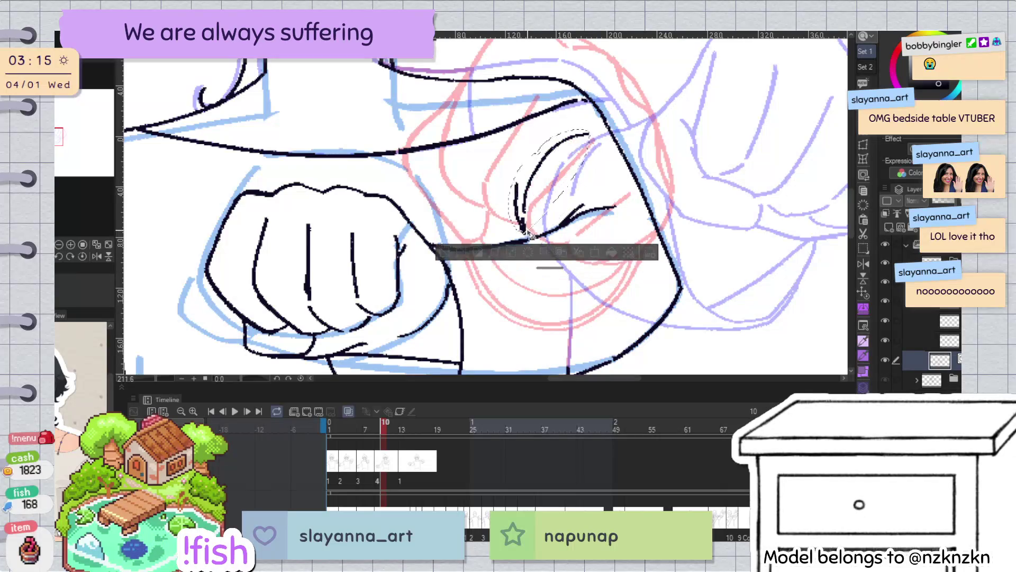
{"action": "key", "text": "Left"}
{"action": "key", "text": "Left"}
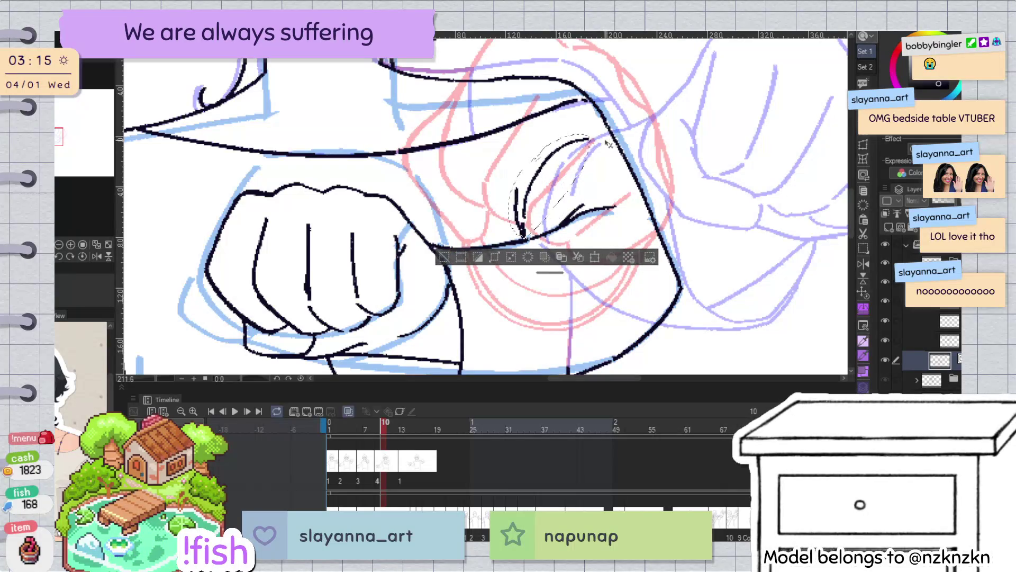
{"action": "key", "text": "Left"}
{"action": "key", "text": "Left"}
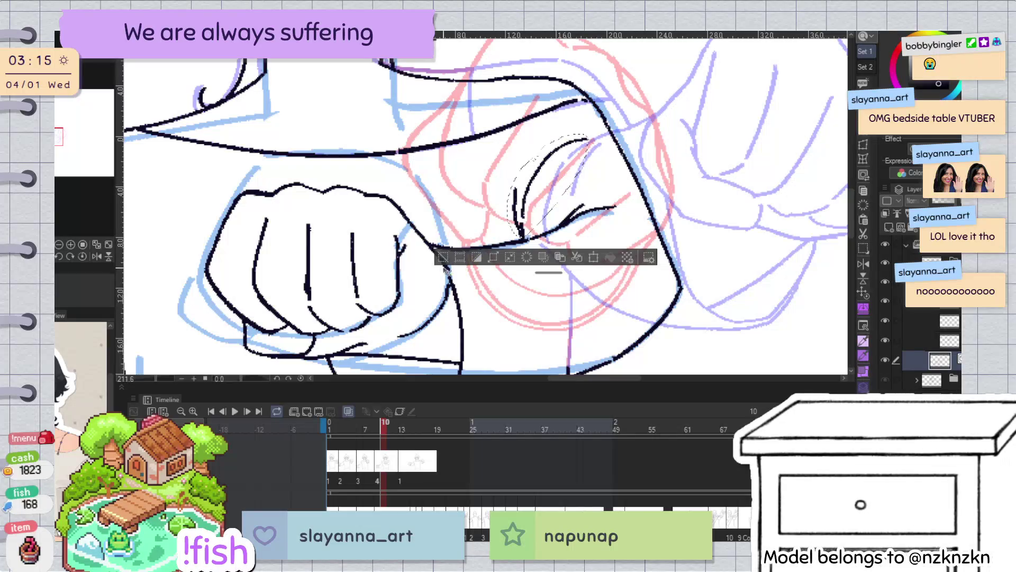
{"action": "left_click", "coordinate": [444, 258]}
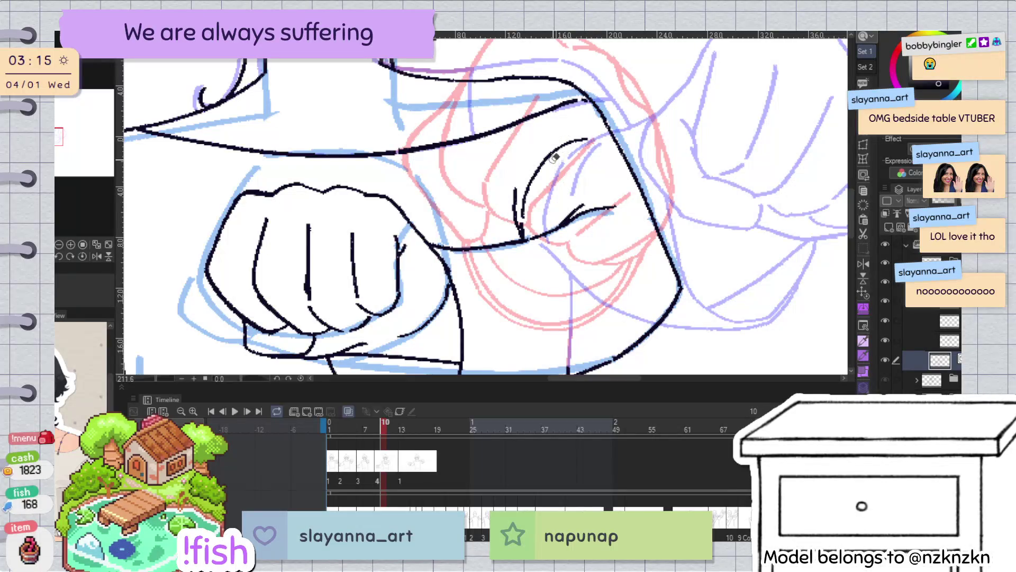
Stretch one curved crease stroke up and to the right and apply the transform
{"action": "left_click_drag", "start_coordinate": [603, 124], "coordinate": [625, 111]}
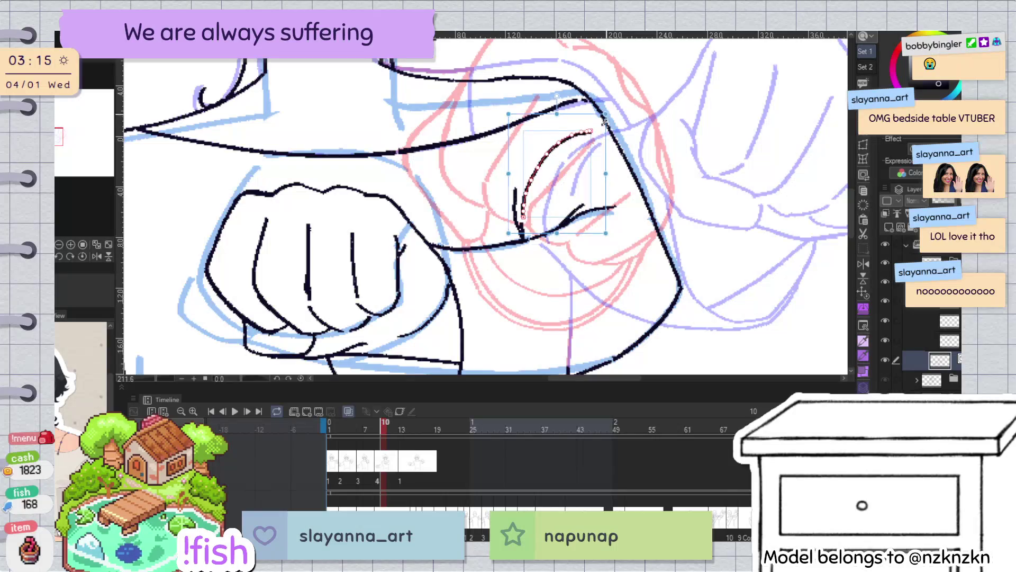
{"action": "key", "text": "Return"}
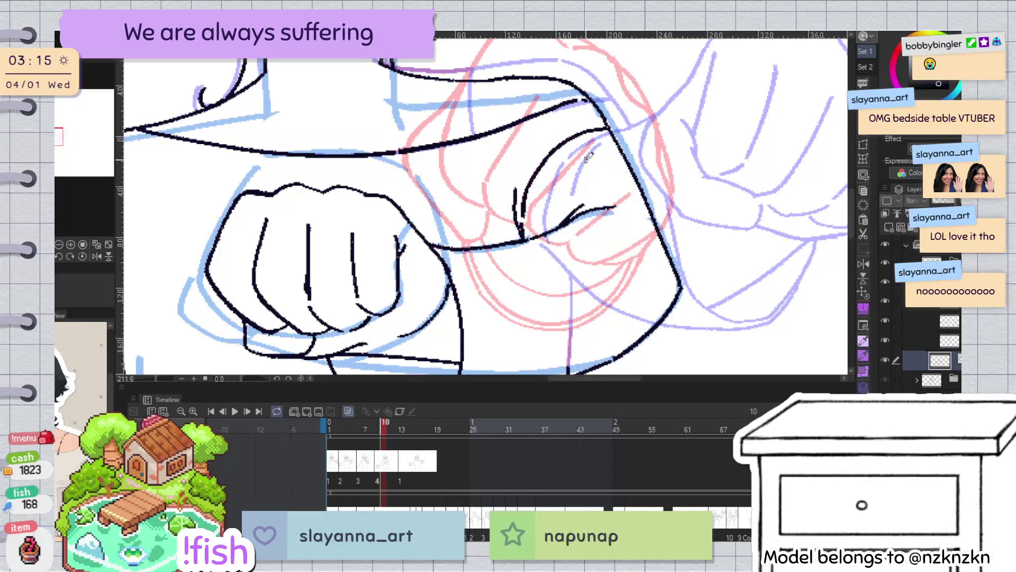
{"action": "scroll", "coordinate": [590, 118], "scroll_direction": "down", "scroll_amount": 4}
{"action": "scroll", "coordinate": [574, 217], "scroll_direction": "down", "scroll_amount": 2}
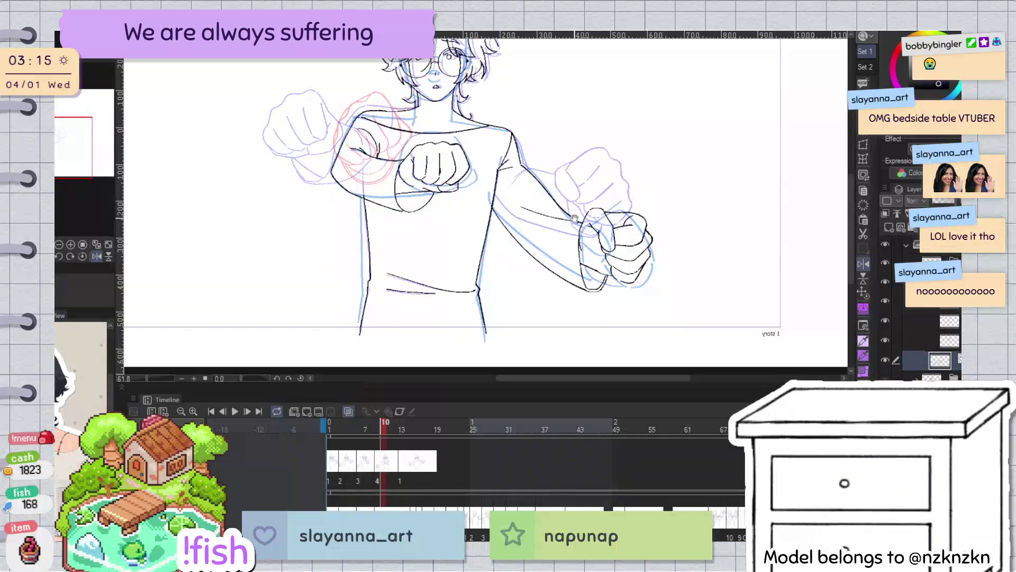
{"action": "scroll", "coordinate": [575, 217], "scroll_direction": "up", "scroll_amount": 2}
{"action": "scroll", "coordinate": [584, 174], "scroll_direction": "up", "scroll_amount": 3}
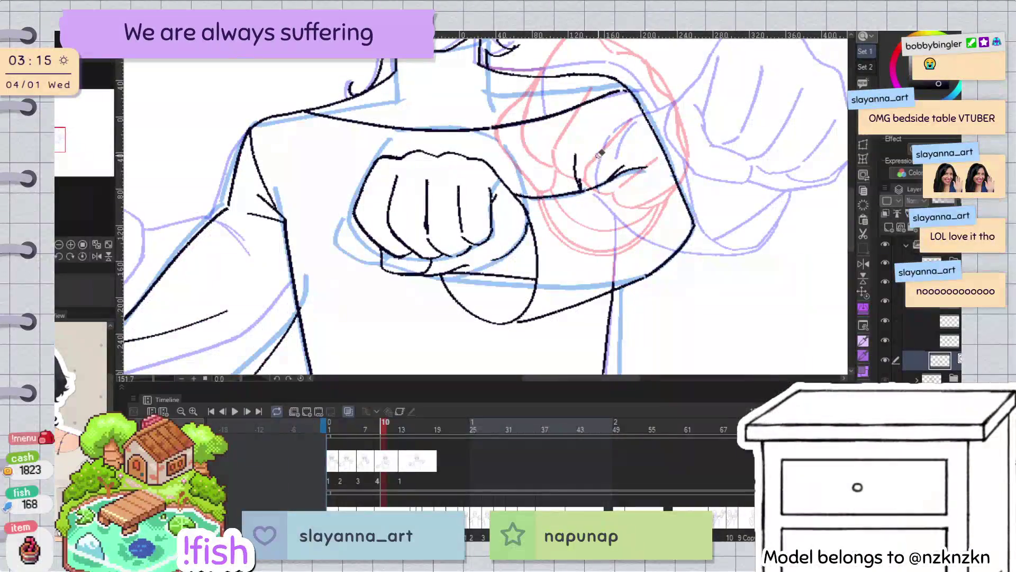
{"action": "left_click_drag", "start_coordinate": [584, 174], "coordinate": [649, 114]}
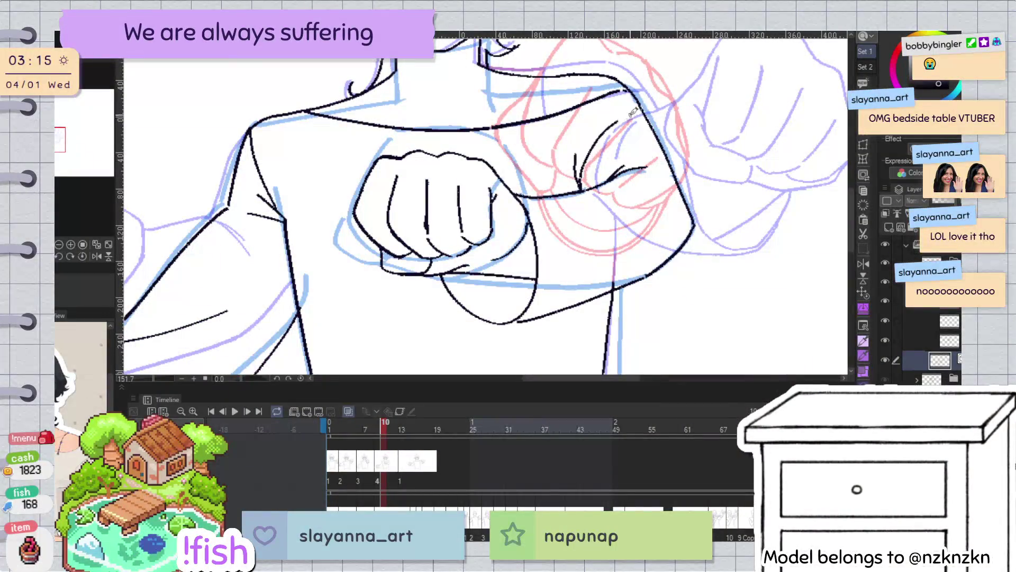
{"action": "key", "text": "ctrl+z"}
{"action": "key", "text": "ctrl+z"}
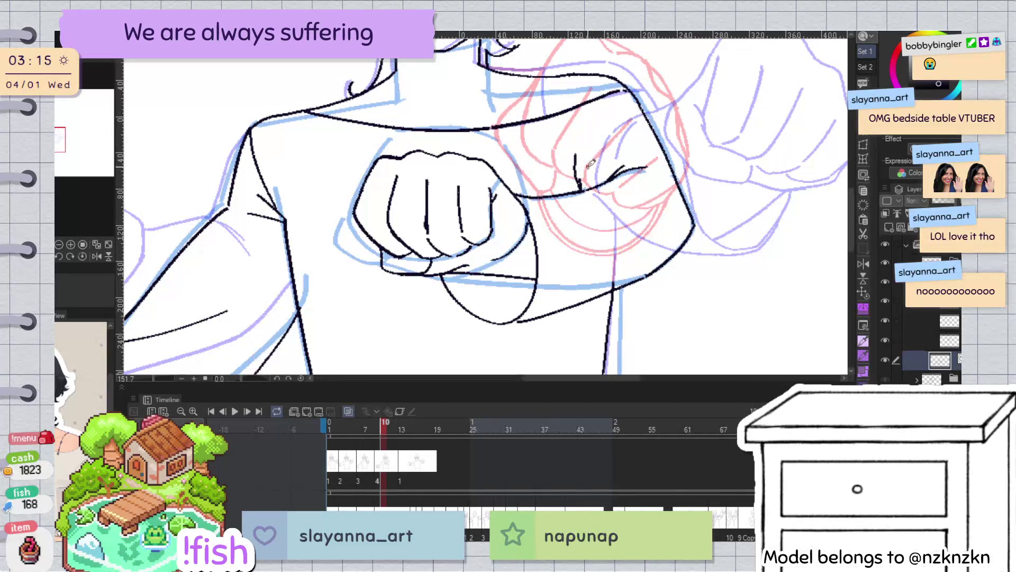
{"action": "key", "text": "ctrl+minus"}
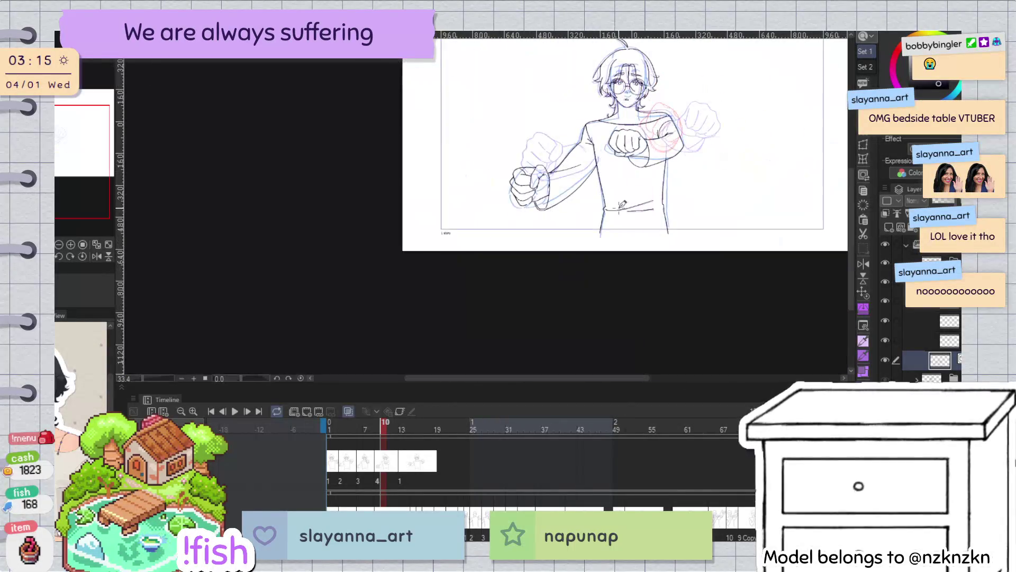
Flip back and forth between frames 4, 7, 12 and 13 to compare the punch poses, ending on 13
{"action": "key", "text": "Left"}
{"action": "key", "text": "Left"}
{"action": "key", "text": "Left"}
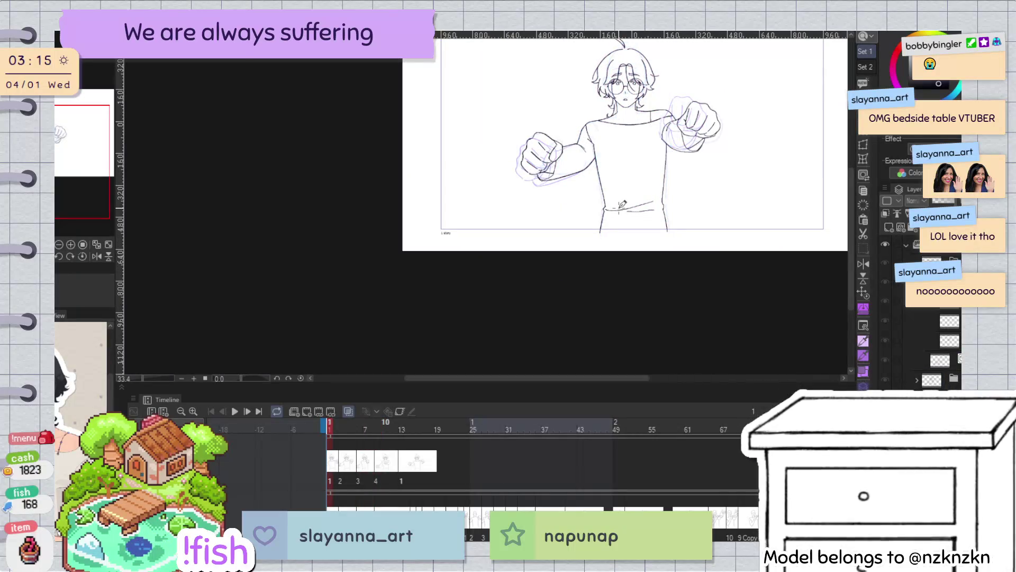
{"action": "key", "text": "Left"}
{"action": "key", "text": "Right"}
{"action": "key", "text": "Right"}
{"action": "key", "text": "Right"}
{"action": "key", "text": "Right"}
{"action": "key", "text": "Right"}
{"action": "key", "text": "Right"}
{"action": "key", "text": "Right"}
{"action": "key", "text": "Right"}
{"action": "key", "text": "Left"}
{"action": "key", "text": "Left"}
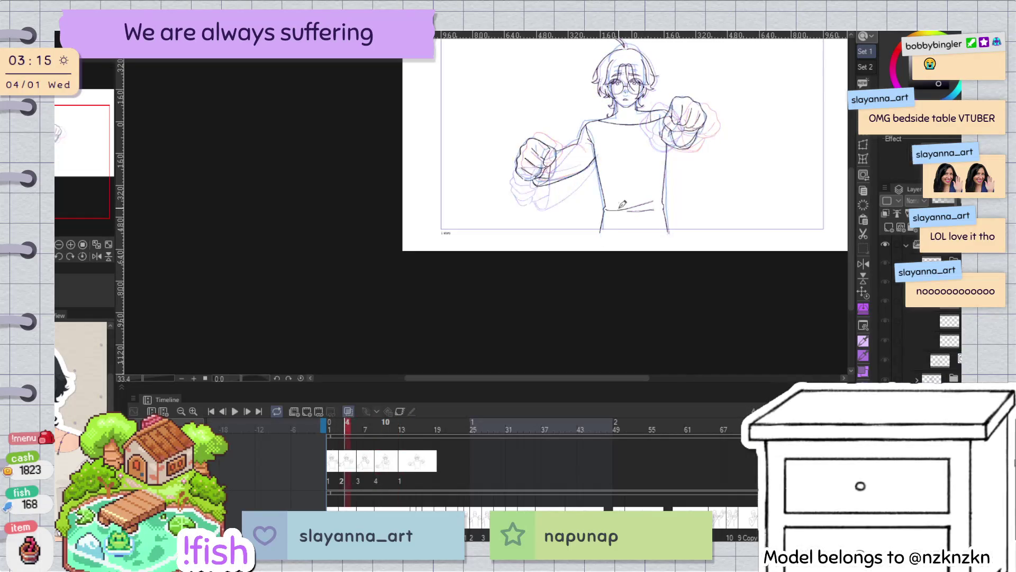
{"action": "key", "text": "Right"}
{"action": "key", "text": "Right"}
{"action": "key", "text": "Right"}
{"action": "key", "text": "Left"}
{"action": "key", "text": "Right"}
{"action": "key", "text": "Left"}
{"action": "key", "text": "Left"}
{"action": "key", "text": "Right"}
{"action": "key", "text": "Right"}
{"action": "key", "text": "Left"}
{"action": "key", "text": "Left"}
{"action": "key", "text": "Left"}
{"action": "key", "text": "Left"}
{"action": "key", "text": "Right"}
{"action": "key", "text": "Right"}
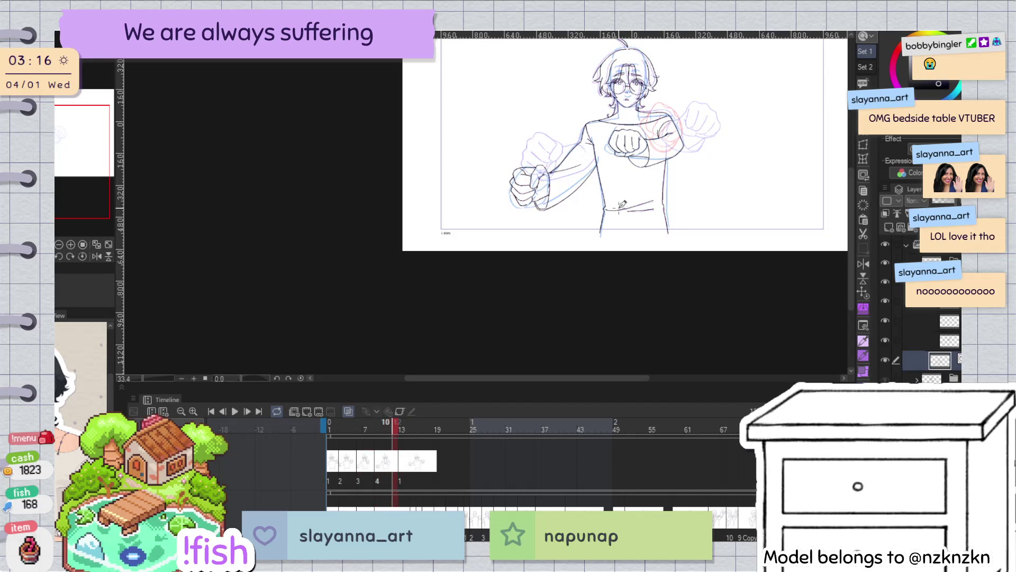
{"action": "key", "text": "Right"}
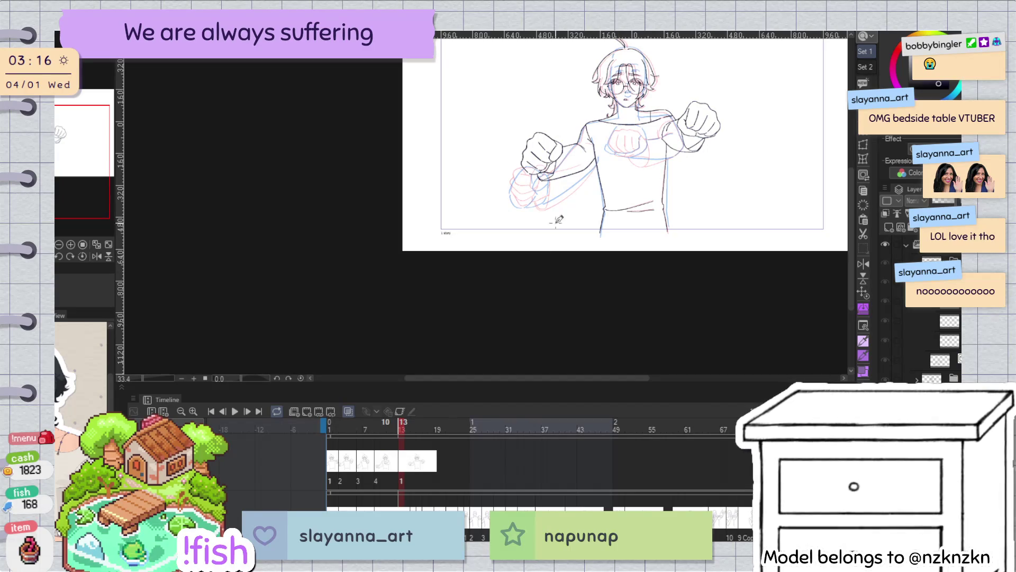
{"action": "scroll", "coordinate": [574, 193], "scroll_direction": "down", "scroll_amount": 2}
{"action": "scroll", "coordinate": [506, 145], "scroll_direction": "up", "scroll_amount": 5}
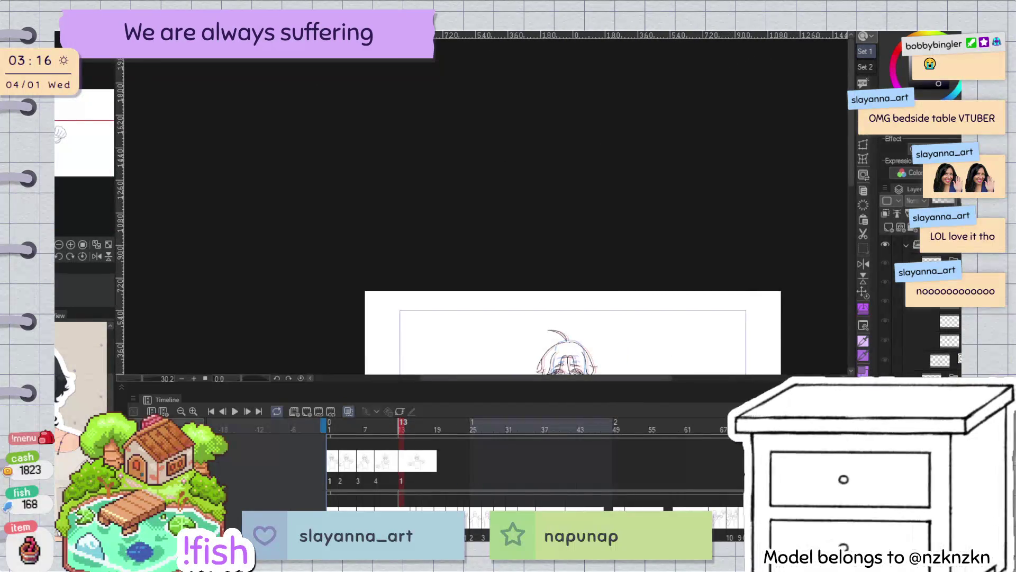
Centre the drawing on the canvas and jump to frame 9 of the animation
{"action": "left_click_drag", "start_coordinate": [485, 343], "coordinate": [426, 147]}
{"action": "scroll", "coordinate": [524, 223], "scroll_direction": "up", "scroll_amount": 4}
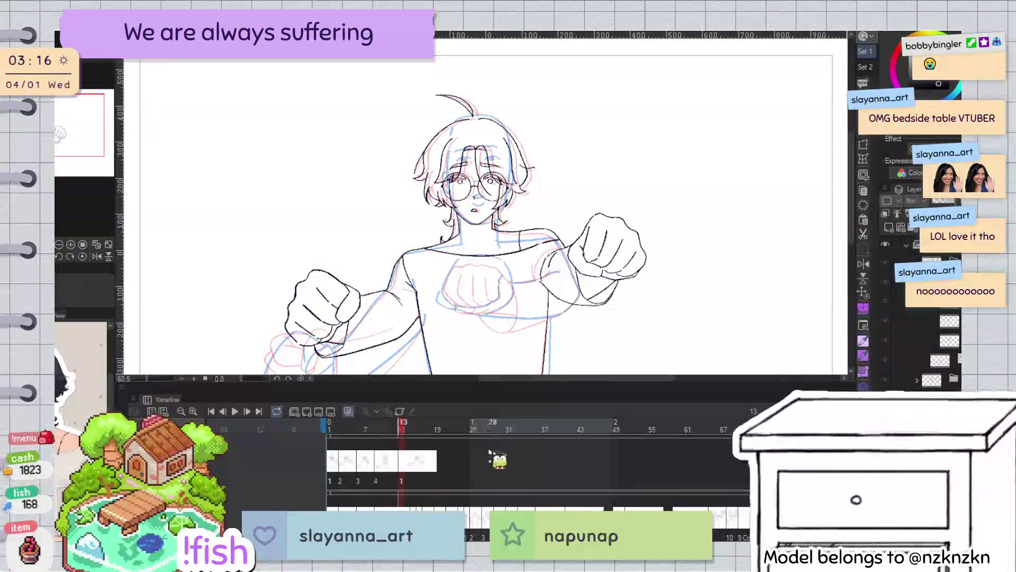
{"action": "left_click", "coordinate": [377, 474]}
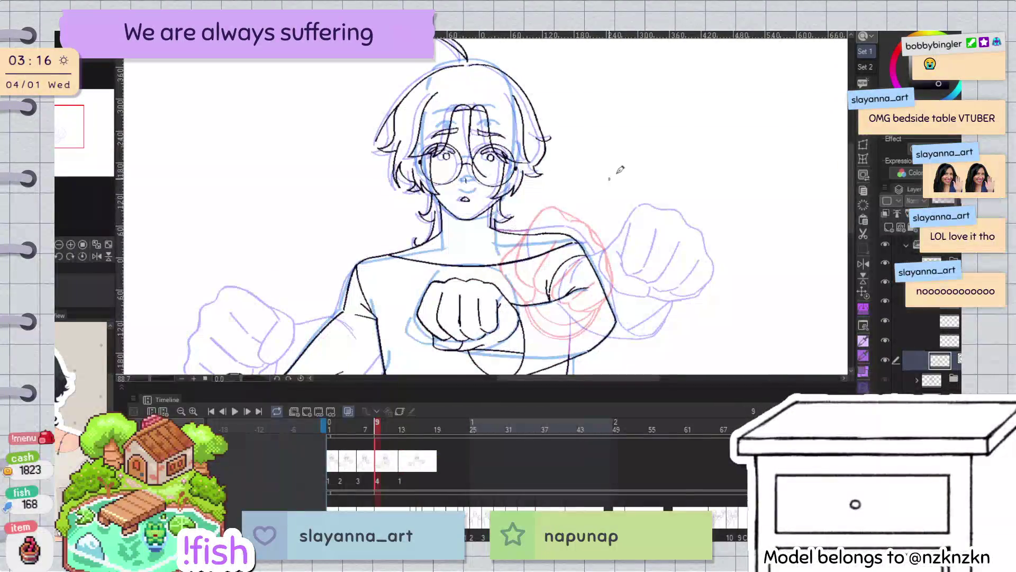
{"action": "scroll", "coordinate": [504, 230], "scroll_direction": "down", "scroll_amount": 2}
{"action": "scroll", "coordinate": [582, 238], "scroll_direction": "down", "scroll_amount": 2}
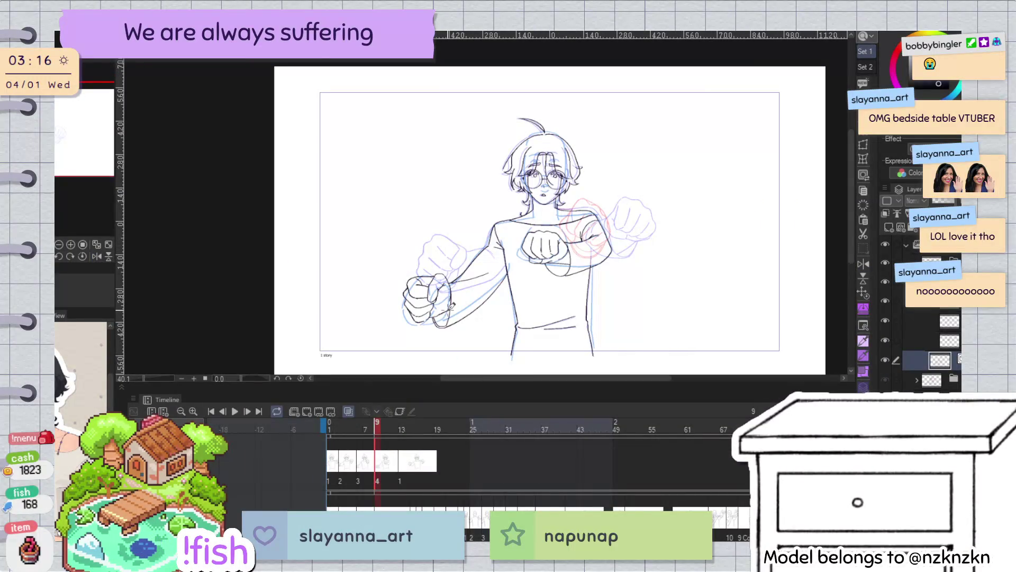
{"action": "scroll", "coordinate": [459, 299], "scroll_direction": "up", "scroll_amount": 2}
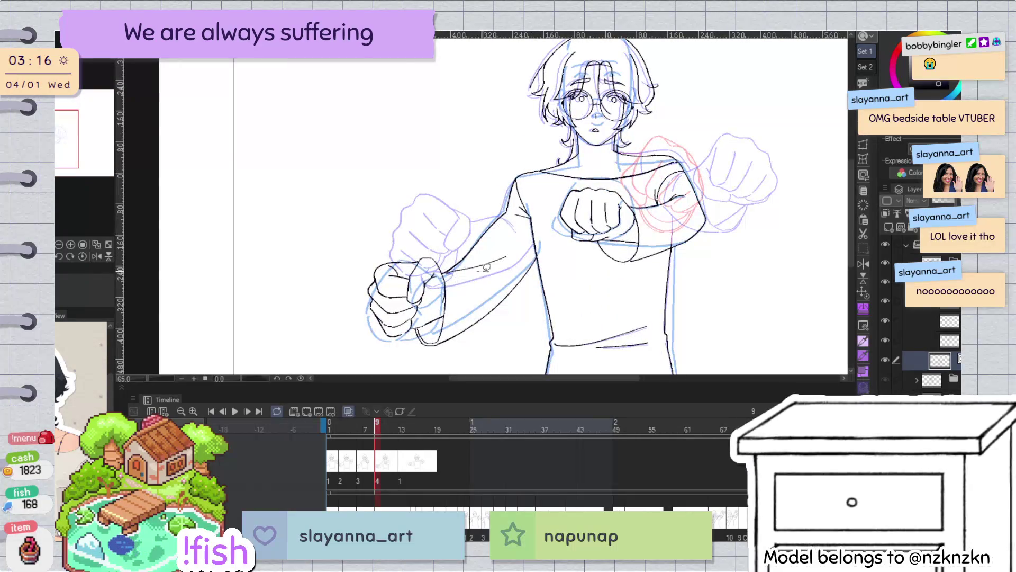
{"action": "scroll", "coordinate": [481, 268], "scroll_direction": "up", "scroll_amount": 2}
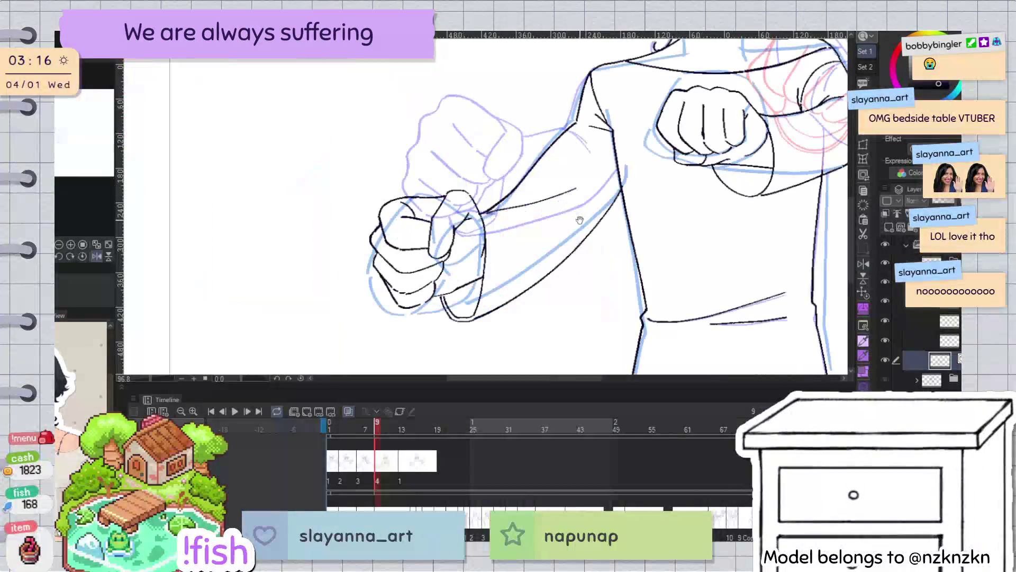
Go to frame 7 with the lower-left fist in view, clear the selection and start lassoing the fist
{"action": "left_click_drag", "start_coordinate": [579, 219], "coordinate": [597, 202]}
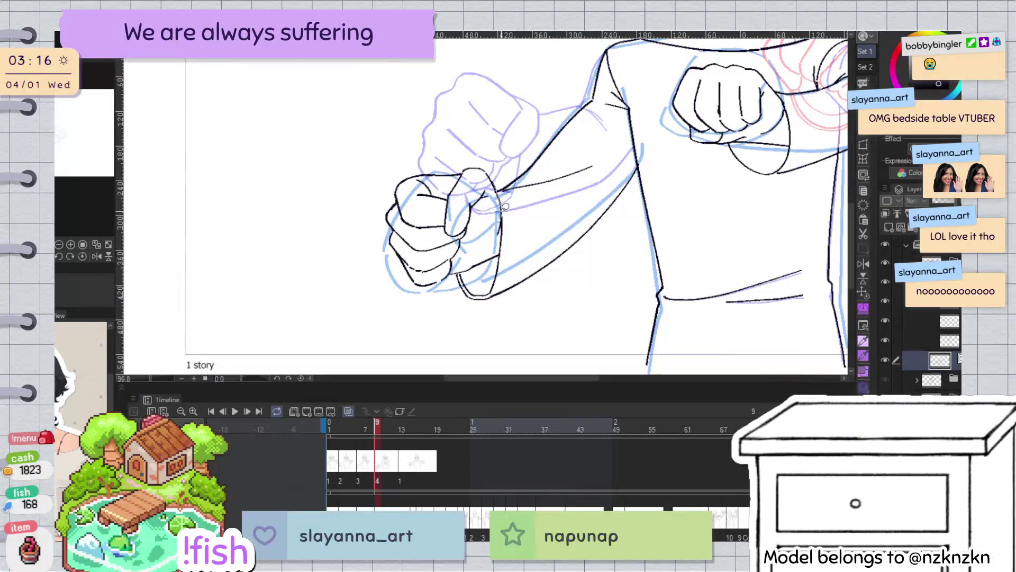
{"action": "left_click", "coordinate": [365, 460]}
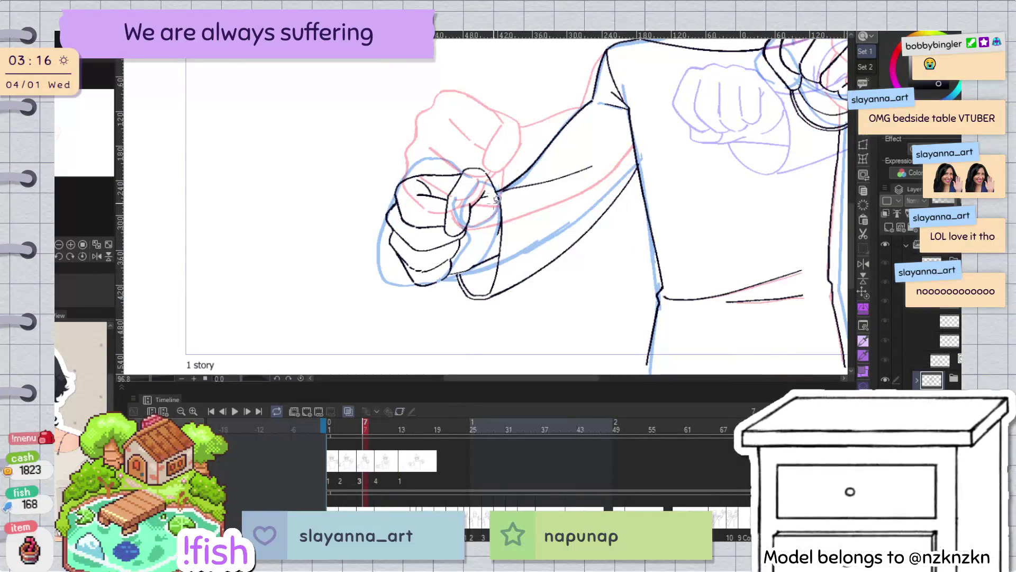
{"action": "key", "text": "ctrl+d"}
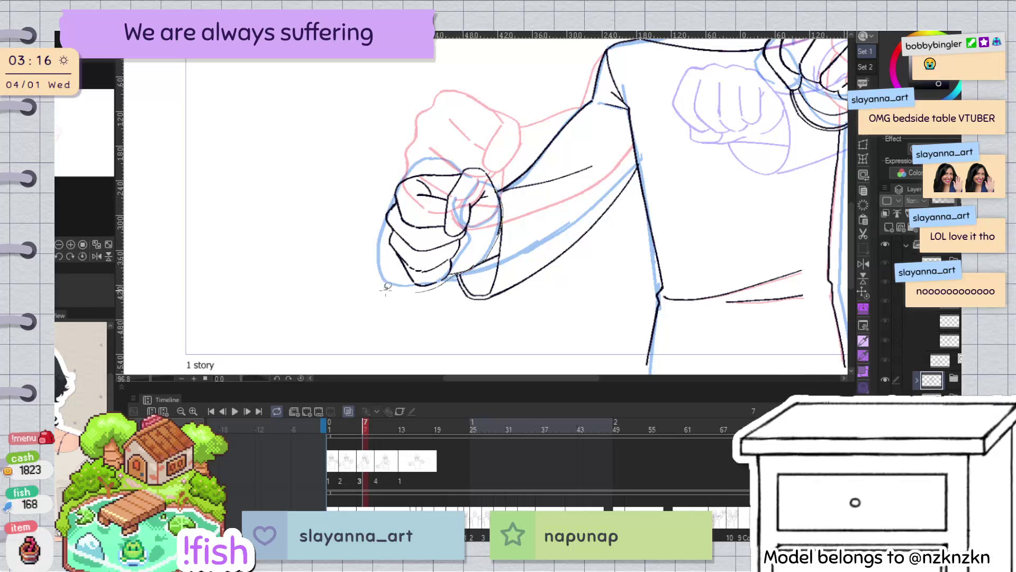
{"action": "left_click_drag", "start_coordinate": [510, 143], "coordinate": [512, 150]}
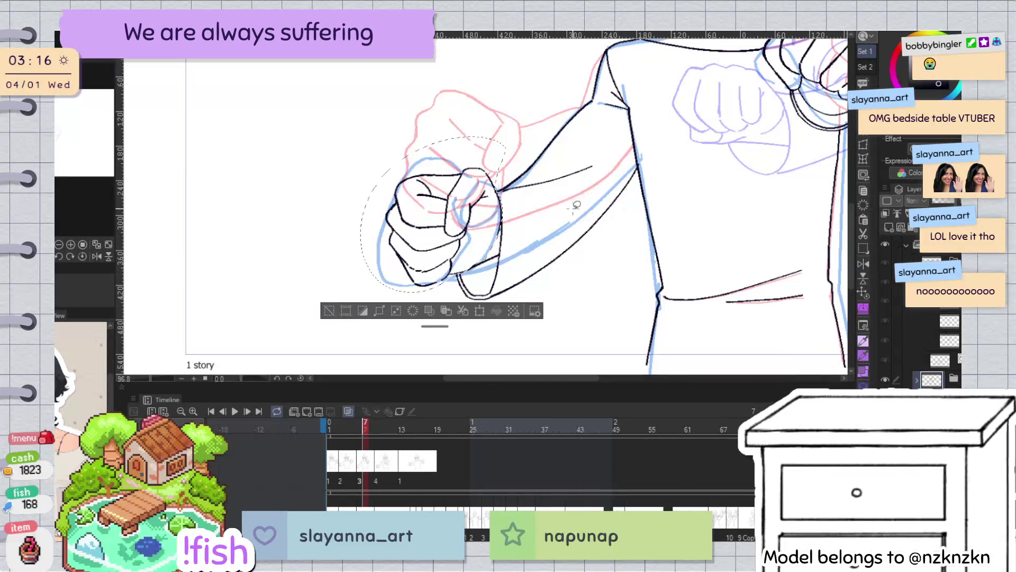
Scale the lassoed frame-7 fist slightly smaller and nudge it down a few pixels
{"action": "left_click", "coordinate": [916, 380]}
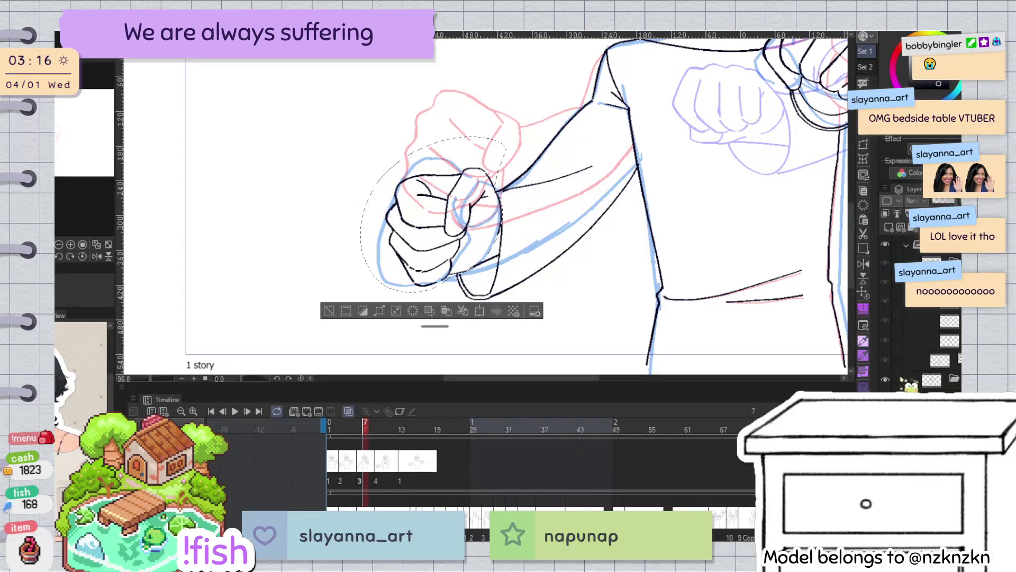
{"action": "key", "text": "ctrl+t"}
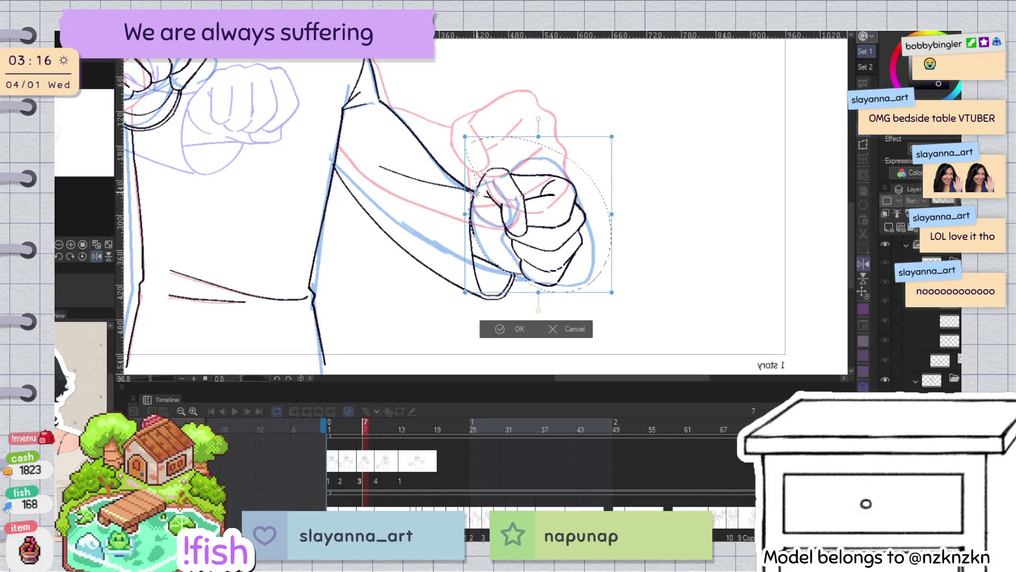
{"action": "left_click_drag", "start_coordinate": [612, 292], "coordinate": [601, 287]}
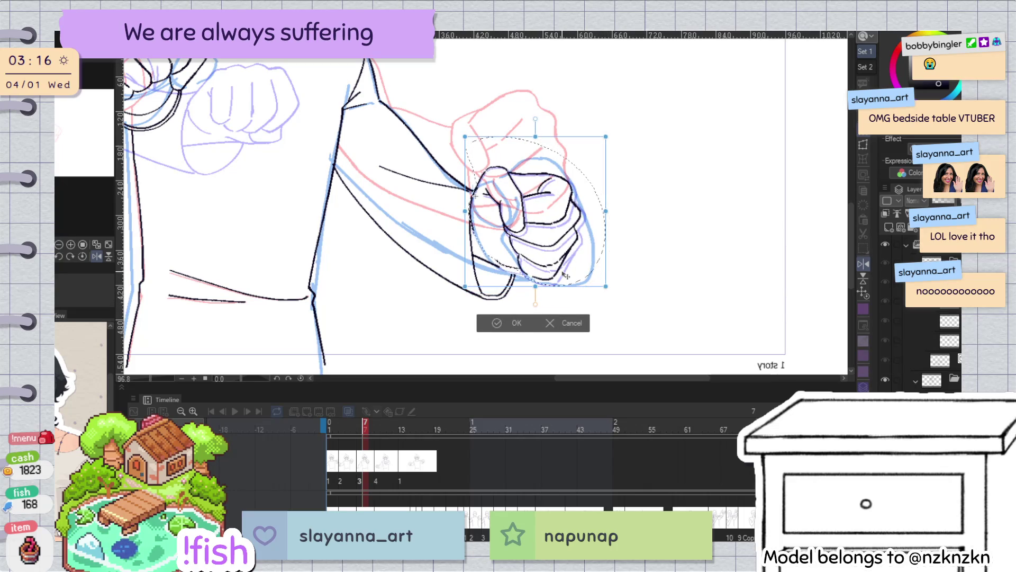
{"action": "key", "text": "Down"}
{"action": "key", "text": "Down"}
{"action": "key", "text": "Down"}
{"action": "key", "text": "Down"}
{"action": "key", "text": "Down"}
{"action": "key", "text": "Down"}
{"action": "key", "text": "Down"}
{"action": "key", "text": "Down"}
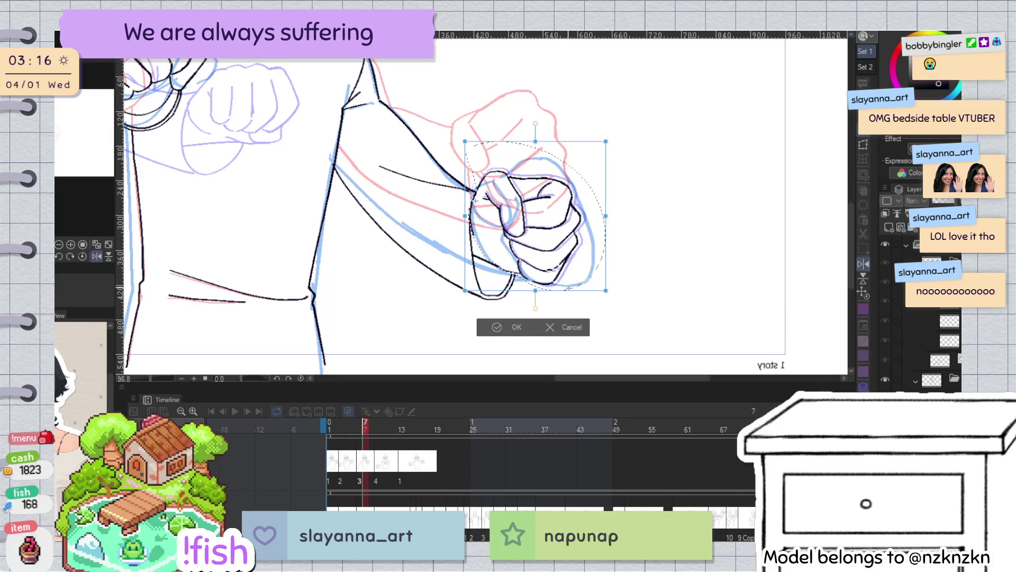
{"action": "key", "text": "h"}
{"action": "scroll", "coordinate": [585, 290], "scroll_direction": "down", "scroll_amount": 5}
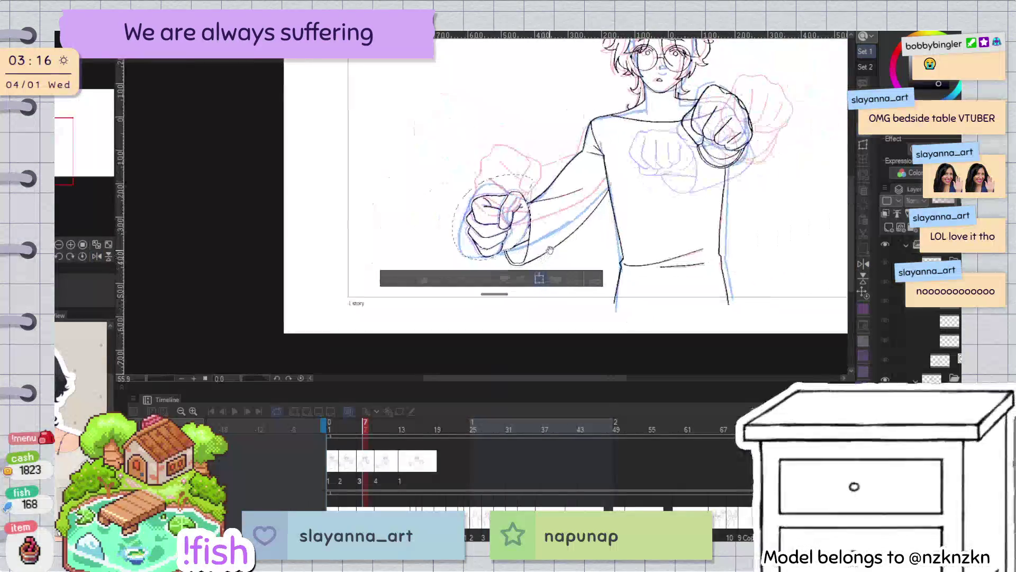
Shrink the fist a little more, then commit the transform and deselect
{"action": "scroll", "coordinate": [589, 241], "scroll_direction": "up", "scroll_amount": 2}
{"action": "scroll", "coordinate": [545, 233], "scroll_direction": "up", "scroll_amount": 2}
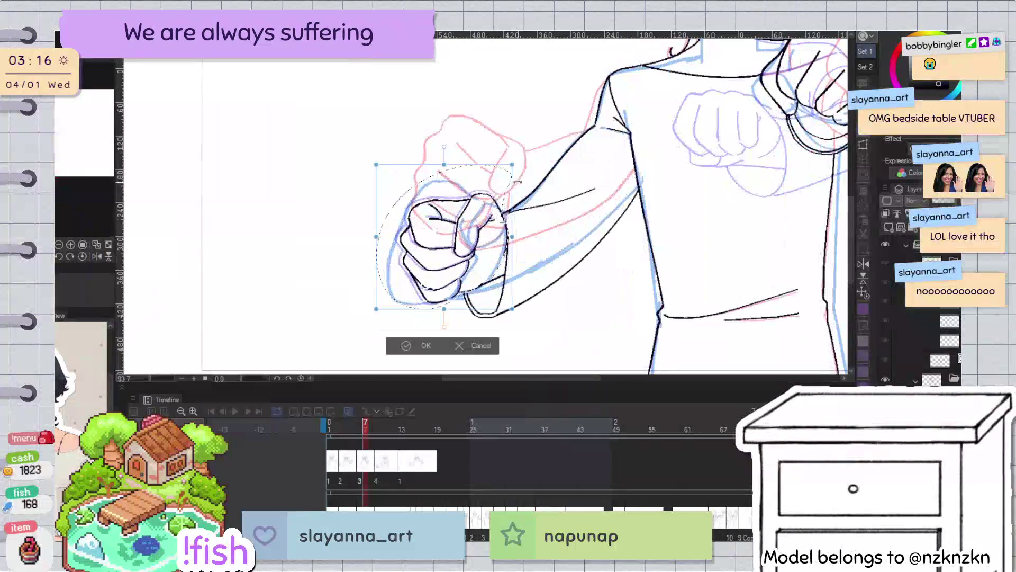
{"action": "left_click_drag", "start_coordinate": [512, 166], "coordinate": [516, 167]}
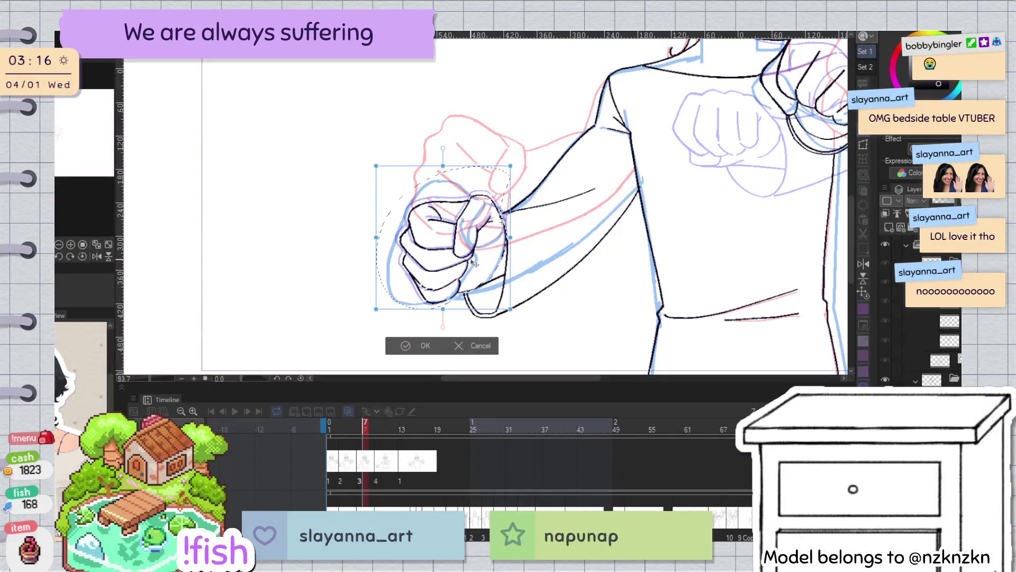
{"action": "left_click", "coordinate": [424, 343]}
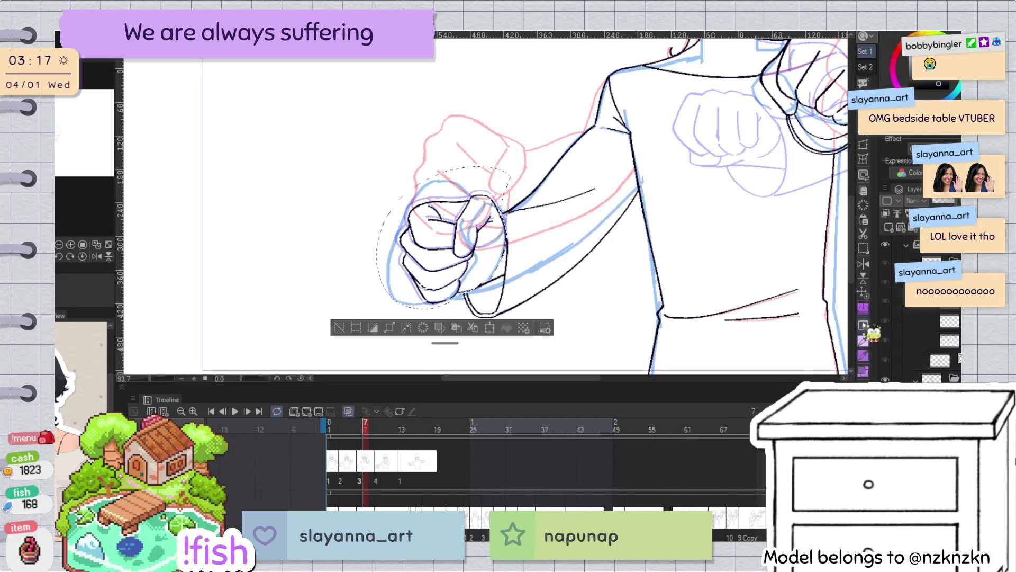
{"action": "key", "text": "ctrl+t"}
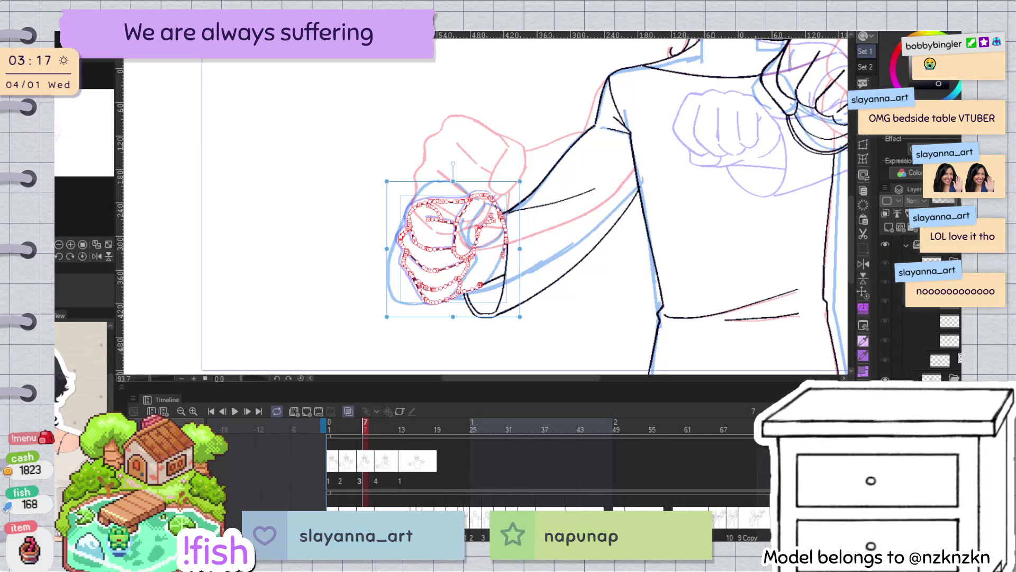
{"action": "key", "text": "Return"}
{"action": "key", "text": "ctrl+d"}
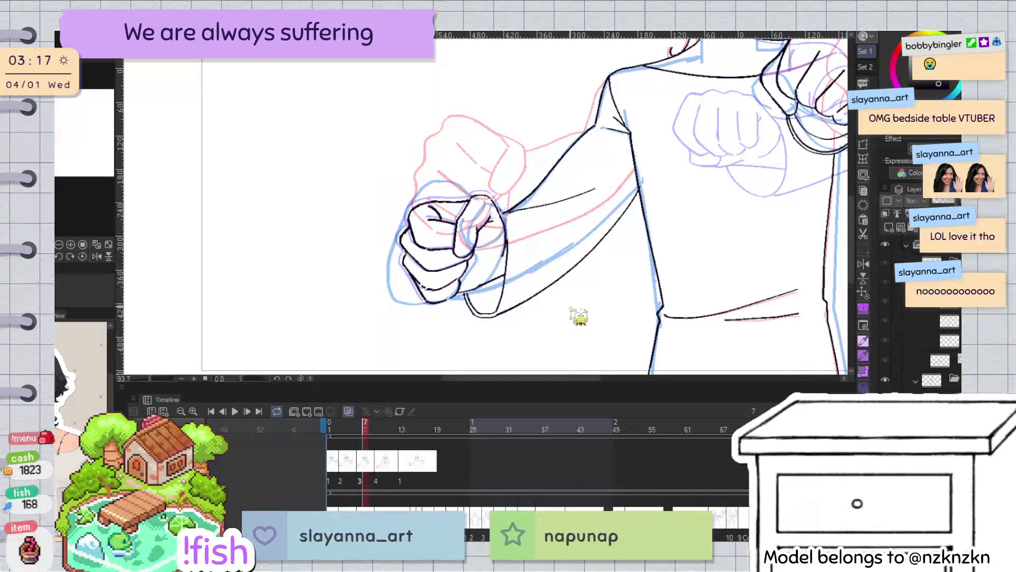
Shift the wrist line along the fist's right edge slightly left
{"action": "scroll", "coordinate": [492, 203], "scroll_direction": "up", "scroll_amount": 5}
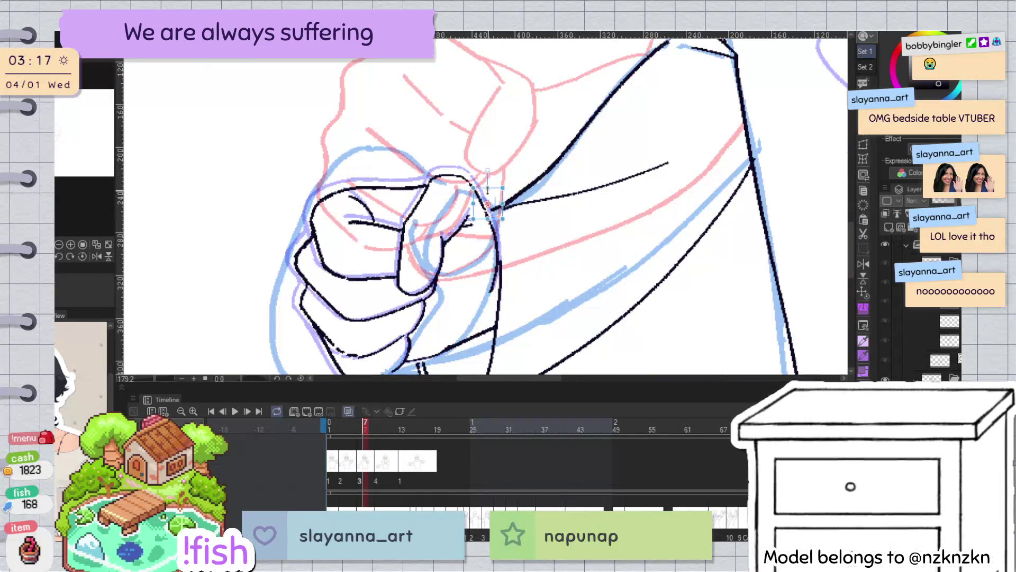
{"action": "left_click", "coordinate": [503, 276]}
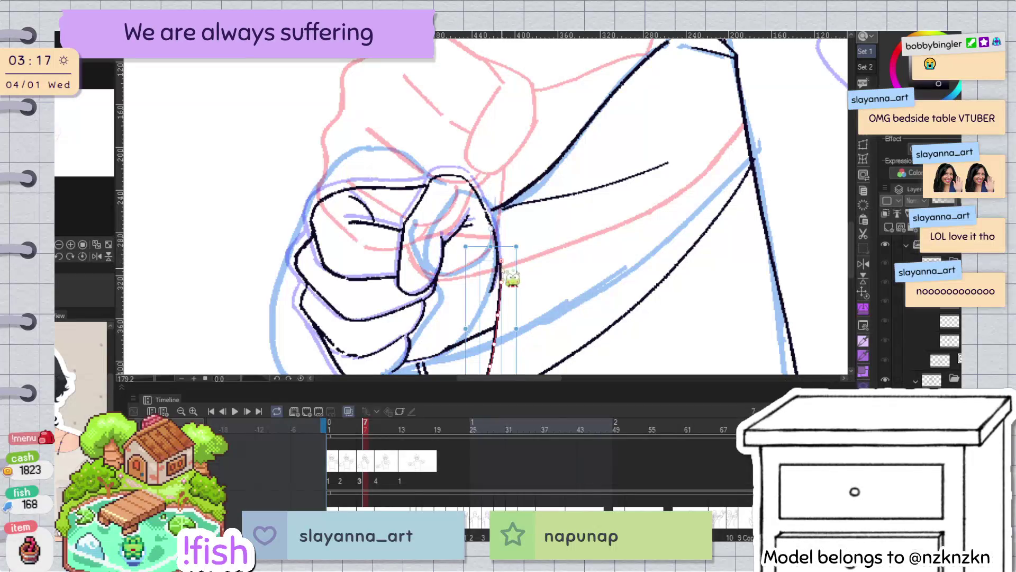
{"action": "left_click_drag", "start_coordinate": [517, 245], "coordinate": [494, 210]}
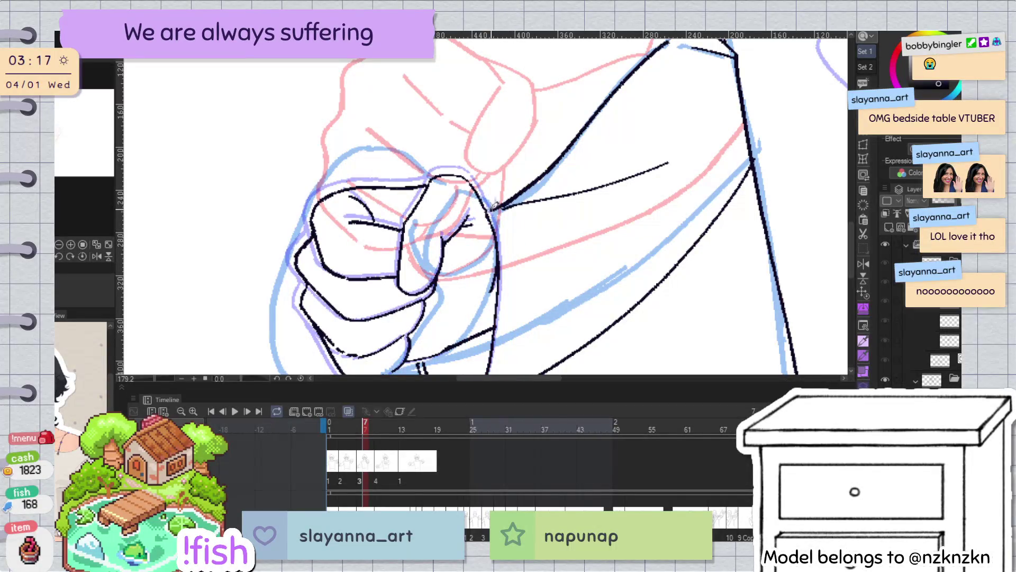
{"action": "mouse_move", "coordinate": [513, 190]}
{"action": "left_mouse_down"}
{"action": "mouse_move", "coordinate": [546, 189]}
{"action": "mouse_move", "coordinate": [547, 249]}
{"action": "left_mouse_up"}
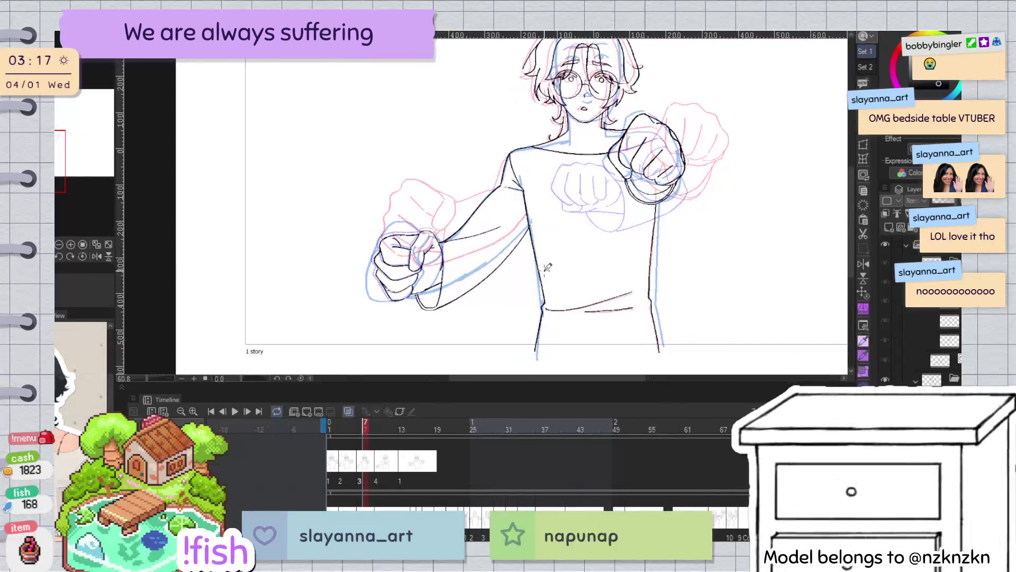
Step to frame 4 and lasso the left fist, checking the drawing in mirrored view
{"action": "key", "text": "Left"}
{"action": "key", "text": "Left"}
{"action": "key", "text": "Left"}
{"action": "key", "text": "Left"}
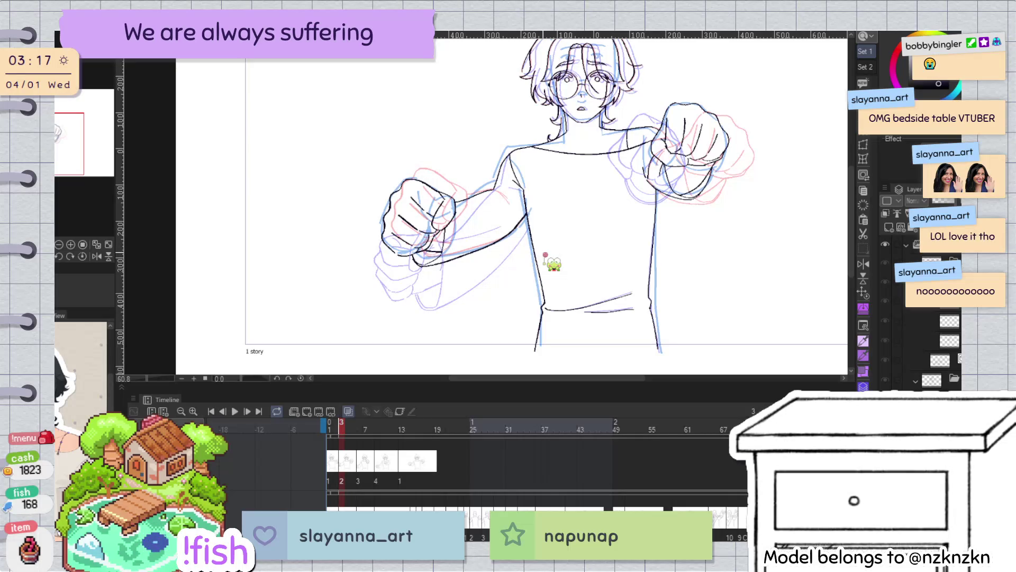
{"action": "key", "text": "Right"}
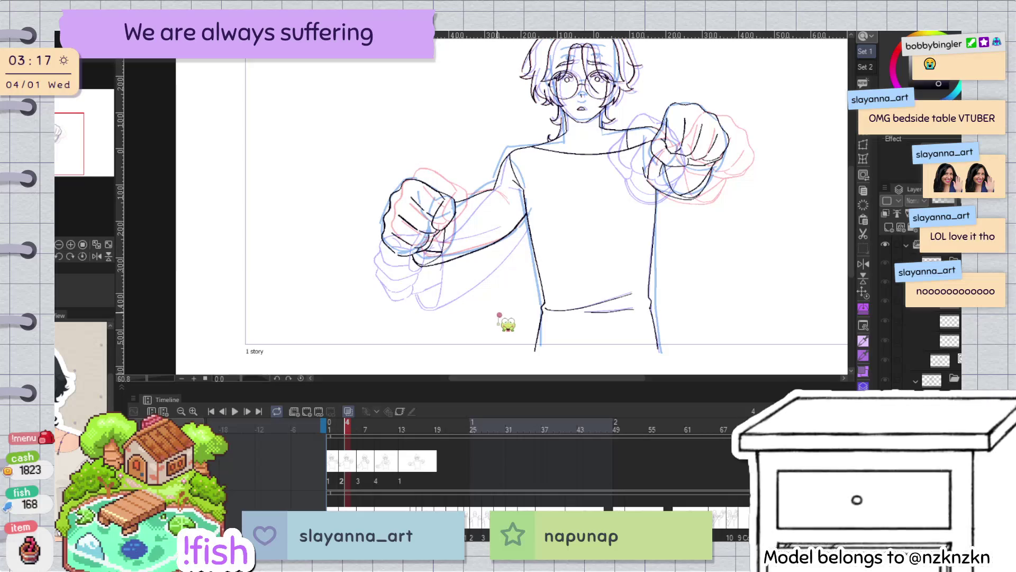
{"action": "scroll", "coordinate": [541, 250], "scroll_direction": "up", "scroll_amount": 2}
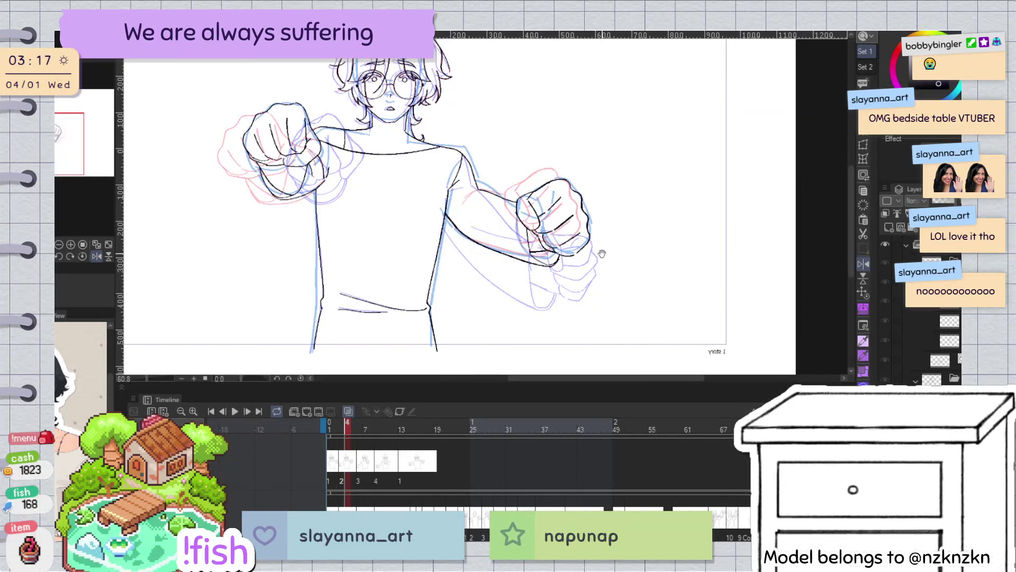
{"action": "key", "text": "h"}
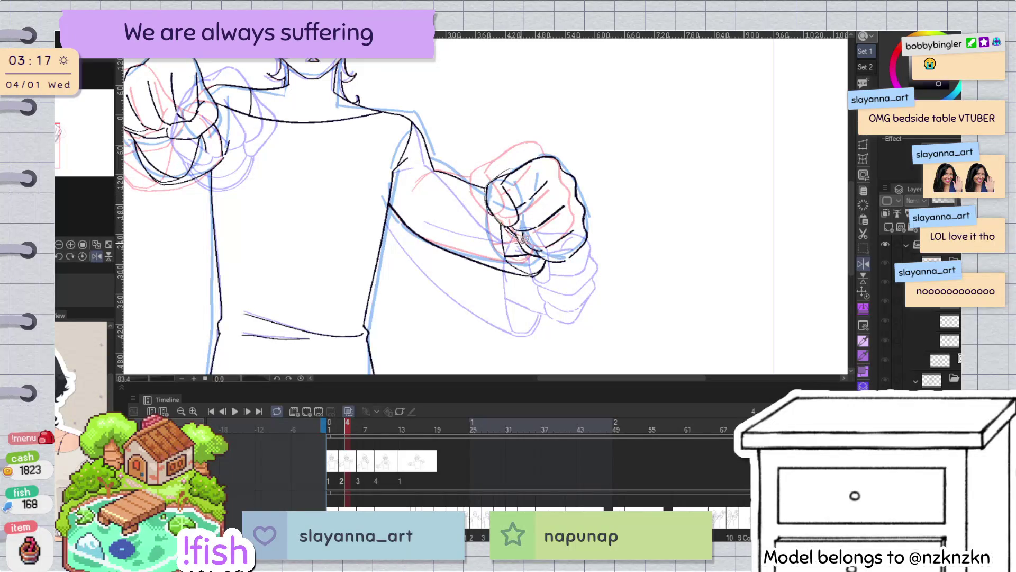
{"action": "left_click_drag", "start_coordinate": [608, 238], "coordinate": [556, 141]}
{"action": "key", "text": "h"}
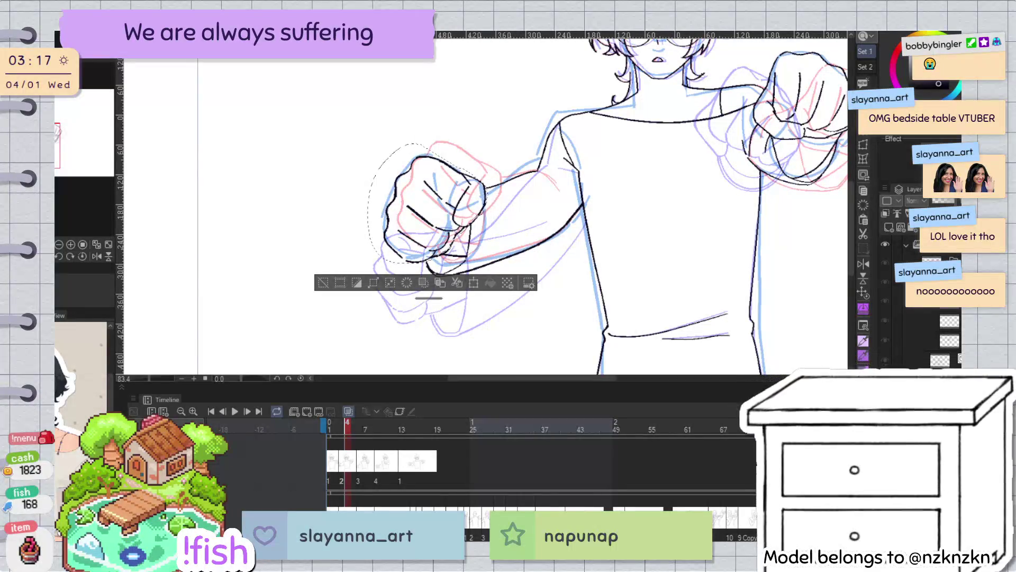
{"action": "key", "text": "h"}
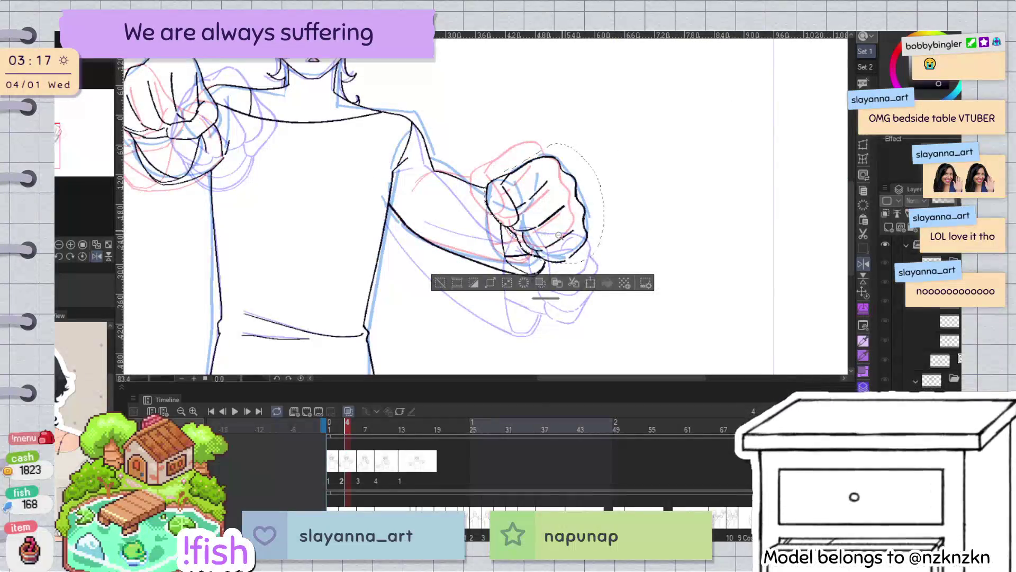
{"action": "key", "text": "h"}
{"action": "scroll", "coordinate": [559, 235], "scroll_direction": "up", "scroll_amount": 5}
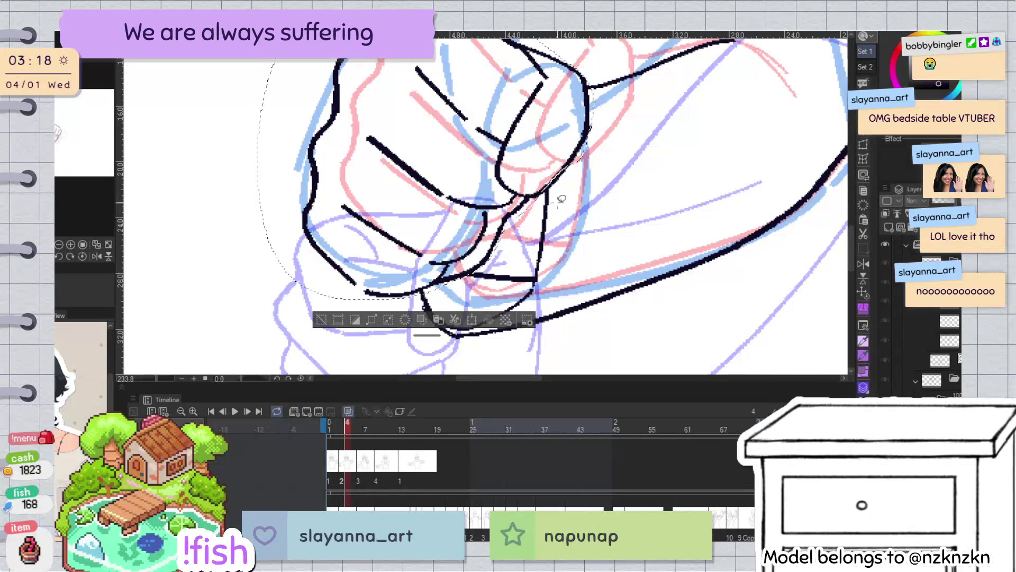
{"action": "left_click_drag", "start_coordinate": [602, 113], "coordinate": [596, 211]}
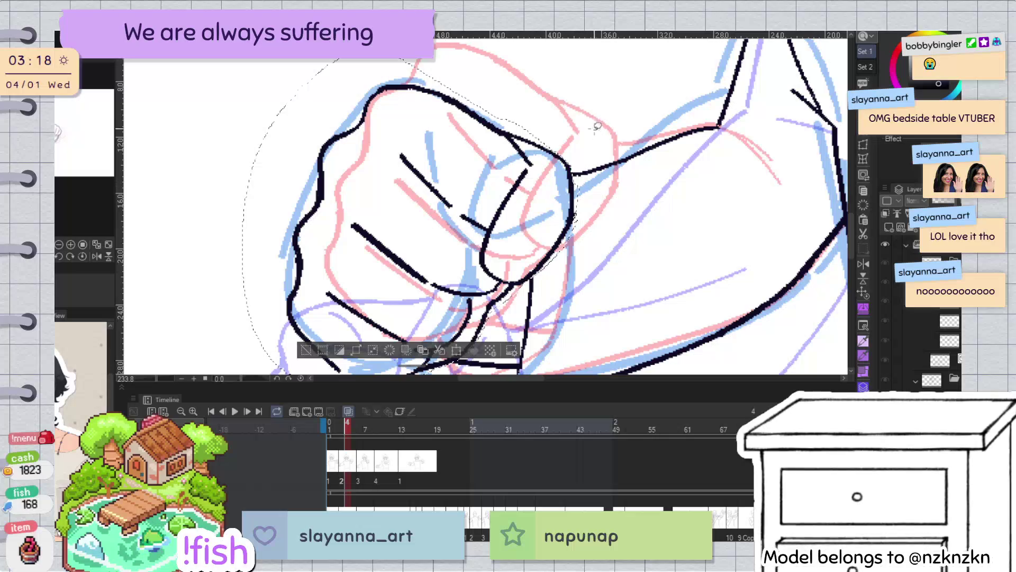
{"action": "scroll", "coordinate": [598, 120], "scroll_direction": "down", "scroll_amount": 3}
{"action": "left_click_drag", "start_coordinate": [499, 236], "coordinate": [515, 212]}
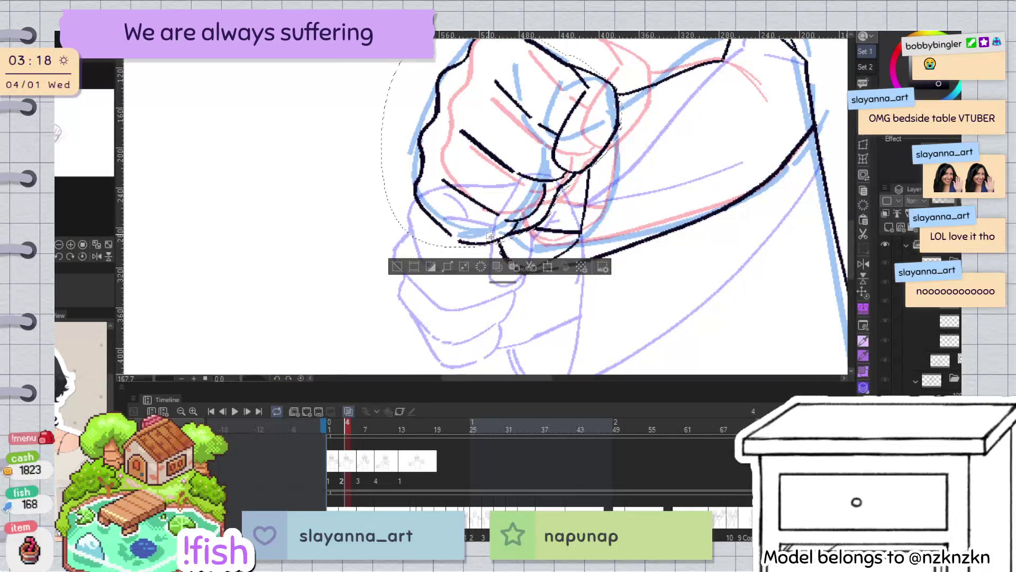
{"action": "scroll", "coordinate": [490, 241], "scroll_direction": "up", "scroll_amount": 5}
{"action": "scroll", "coordinate": [485, 254], "scroll_direction": "down", "scroll_amount": 1}
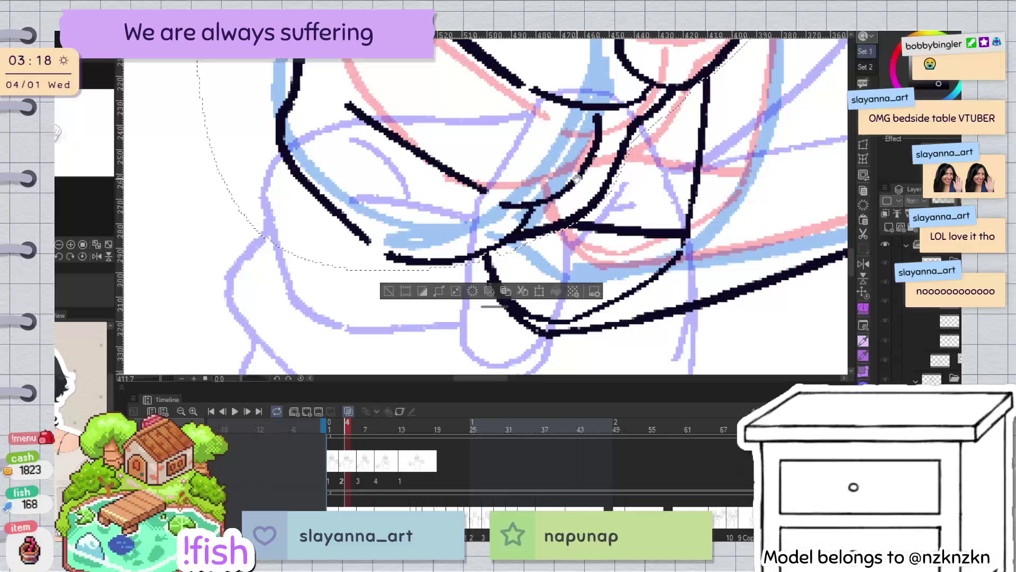
{"action": "scroll", "coordinate": [502, 259], "scroll_direction": "down", "scroll_amount": 4}
{"action": "scroll", "coordinate": [562, 265], "scroll_direction": "down", "scroll_amount": 1}
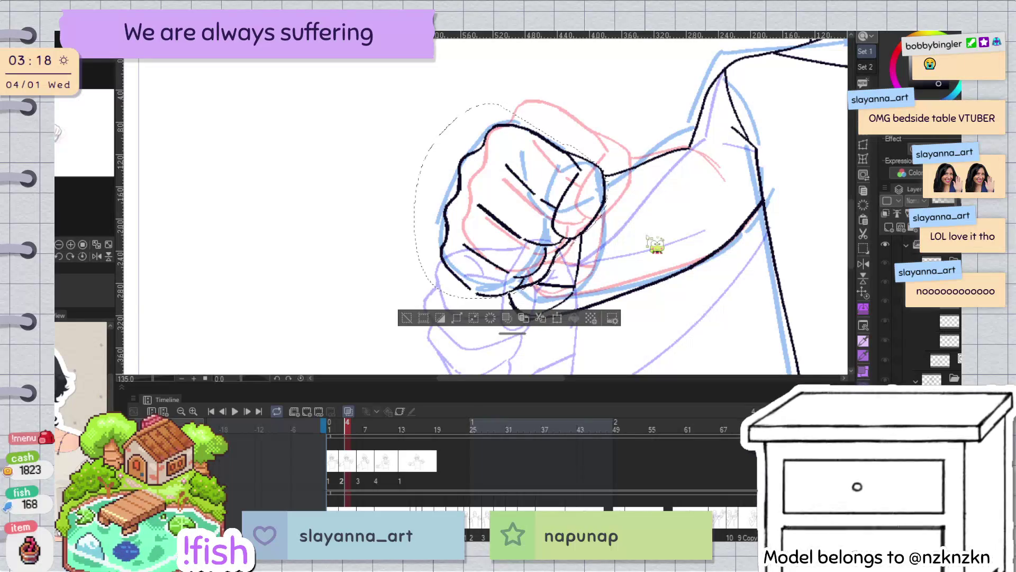
{"action": "key", "text": "ctrl+t"}
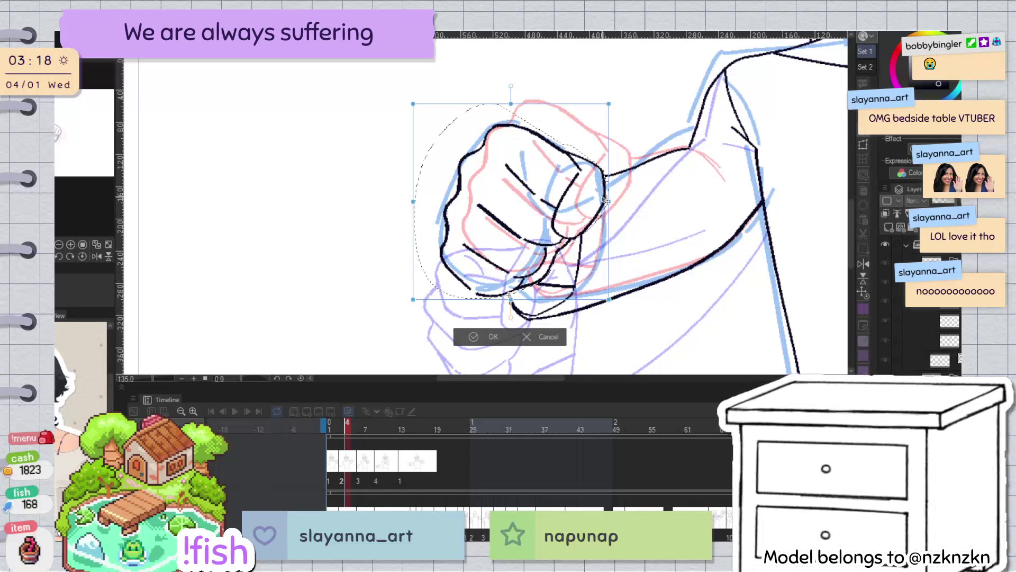
{"action": "left_click_drag", "start_coordinate": [609, 104], "coordinate": [602, 114]}
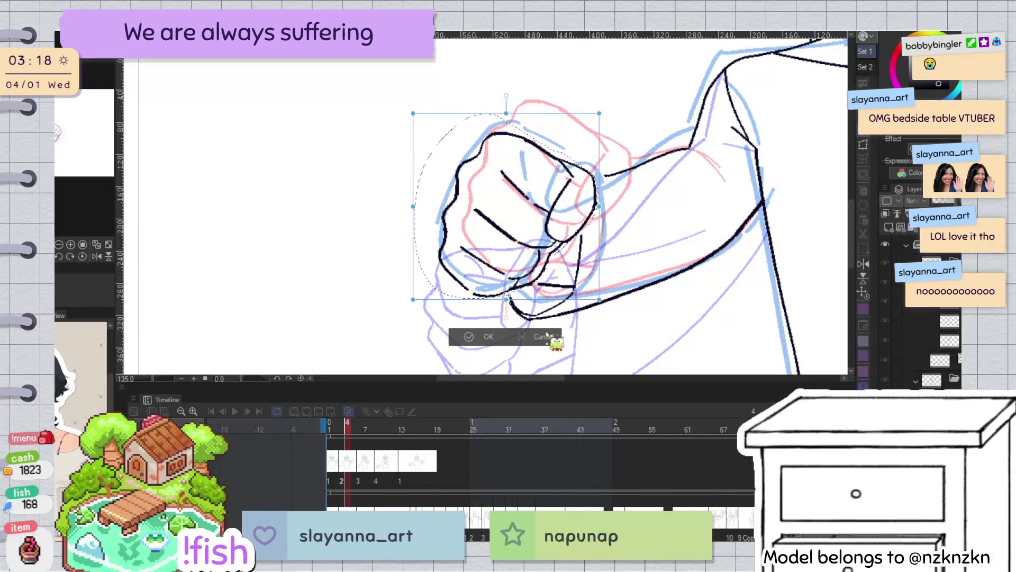
{"action": "left_click", "coordinate": [553, 329]}
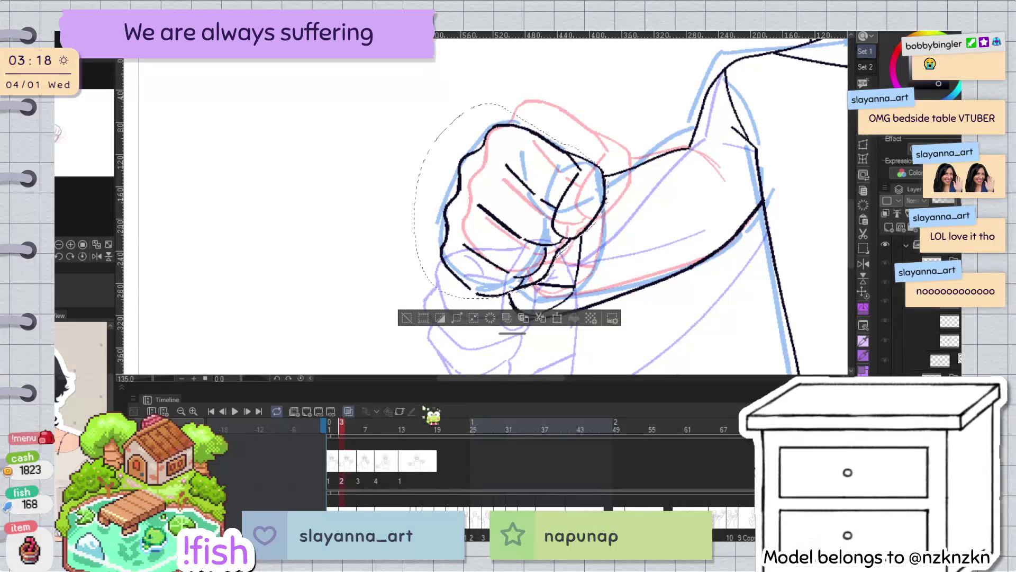
{"action": "scroll", "coordinate": [365, 333], "scroll_direction": "down", "scroll_amount": 1}
{"action": "scroll", "coordinate": [366, 333], "scroll_direction": "down", "scroll_amount": 1}
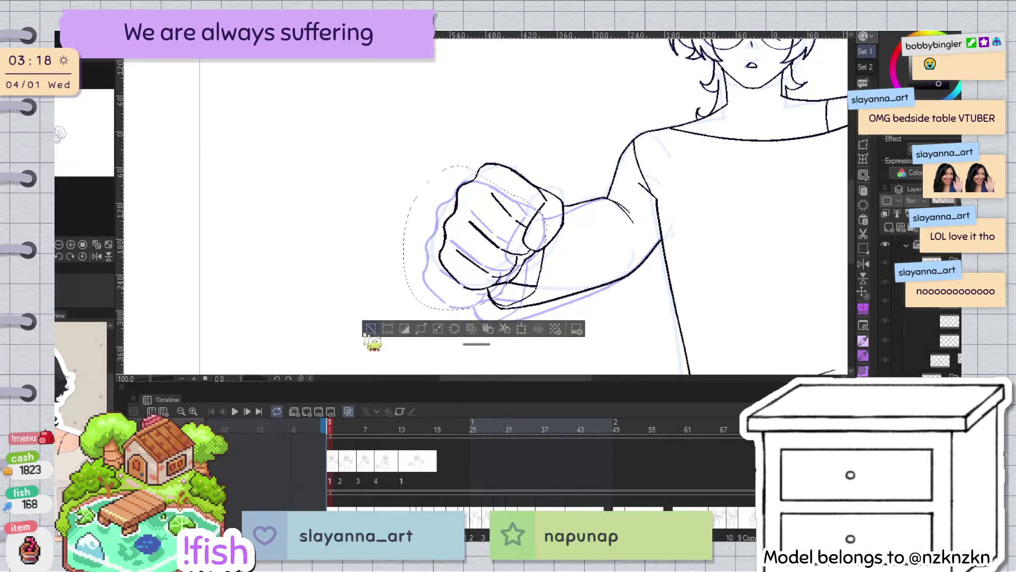
Step forward to the drawing at frame 9 and lasso the fist held at the chest
{"action": "scroll", "coordinate": [367, 329], "scroll_direction": "down", "scroll_amount": 1}
{"action": "key", "text": "Right"}
{"action": "key", "text": "Right"}
{"action": "key", "text": "Right"}
{"action": "key", "text": "Right"}
{"action": "key", "text": "Right"}
{"action": "key", "text": "Right"}
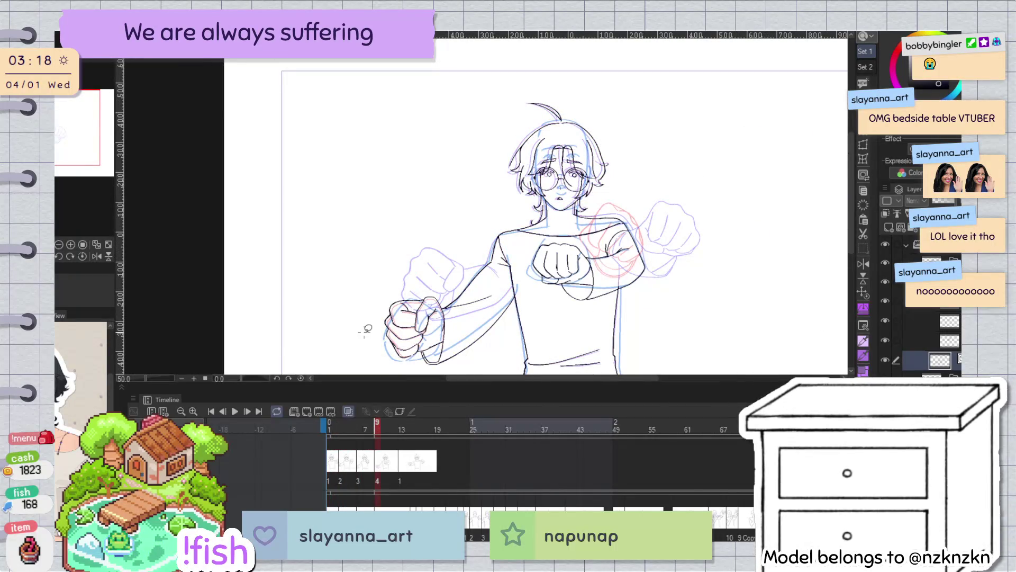
{"action": "key", "text": "Left"}
{"action": "key", "text": "Left"}
{"action": "key", "text": "Right"}
{"action": "key", "text": "Right"}
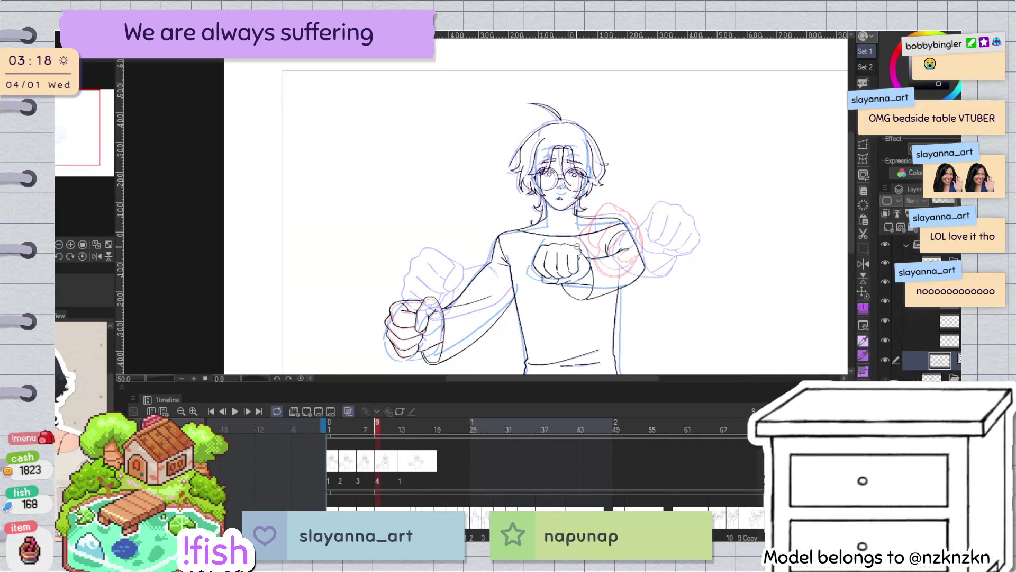
{"action": "scroll", "coordinate": [582, 244], "scroll_direction": "up", "scroll_amount": 5}
{"action": "left_click_drag", "start_coordinate": [493, 237], "coordinate": [514, 340]}
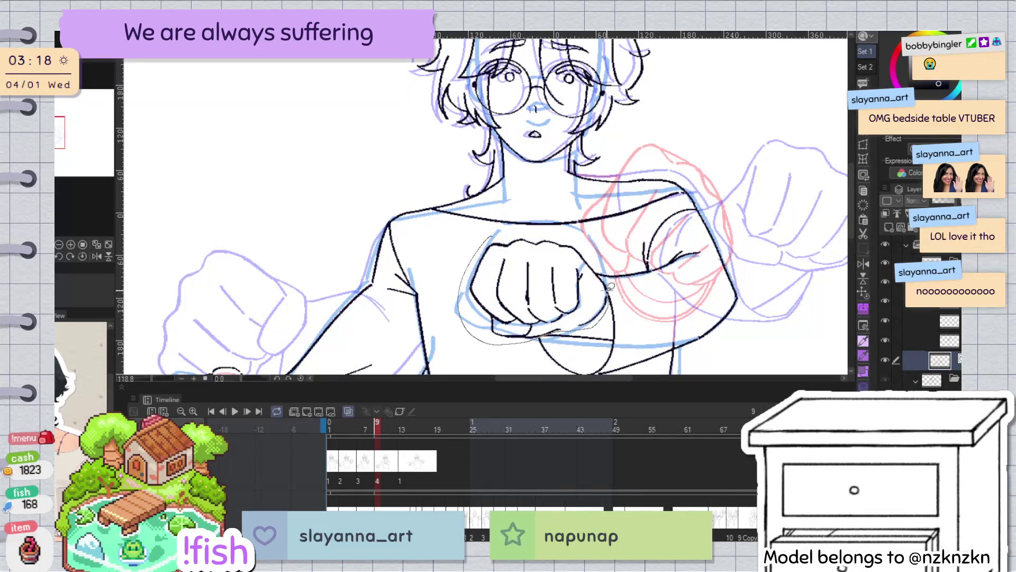
{"action": "left_click_drag", "start_coordinate": [557, 232], "coordinate": [557, 233]}
Enlarge the selected chest fist slightly and commit the transform
{"action": "scroll", "coordinate": [557, 233], "scroll_direction": "up", "scroll_amount": 6}
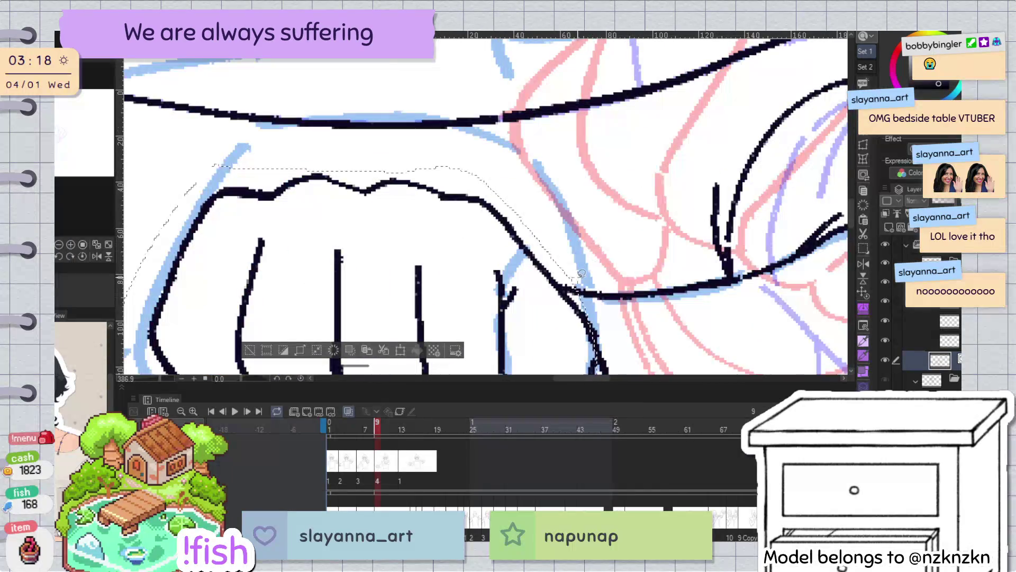
{"action": "left_click_drag", "start_coordinate": [598, 300], "coordinate": [630, 160]}
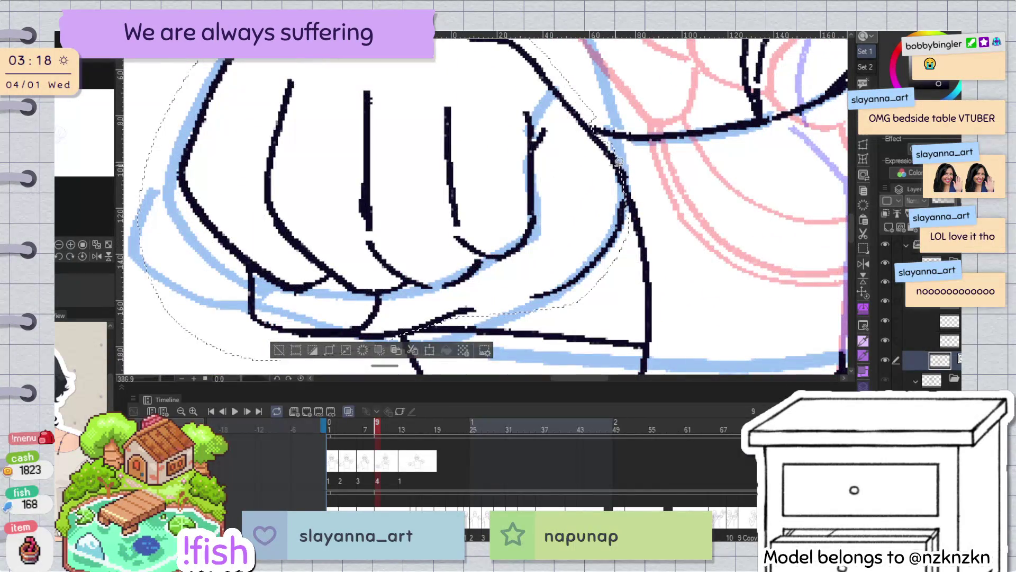
{"action": "left_click_drag", "start_coordinate": [544, 307], "coordinate": [668, 215]}
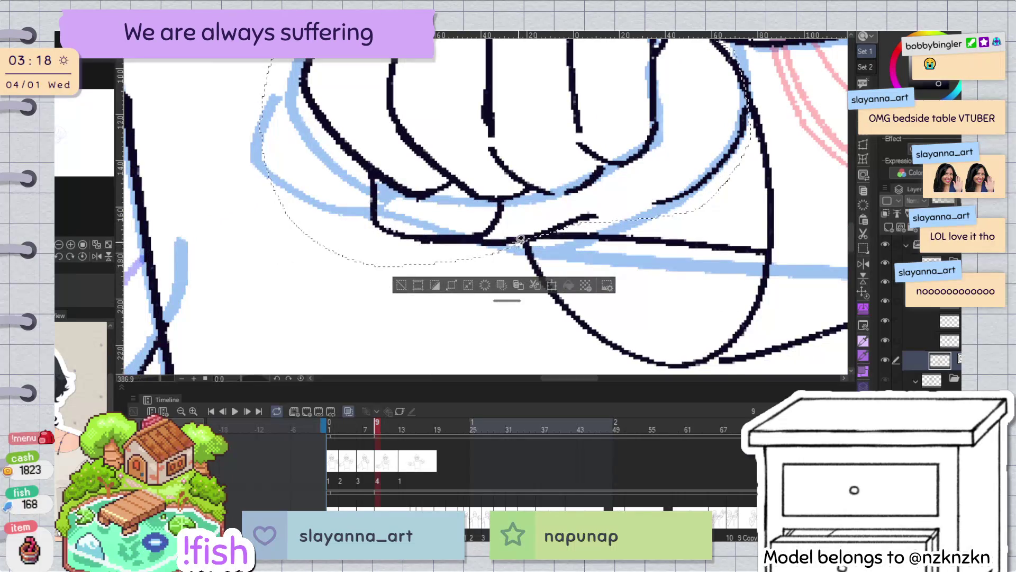
{"action": "scroll", "coordinate": [620, 203], "scroll_direction": "down", "scroll_amount": 6}
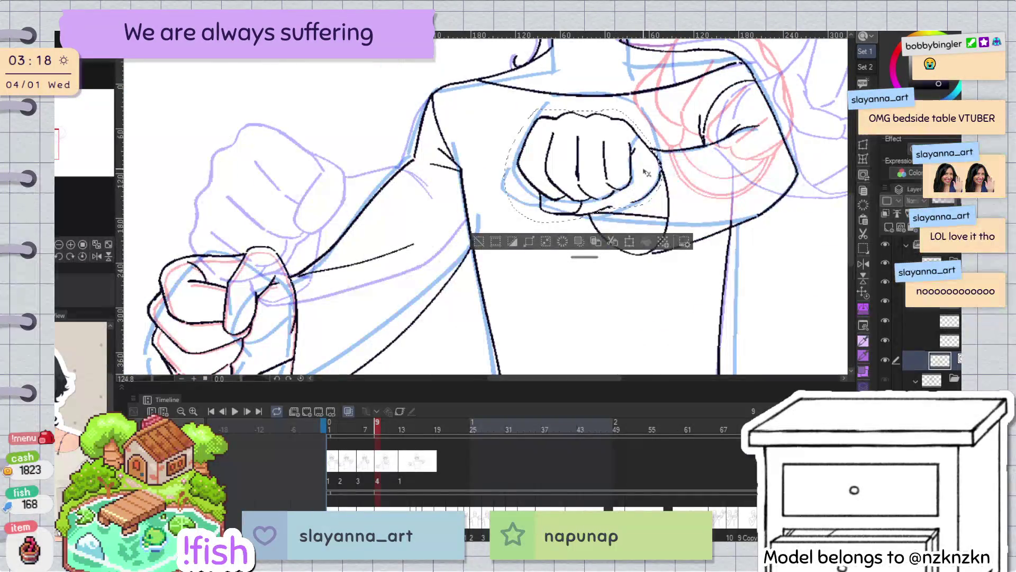
{"action": "key", "text": "ctrl+t"}
{"action": "key", "text": "h"}
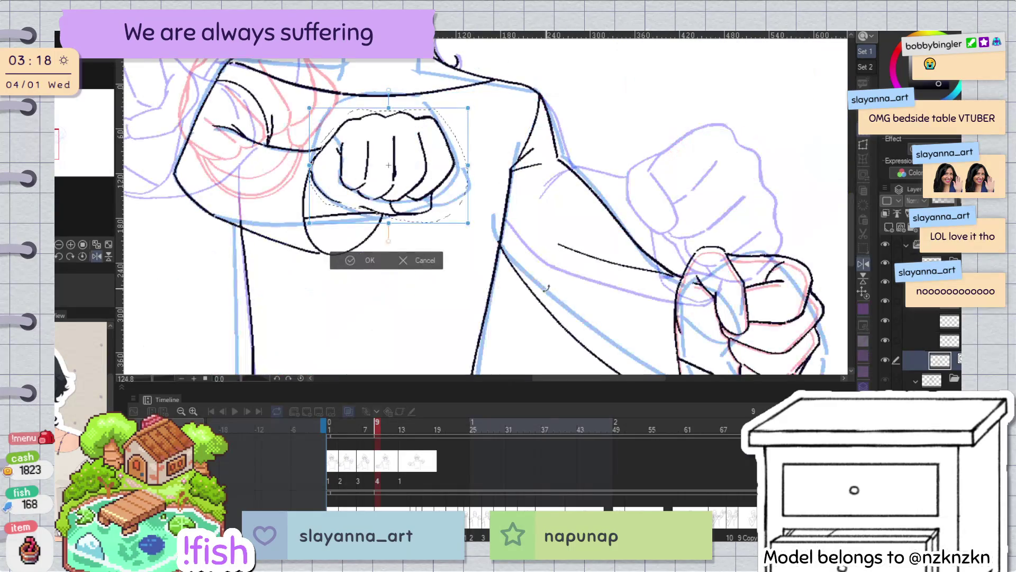
{"action": "left_click_drag", "start_coordinate": [468, 107], "coordinate": [477, 101]}
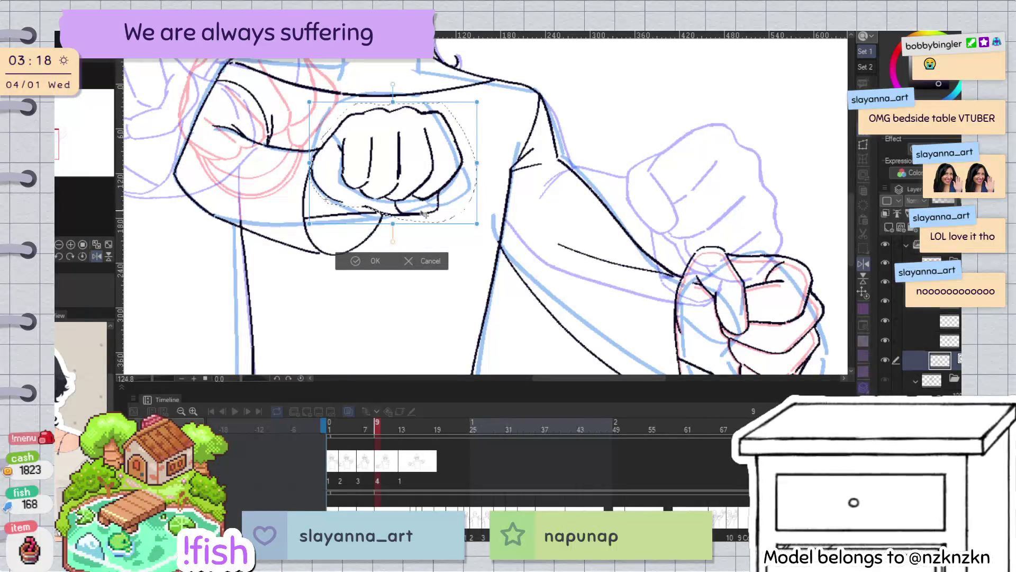
{"action": "key", "text": "h"}
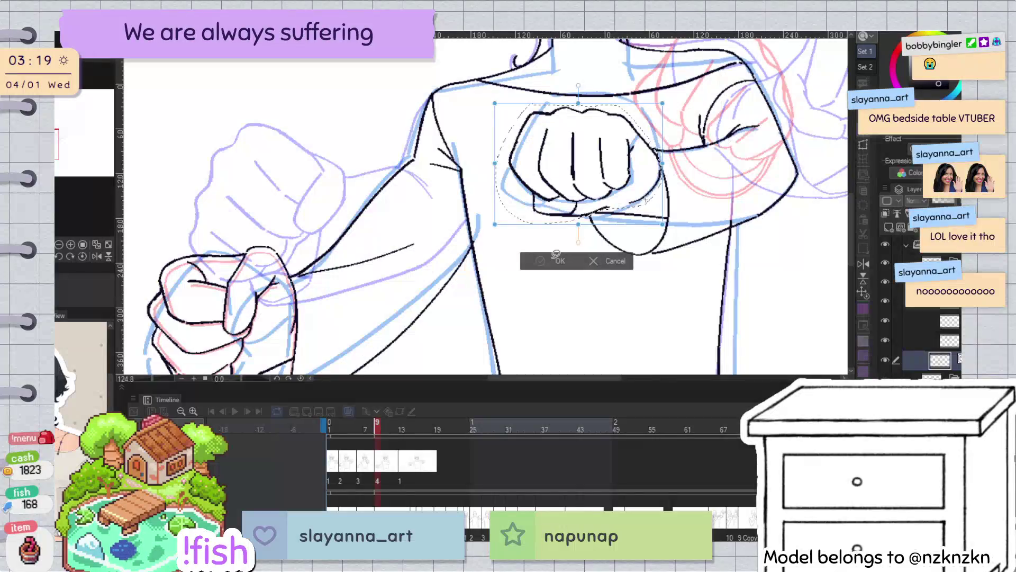
{"action": "key", "text": "Return"}
Clear the selection and check the fist's proportions in mirrored view
{"action": "scroll", "coordinate": [688, 212], "scroll_direction": "down", "scroll_amount": 1}
{"action": "left_click", "coordinate": [495, 237]}
{"action": "scroll", "coordinate": [659, 199], "scroll_direction": "down", "scroll_amount": 2}
{"action": "key", "text": "h"}
{"action": "scroll", "coordinate": [472, 217], "scroll_direction": "up", "scroll_amount": 2}
{"action": "scroll", "coordinate": [473, 217], "scroll_direction": "up", "scroll_amount": 1}
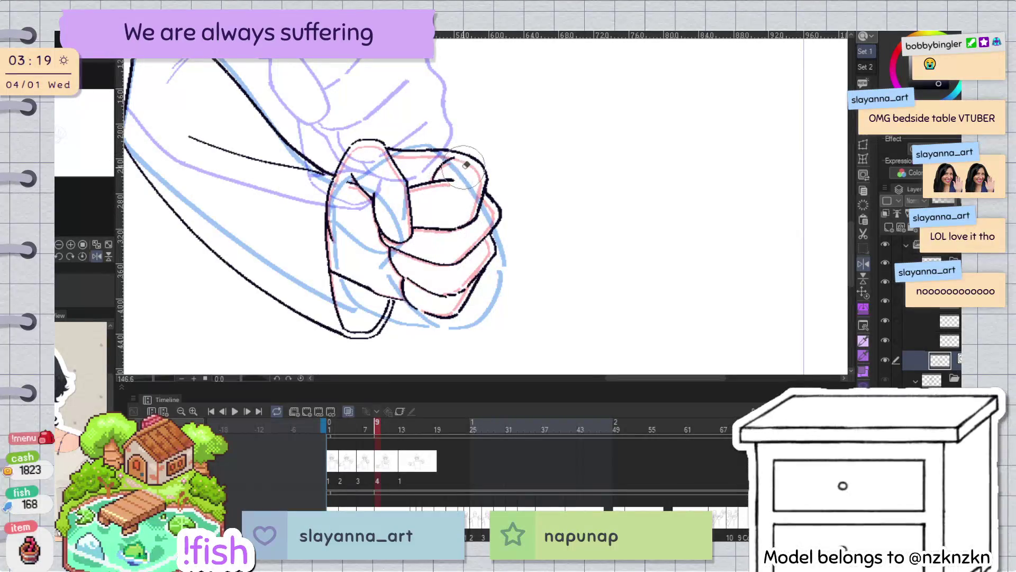
{"action": "scroll", "coordinate": [530, 214], "scroll_direction": "down", "scroll_amount": 3}
{"action": "left_click_drag", "start_coordinate": [531, 214], "coordinate": [521, 224]}
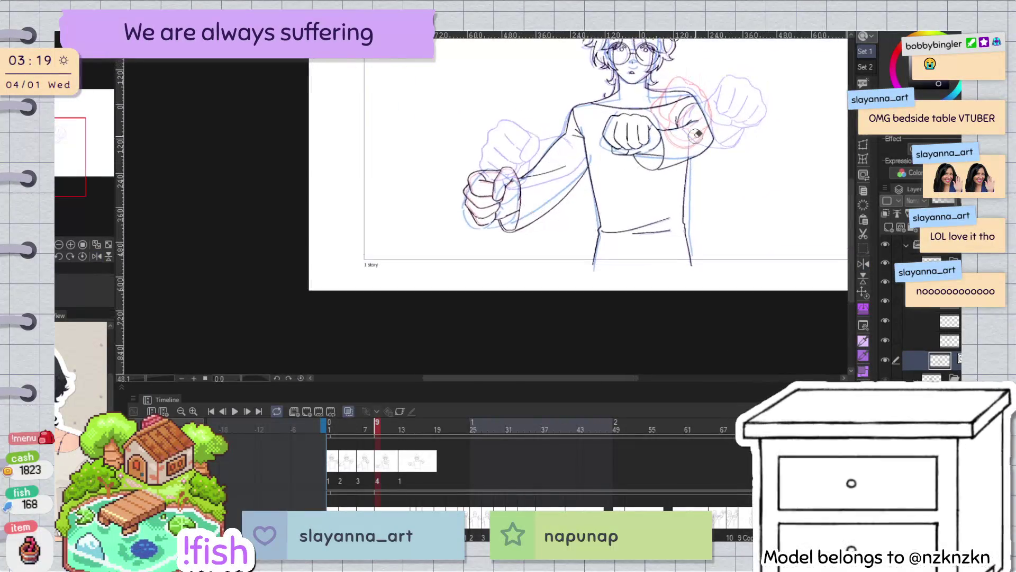
{"action": "left_click", "coordinate": [885, 360]}
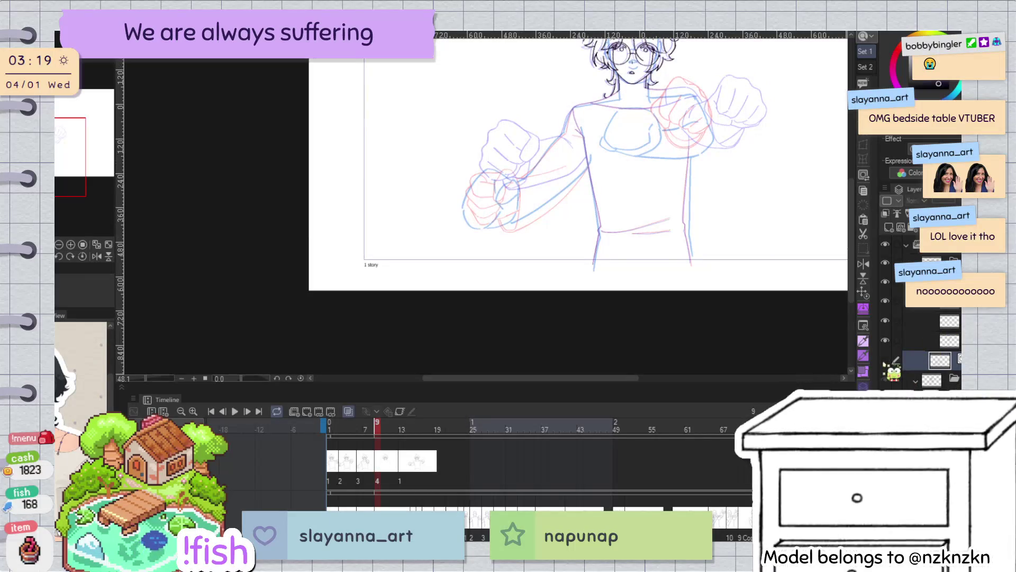
{"action": "left_click", "coordinate": [885, 360]}
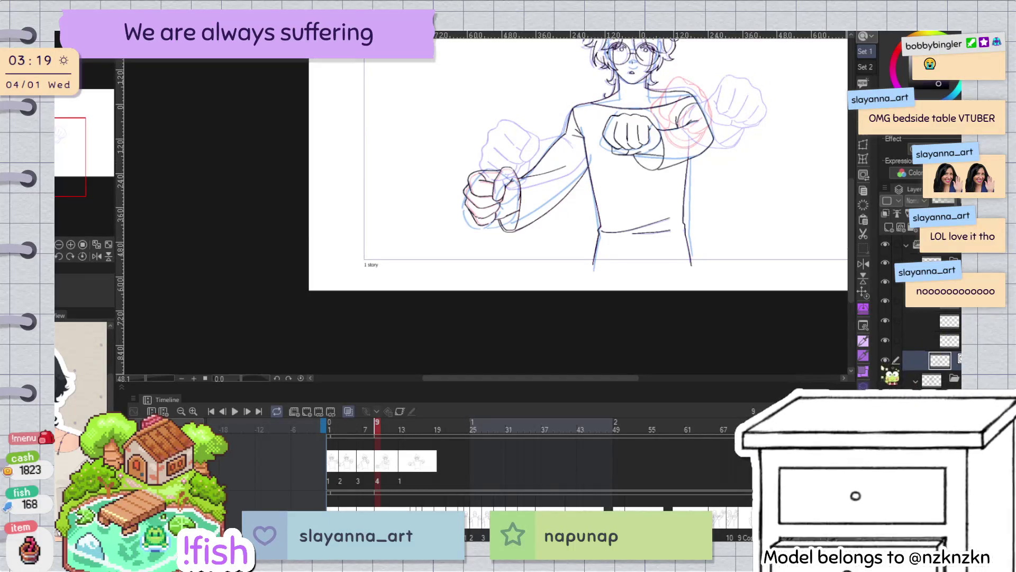
{"action": "key", "text": "Left"}
{"action": "key", "text": "Left"}
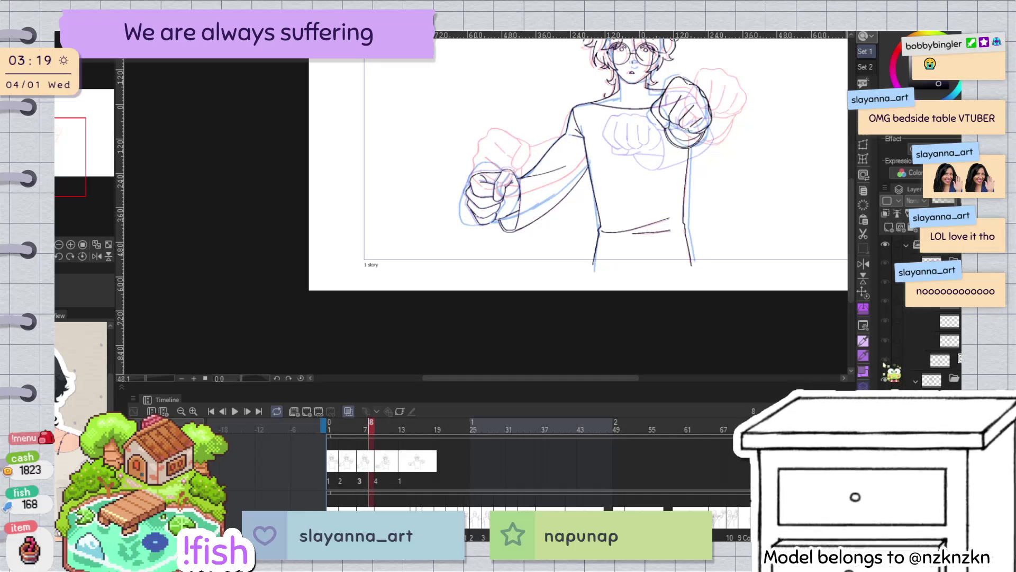
{"action": "key", "text": "Right"}
{"action": "key", "text": "Left"}
{"action": "key", "text": "Left"}
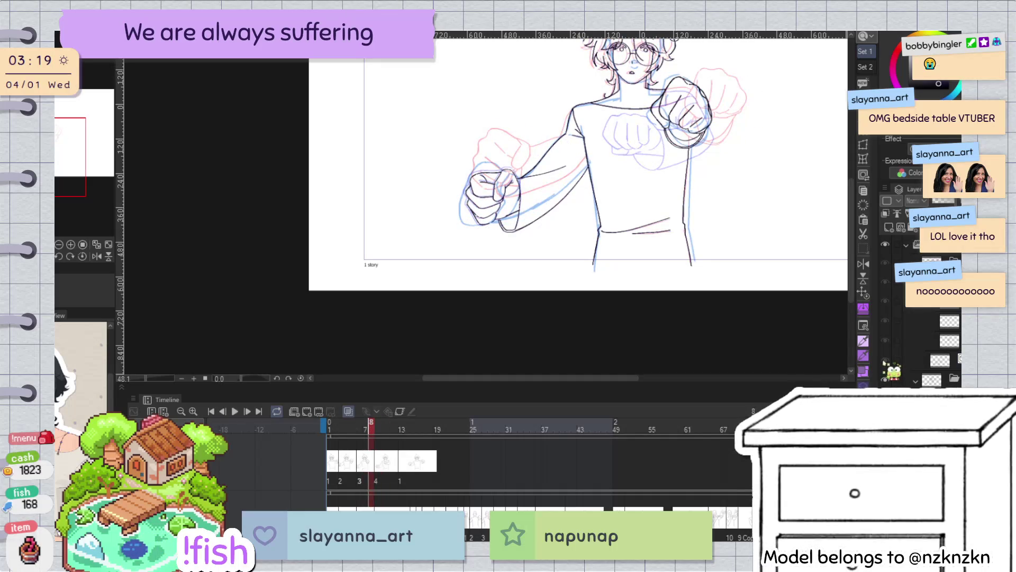
{"action": "key", "text": "Right"}
{"action": "key", "text": "Left"}
{"action": "key", "text": "Left"}
{"action": "key", "text": "Right"}
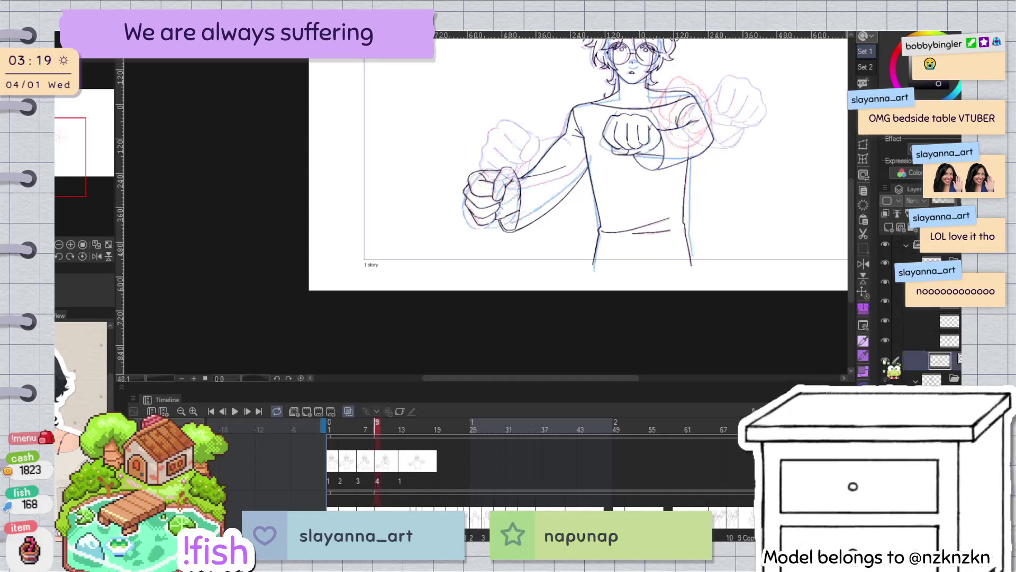
{"action": "scroll", "coordinate": [565, 138], "scroll_direction": "up", "scroll_amount": 2}
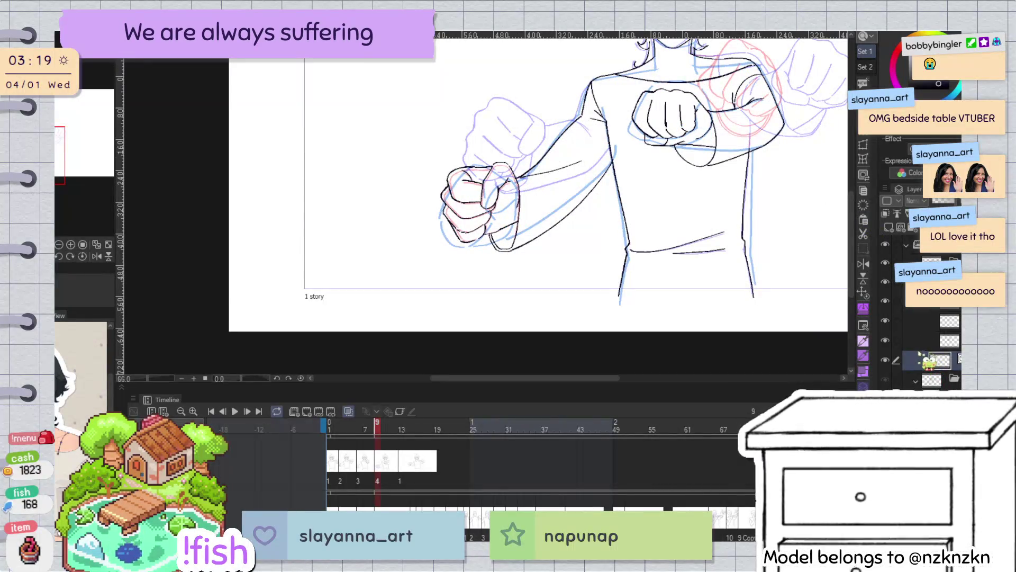
{"action": "key", "text": "Left"}
{"action": "key", "text": "Right"}
{"action": "key", "text": "Right"}
{"action": "key", "text": "Right"}
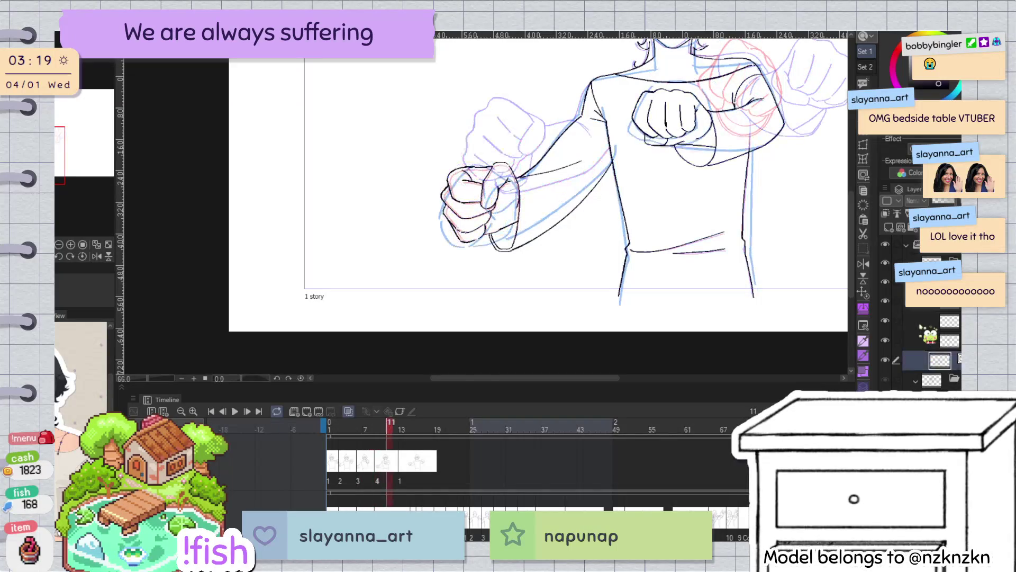
{"action": "key", "text": "Right"}
{"action": "key", "text": "Right"}
{"action": "key", "text": "Right"}
{"action": "key", "text": "Left"}
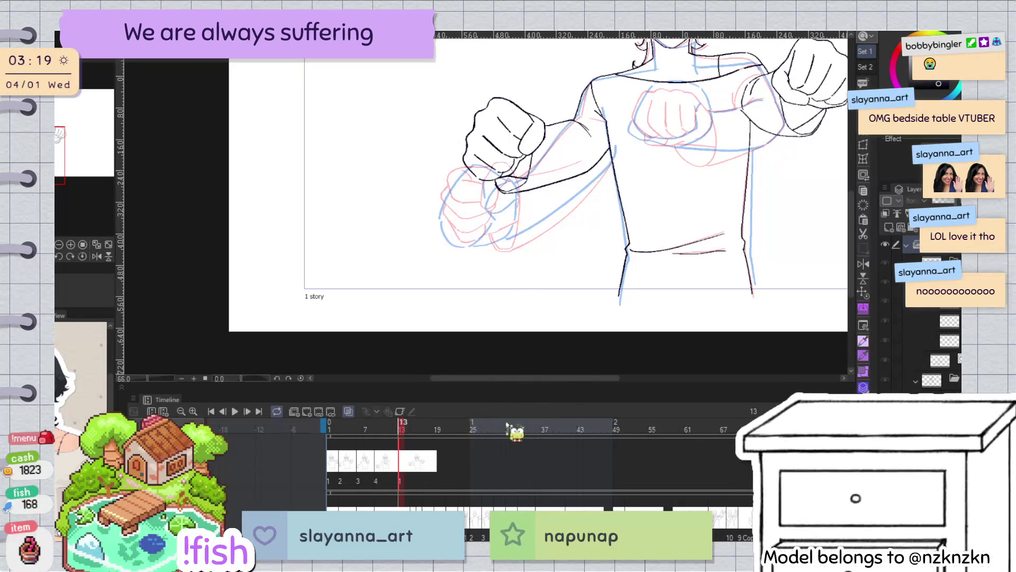
{"action": "left_click", "coordinate": [396, 423]}
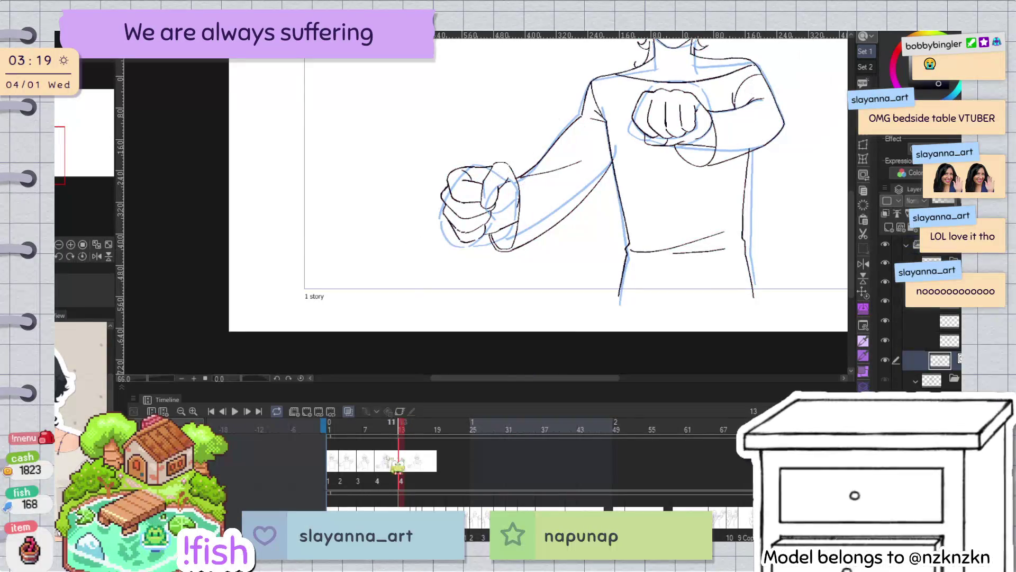
{"action": "left_click", "coordinate": [398, 480]}
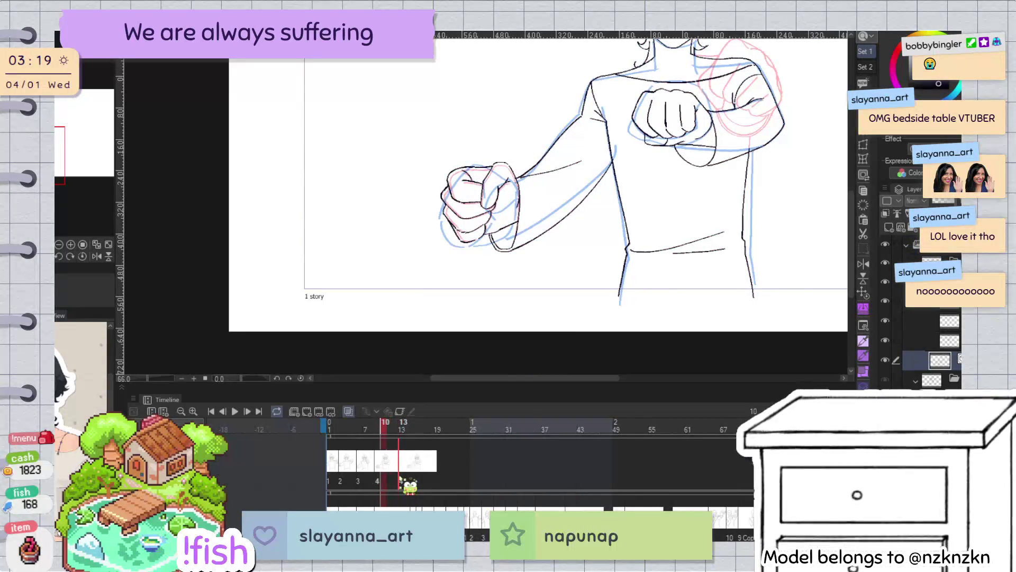
{"action": "left_click", "coordinate": [400, 481]}
{"action": "key", "text": "space"}
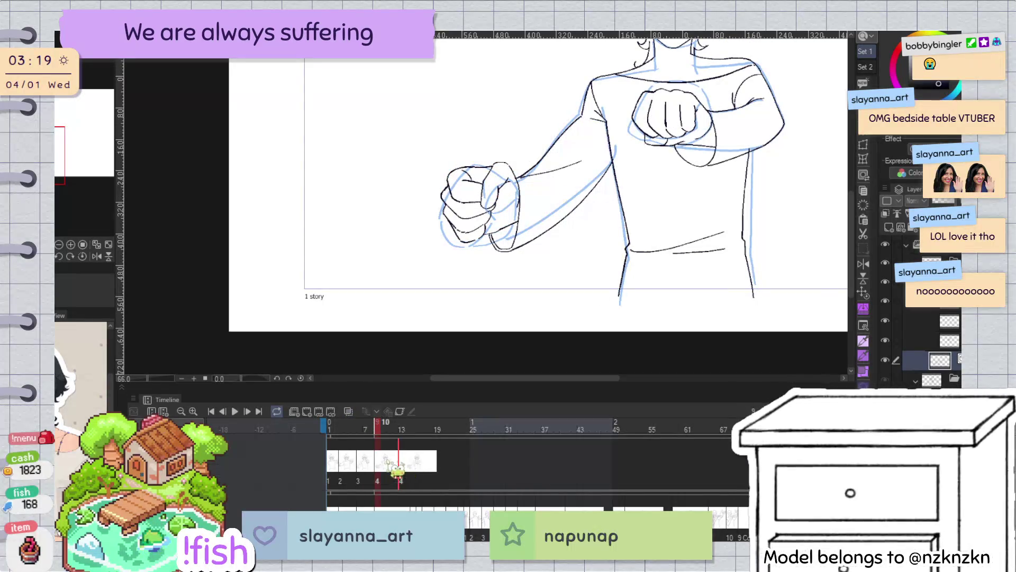
{"action": "scroll", "coordinate": [495, 215], "scroll_direction": "up", "scroll_amount": 5}
With onion skin on, scale the fist down, rotate it counter-clockwise and nudge it right and down
{"action": "left_click_drag", "start_coordinate": [560, 147], "coordinate": [544, 185]}
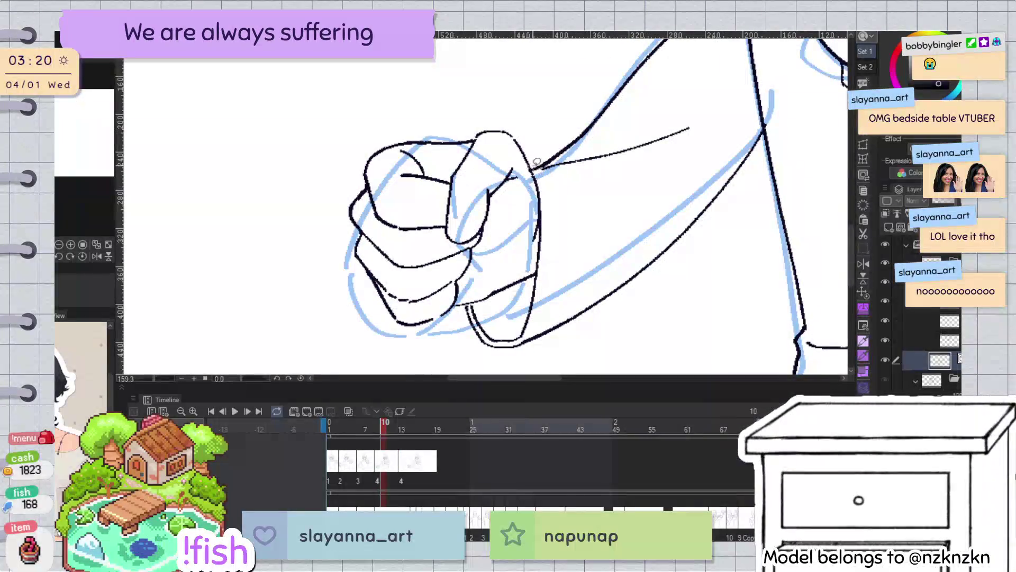
{"action": "left_click_drag", "start_coordinate": [539, 238], "coordinate": [530, 268]}
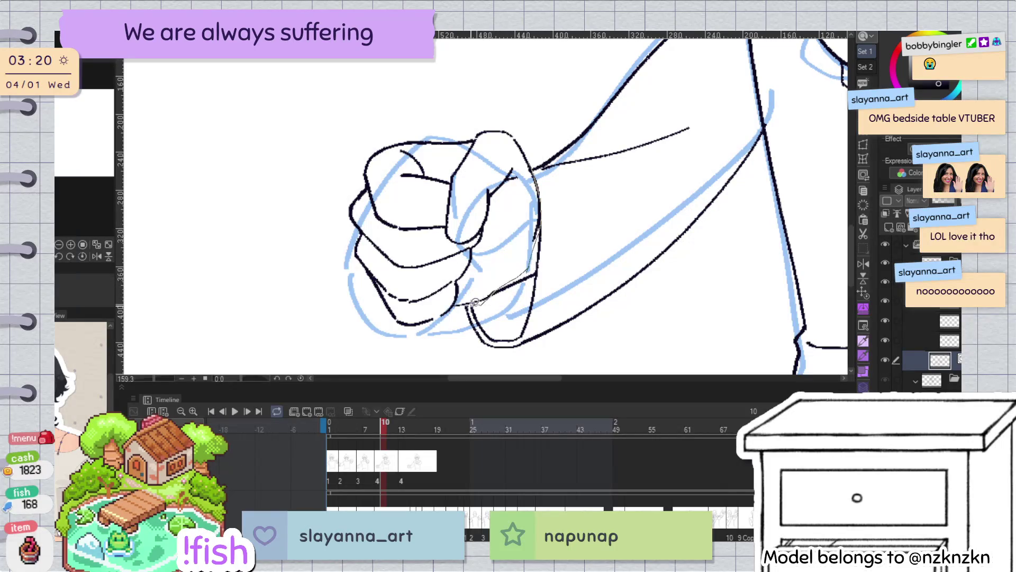
{"action": "left_click_drag", "start_coordinate": [518, 111], "coordinate": [545, 140]}
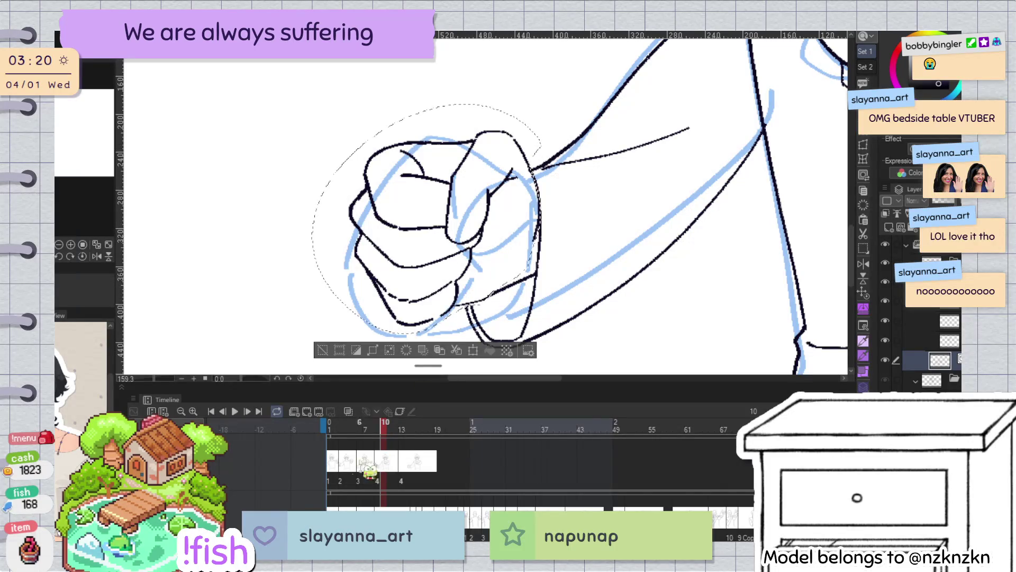
{"action": "left_click", "coordinate": [348, 412]}
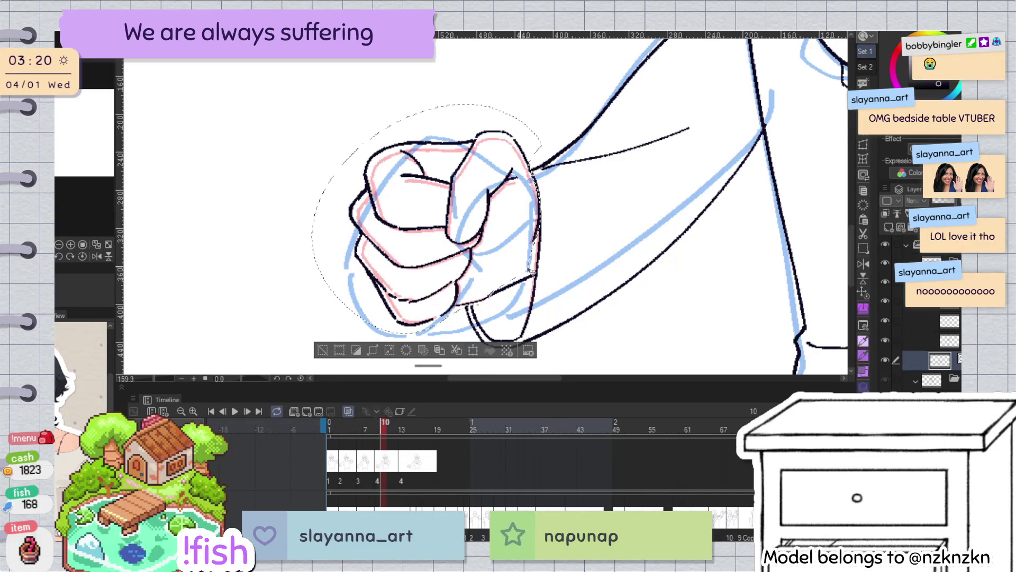
{"action": "key", "text": "ctrl+t"}
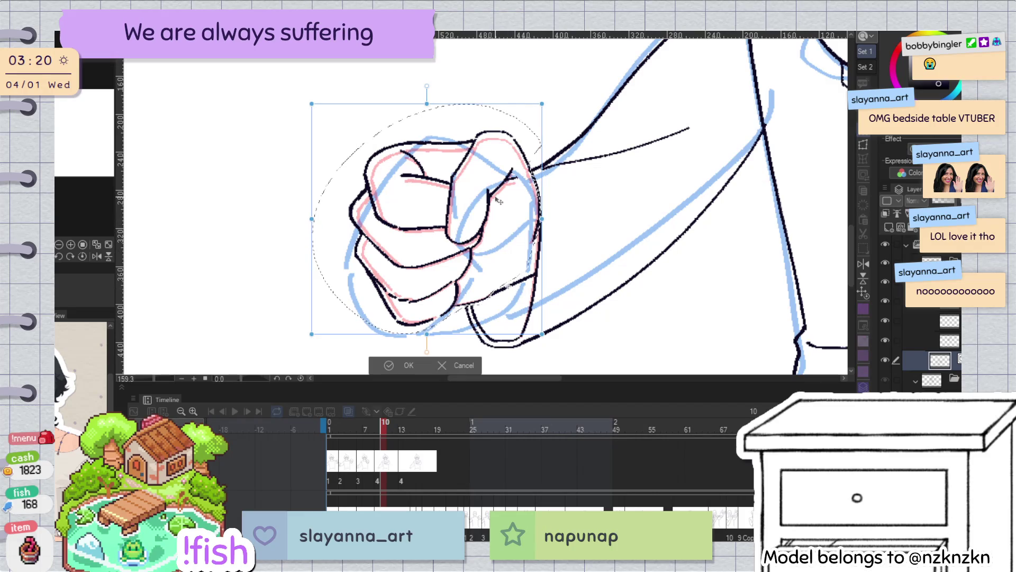
{"action": "left_click_drag", "start_coordinate": [313, 103], "coordinate": [322, 111]}
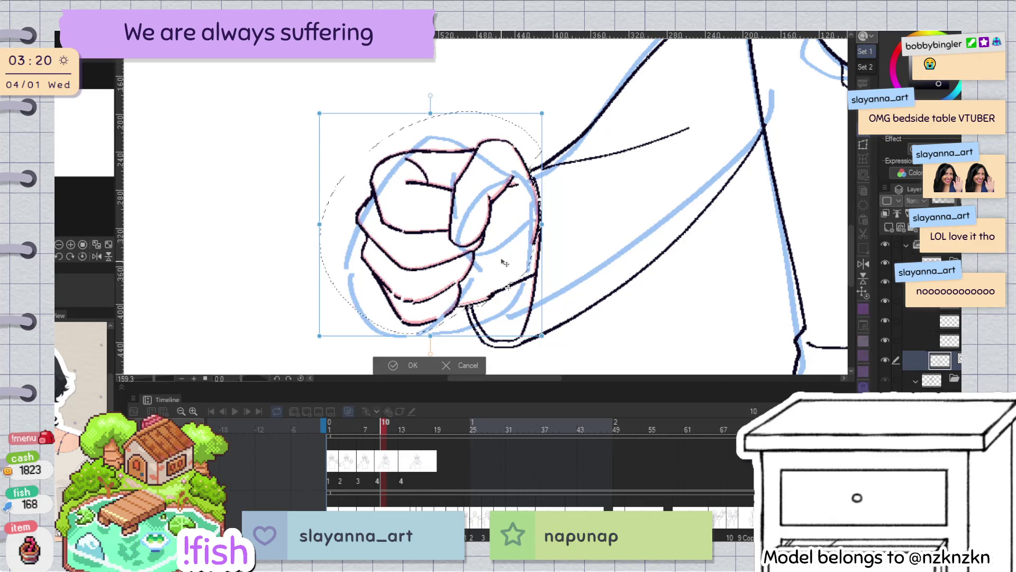
{"action": "left_click_drag", "start_coordinate": [505, 263], "coordinate": [503, 268]}
{"action": "left_click_drag", "start_coordinate": [580, 222], "coordinate": [580, 189]}
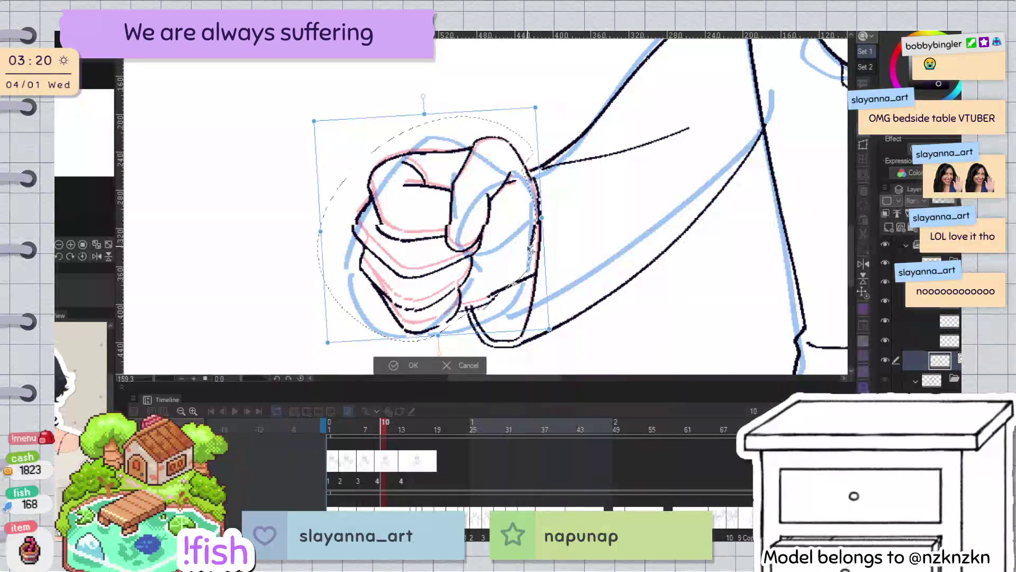
{"action": "left_click_drag", "start_coordinate": [525, 255], "coordinate": [529, 257]}
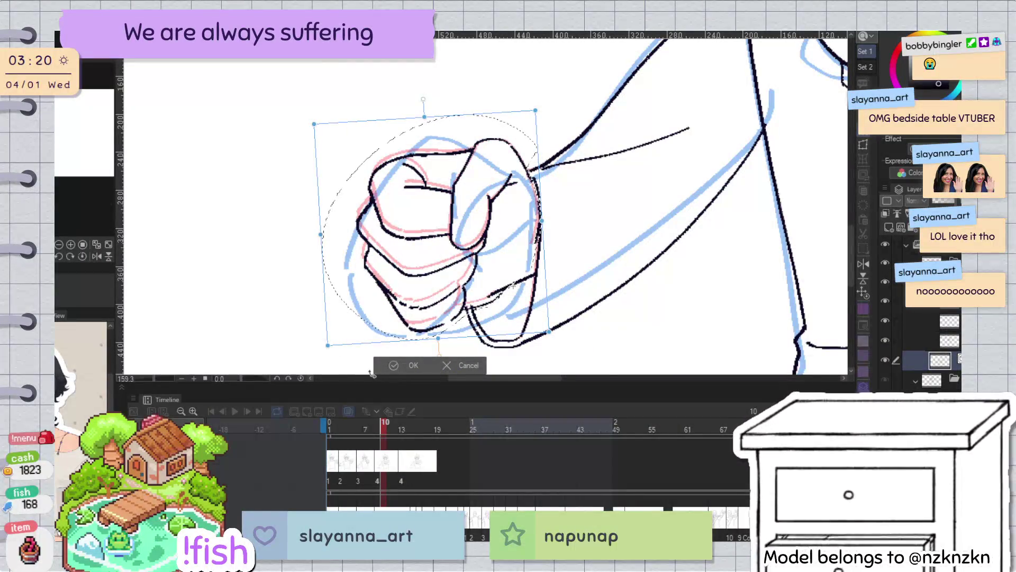
{"action": "left_click", "coordinate": [395, 365]}
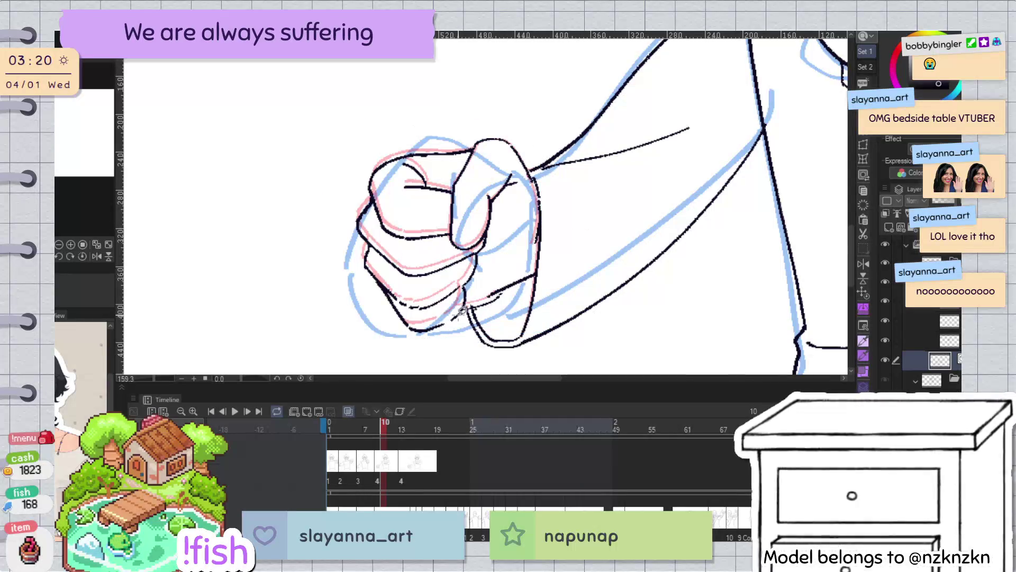
Rework the fist's top and left-edge contour lines, redrawing the left edge darker
{"action": "mouse_move", "coordinate": [498, 291]}
{"action": "left_mouse_down"}
{"action": "mouse_move", "coordinate": [460, 318]}
{"action": "mouse_move", "coordinate": [463, 286]}
{"action": "left_mouse_up"}
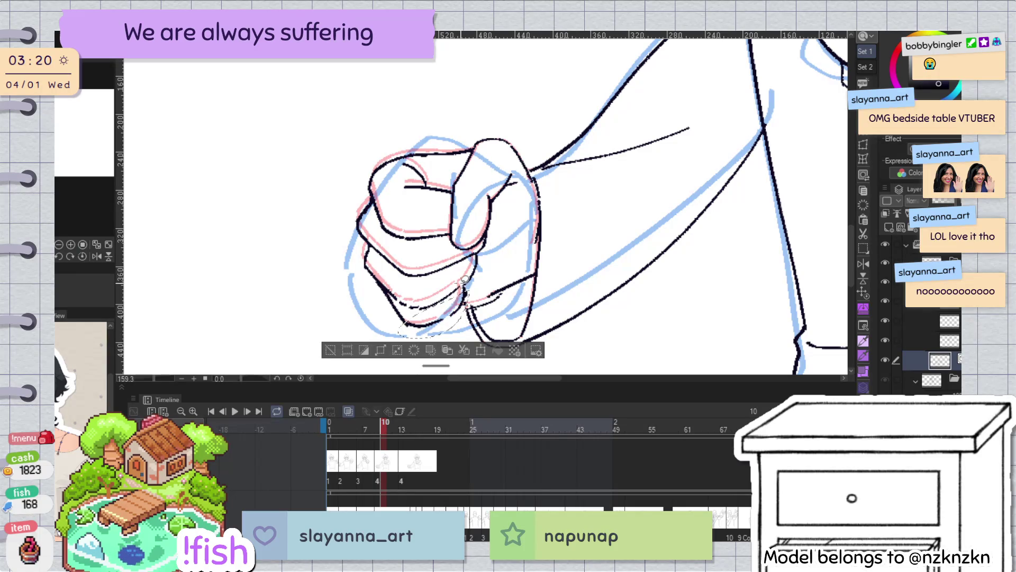
{"action": "key", "text": "ctrl+d"}
{"action": "key", "text": "h"}
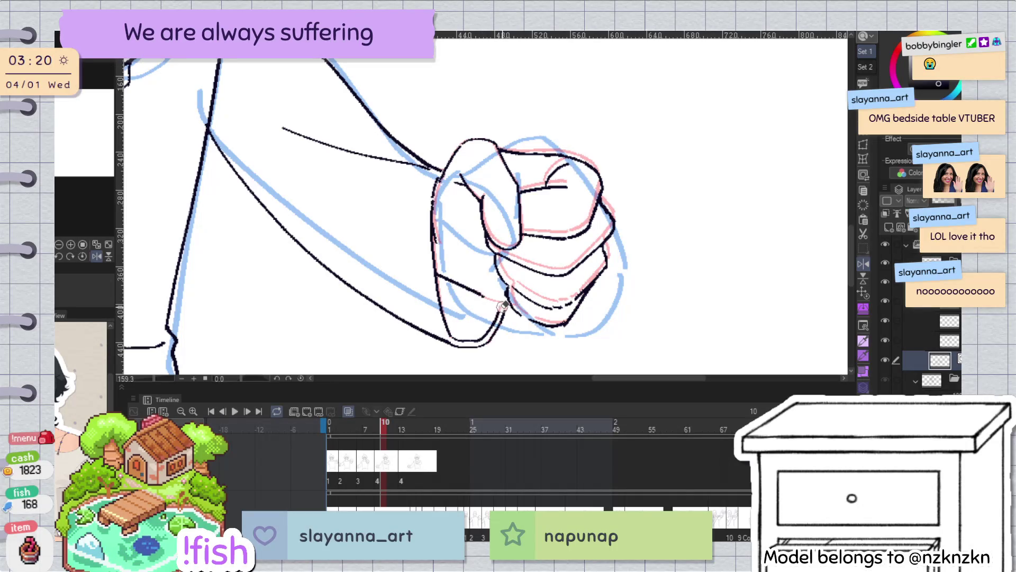
{"action": "key", "text": "h"}
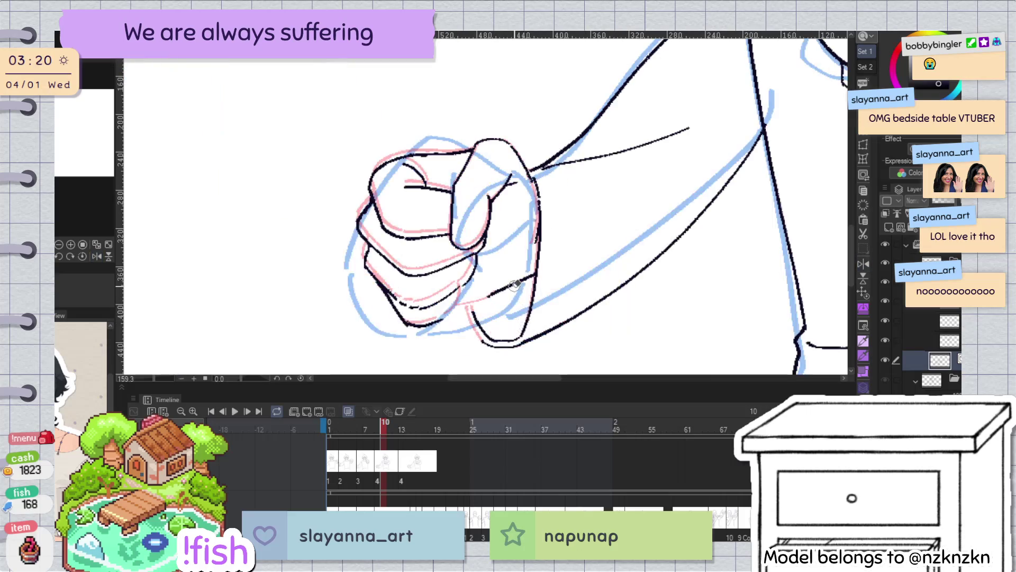
{"action": "scroll", "coordinate": [391, 81], "scroll_direction": "up", "scroll_amount": 3}
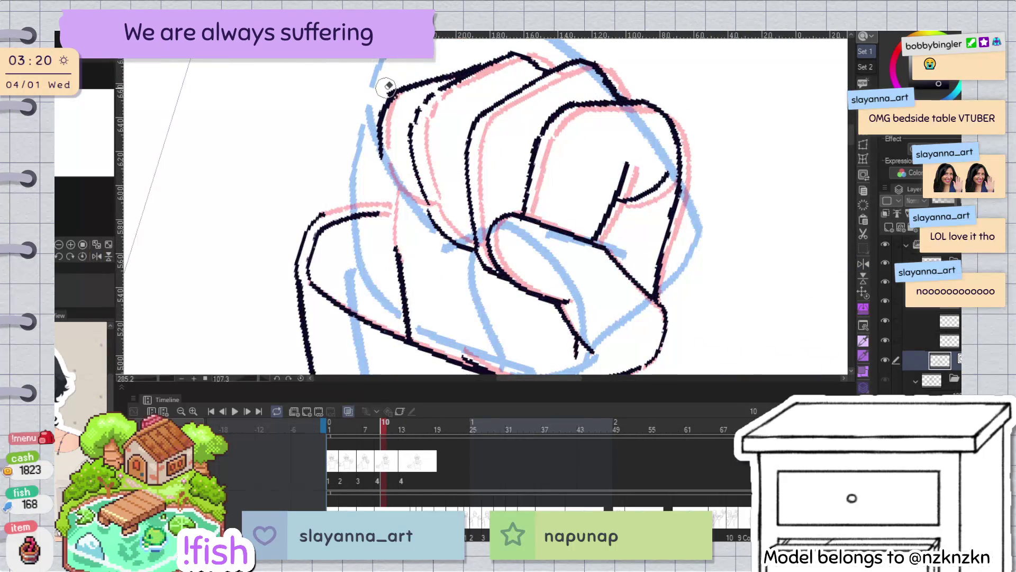
{"action": "left_click_drag", "start_coordinate": [389, 86], "coordinate": [409, 61]}
{"action": "key", "text": "ctrl+z"}
{"action": "left_click", "coordinate": [383, 126], "text": "ctrl"}
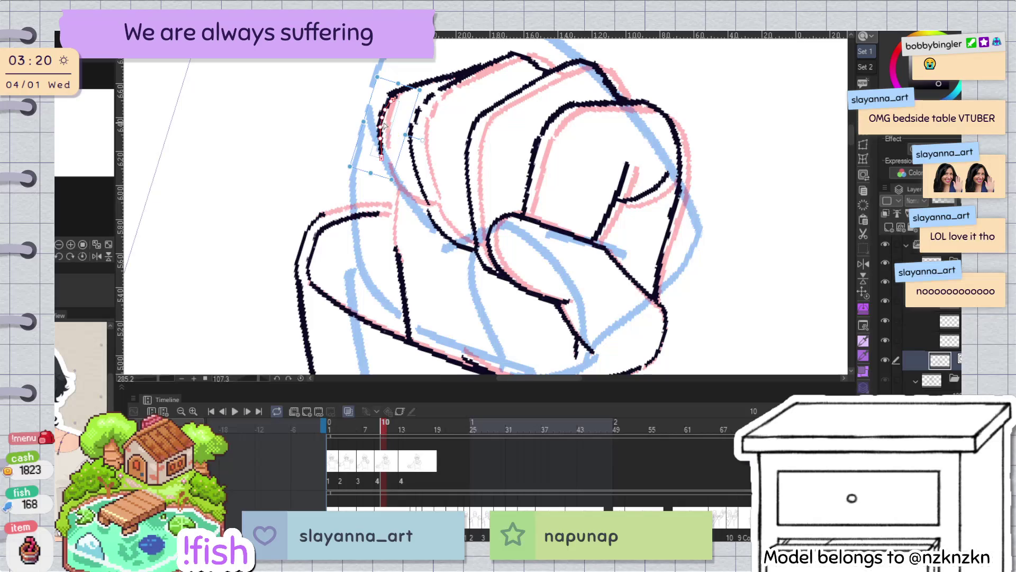
{"action": "left_click_drag", "start_coordinate": [384, 154], "coordinate": [418, 76]}
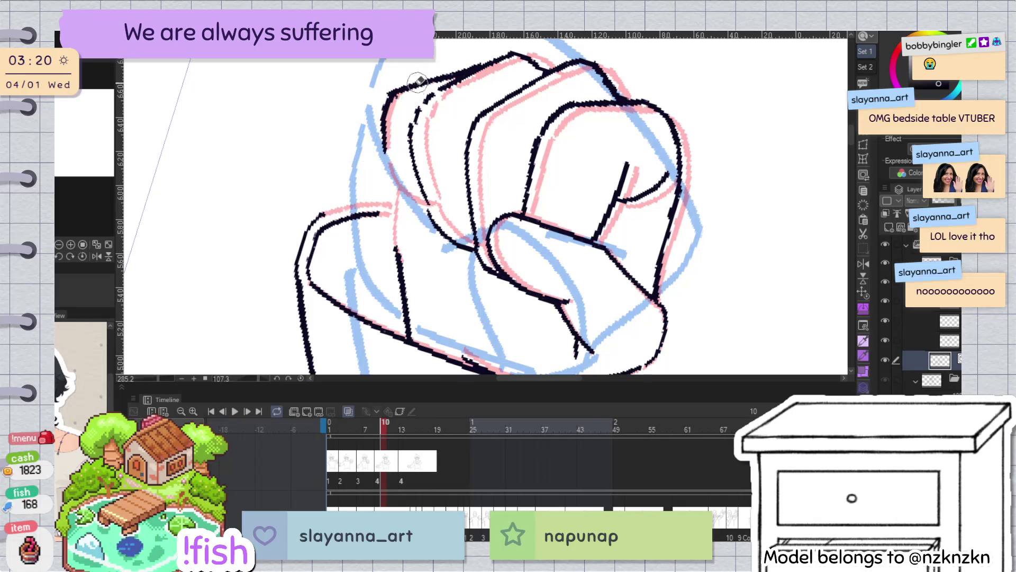
{"action": "left_click", "coordinate": [389, 86]}
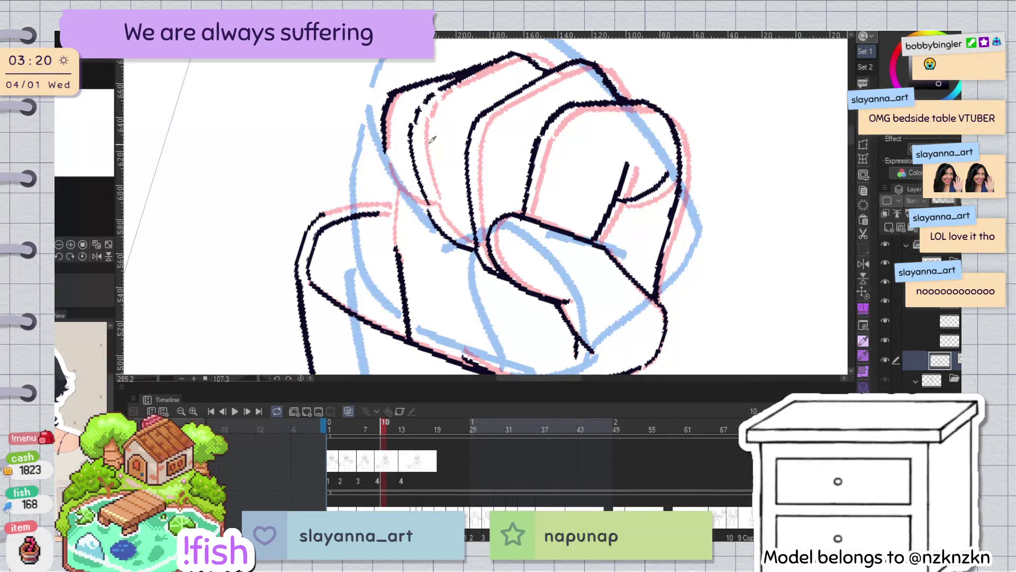
{"action": "key", "text": "ctrl+z"}
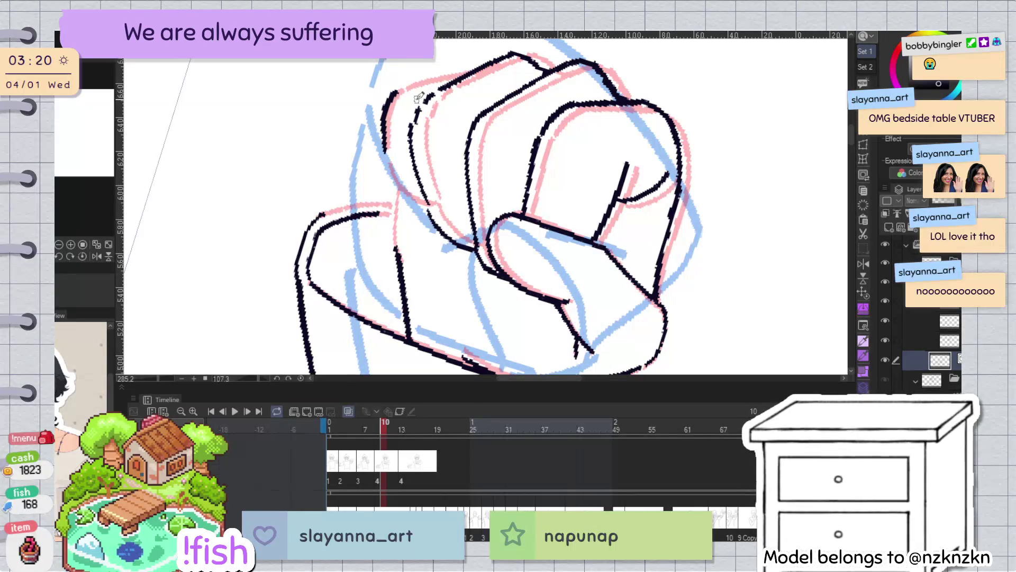
{"action": "key", "text": "ctrl+y"}
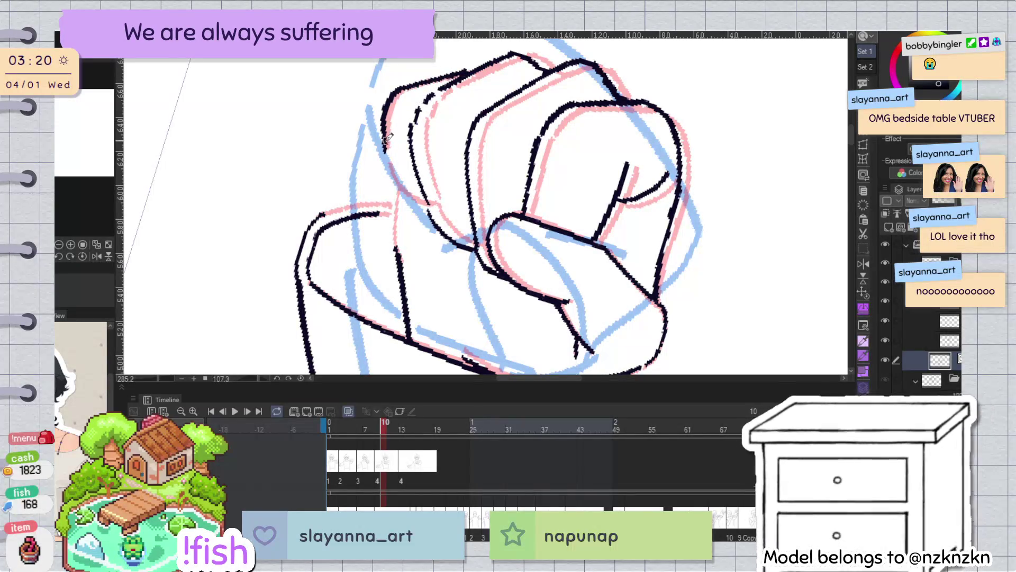
Redraw a continuous contour down the fist's left edge and ink the lower fist's left edge
{"action": "mouse_move", "coordinate": [384, 116]}
{"action": "left_mouse_down"}
{"action": "mouse_move", "coordinate": [431, 204]}
{"action": "mouse_move", "coordinate": [369, 199]}
{"action": "mouse_move", "coordinate": [401, 270]}
{"action": "left_mouse_up"}
{"action": "key", "text": "ctrl+z"}
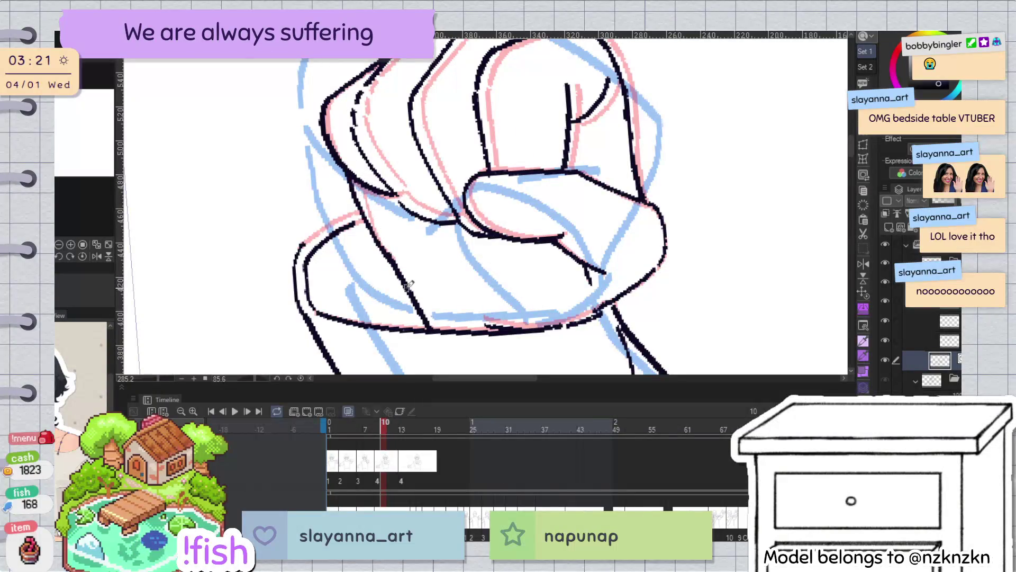
{"action": "key", "text": "ctrl+r"}
{"action": "scroll", "coordinate": [626, 194], "scroll_direction": "down", "scroll_amount": 2}
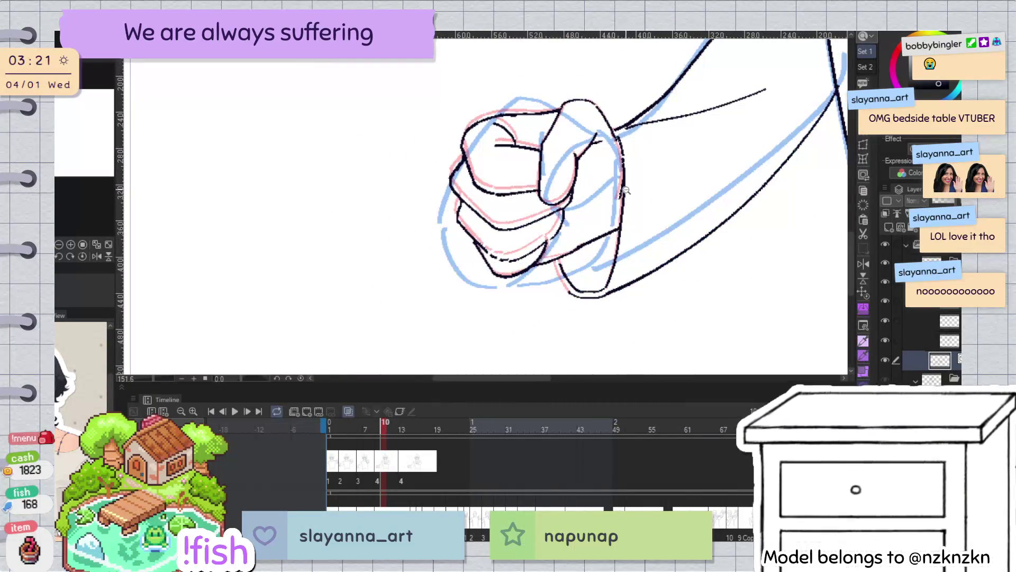
{"action": "key", "text": "h"}
{"action": "scroll", "coordinate": [343, 195], "scroll_direction": "up", "scroll_amount": 3}
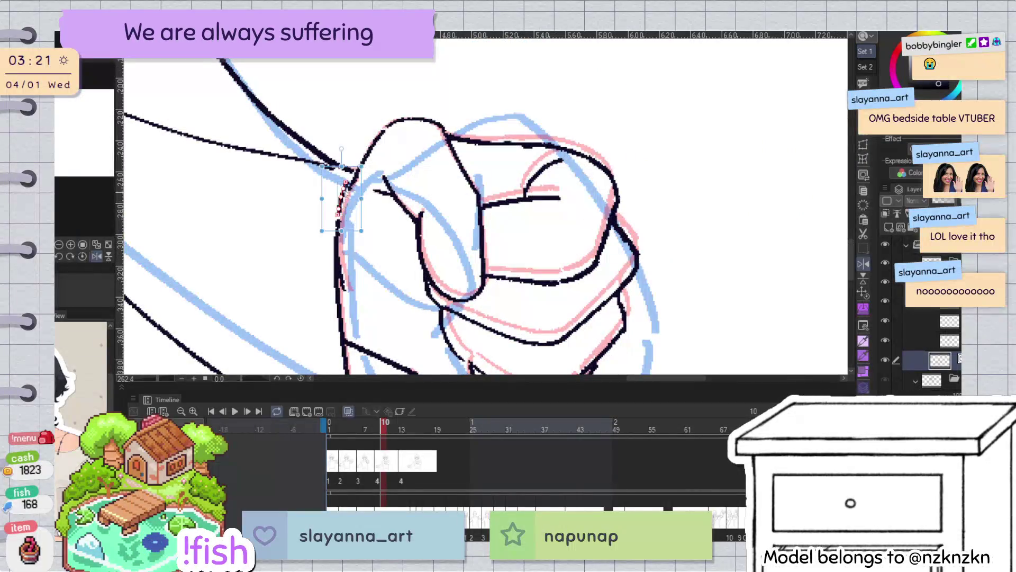
{"action": "left_click_drag", "start_coordinate": [365, 151], "coordinate": [338, 225]}
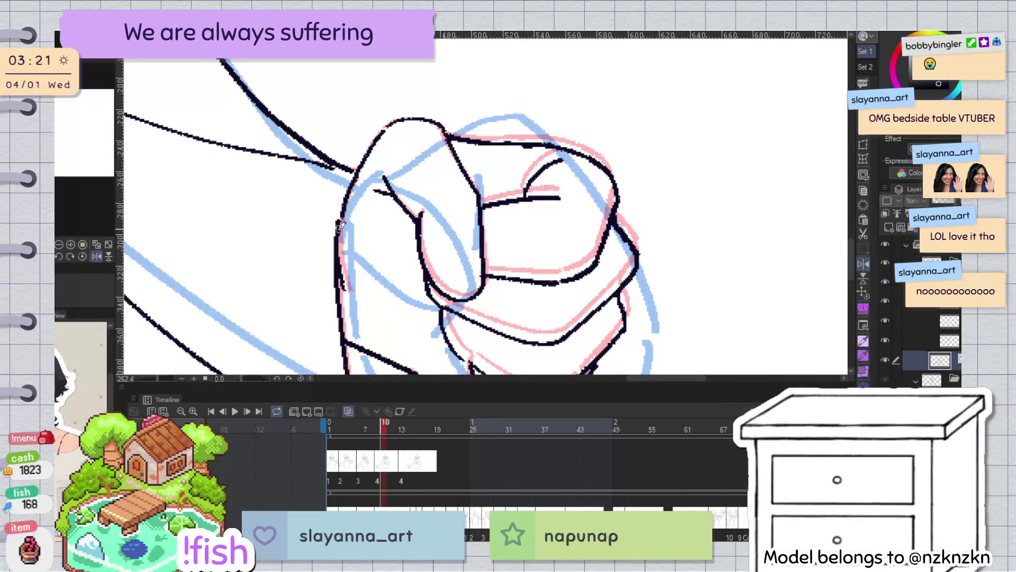
{"action": "scroll", "coordinate": [350, 216], "scroll_direction": "down", "scroll_amount": 3}
{"action": "key", "text": "h"}
{"action": "scroll", "coordinate": [502, 185], "scroll_direction": "up", "scroll_amount": 3}
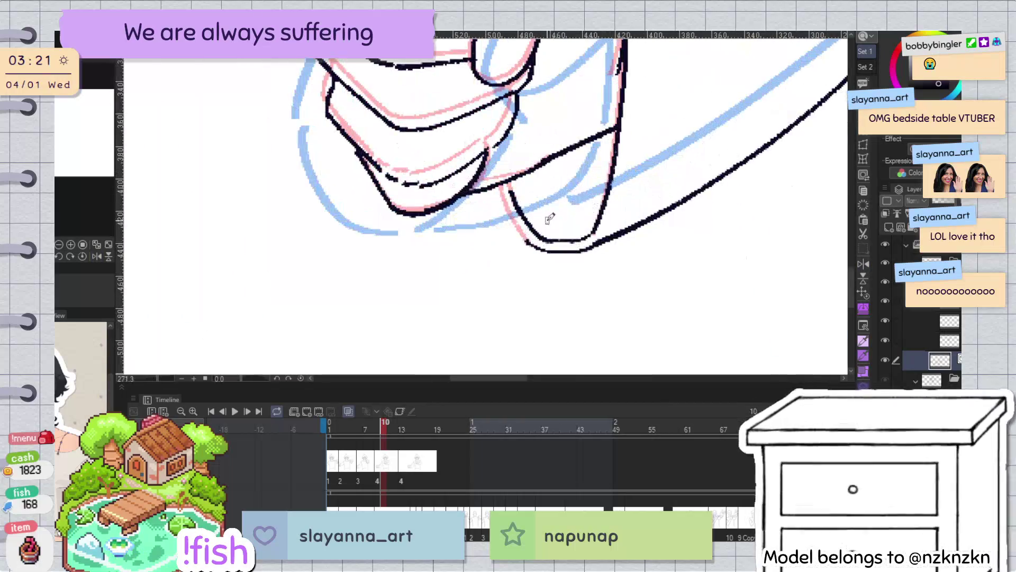
{"action": "left_click_drag", "start_coordinate": [501, 185], "coordinate": [529, 241]}
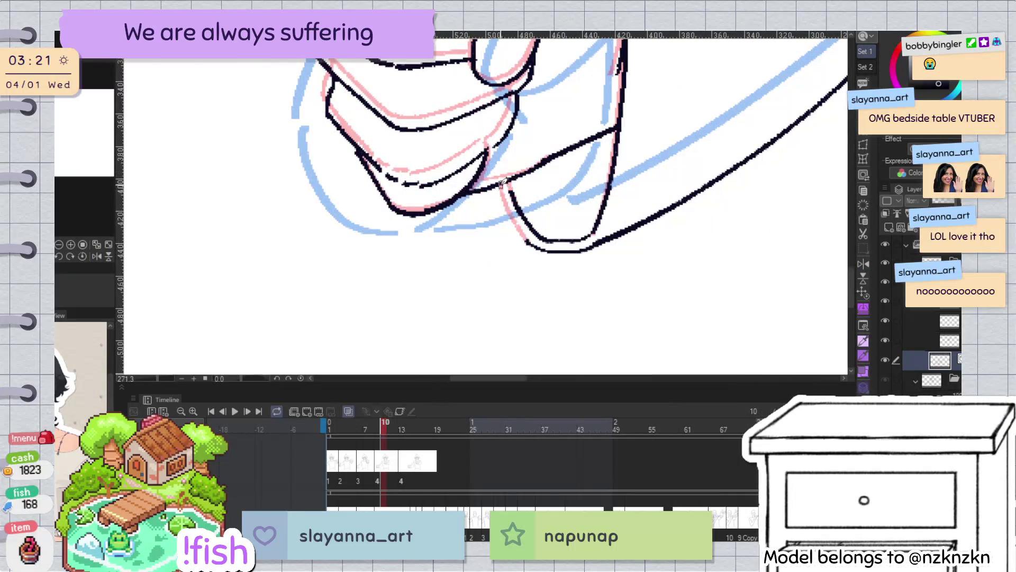
{"action": "scroll", "coordinate": [613, 125], "scroll_direction": "down", "scroll_amount": 5}
On frame 9, lasso the lower-left fist and forearm and rotate them slightly clockwise
{"action": "key", "text": "h"}
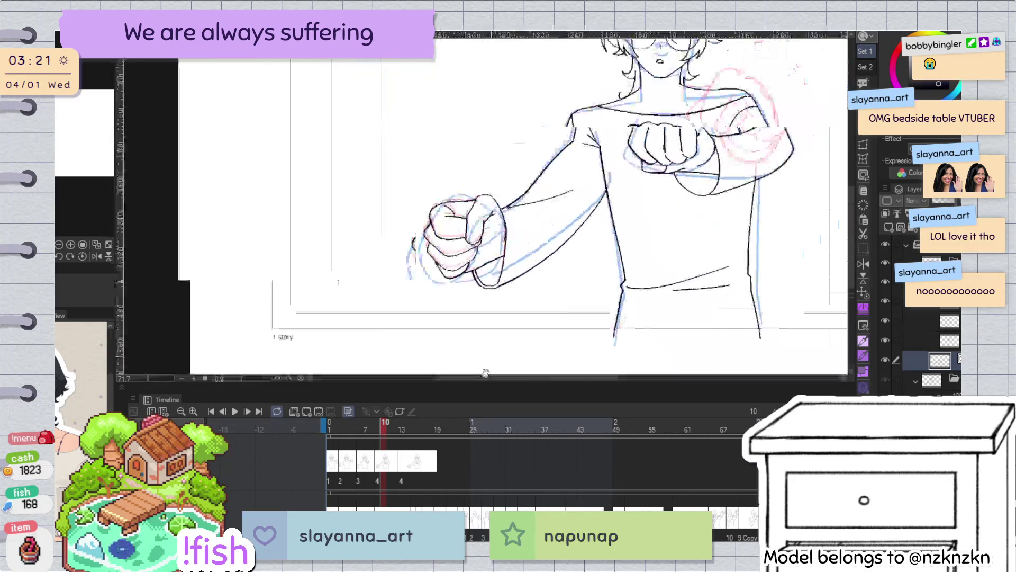
{"action": "key", "text": "Left"}
{"action": "key", "text": "Right"}
{"action": "key", "text": "Right"}
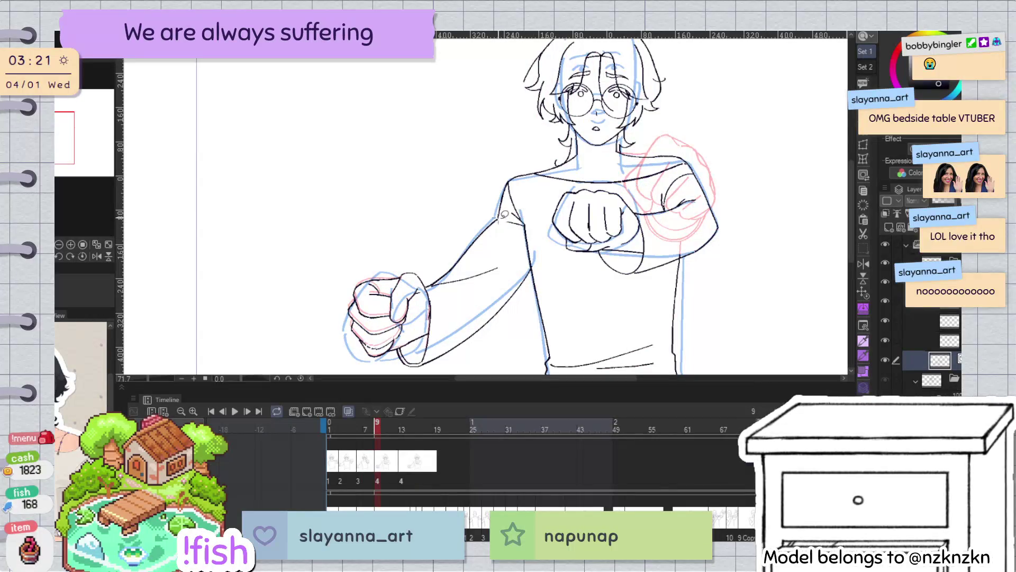
{"action": "left_click_drag", "start_coordinate": [506, 216], "coordinate": [402, 374]}
{"action": "scroll", "coordinate": [468, 363], "scroll_direction": "down", "scroll_amount": 2}
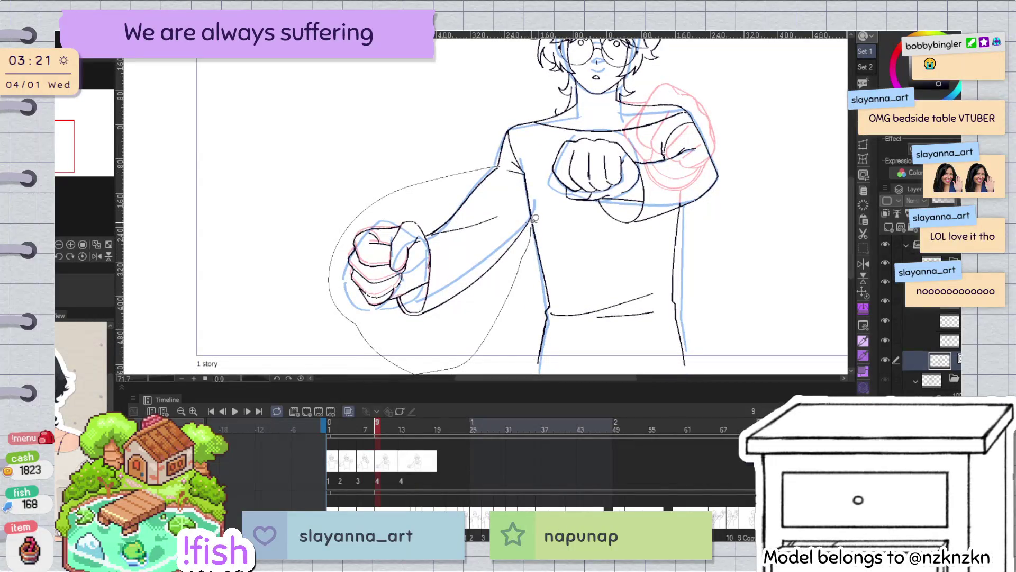
{"action": "left_click_drag", "start_coordinate": [530, 204], "coordinate": [539, 161]}
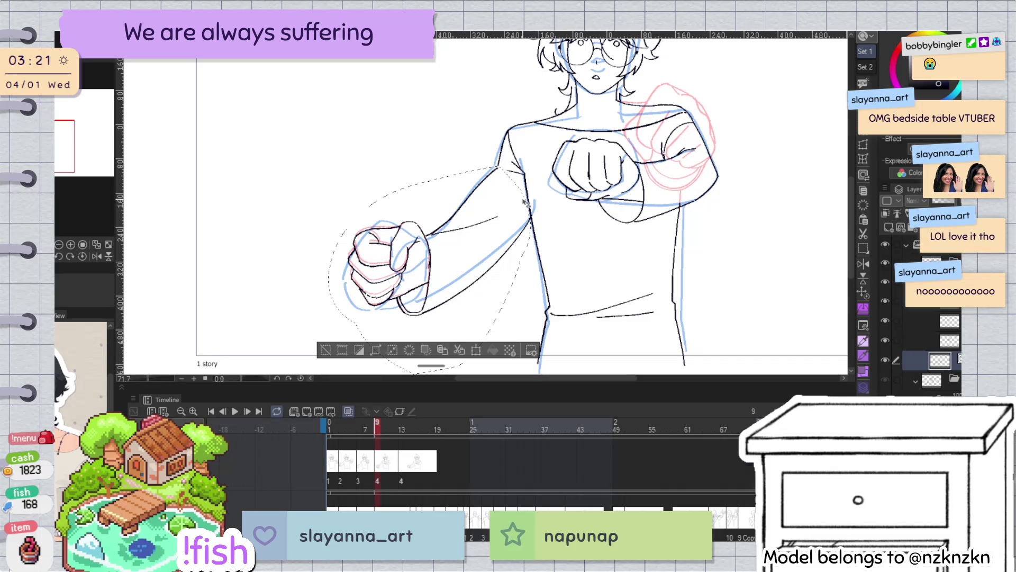
{"action": "key", "text": "ctrl+t"}
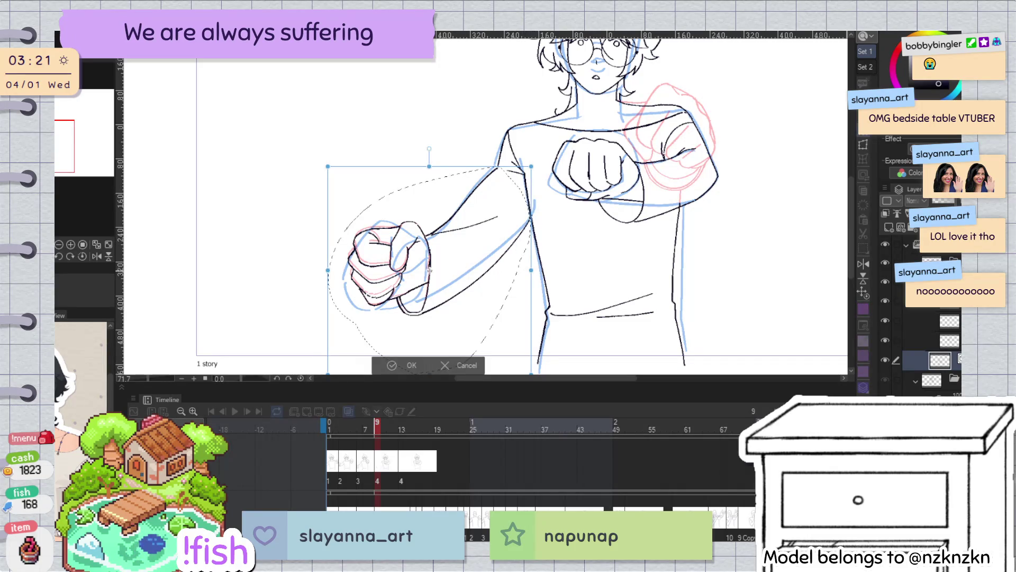
{"action": "left_click_drag", "start_coordinate": [311, 330], "coordinate": [302, 360]}
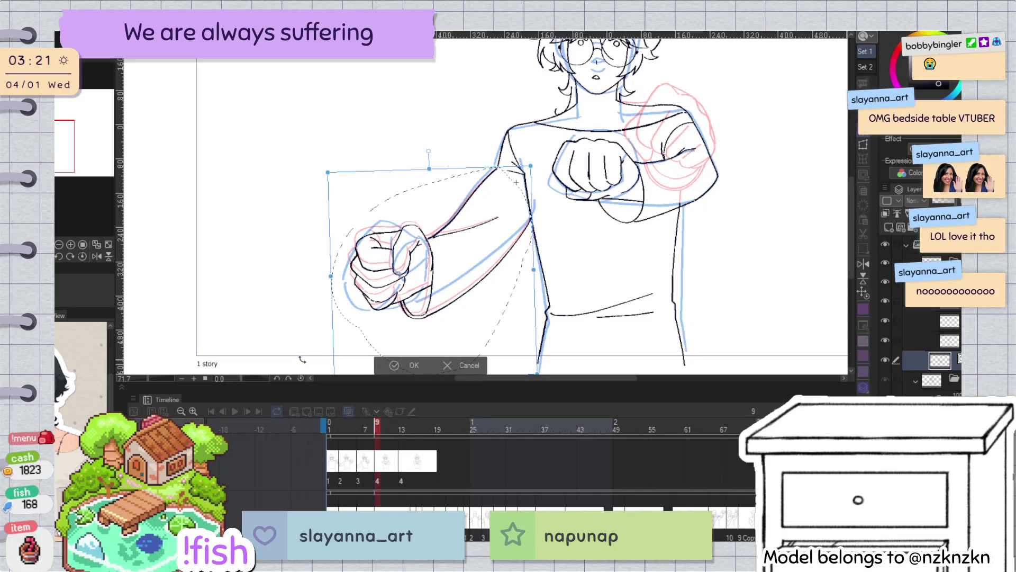
{"action": "left_click", "coordinate": [410, 363]}
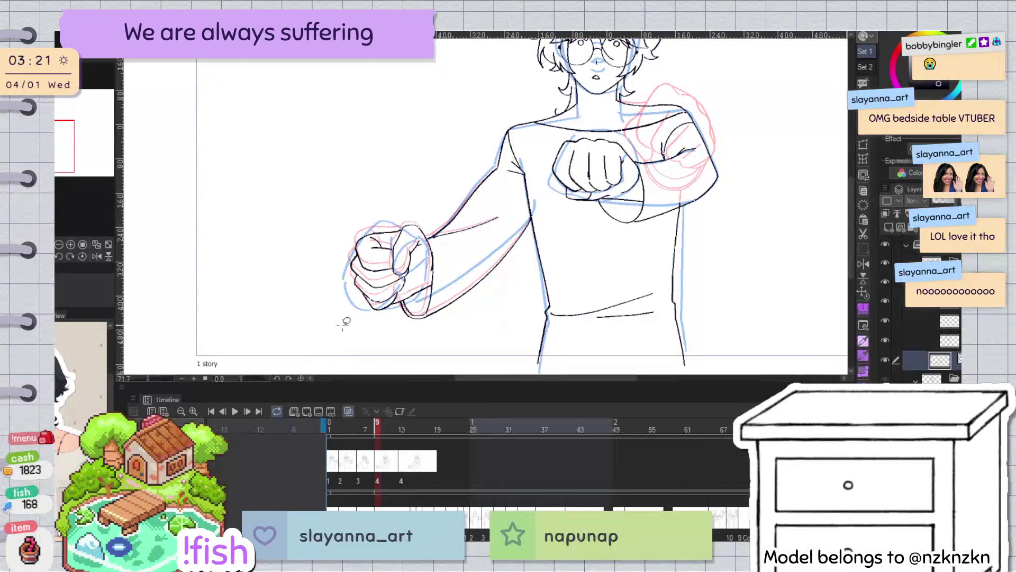
{"action": "scroll", "coordinate": [547, 171], "scroll_direction": "up", "scroll_amount": 4}
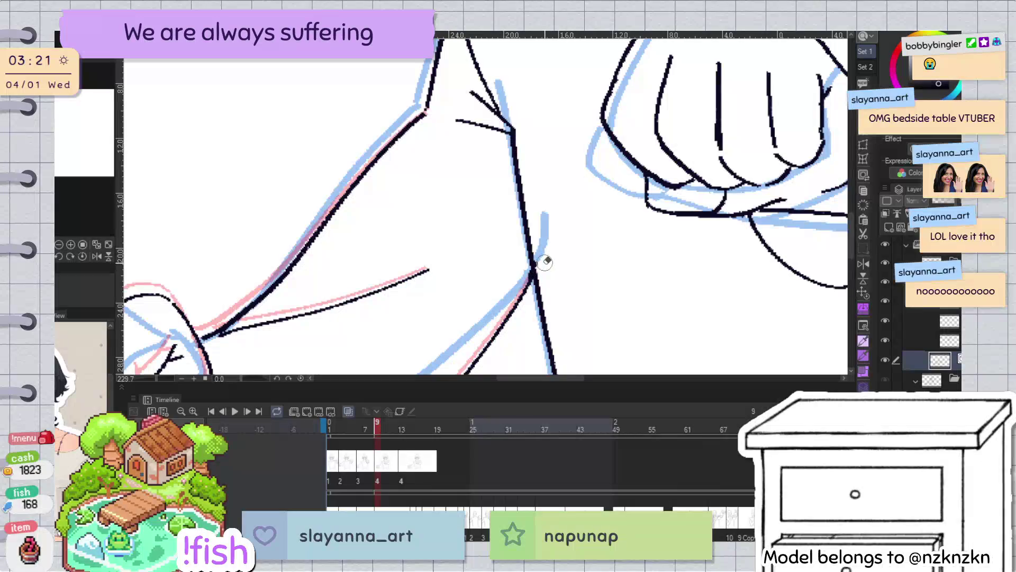
Step back and forth through the frames to compare the punch poses
{"action": "scroll", "coordinate": [542, 254], "scroll_direction": "down", "scroll_amount": 4}
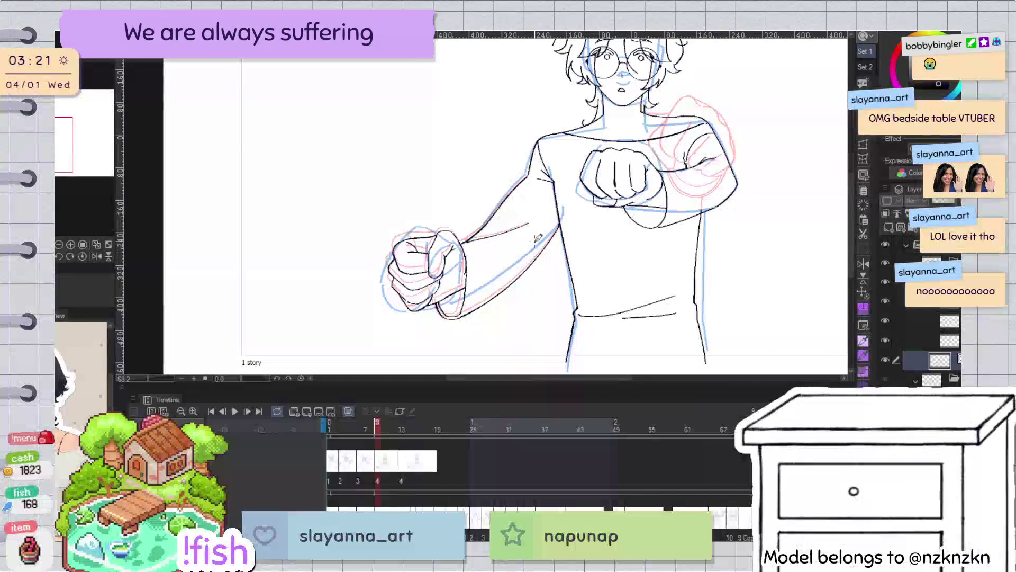
{"action": "key", "text": "Left"}
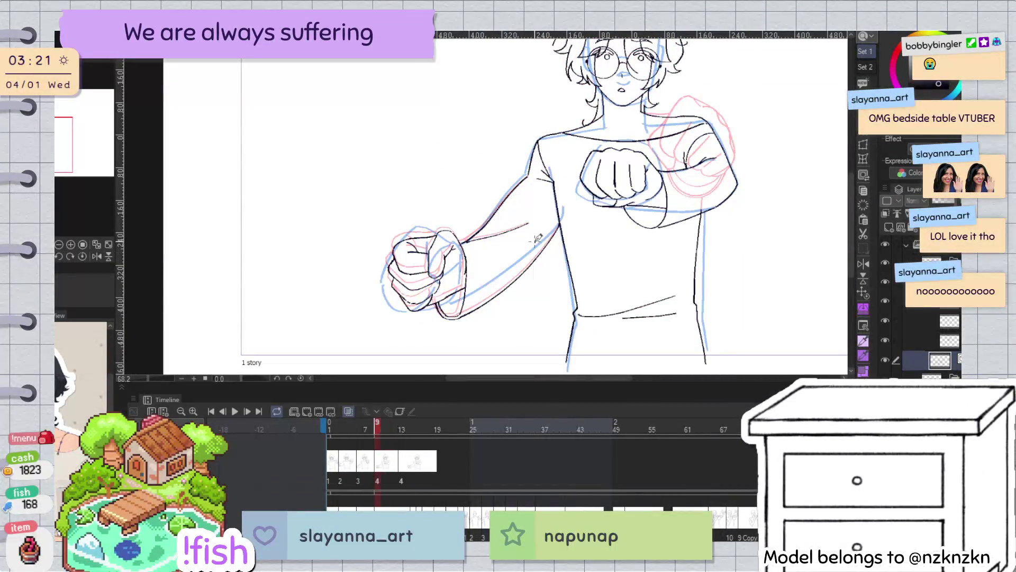
{"action": "key", "text": "Left"}
{"action": "key", "text": "Right"}
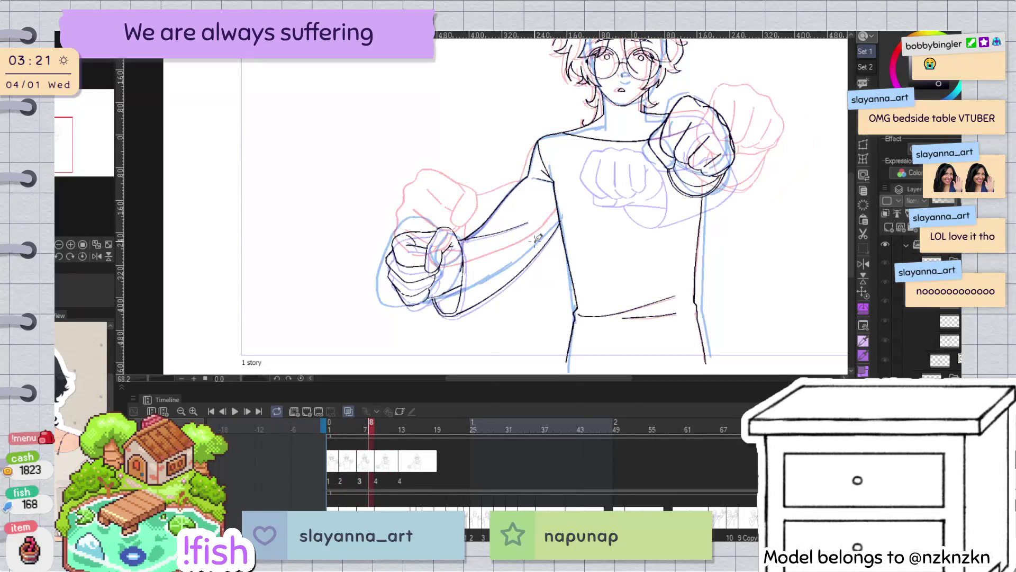
{"action": "key", "text": "Right"}
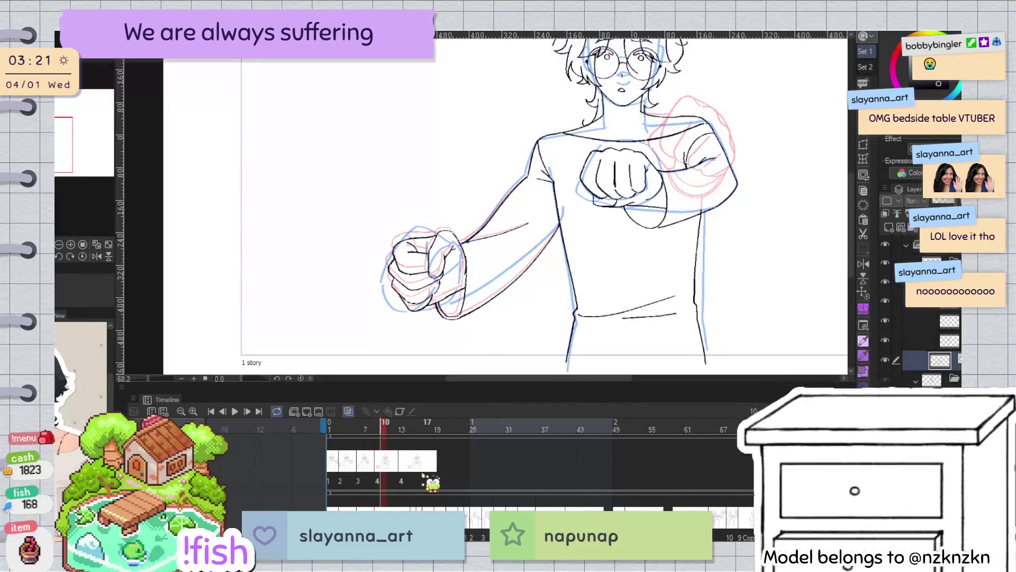
Assign drawing 1 to frame 13 on the Timeline, then adjust its placement
{"action": "left_click", "coordinate": [401, 473]}
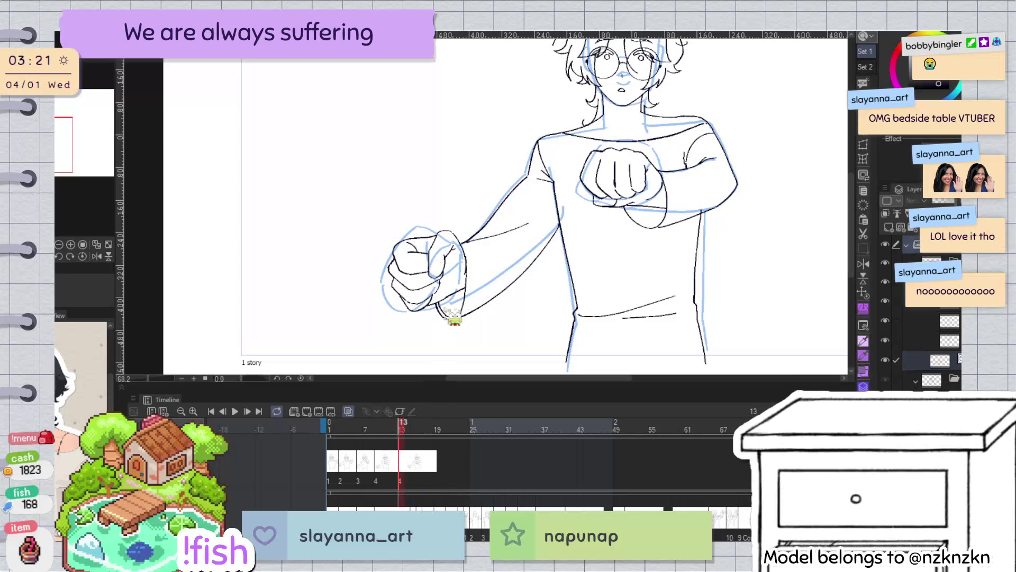
{"action": "left_click", "coordinate": [401, 480]}
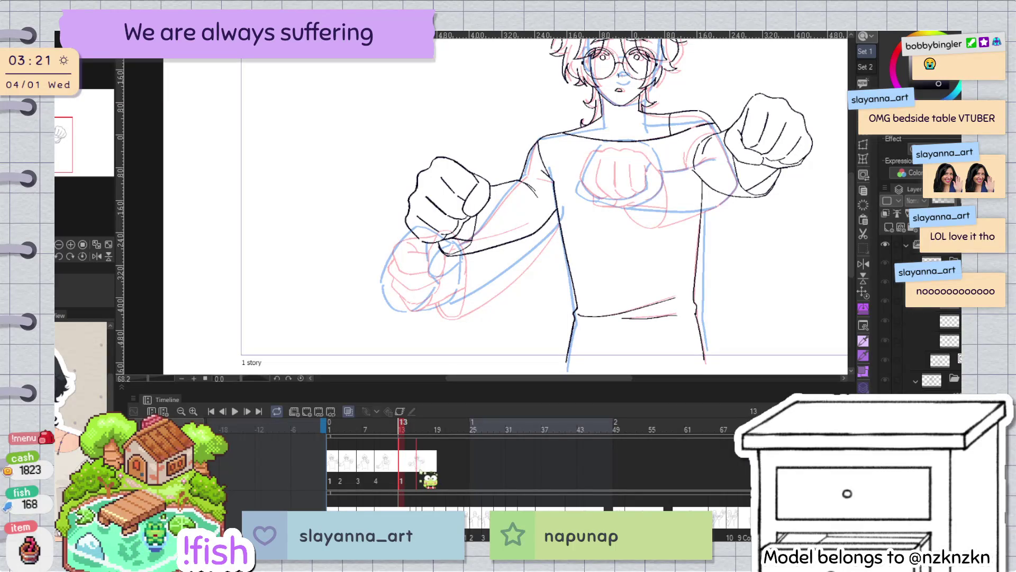
{"action": "key", "text": "ctrl+z"}
{"action": "scroll", "coordinate": [532, 200], "scroll_direction": "up", "scroll_amount": 2}
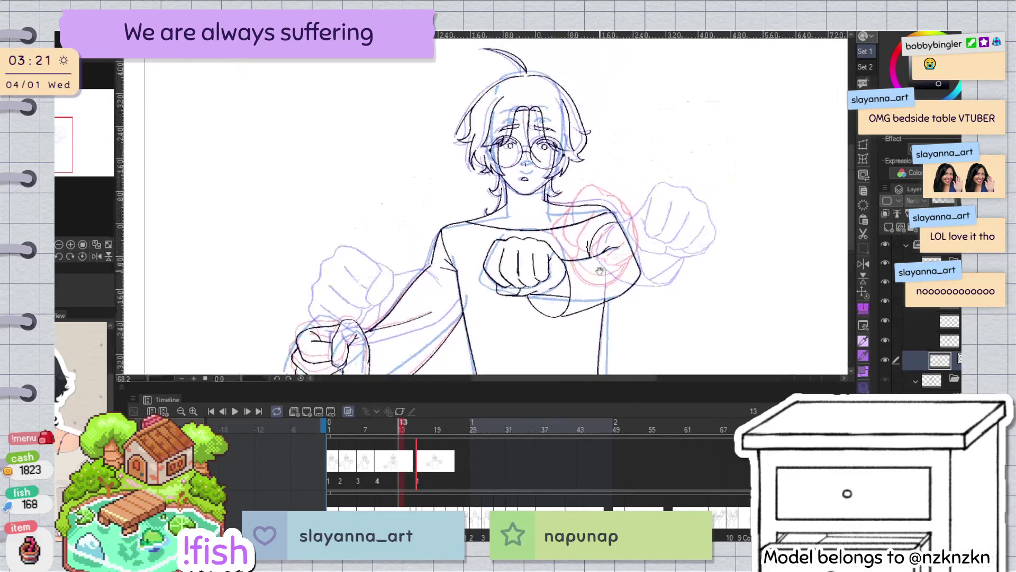
{"action": "scroll", "coordinate": [532, 200], "scroll_direction": "up", "scroll_amount": 2}
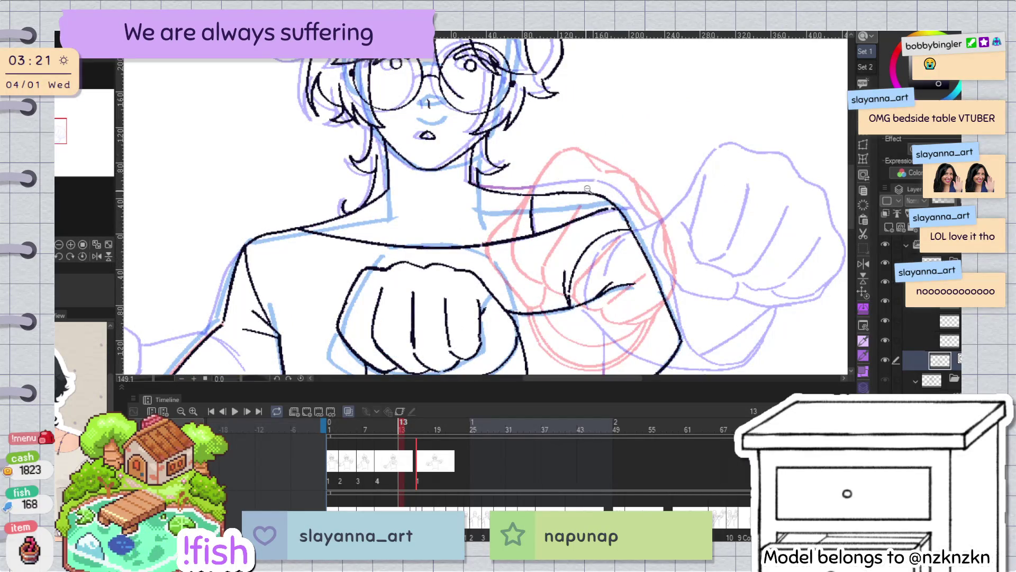
{"action": "scroll", "coordinate": [589, 187], "scroll_direction": "down", "scroll_amount": 2}
{"action": "scroll", "coordinate": [589, 187], "scroll_direction": "up", "scroll_amount": 2}
{"action": "key", "text": "h"}
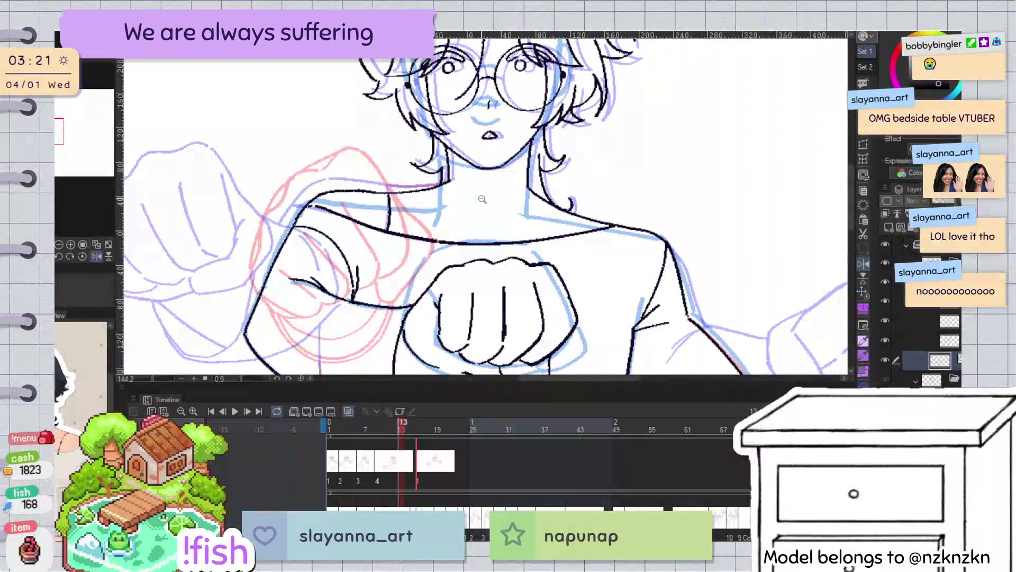
{"action": "key", "text": "h"}
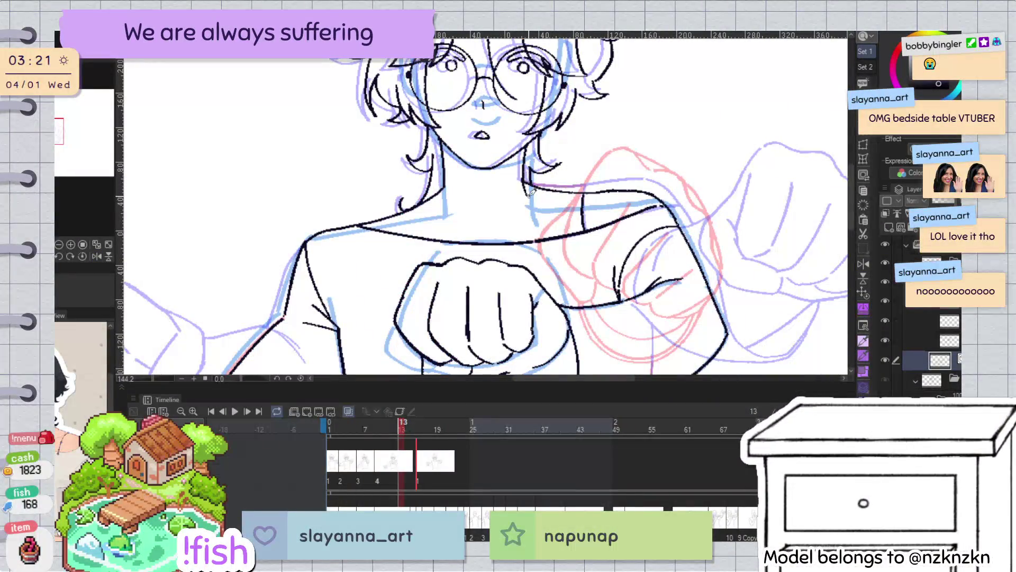
{"action": "key", "text": "Left"}
{"action": "key", "text": "Left"}
{"action": "key", "text": "Left"}
{"action": "key", "text": "Left"}
{"action": "key", "text": "Left"}
{"action": "key", "text": "Left"}
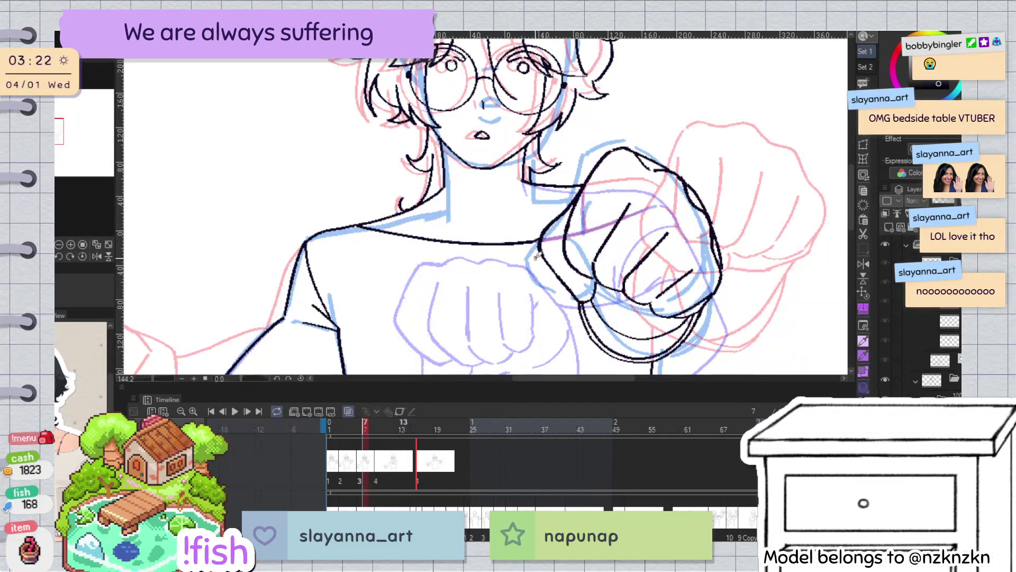
{"action": "scroll", "coordinate": [524, 179], "scroll_direction": "up", "scroll_amount": 2}
{"action": "scroll", "coordinate": [513, 175], "scroll_direction": "up", "scroll_amount": 2}
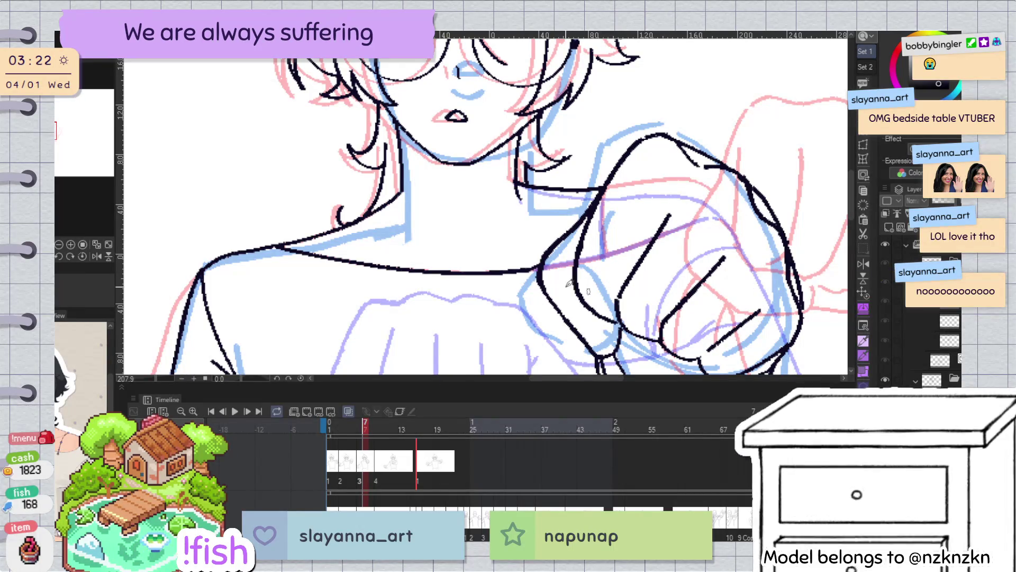
{"action": "key", "text": "Left"}
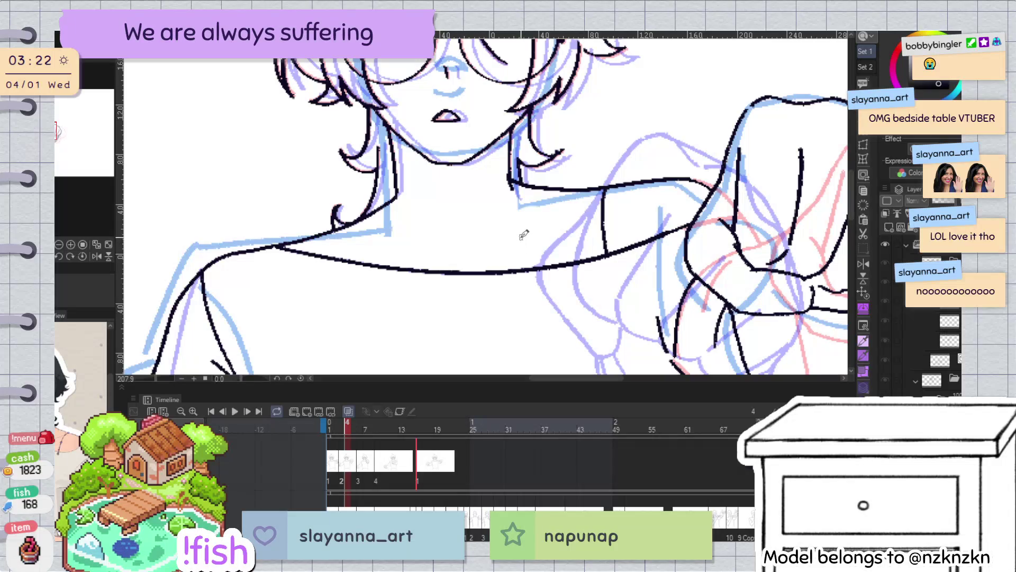
{"action": "key", "text": "Left"}
{"action": "key", "text": "Left"}
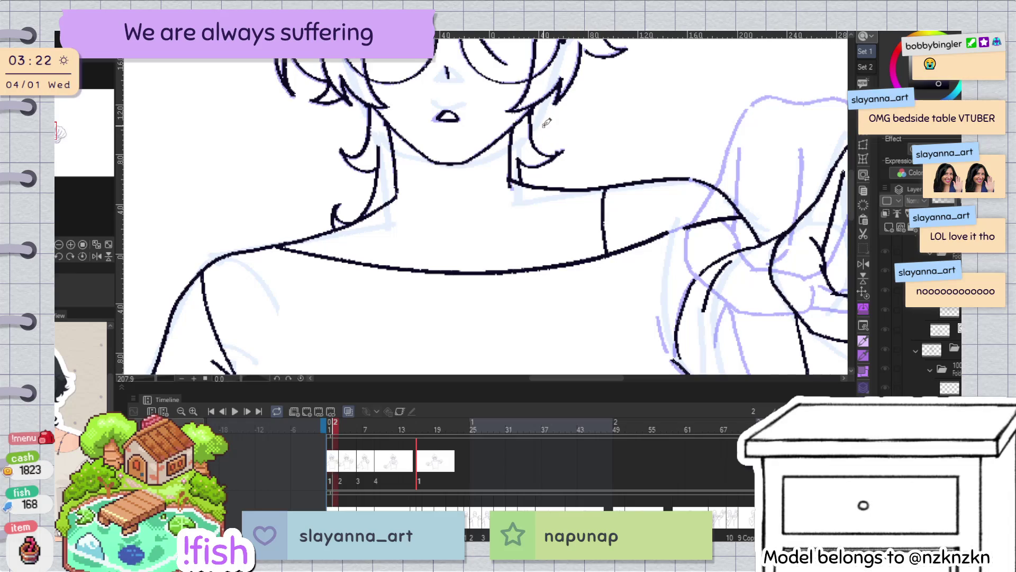
{"action": "key", "text": "space"}
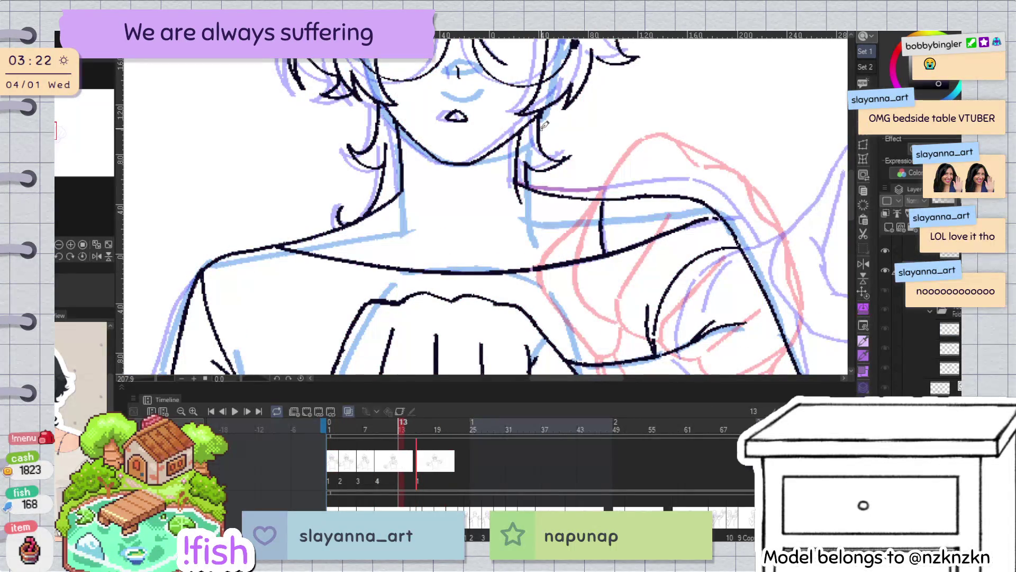
{"action": "scroll", "coordinate": [480, 236], "scroll_direction": "down", "scroll_amount": 4}
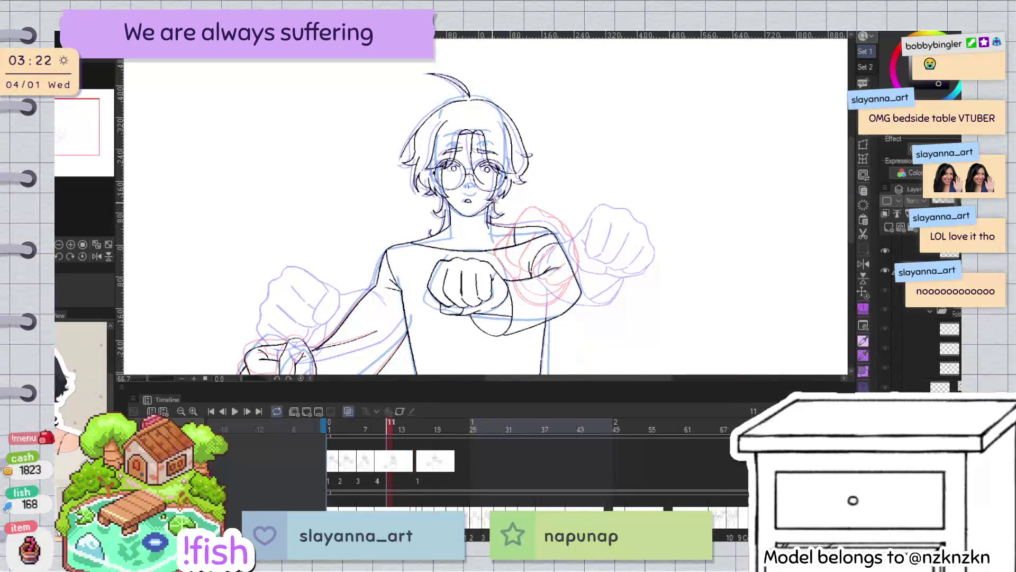
Select the two line art layers and delete the extra head line art layer
{"action": "scroll", "coordinate": [505, 160], "scroll_direction": "up", "scroll_amount": 2}
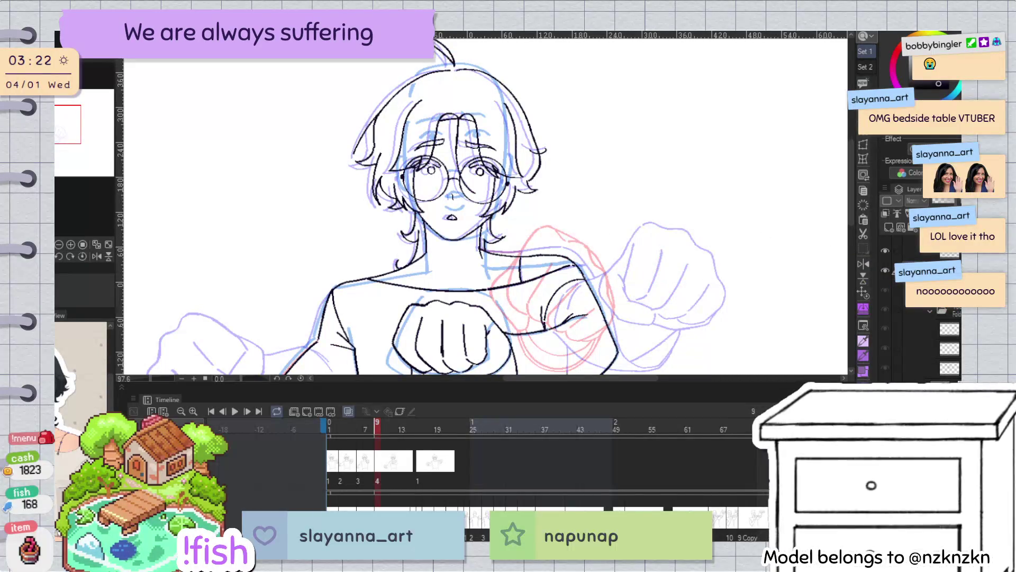
{"action": "left_click", "coordinate": [921, 360]}
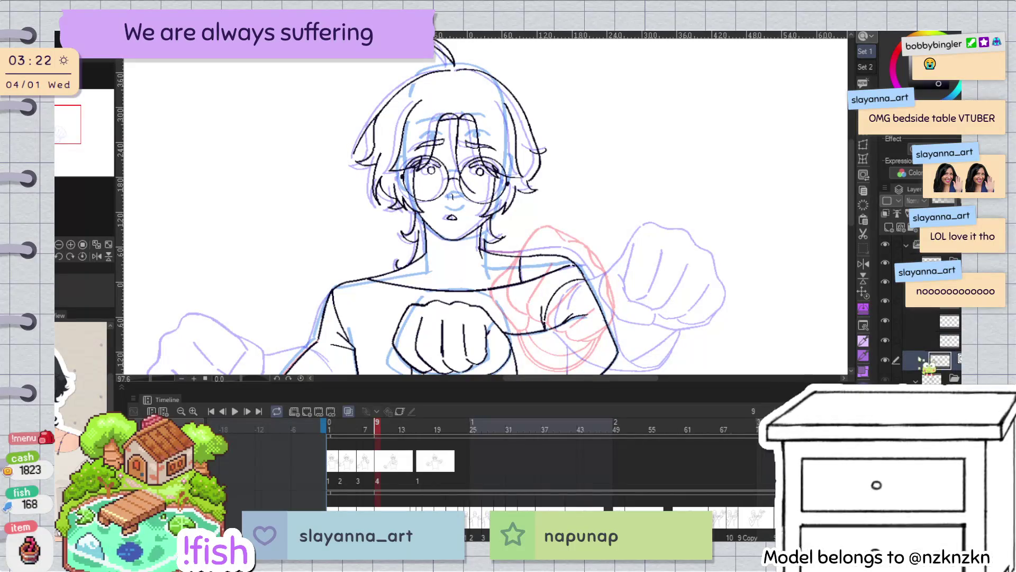
{"action": "left_click", "coordinate": [931, 340]}
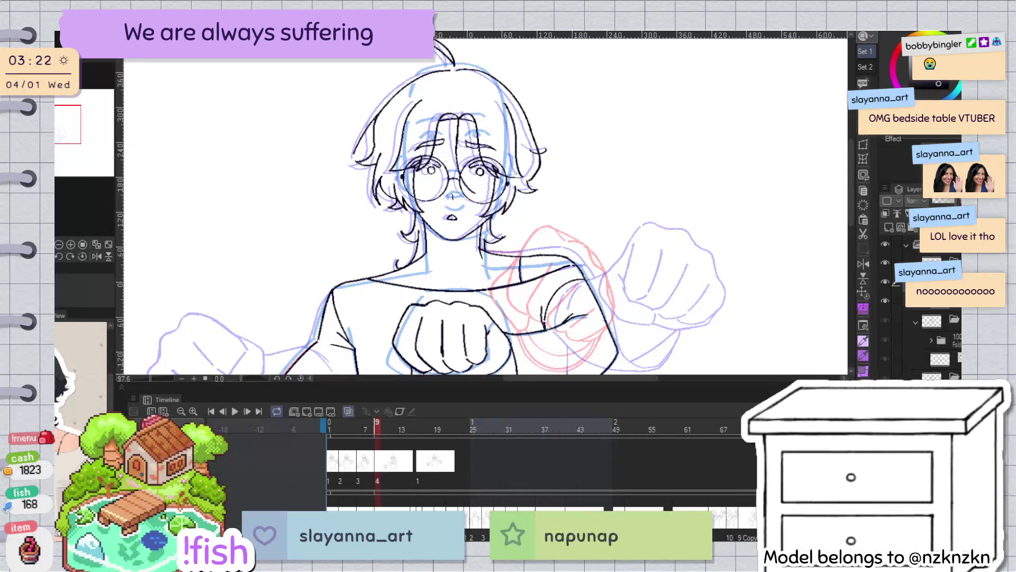
{"action": "key", "text": "ctrl+z"}
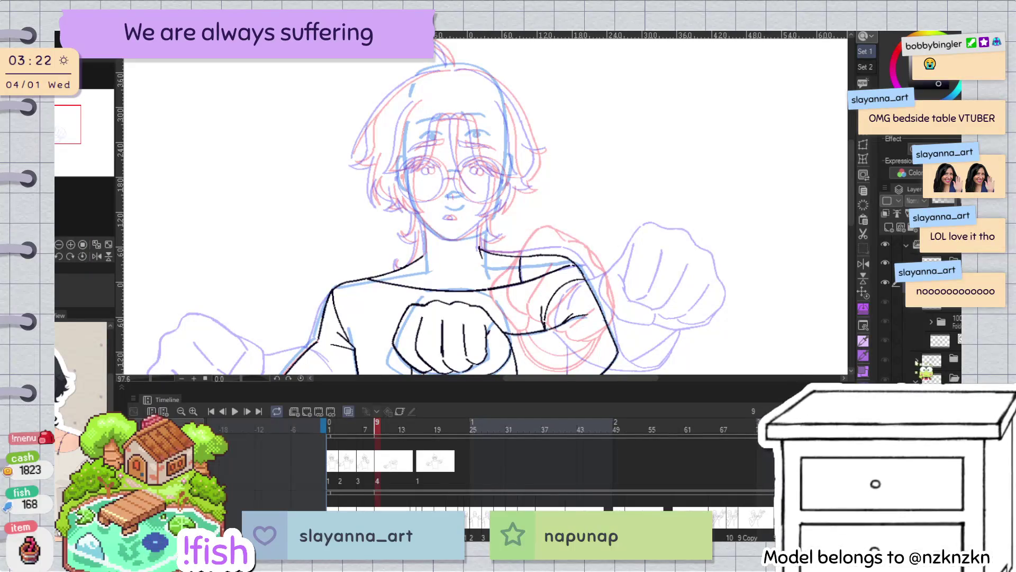
Jump to frame 3, select the frame-drawings folder and advance to the drawing at frame 9
{"action": "left_click", "coordinate": [342, 429]}
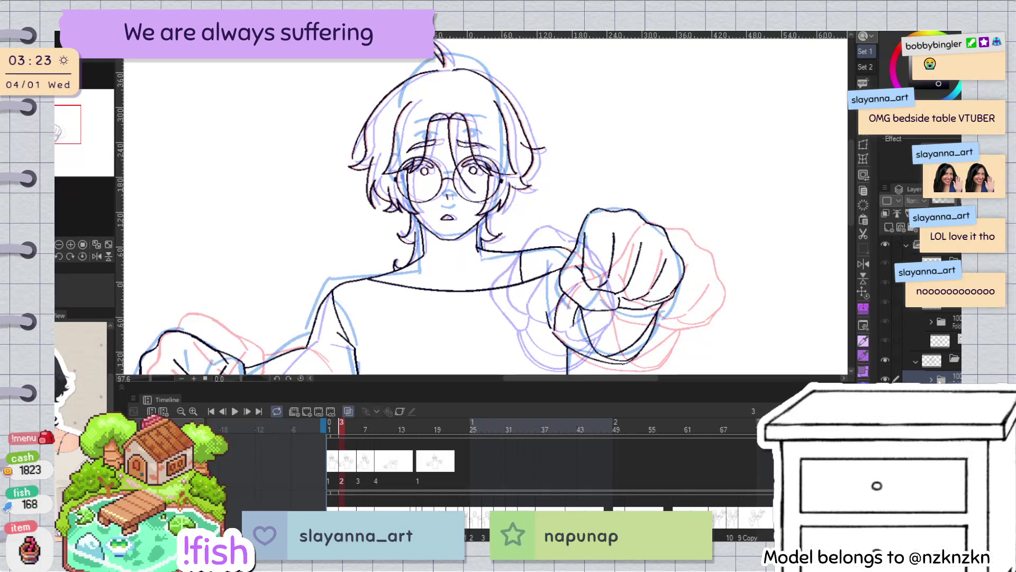
{"action": "left_click", "coordinate": [898, 229]}
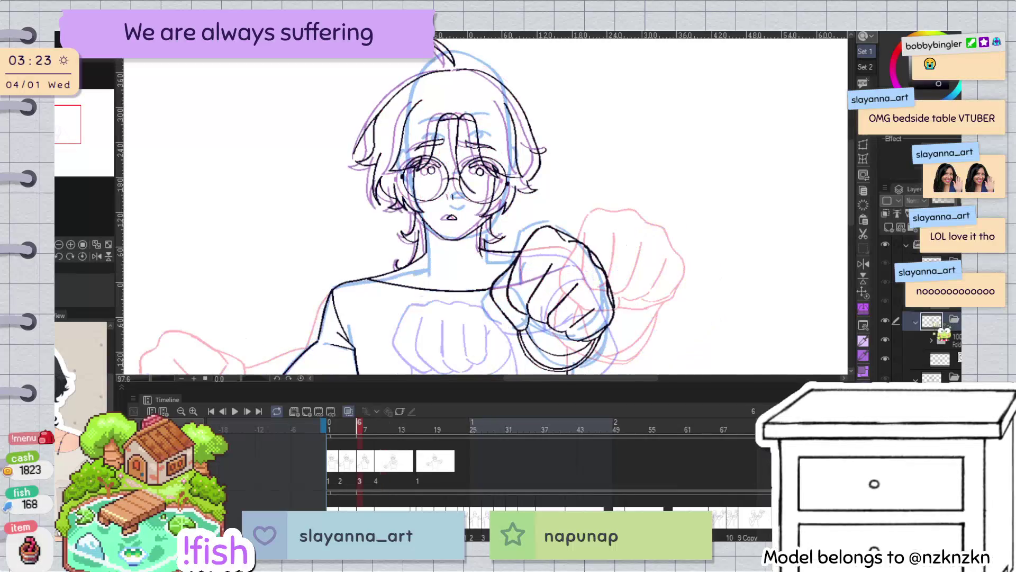
{"action": "scroll", "coordinate": [508, 257], "scroll_direction": "up", "scroll_amount": 5}
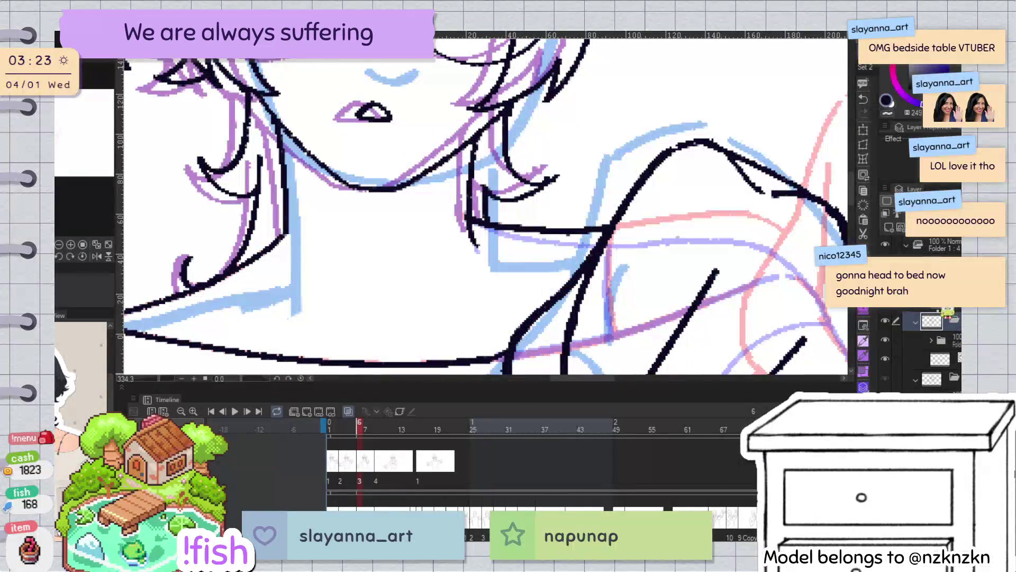
{"action": "key", "text": "Right"}
{"action": "key", "text": "Right"}
{"action": "key", "text": "Right"}
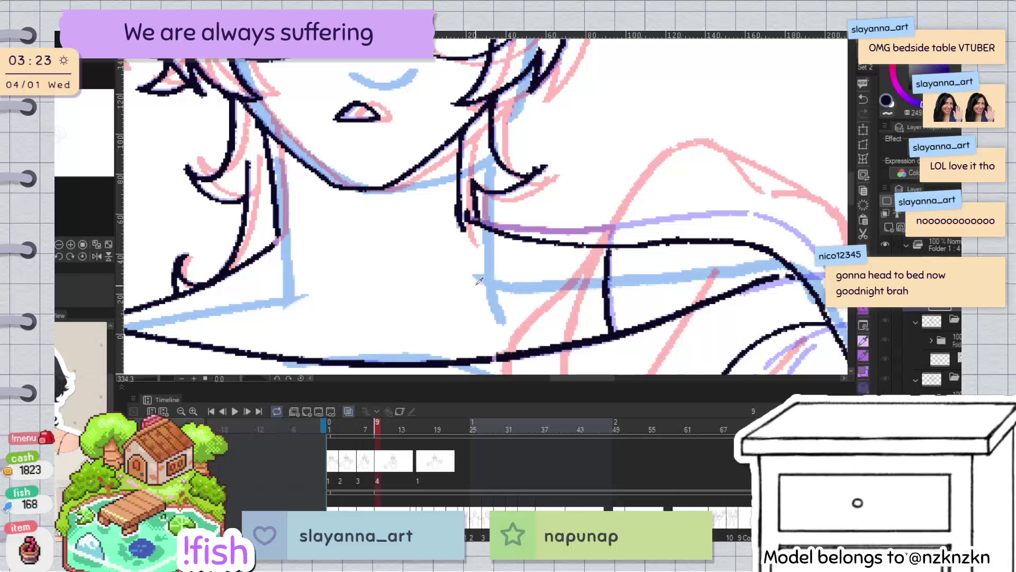
Mirror the view and rotate it around the neck, then select the stroke beside the neck
{"action": "key", "text": "h"}
{"action": "key", "text": "o"}
{"action": "left_click", "coordinate": [509, 253]}
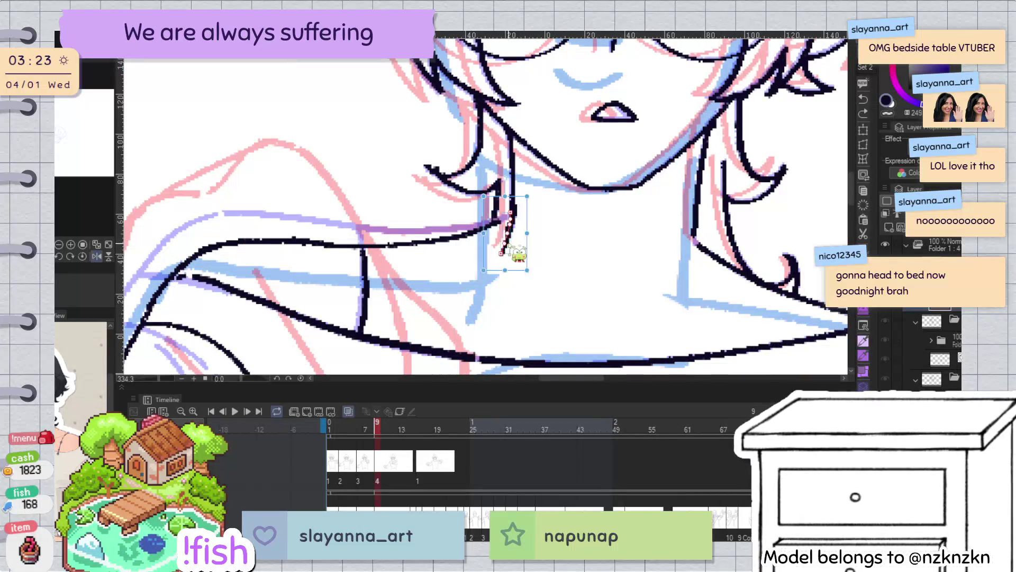
{"action": "mouse_move", "coordinate": [517, 230]}
{"action": "left_mouse_down"}
{"action": "mouse_move", "coordinate": [765, 232]}
{"action": "mouse_move", "coordinate": [463, 193]}
{"action": "left_mouse_up"}
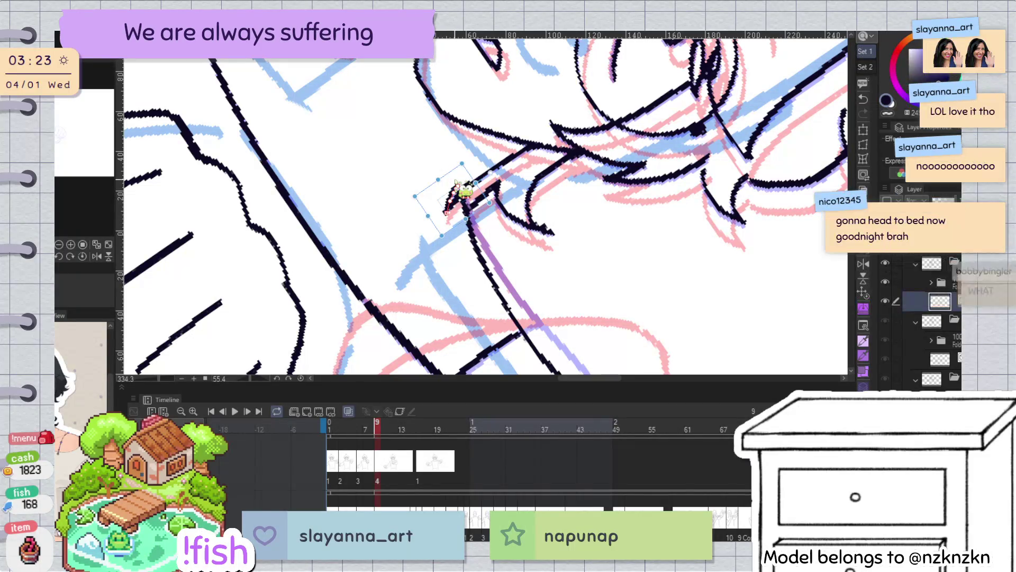
{"action": "scroll", "coordinate": [458, 179], "scroll_direction": "down", "scroll_amount": 3}
{"action": "scroll", "coordinate": [479, 191], "scroll_direction": "up", "scroll_amount": 3}
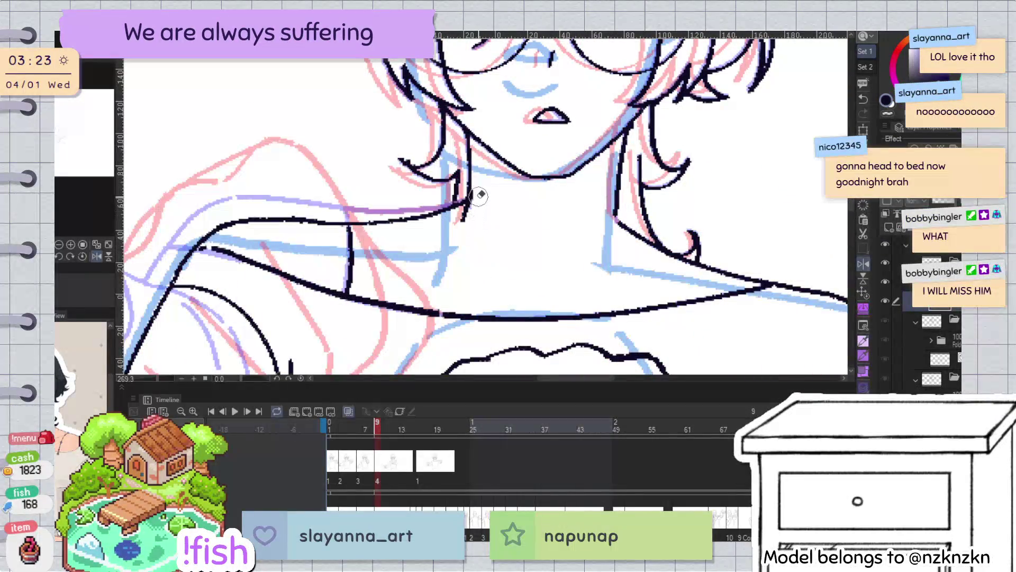
{"action": "left_click_drag", "start_coordinate": [456, 280], "coordinate": [326, 281]}
Toggle the line art off and on to check the neck against the roughs, then select the short neck stroke
{"action": "left_click", "coordinate": [885, 301]}
{"action": "left_click", "coordinate": [885, 300]}
{"action": "left_click", "coordinate": [885, 301]}
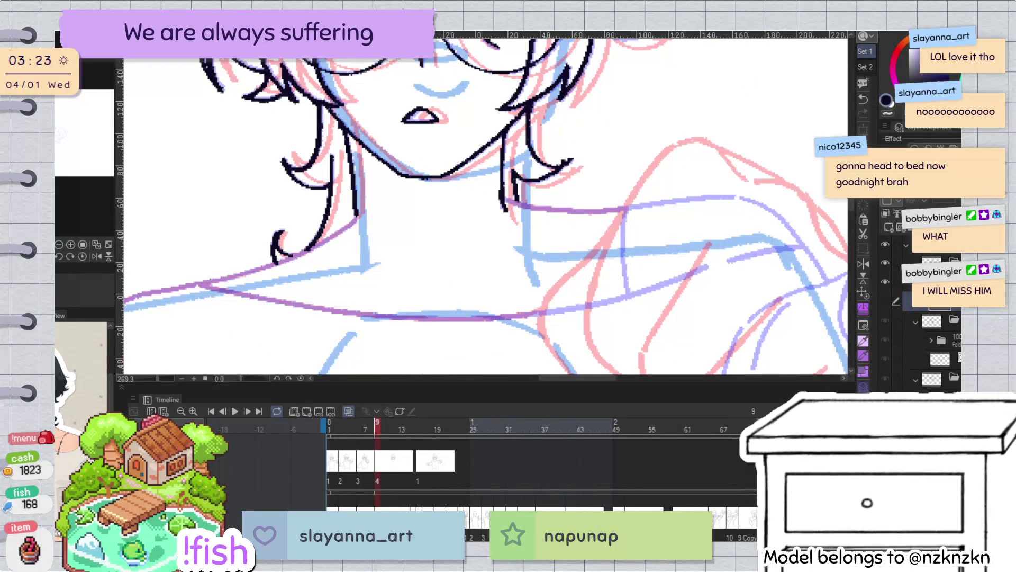
{"action": "left_click", "coordinate": [507, 212]}
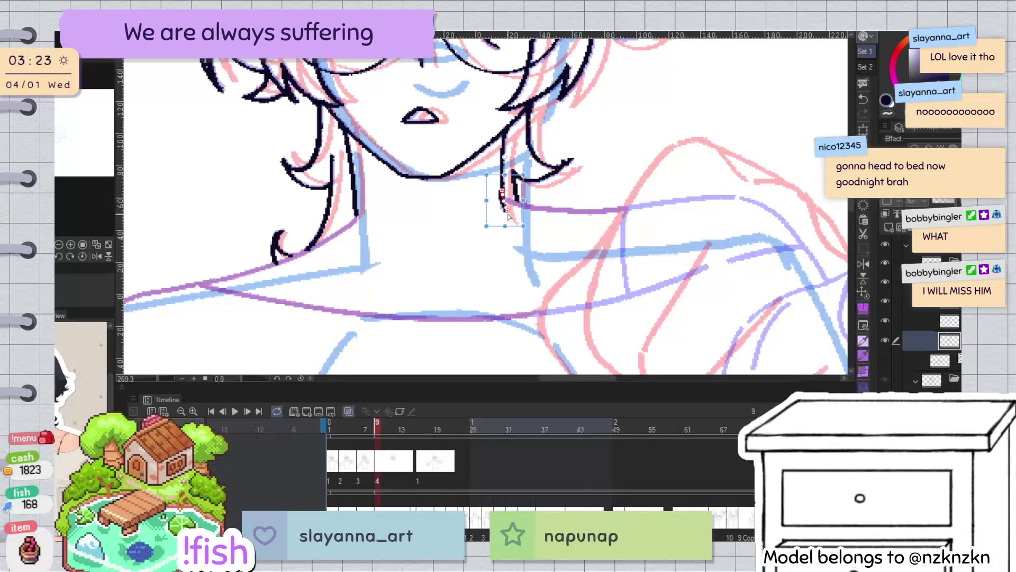
{"action": "left_click", "coordinate": [880, 364]}
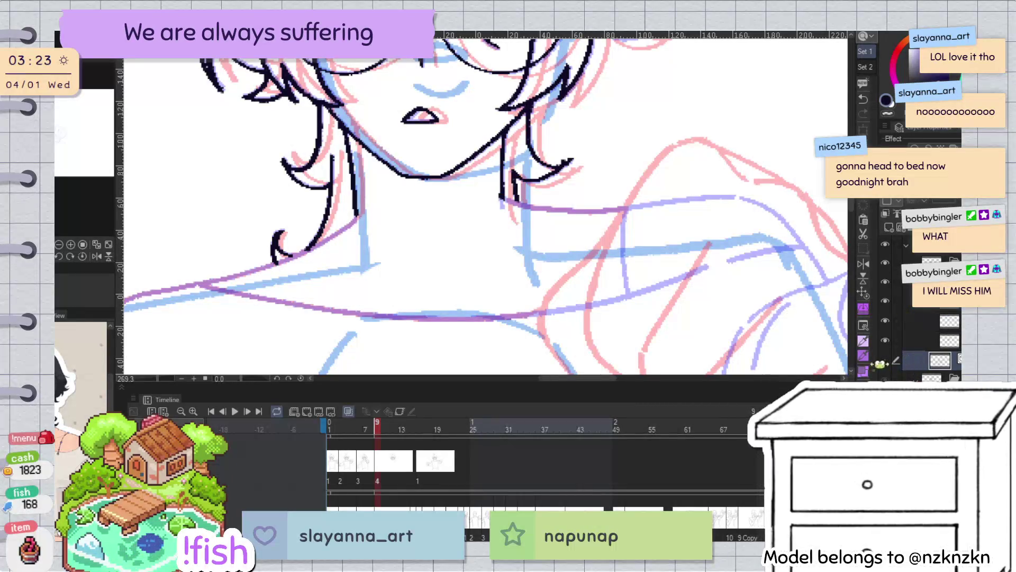
{"action": "scroll", "coordinate": [570, 158], "scroll_direction": "down", "scroll_amount": 3}
{"action": "scroll", "coordinate": [570, 158], "scroll_direction": "up", "scroll_amount": 3}
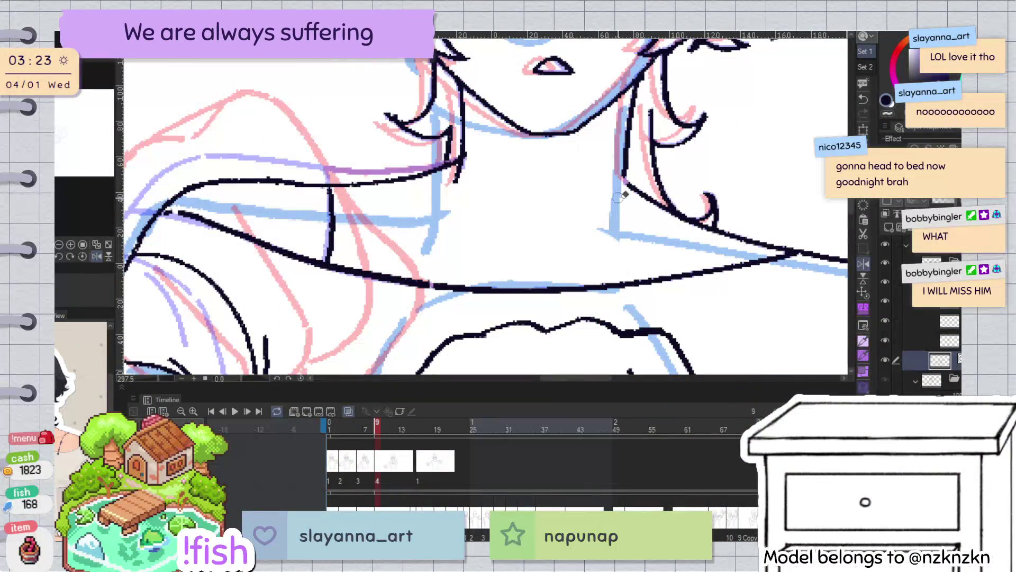
Compare the lower line layer with the roughs, then switch to the line layer above and start a transform
{"action": "left_click", "coordinate": [884, 360]}
{"action": "left_click", "coordinate": [884, 360]}
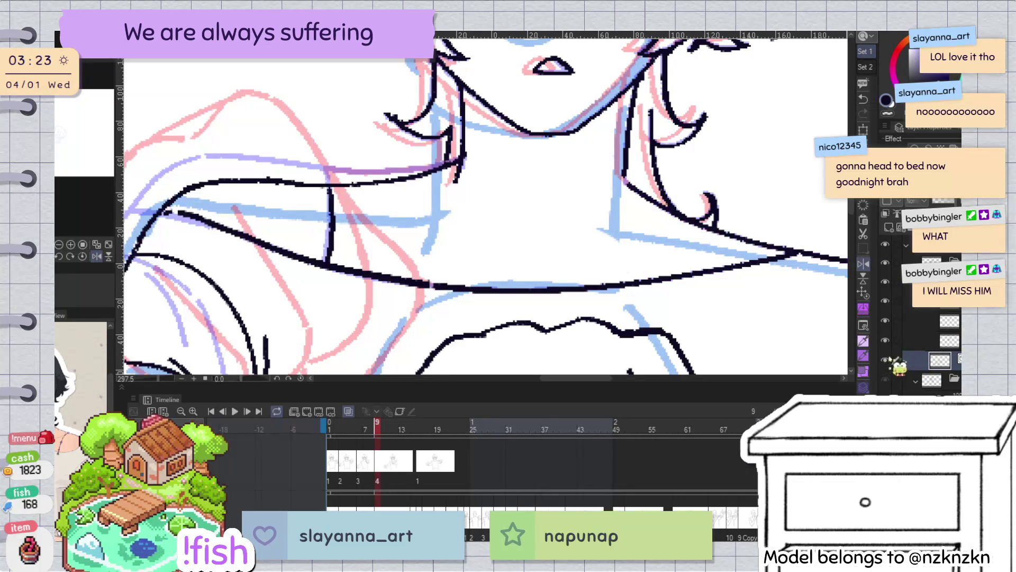
{"action": "left_click", "coordinate": [950, 340]}
{"action": "key", "text": "ctrl+t"}
Zoom out and play the punch animation from the first frame
{"action": "scroll", "coordinate": [654, 233], "scroll_direction": "down", "scroll_amount": 5}
{"action": "scroll", "coordinate": [654, 233], "scroll_direction": "down", "scroll_amount": 3}
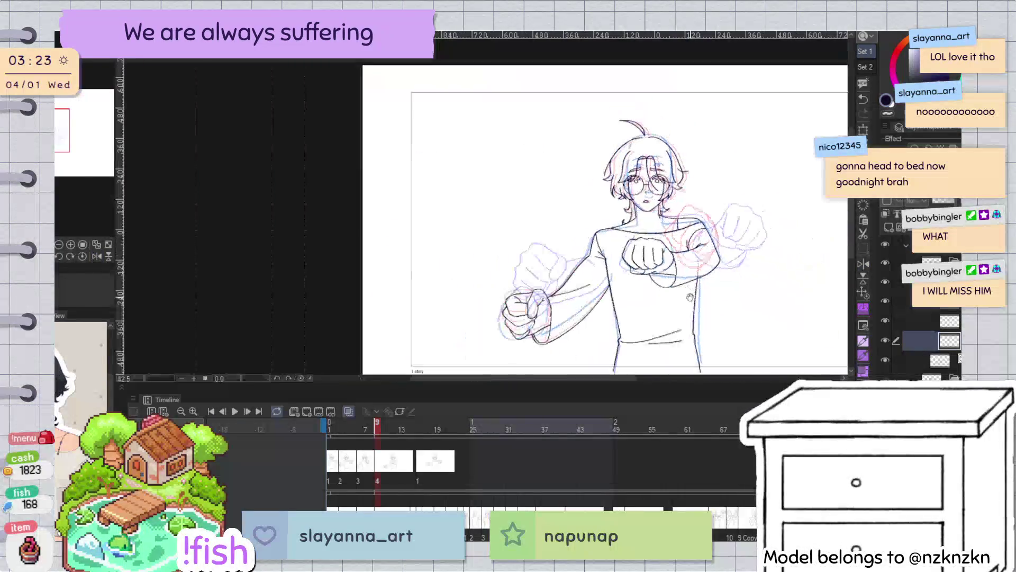
{"action": "key", "text": "Left"}
{"action": "key", "text": "Left"}
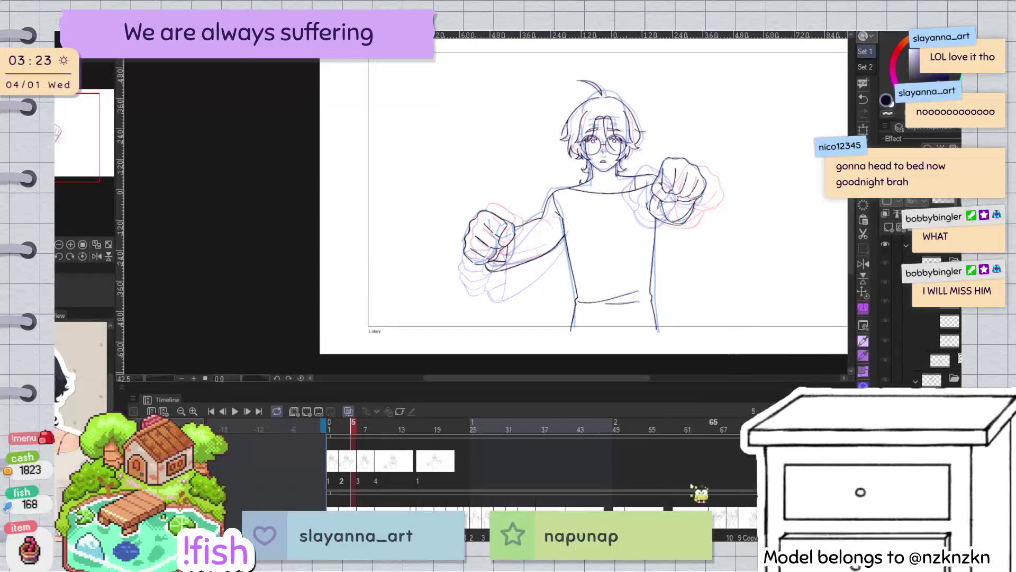
{"action": "left_click", "coordinate": [330, 427]}
{"action": "left_click", "coordinate": [235, 412]}
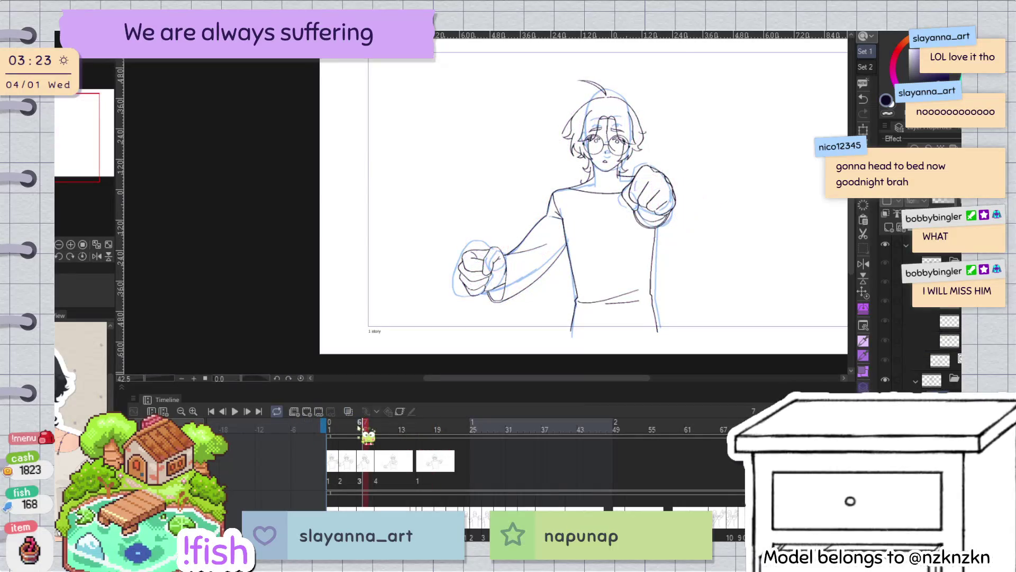
Scrub from frames 2 and 5 onward to the later punch frames
{"action": "left_click", "coordinate": [335, 427]}
{"action": "left_click", "coordinate": [353, 426]}
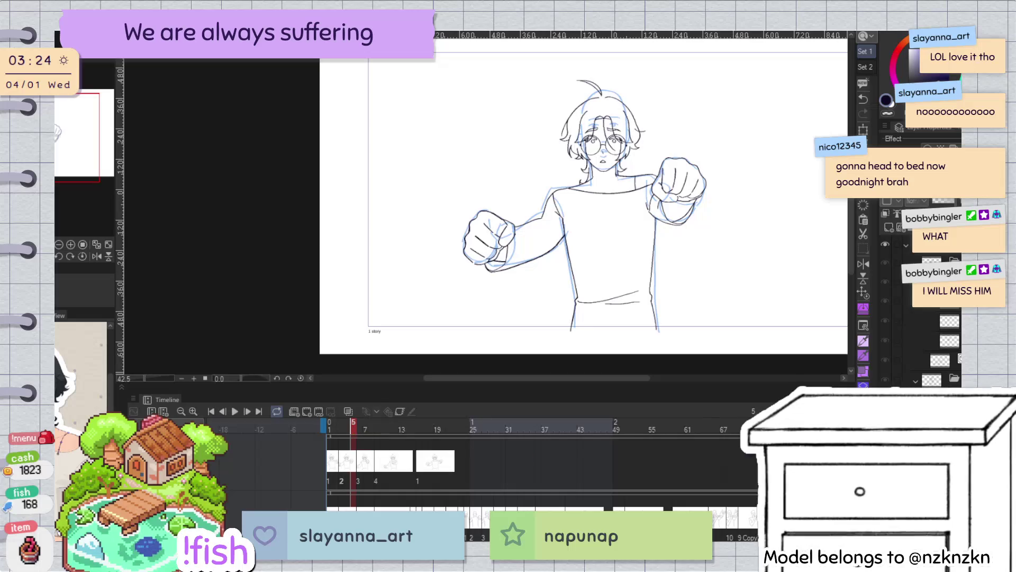
{"action": "left_click", "coordinate": [329, 427]}
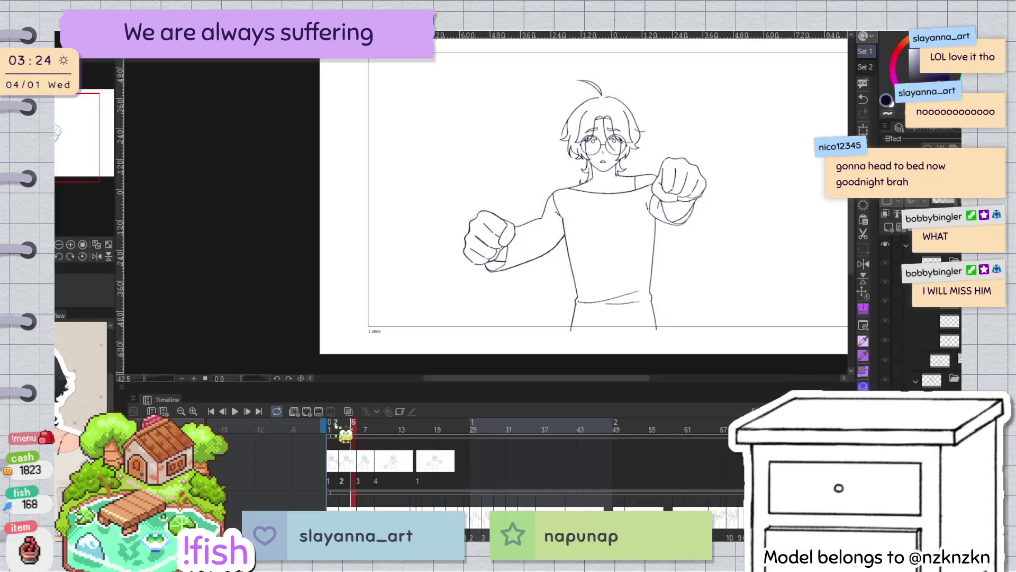
{"action": "left_click", "coordinate": [335, 427]}
{"action": "mouse_move", "coordinate": [334, 431]}
{"action": "left_mouse_down"}
{"action": "mouse_move", "coordinate": [399, 438]}
{"action": "mouse_move", "coordinate": [367, 440]}
{"action": "mouse_move", "coordinate": [381, 440]}
{"action": "left_mouse_up"}
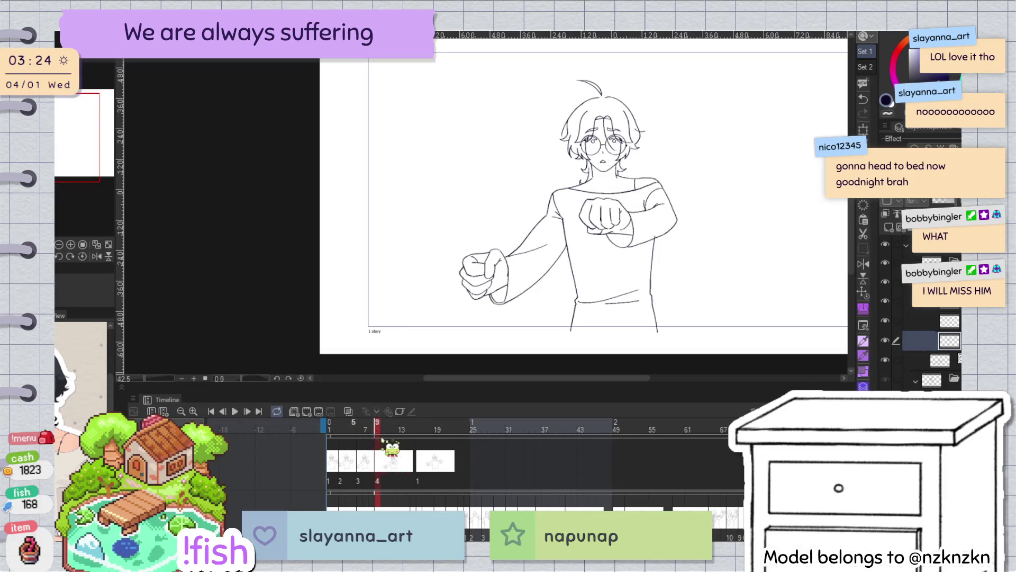
{"action": "scroll", "coordinate": [704, 159], "scroll_direction": "up", "scroll_amount": 4}
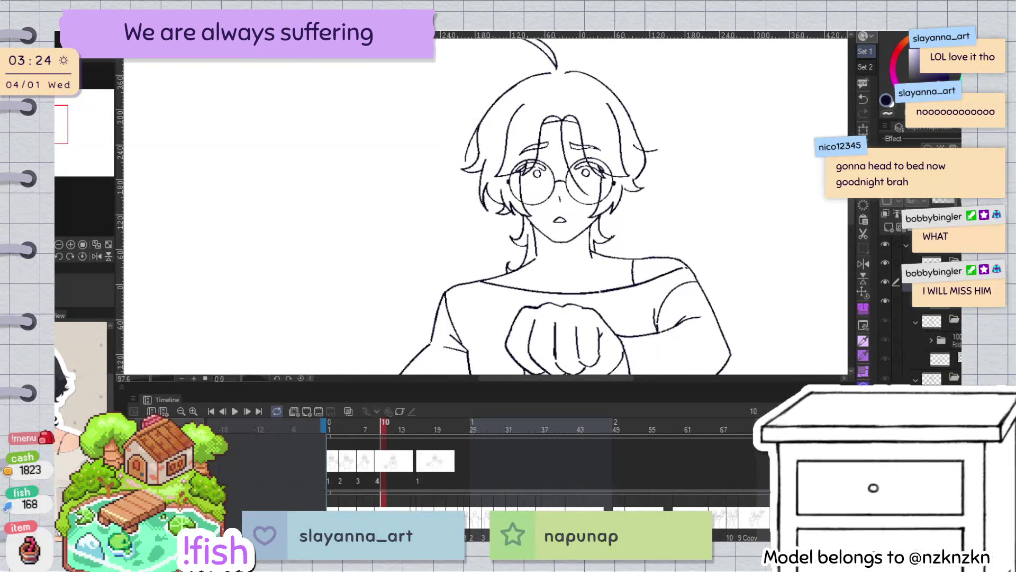
Turn on Onion Skin and rotate the frame-10 head line art slightly clockwise
{"action": "key", "text": "ctrl+t"}
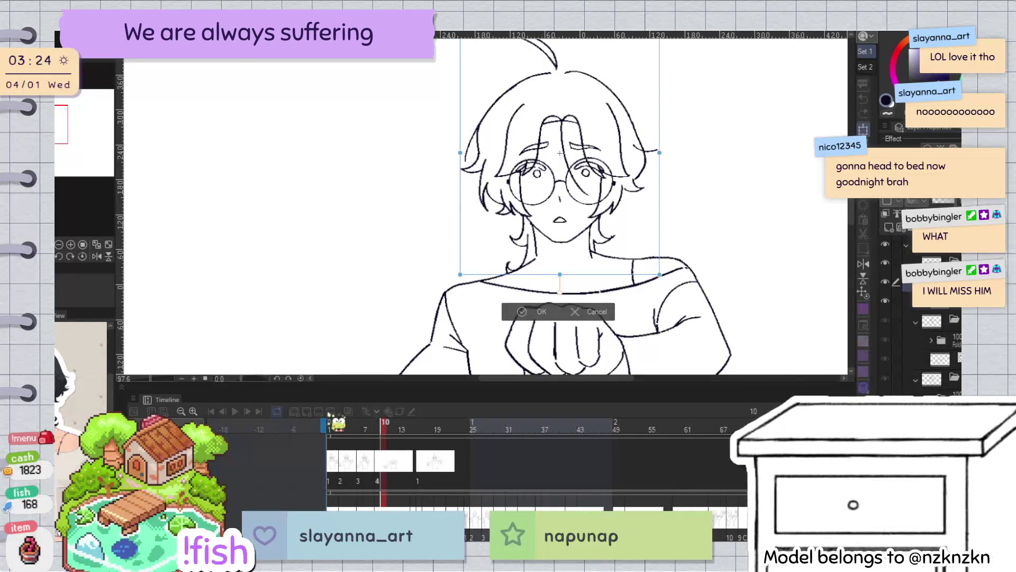
{"action": "key", "text": "Return"}
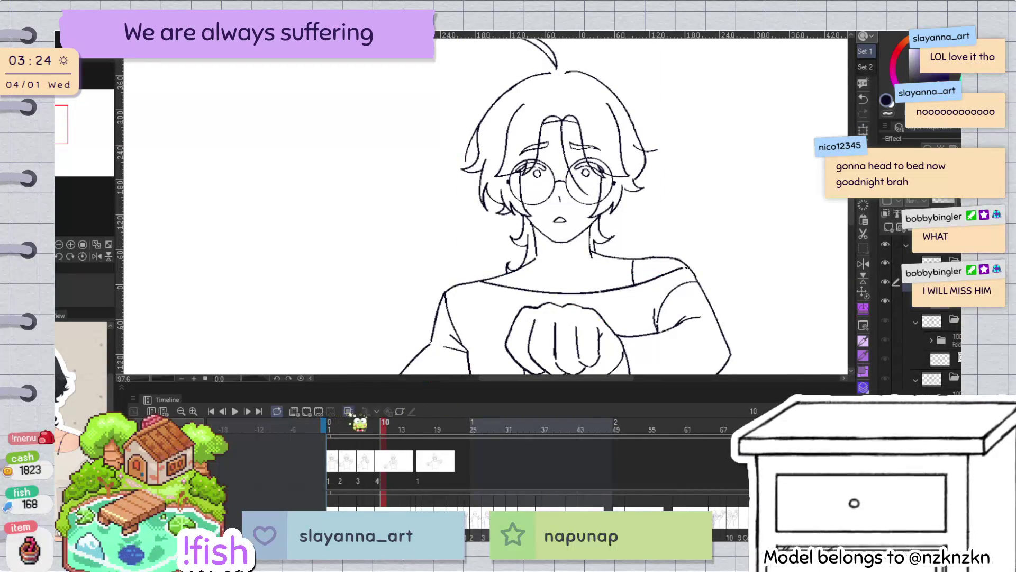
{"action": "left_click", "coordinate": [348, 411]}
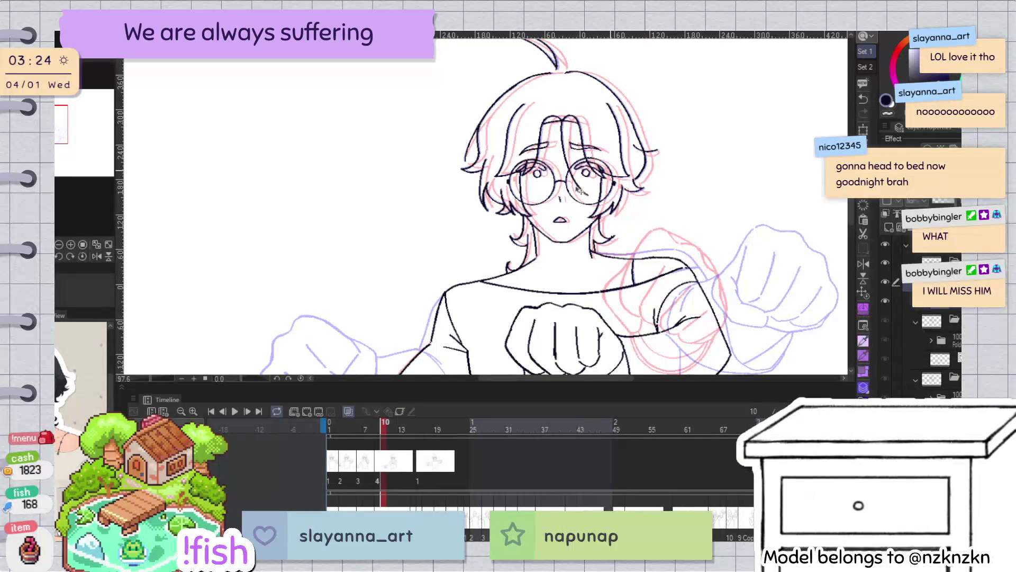
{"action": "key", "text": "ctrl+t"}
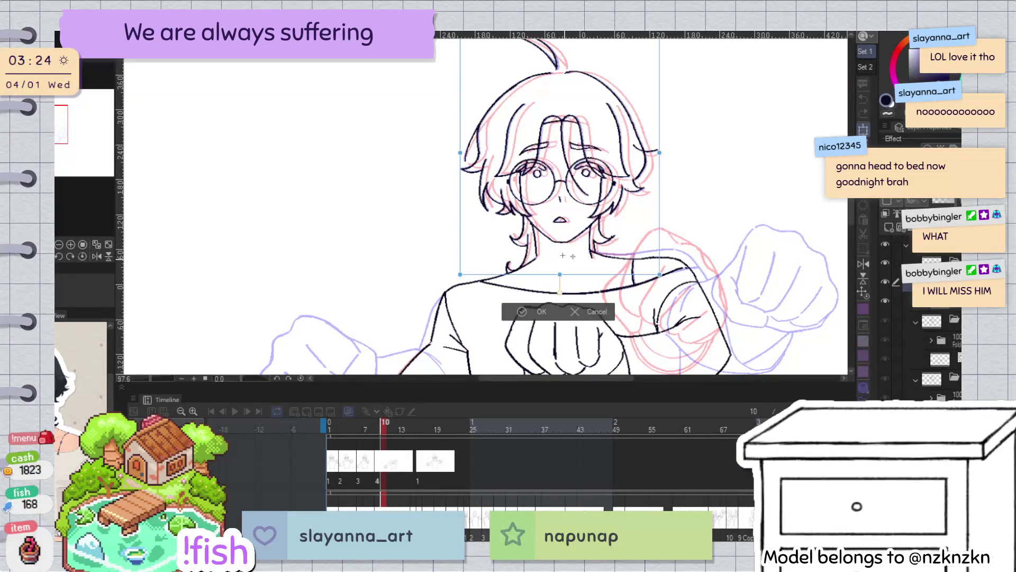
{"action": "left_click_drag", "start_coordinate": [695, 140], "coordinate": [699, 146]}
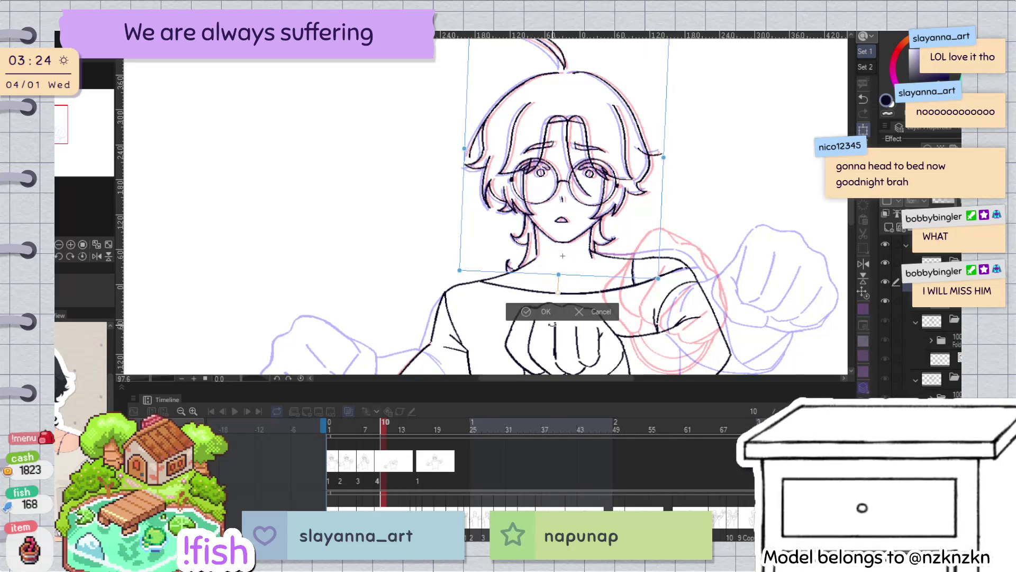
{"action": "left_click", "coordinate": [539, 318]}
Select the line art layer, frame the hair's left side and compare it with the previous frame
{"action": "scroll", "coordinate": [529, 291], "scroll_direction": "up", "scroll_amount": 5}
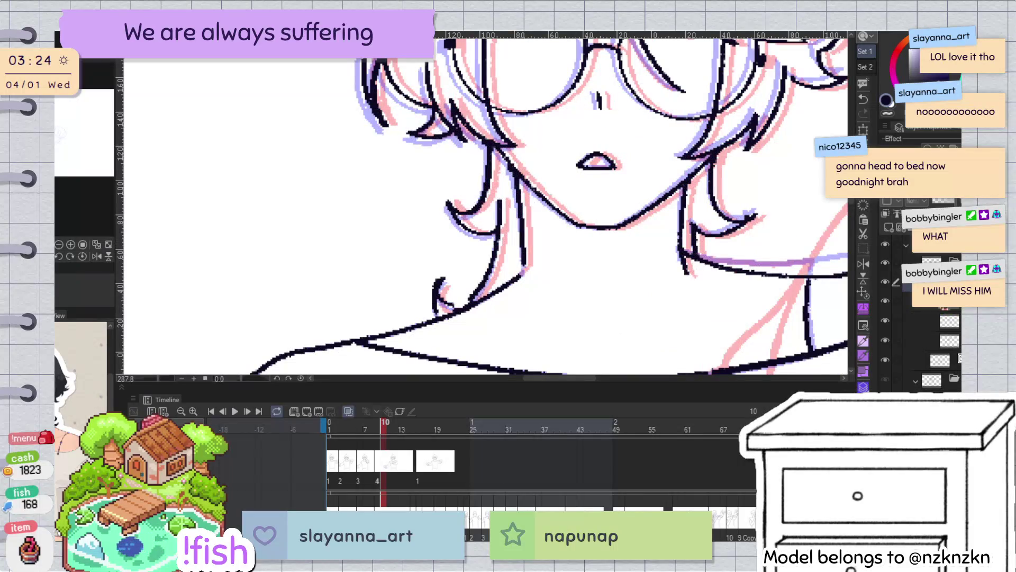
{"action": "left_click", "coordinate": [953, 344]}
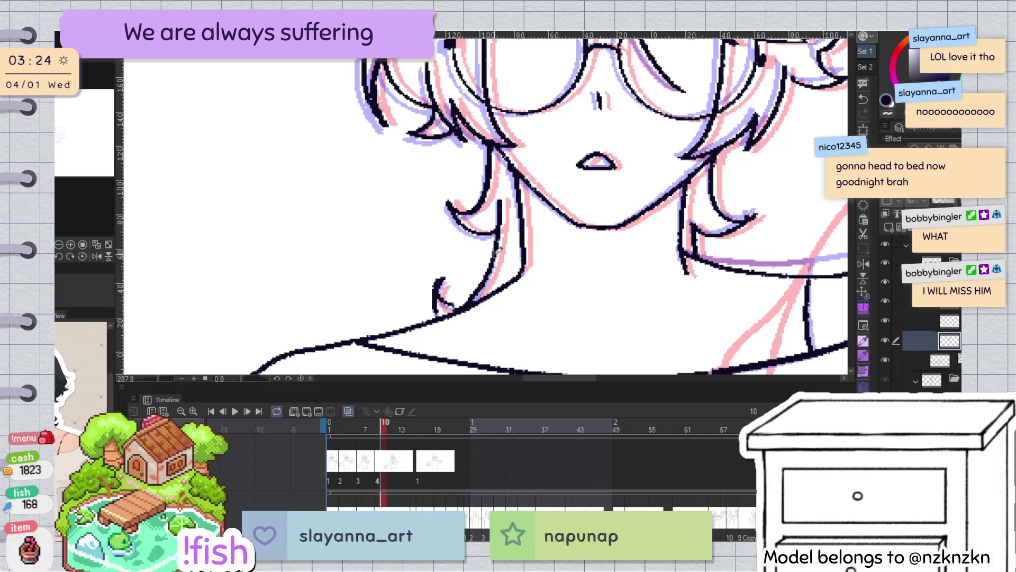
{"action": "scroll", "coordinate": [497, 252], "scroll_direction": "up", "scroll_amount": 5}
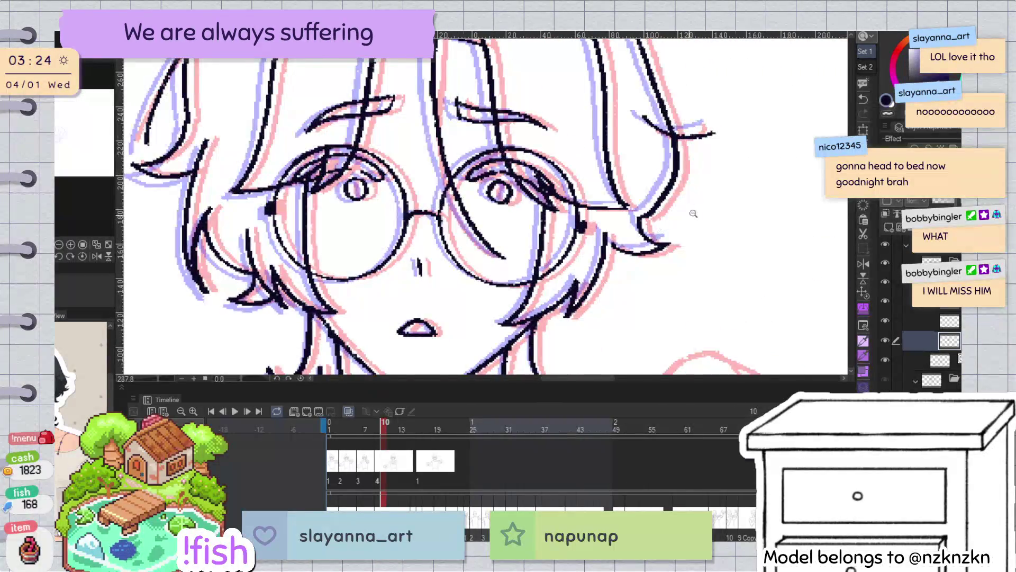
{"action": "scroll", "coordinate": [692, 215], "scroll_direction": "down", "scroll_amount": 3}
{"action": "scroll", "coordinate": [717, 173], "scroll_direction": "up", "scroll_amount": 3}
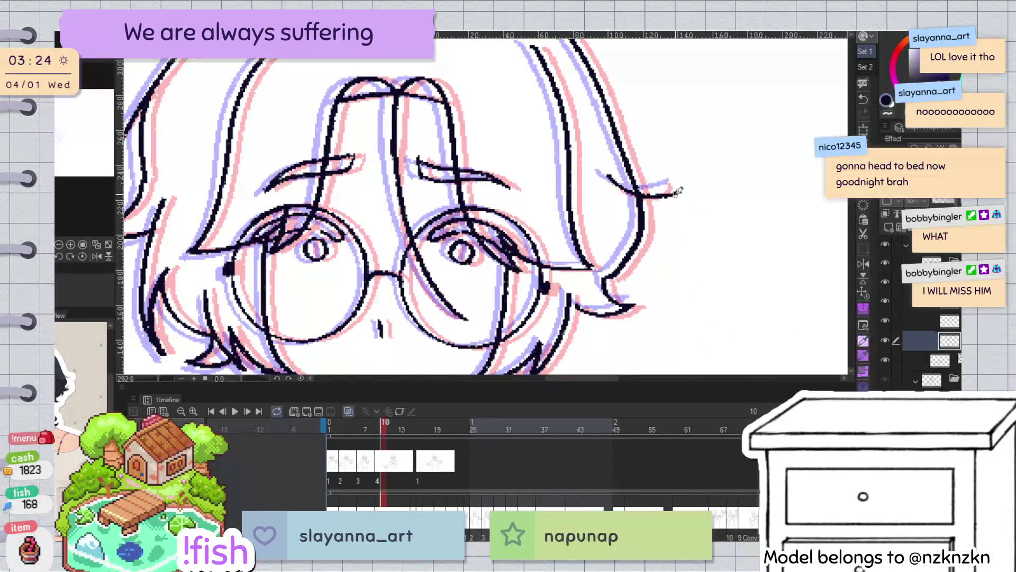
{"action": "scroll", "coordinate": [680, 191], "scroll_direction": "up", "scroll_amount": 2}
{"action": "scroll", "coordinate": [672, 177], "scroll_direction": "up", "scroll_amount": 2}
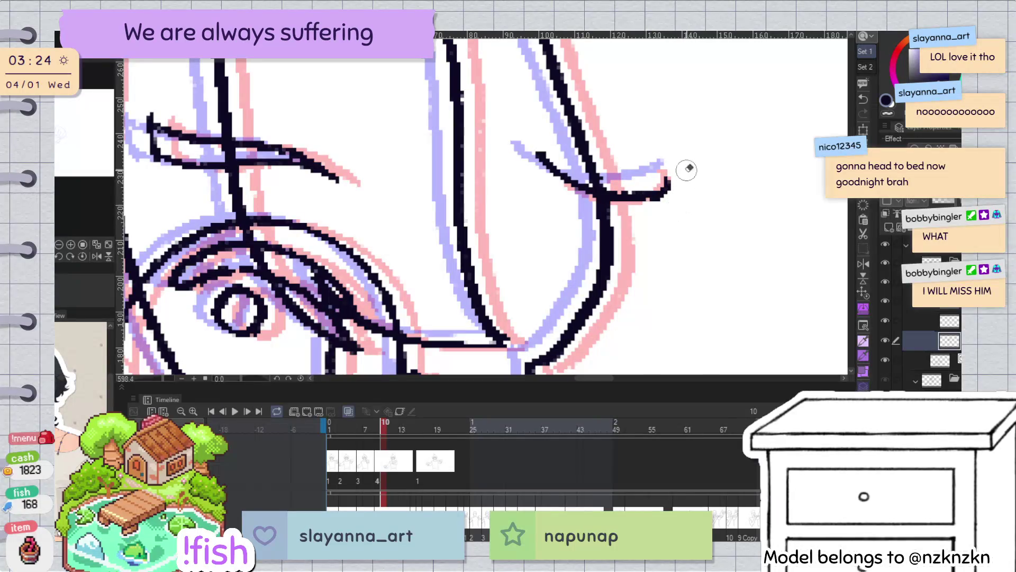
{"action": "scroll", "coordinate": [682, 182], "scroll_direction": "down", "scroll_amount": 7}
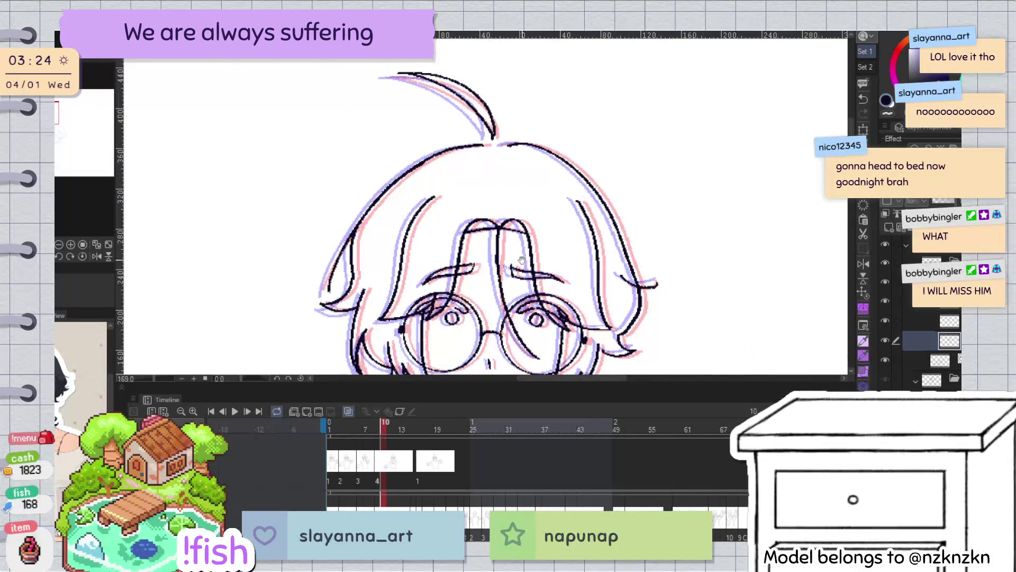
{"action": "left_click_drag", "start_coordinate": [338, 278], "coordinate": [412, 216]}
{"action": "scroll", "coordinate": [413, 216], "scroll_direction": "up", "scroll_amount": 3}
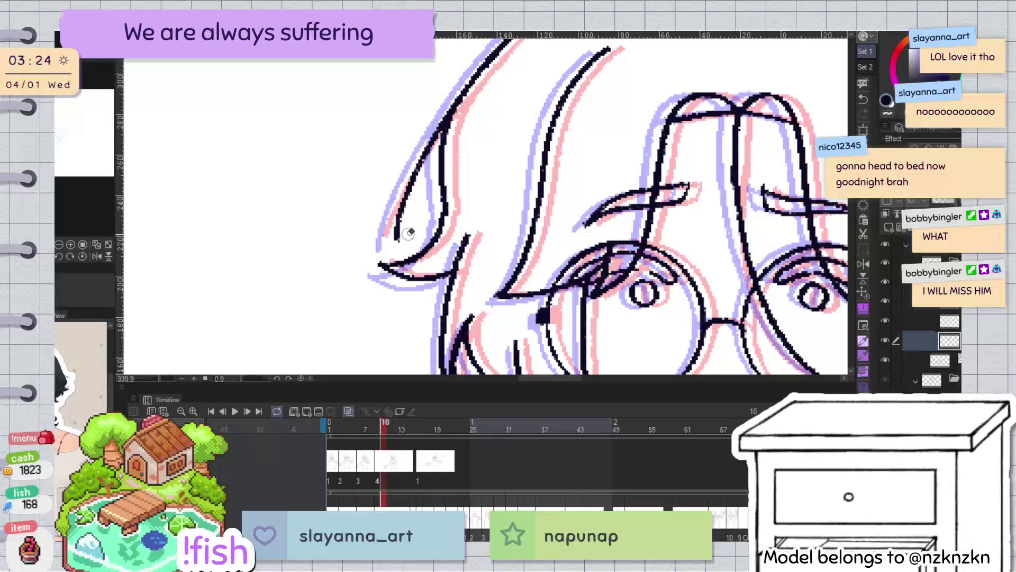
{"action": "scroll", "coordinate": [407, 225], "scroll_direction": "down", "scroll_amount": 6}
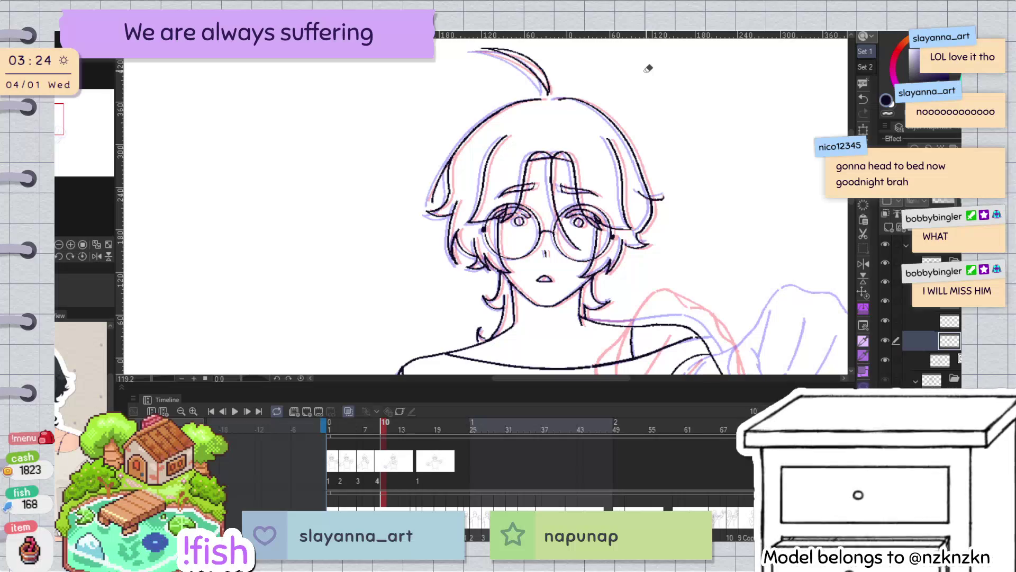
{"action": "scroll", "coordinate": [444, 249], "scroll_direction": "up", "scroll_amount": 3}
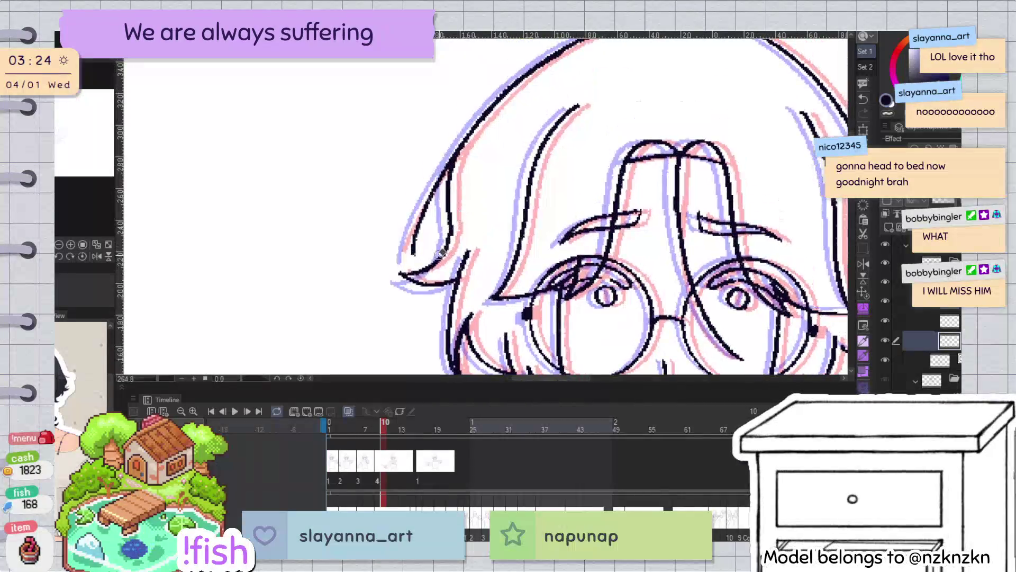
{"action": "key", "text": "Left"}
{"action": "key", "text": "Right"}
Redraw the line along the hair's left edge
{"action": "key", "text": "ctrl+z"}
{"action": "left_click_drag", "start_coordinate": [451, 160], "coordinate": [406, 256]}
{"action": "key", "text": "ctrl+z"}
{"action": "left_click_drag", "start_coordinate": [451, 161], "coordinate": [406, 258]}
{"action": "scroll", "coordinate": [466, 185], "scroll_direction": "up", "scroll_amount": 5}
{"action": "scroll", "coordinate": [503, 175], "scroll_direction": "down", "scroll_amount": 5}
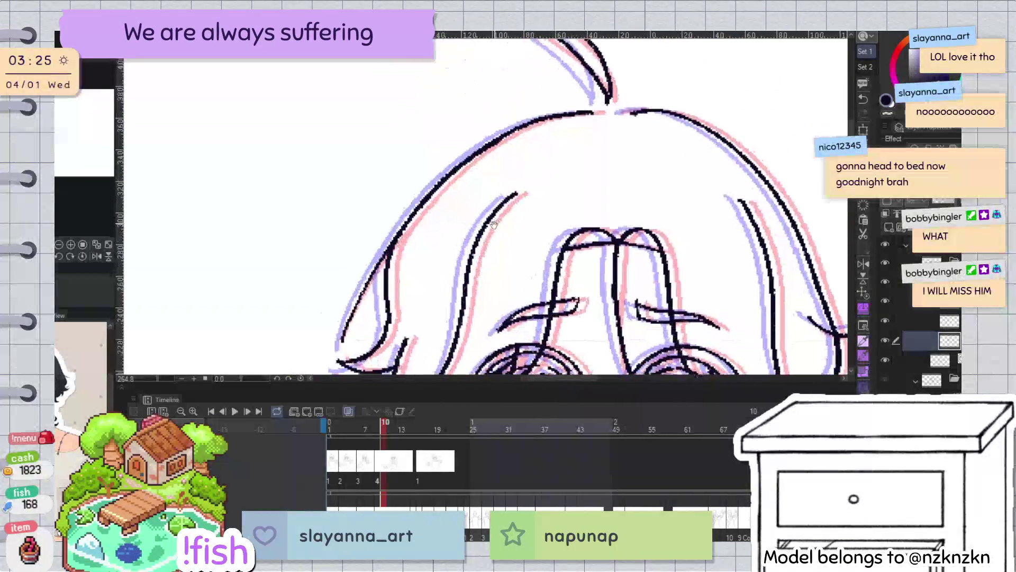
{"action": "scroll", "coordinate": [550, 161], "scroll_direction": "up", "scroll_amount": 5}
{"action": "scroll", "coordinate": [553, 160], "scroll_direction": "down", "scroll_amount": 3}
{"action": "scroll", "coordinate": [608, 148], "scroll_direction": "up", "scroll_amount": 2}
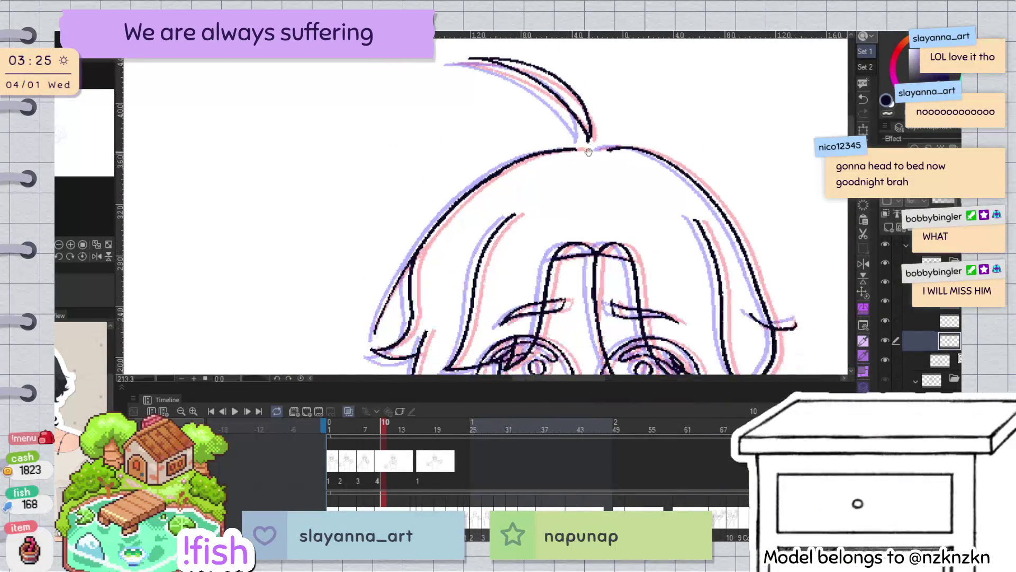
Erase the outer line on the left hair strand, restoring the accidentally erased top-right head outline
{"action": "left_click_drag", "start_coordinate": [380, 333], "coordinate": [417, 253]}
{"action": "left_click_drag", "start_coordinate": [376, 325], "coordinate": [348, 376]}
{"action": "left_click", "coordinate": [587, 203]}
{"action": "key", "text": "ctrl+z"}
{"action": "left_click", "coordinate": [587, 204]}
{"action": "key", "text": "ctrl+z"}
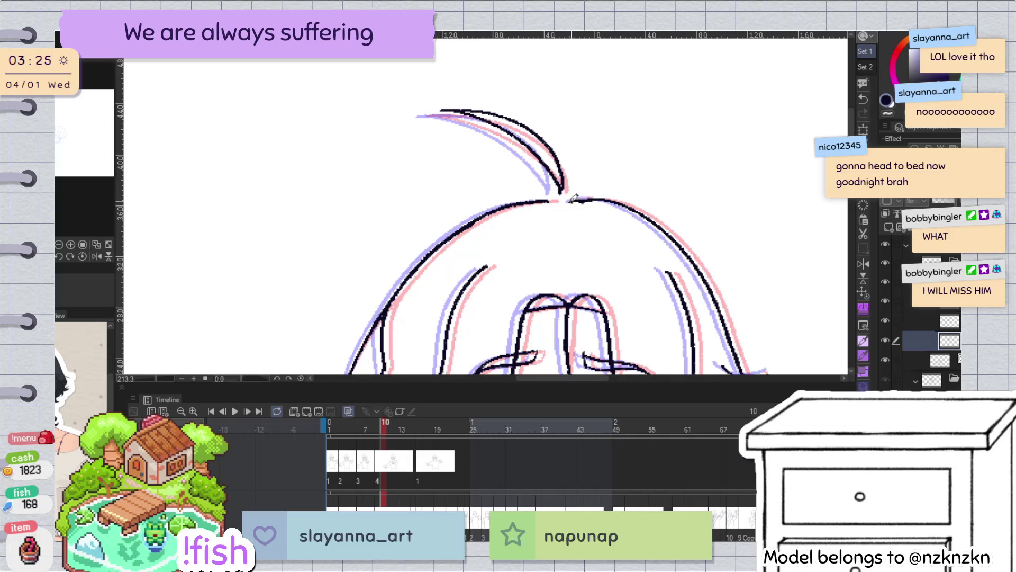
{"action": "left_click", "coordinate": [580, 208]}
{"action": "key", "text": "ctrl+z"}
{"action": "scroll", "coordinate": [685, 102], "scroll_direction": "down", "scroll_amount": 5}
{"action": "scroll", "coordinate": [754, 121], "scroll_direction": "up", "scroll_amount": 5}
{"action": "scroll", "coordinate": [754, 121], "scroll_direction": "up", "scroll_amount": 2}
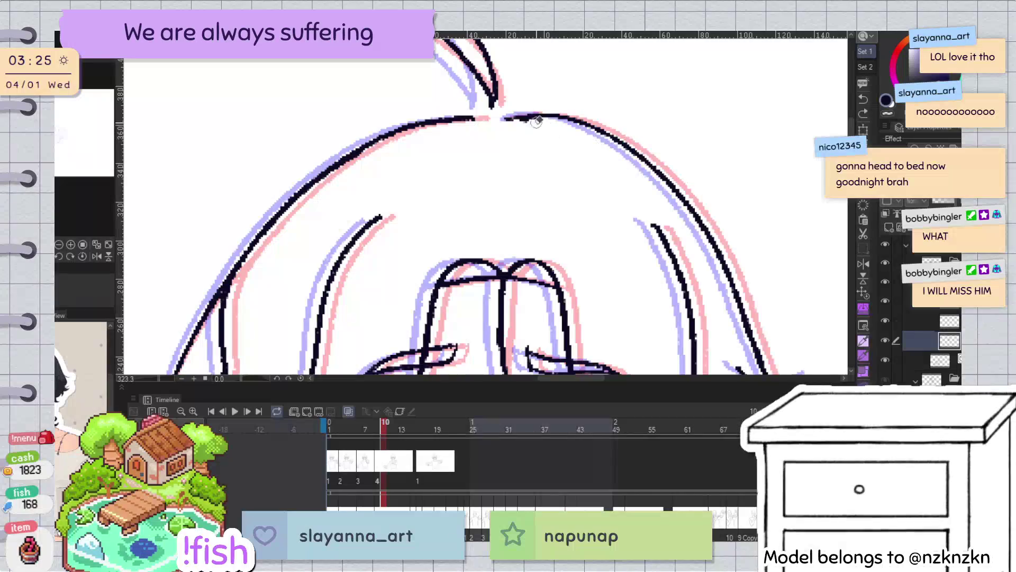
{"action": "scroll", "coordinate": [573, 110], "scroll_direction": "down", "scroll_amount": 5}
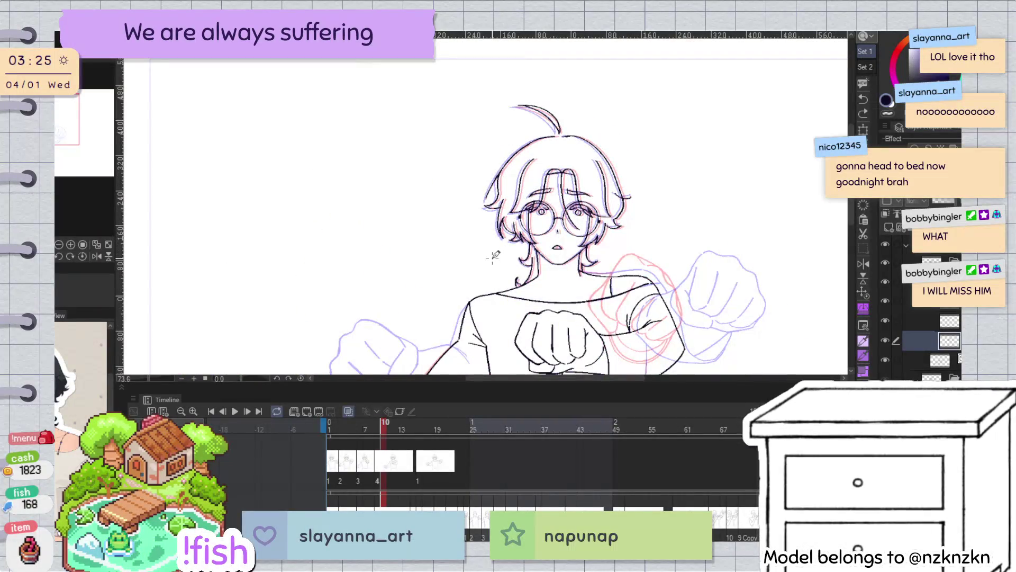
On frame 9, redo the edit to the hair strand crossing the right lens
{"action": "mouse_move", "coordinate": [384, 423]}
{"action": "left_mouse_down"}
{"action": "mouse_move", "coordinate": [329, 423]}
{"action": "mouse_move", "coordinate": [414, 424]}
{"action": "mouse_move", "coordinate": [371, 424]}
{"action": "left_mouse_up"}
{"action": "key", "text": "space"}
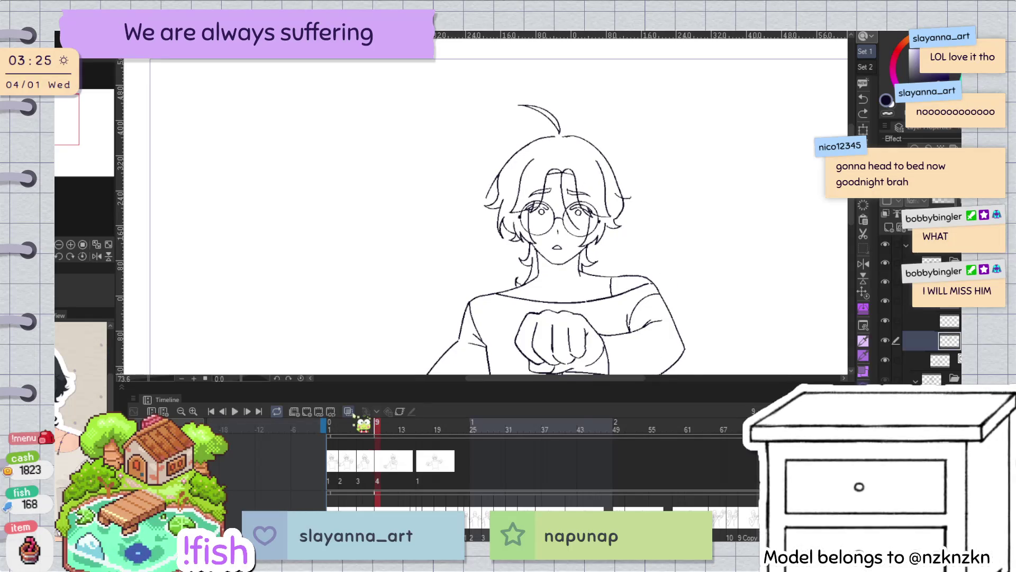
{"action": "scroll", "coordinate": [578, 200], "scroll_direction": "up", "scroll_amount": 2}
{"action": "left_click", "coordinate": [574, 249]}
{"action": "key", "text": "p"}
{"action": "key", "text": "ctrl+y"}
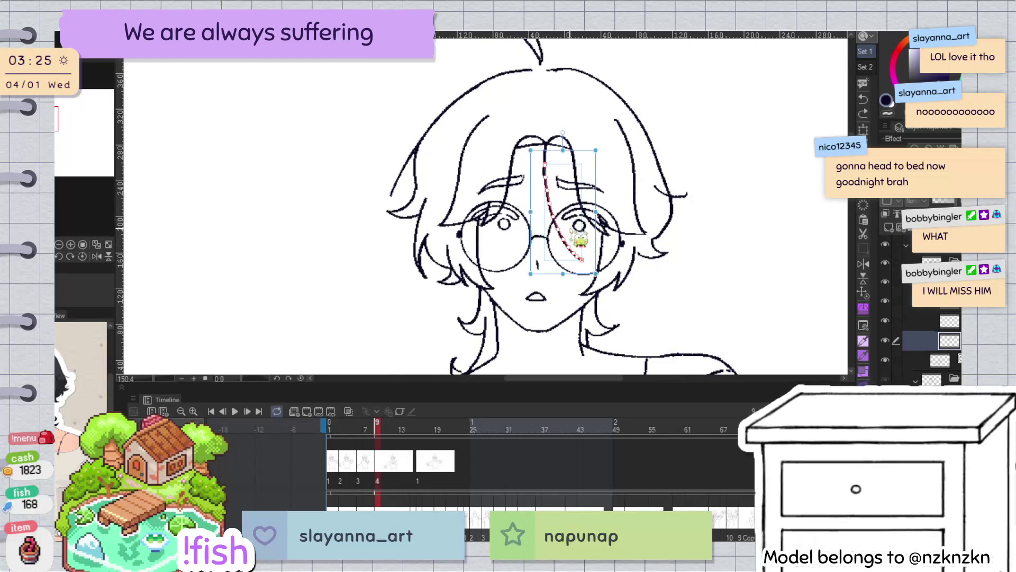
{"action": "key", "text": "alt+o"}
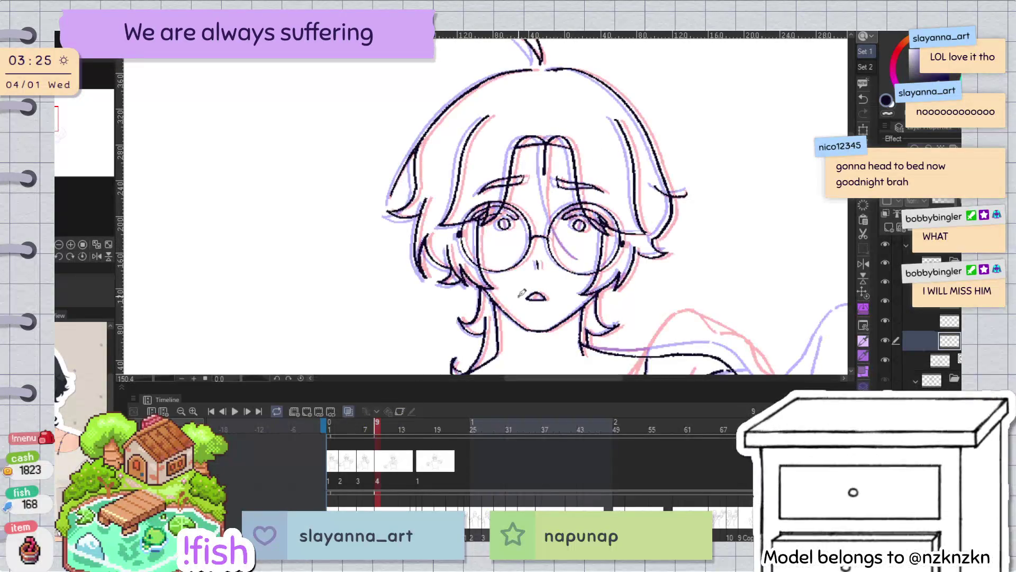
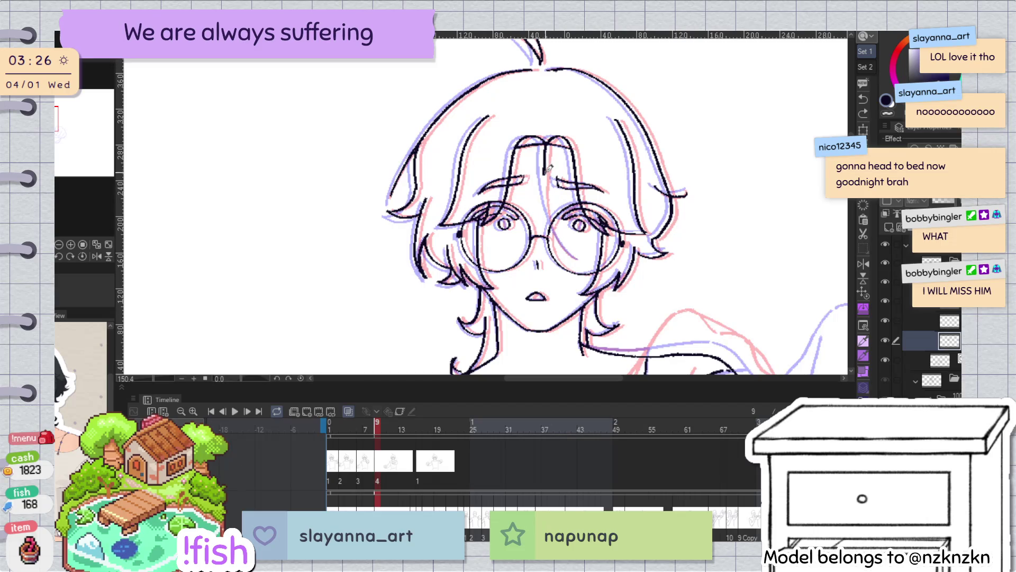
Delete and restore the forehead stroke, then redraw the black hair strand between the eyes
{"action": "left_click", "coordinate": [553, 172]}
{"action": "key", "text": "Delete"}
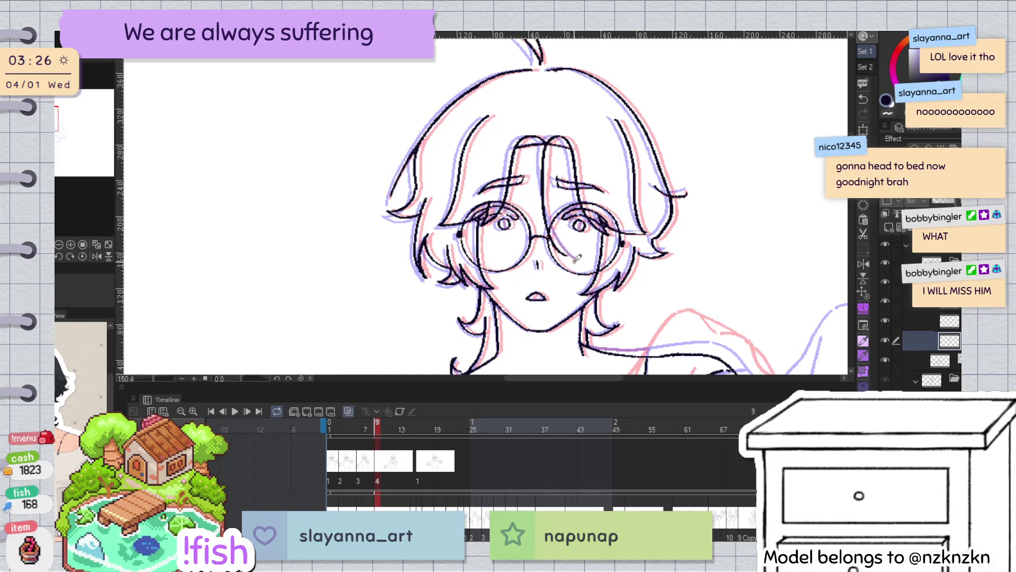
{"action": "key", "text": "ctrl+z"}
{"action": "key", "text": "ctrl+z"}
{"action": "left_click_drag", "start_coordinate": [544, 140], "coordinate": [573, 251]}
{"action": "key", "text": "ctrl+z"}
{"action": "left_click_drag", "start_coordinate": [545, 140], "coordinate": [574, 253]}
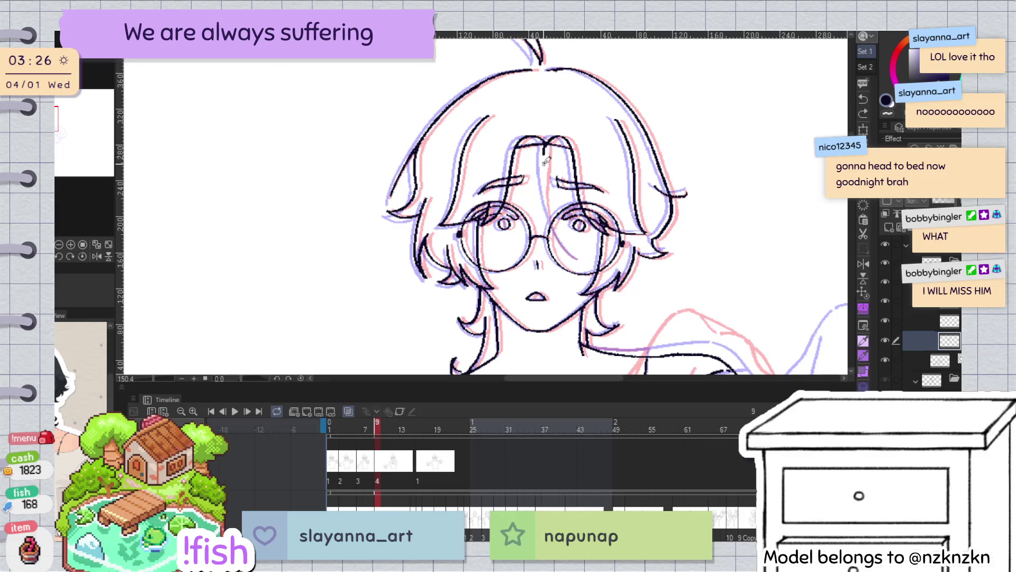
{"action": "key", "text": "ctrl+z"}
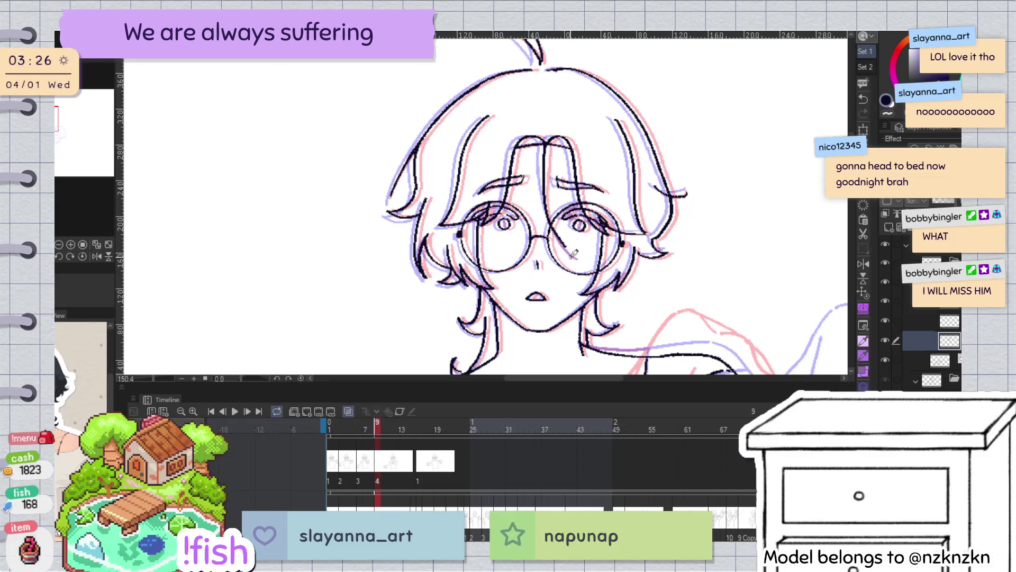
{"action": "key", "text": "ctrl+z"}
{"action": "left_click_drag", "start_coordinate": [545, 139], "coordinate": [548, 221]}
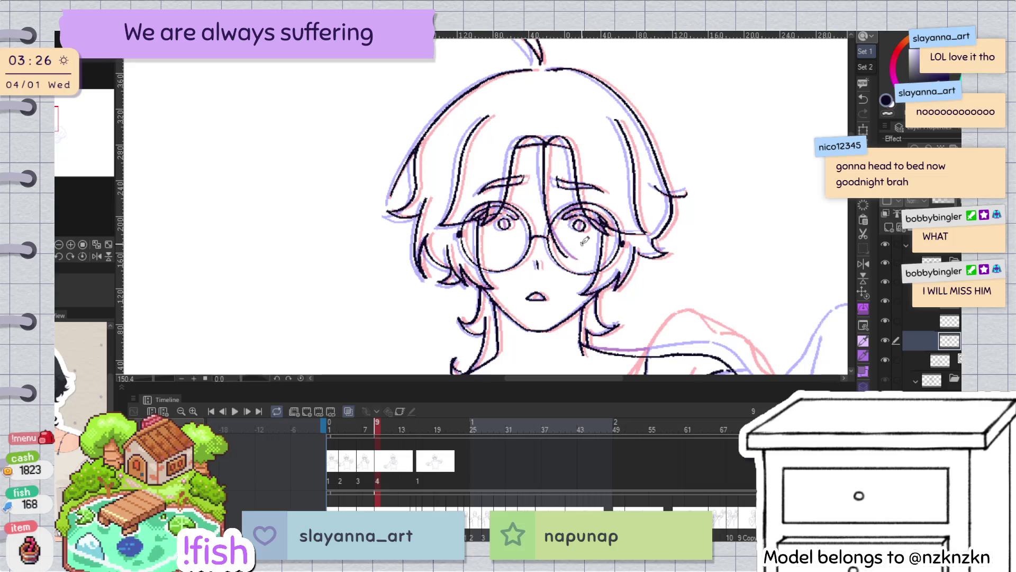
Compare neighbouring frames, then scale the new hair strand slightly larger with the Object tool
{"action": "key", "text": "Left"}
{"action": "key", "text": "Right"}
{"action": "key", "text": "Right"}
{"action": "key", "text": "Right"}
{"action": "key", "text": "Right"}
{"action": "key", "text": "Right"}
{"action": "key", "text": "Right"}
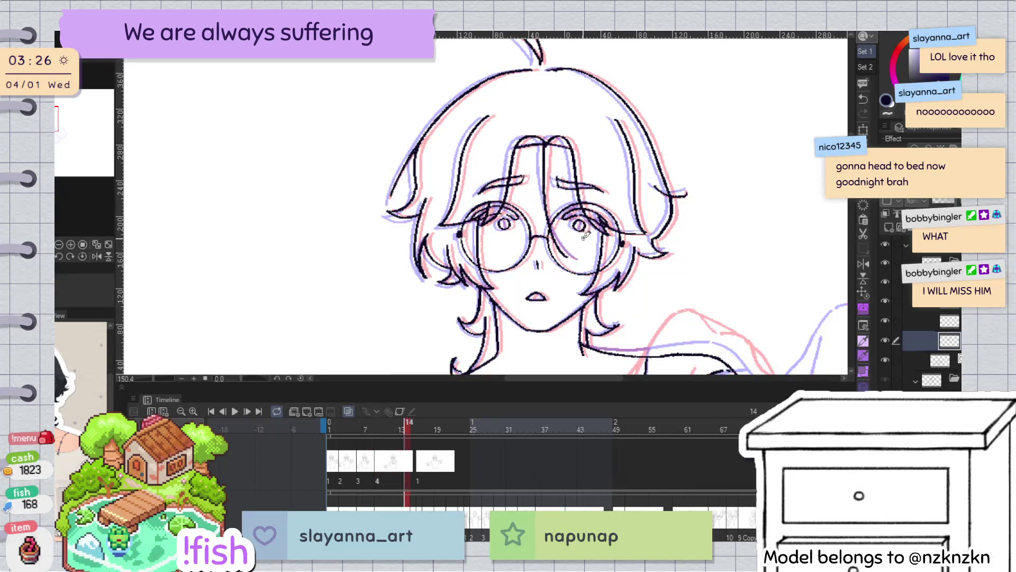
{"action": "key", "text": "o"}
{"action": "left_click", "coordinate": [571, 258]}
{"action": "left_click_drag", "start_coordinate": [581, 270], "coordinate": [583, 274]}
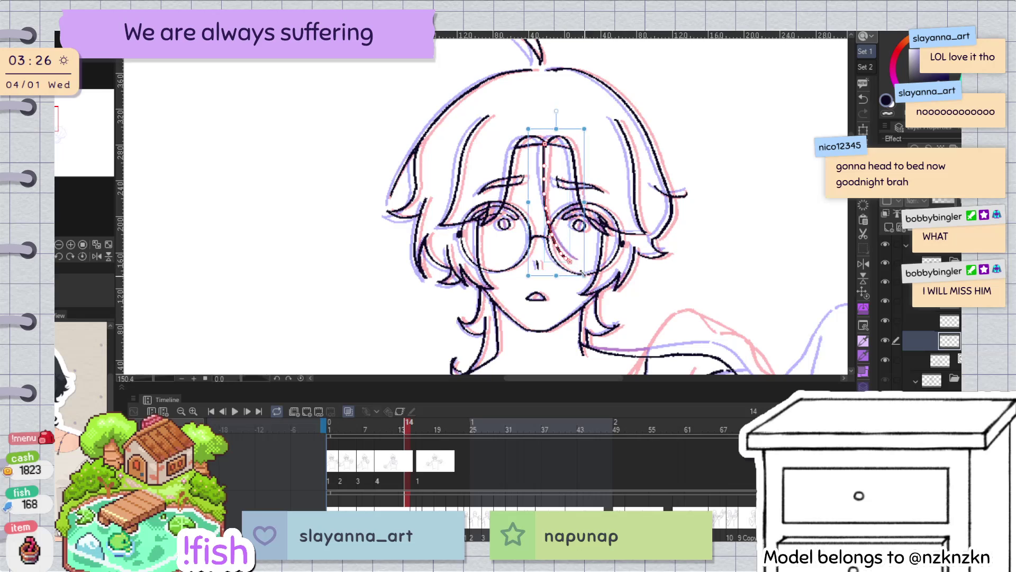
{"action": "key", "text": "p"}
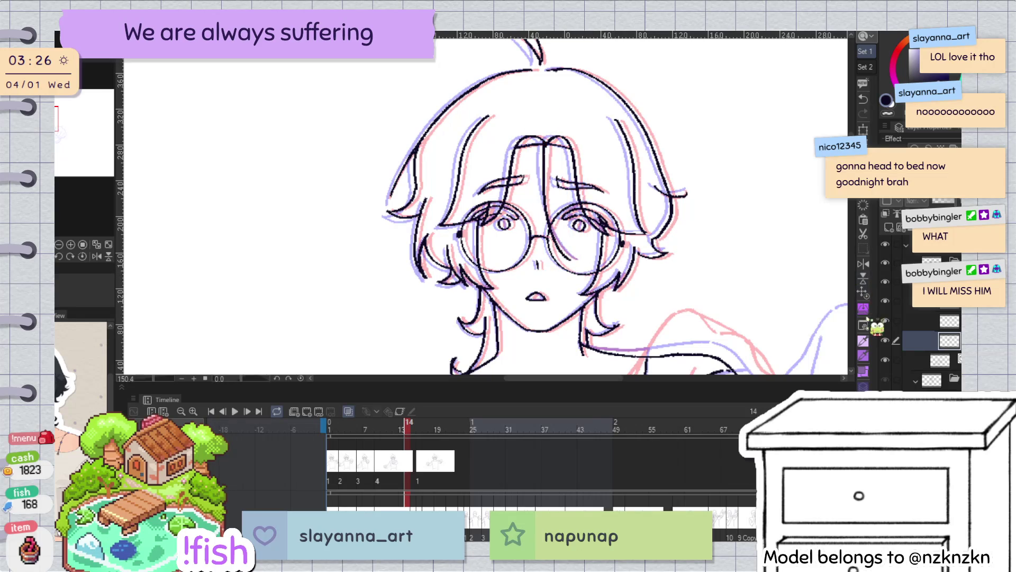
{"action": "key", "text": "o"}
{"action": "left_click", "coordinate": [559, 130]}
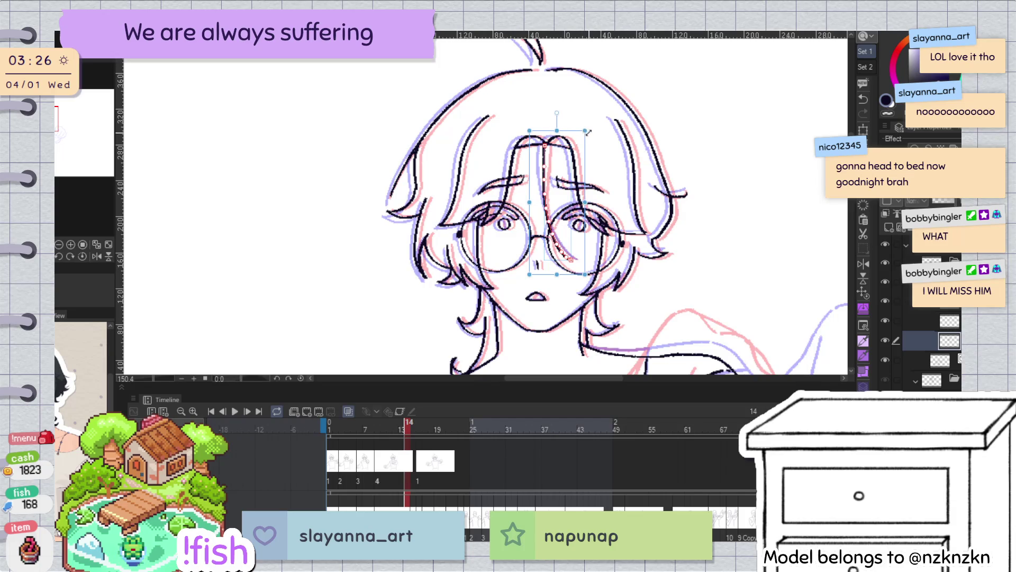
{"action": "key", "text": "p"}
{"action": "scroll", "coordinate": [574, 298], "scroll_direction": "down", "scroll_amount": 3}
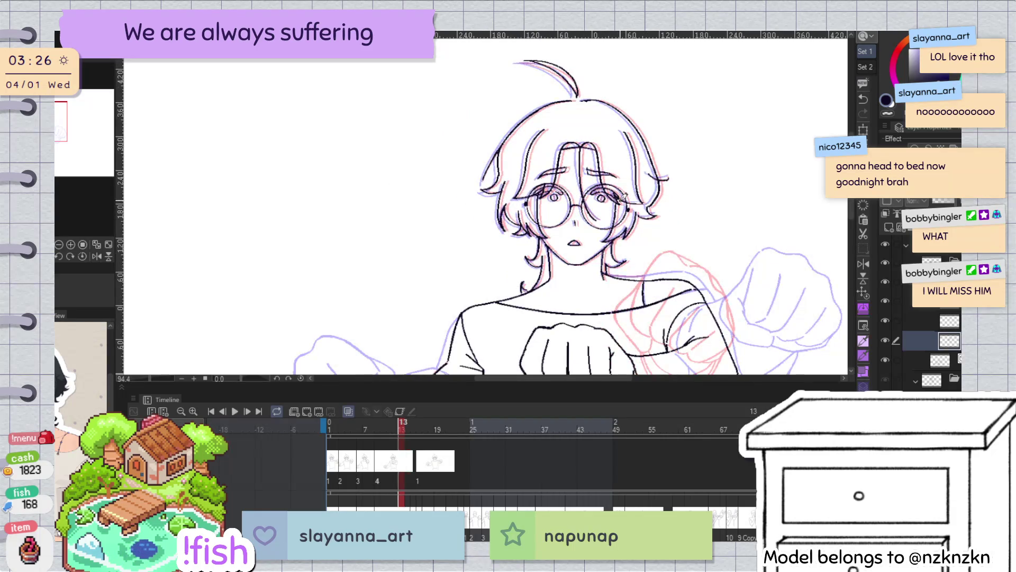
From the first frame, toggle onion skin, then play and pause the punching animation
{"action": "key", "text": "Home"}
{"action": "left_click", "coordinate": [348, 411]}
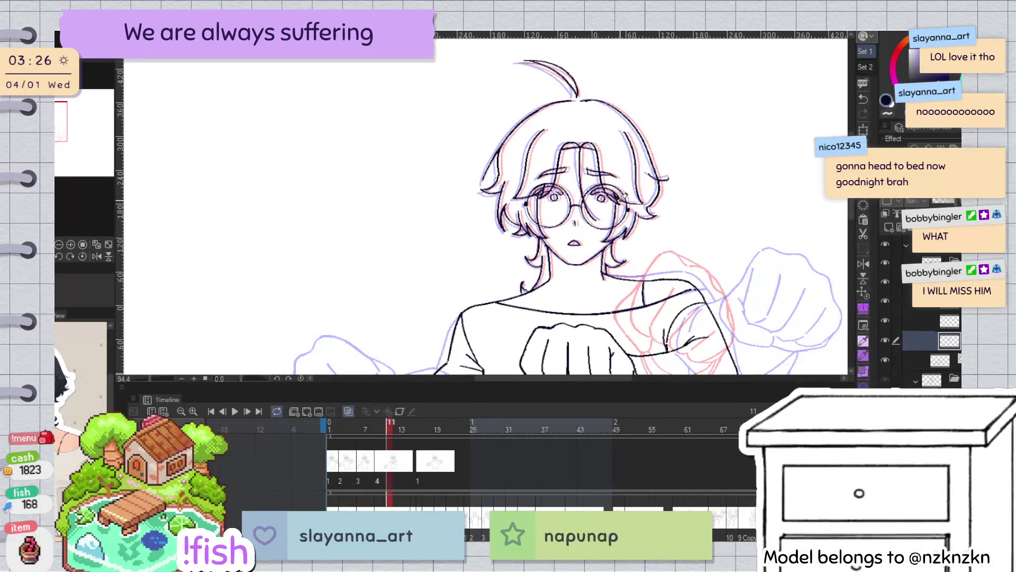
{"action": "left_click", "coordinate": [348, 411]}
{"action": "left_click", "coordinate": [235, 412]}
{"action": "left_click", "coordinate": [235, 411]}
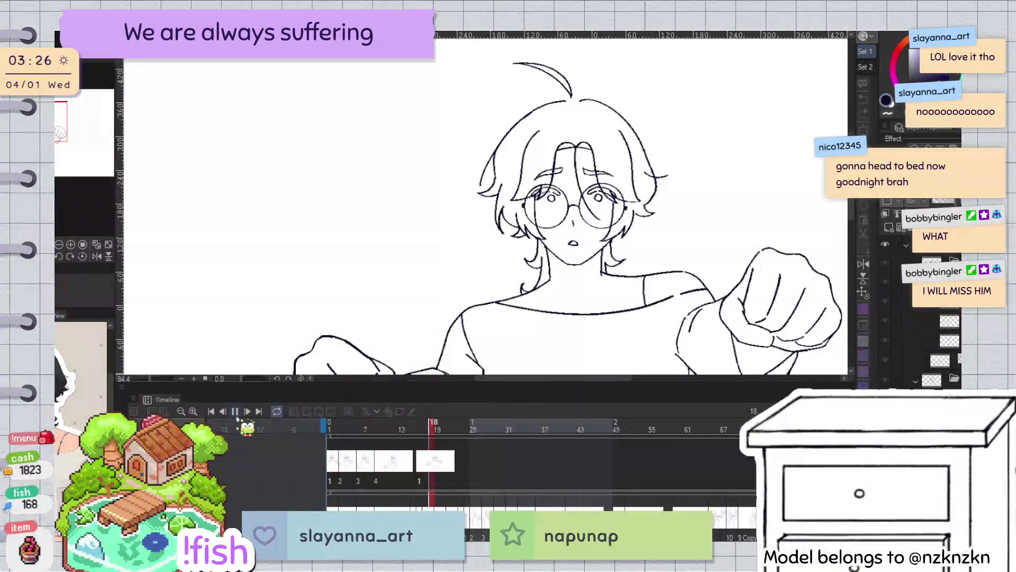
Zoom onto the face and fist, show the blue rough sketch layer, and scrub frames 4 to 10
{"action": "key", "text": "ctrl+0"}
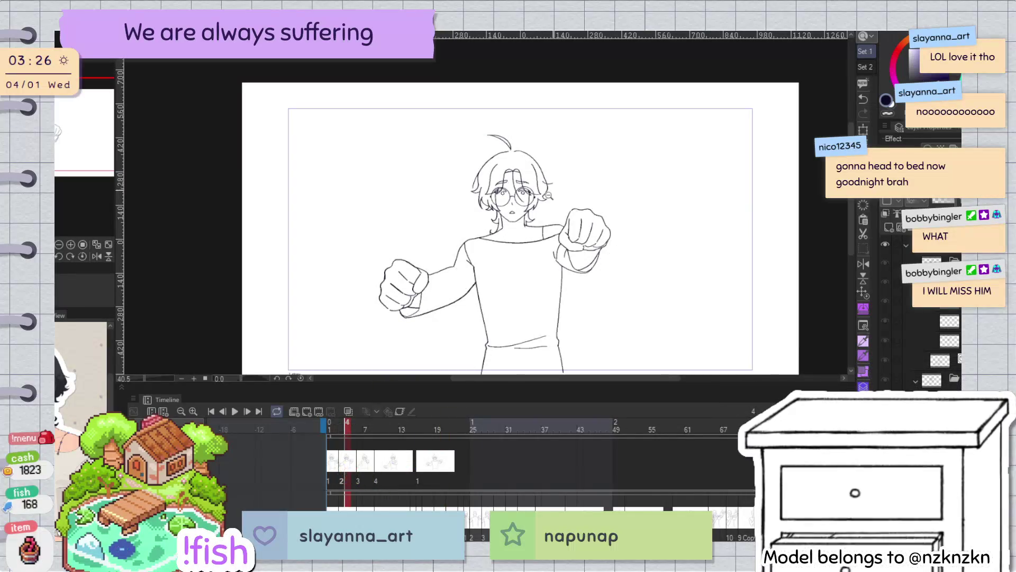
{"action": "scroll", "coordinate": [605, 165], "scroll_direction": "up", "scroll_amount": 4}
{"action": "left_click_drag", "start_coordinate": [605, 165], "coordinate": [588, 260]}
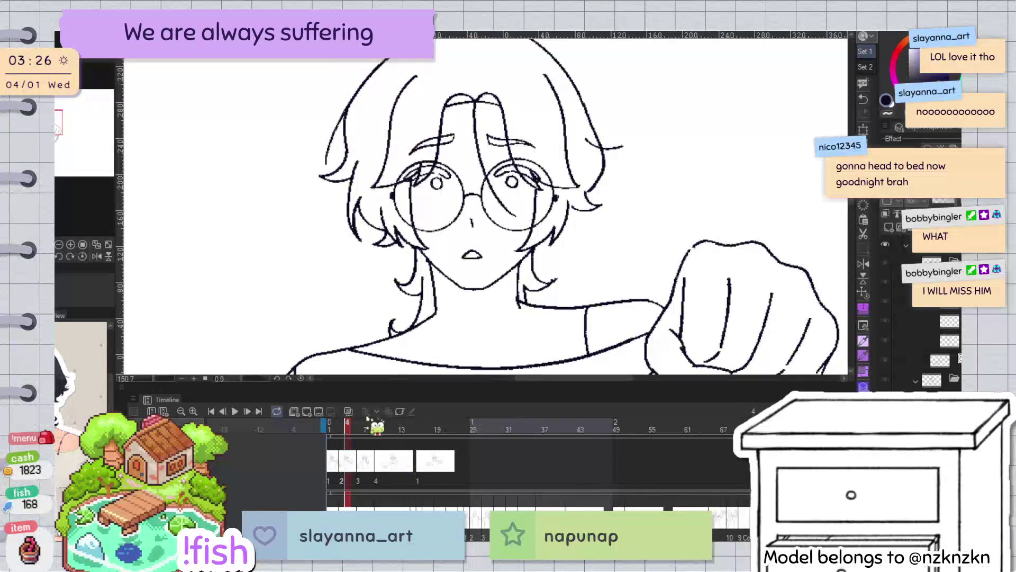
{"action": "key", "text": "ctrl+shift+o"}
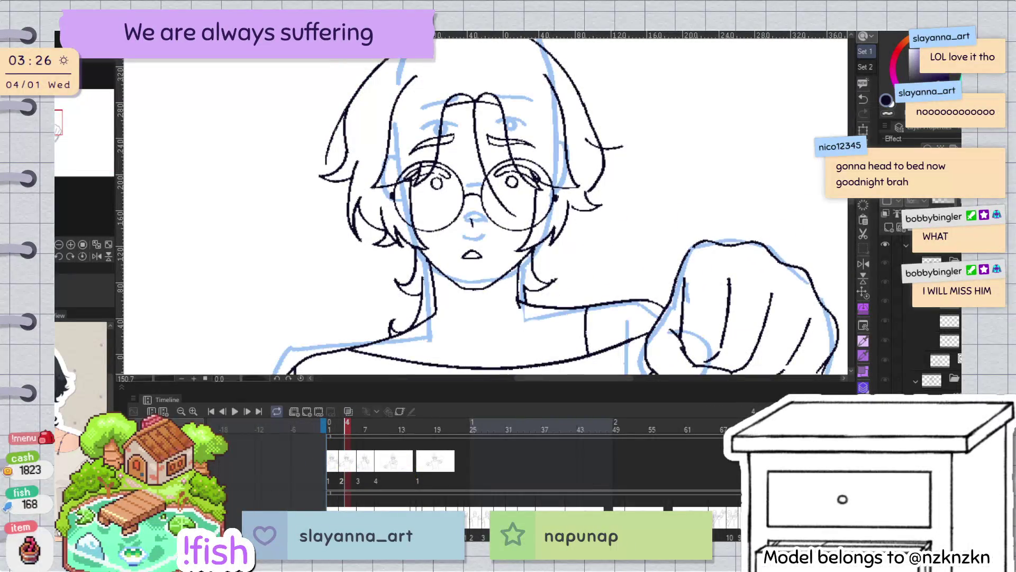
{"action": "mouse_move", "coordinate": [347, 438]}
{"action": "left_mouse_down"}
{"action": "mouse_move", "coordinate": [383, 437]}
{"action": "mouse_move", "coordinate": [365, 435]}
{"action": "left_mouse_up"}
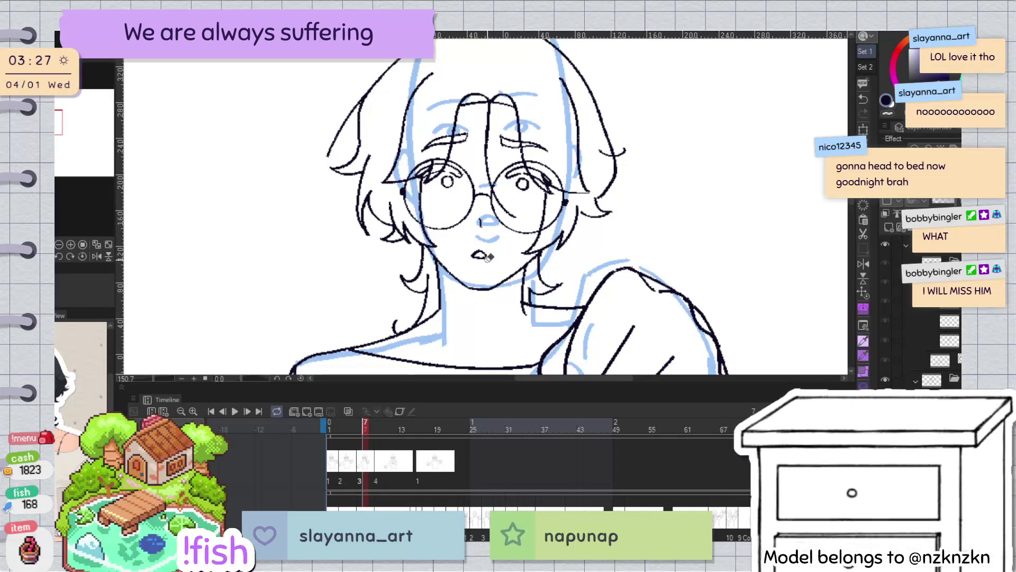
Turn on onion skin and step between frames 7 and 10 to compare the drawings
{"action": "scroll", "coordinate": [489, 236], "scroll_direction": "up", "scroll_amount": 2}
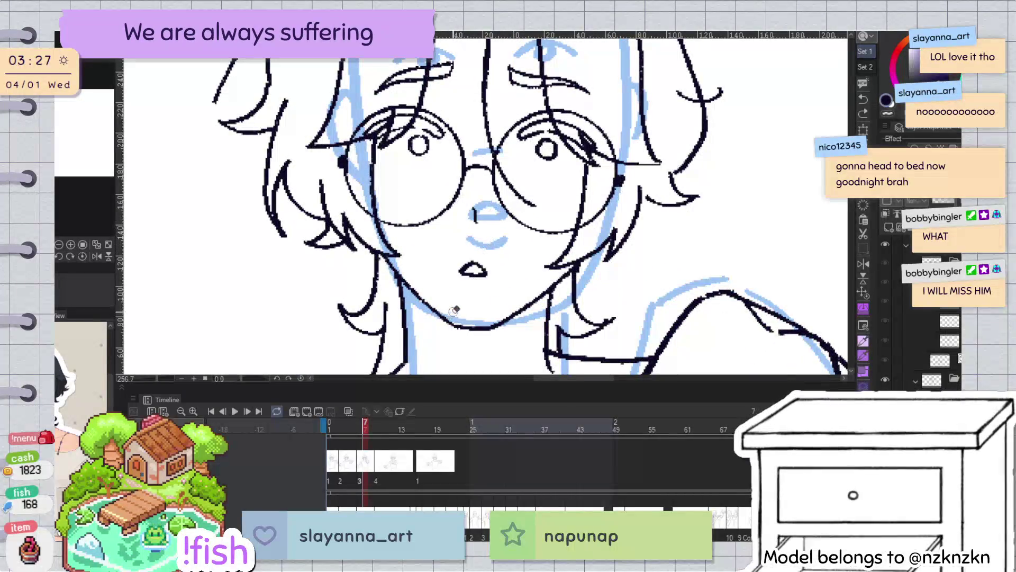
{"action": "key", "text": "o"}
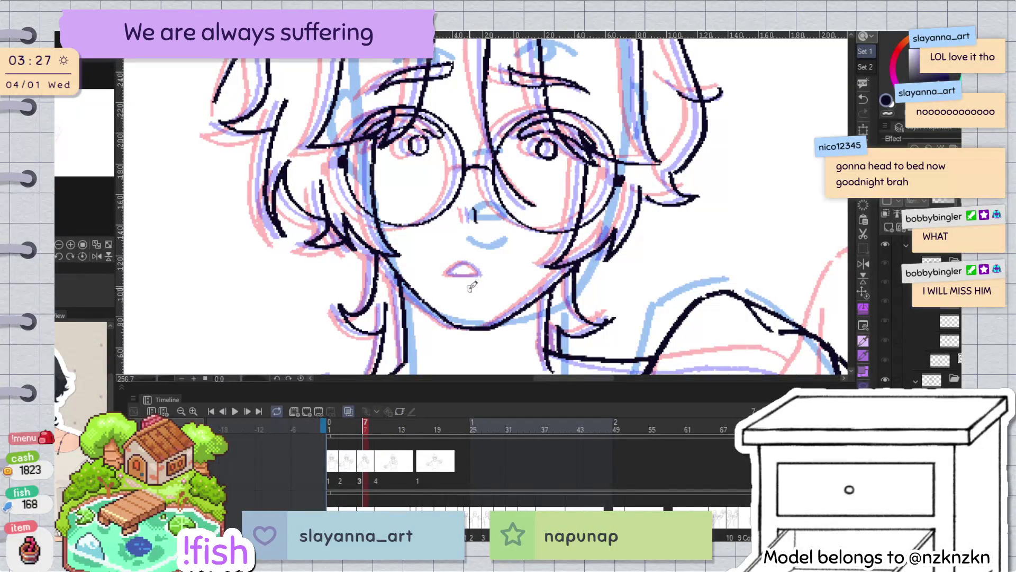
{"action": "key", "text": "space"}
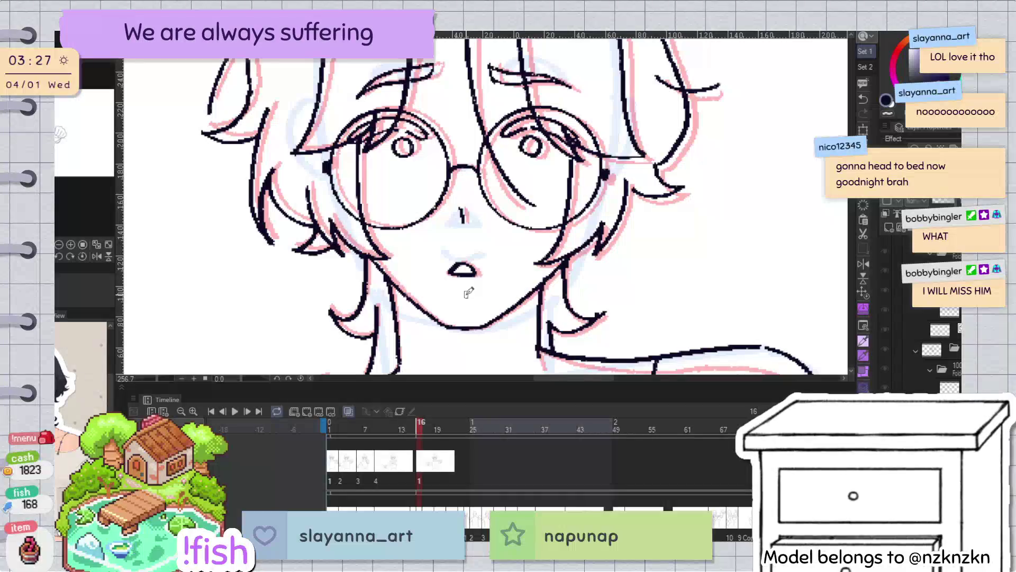
{"action": "key", "text": "Left"}
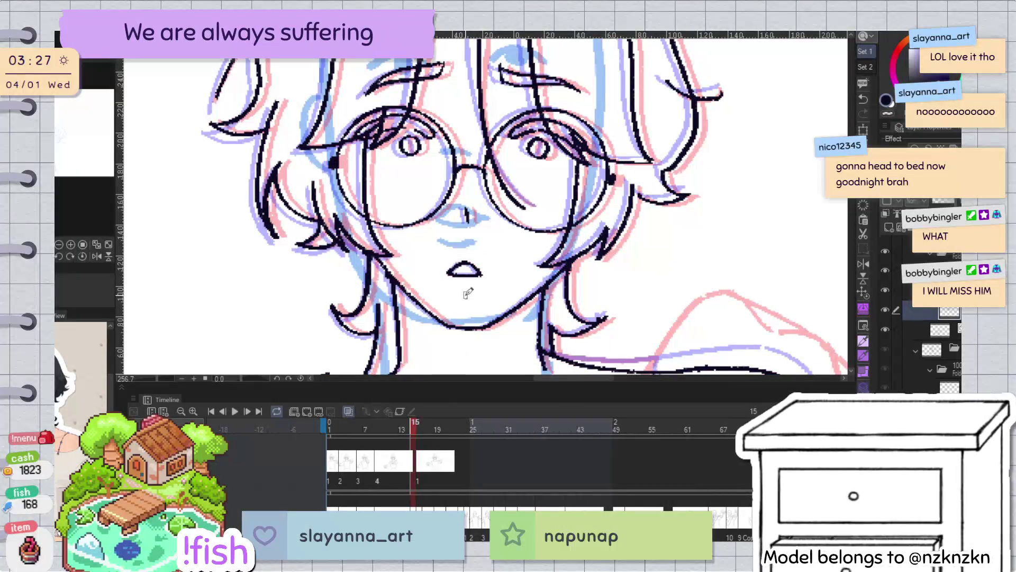
{"action": "key", "text": "Left"}
{"action": "key", "text": "Left"}
{"action": "key", "text": "Left"}
{"action": "key", "text": "Left"}
{"action": "key", "text": "Left"}
{"action": "key", "text": "Left"}
{"action": "key", "text": "Left"}
{"action": "key", "text": "Left"}
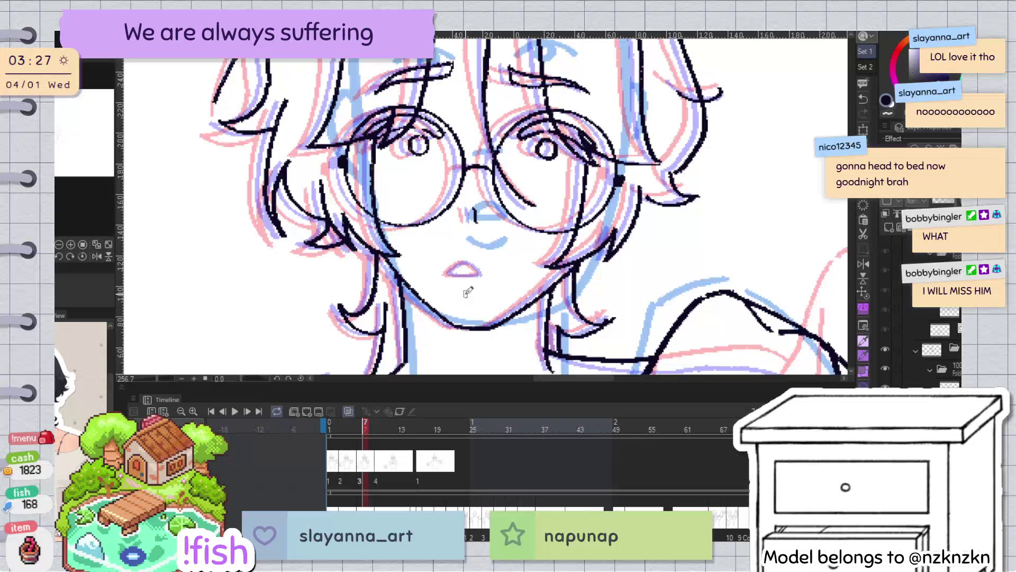
{"action": "key", "text": "Right"}
{"action": "key", "text": "Right"}
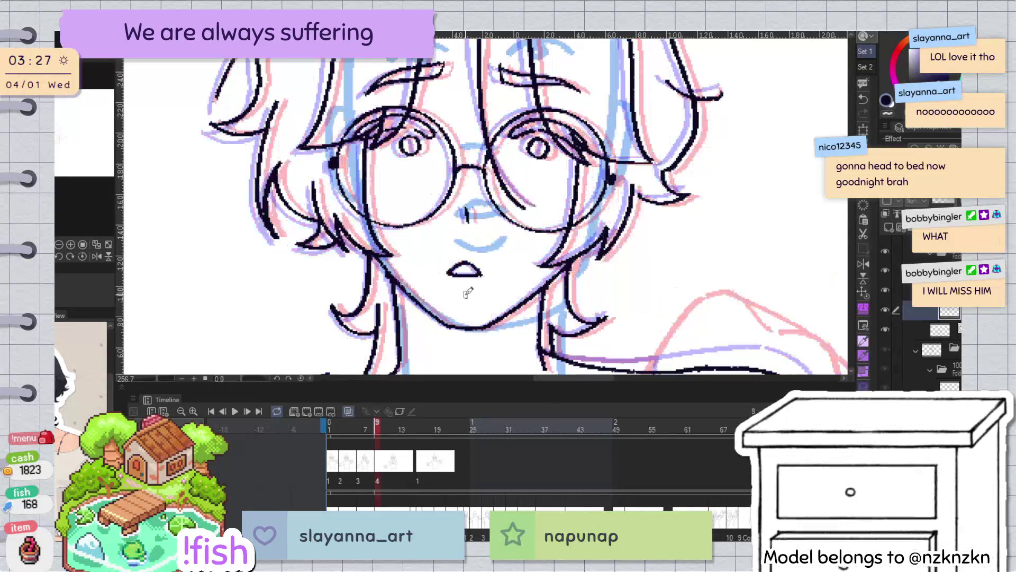
{"action": "key", "text": "Left"}
{"action": "key", "text": "Left"}
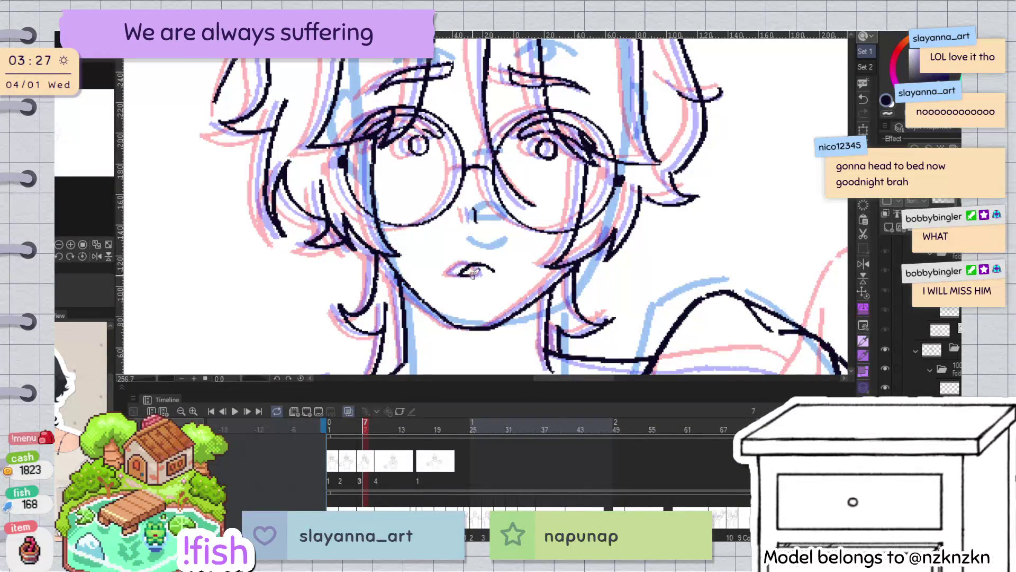
{"action": "key", "text": "Right"}
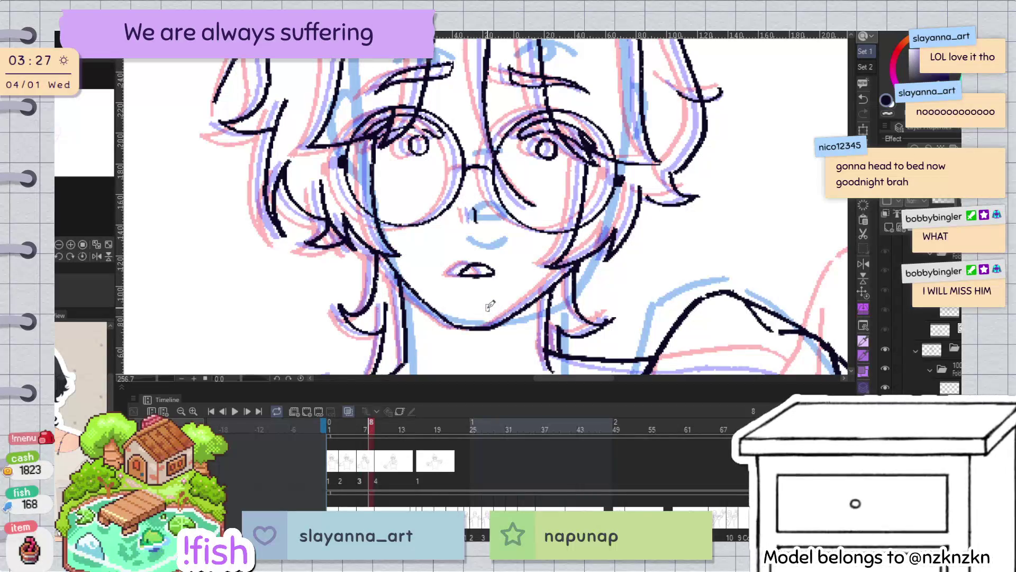
{"action": "key", "text": "Right"}
{"action": "key", "text": "Right"}
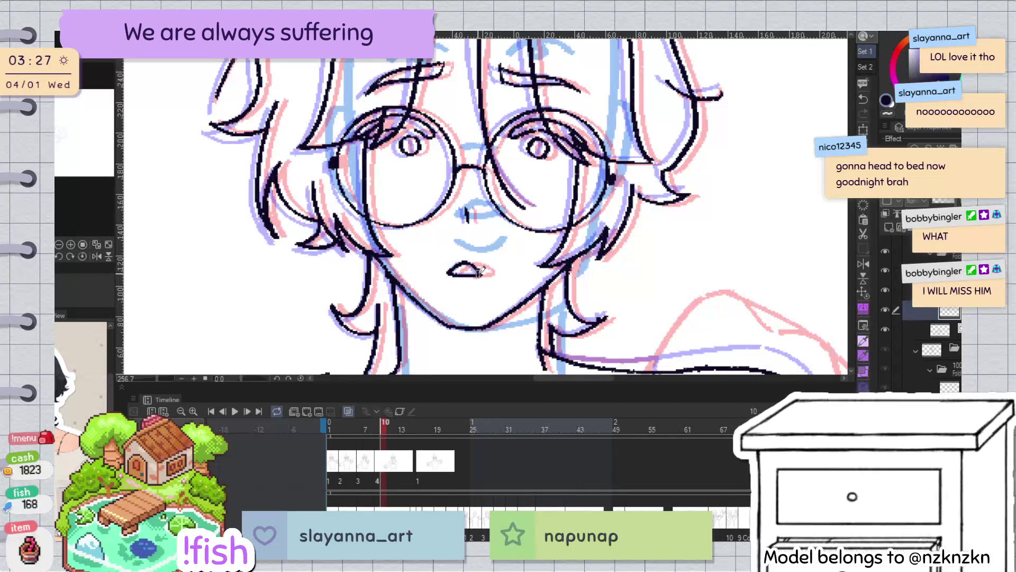
Lasso the character's mouth on frame 10, stretch it slightly wider, and deselect
{"action": "left_click_drag", "start_coordinate": [464, 246], "coordinate": [487, 241]}
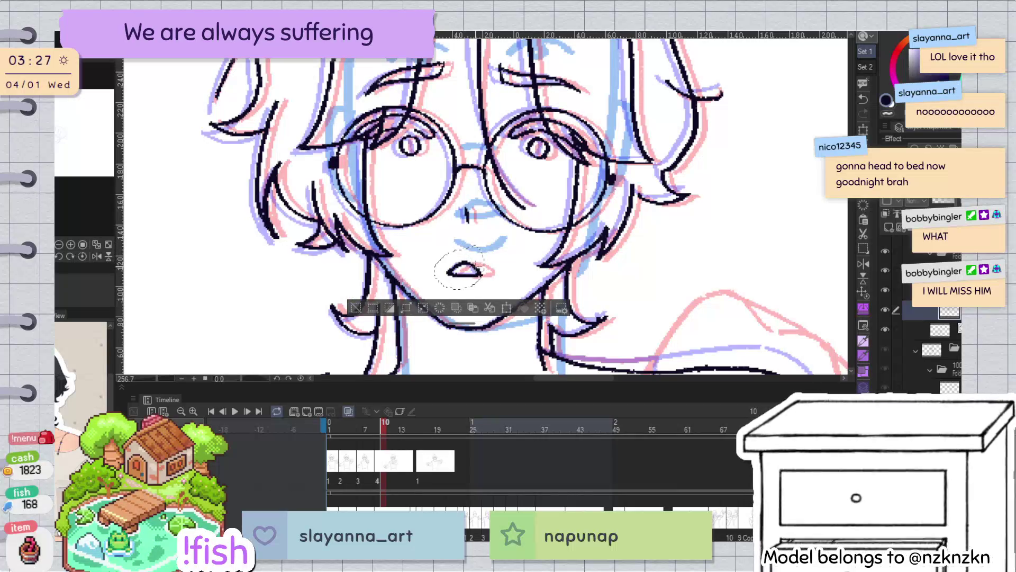
{"action": "key", "text": "alt+bracketright"}
{"action": "key", "text": "ctrl+t"}
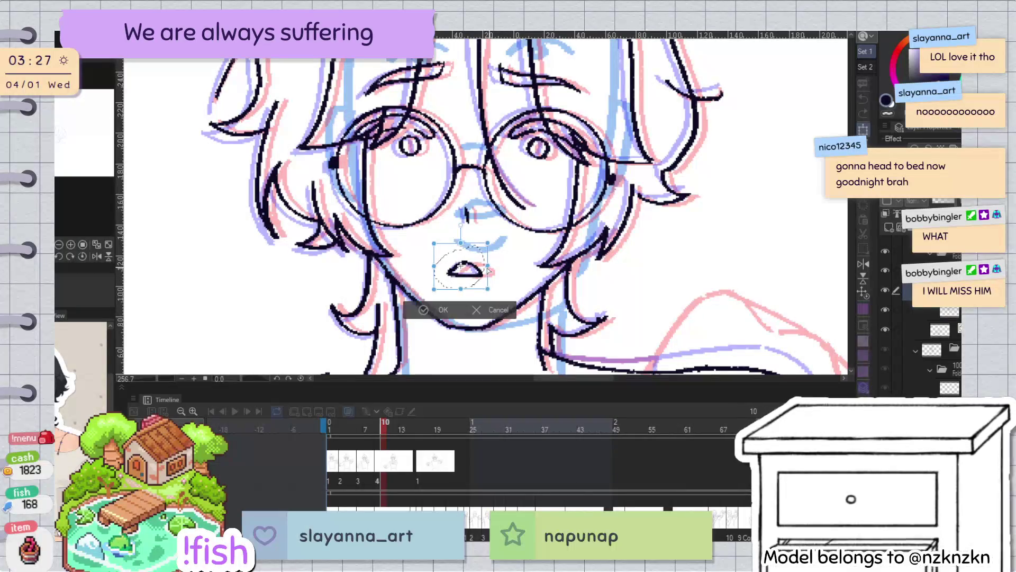
{"action": "left_click_drag", "start_coordinate": [491, 266], "coordinate": [494, 266]}
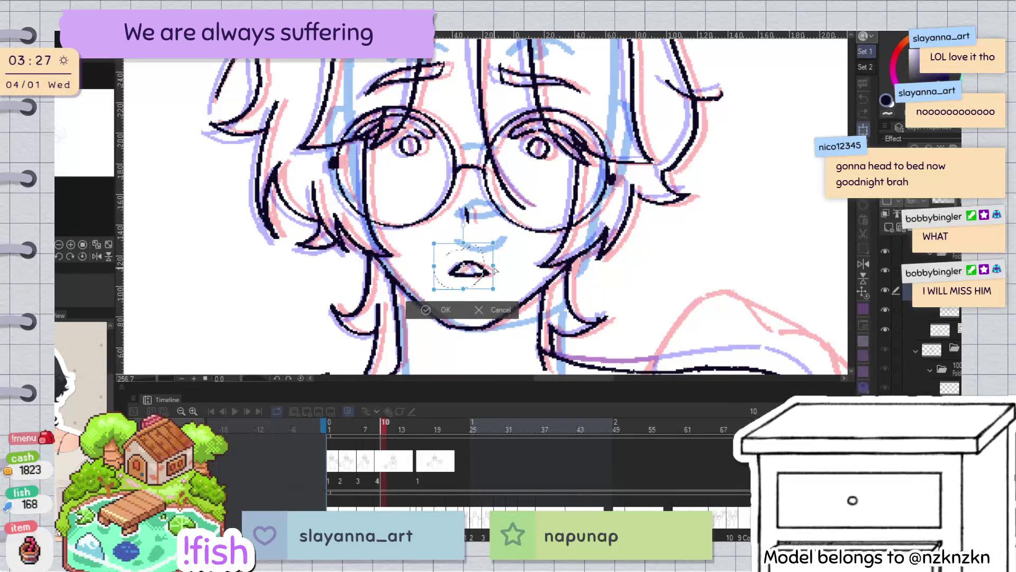
{"action": "left_click", "coordinate": [444, 311]}
{"action": "left_click", "coordinate": [360, 308]}
Play through frames 3 to 13, then advance to frame 15
{"action": "key", "text": "ctrl+Left"}
{"action": "key", "text": "space"}
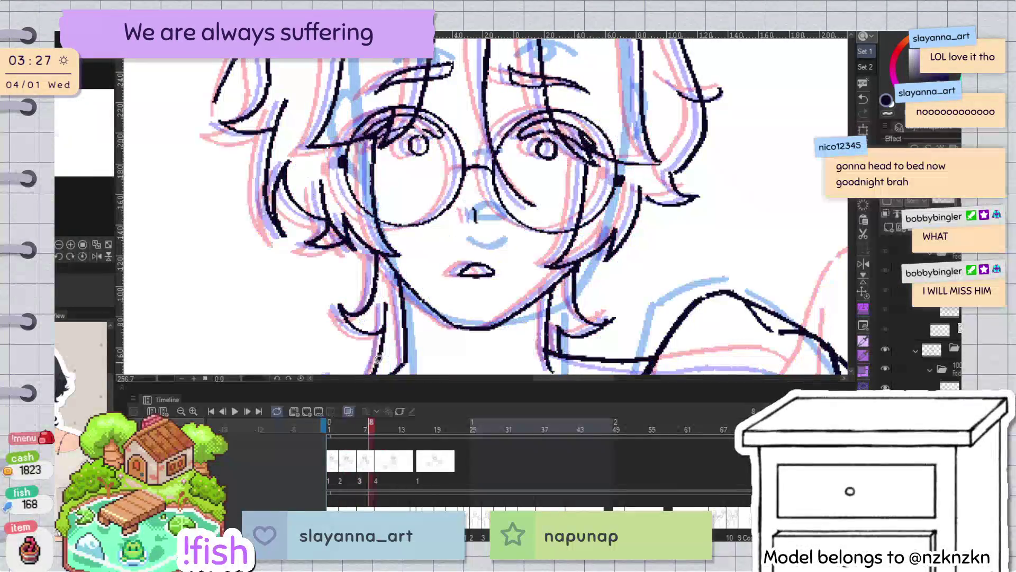
{"action": "key", "text": "space"}
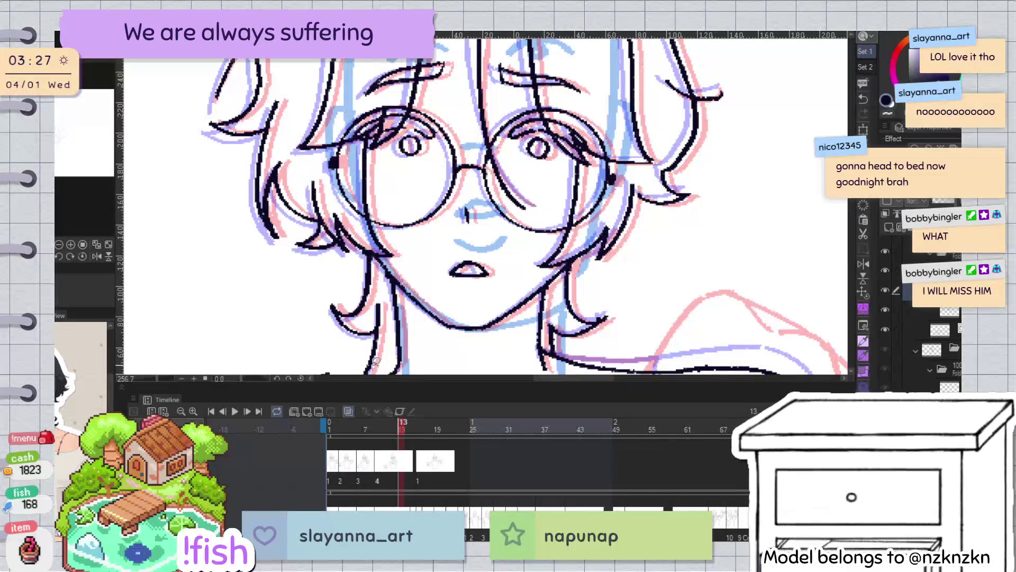
{"action": "key", "text": "ctrl+Right"}
{"action": "key", "text": "ctrl+Right"}
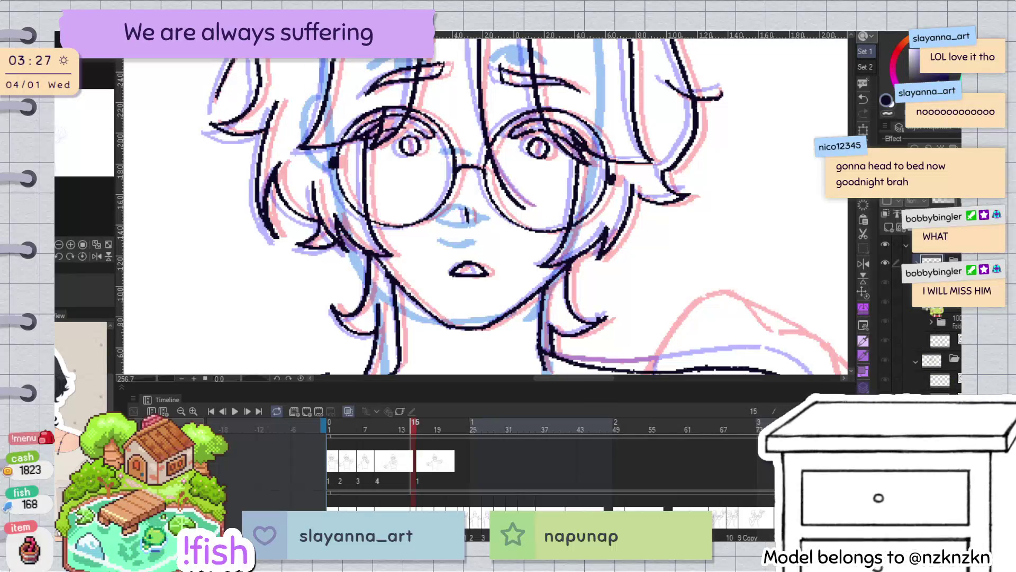
{"action": "scroll", "coordinate": [486, 207], "scroll_direction": "down", "scroll_amount": 2}
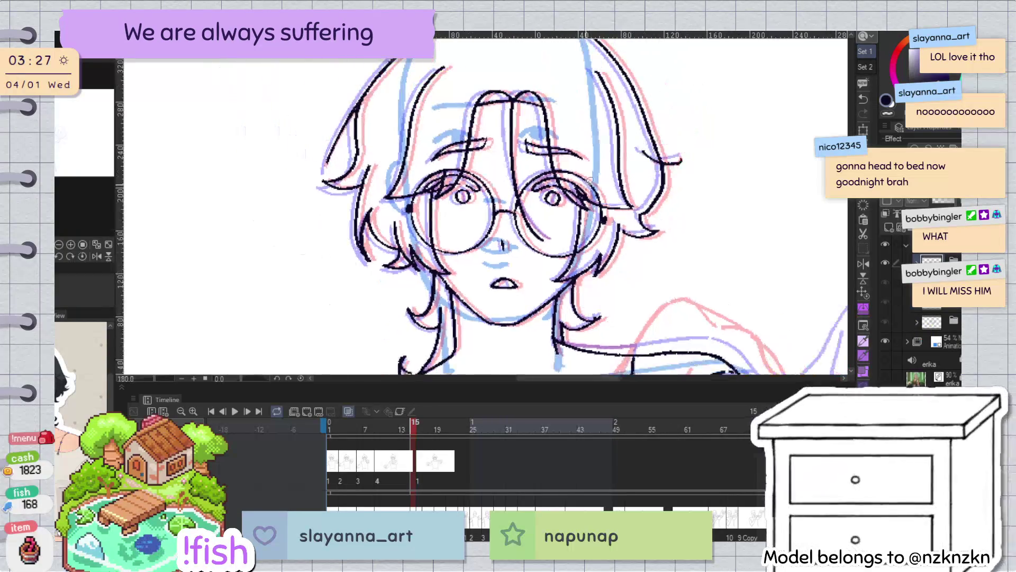
Add a new line-art layer and return to frame 15
{"action": "scroll", "coordinate": [486, 207], "scroll_direction": "down", "scroll_amount": 2}
{"action": "scroll", "coordinate": [485, 206], "scroll_direction": "down", "scroll_amount": 2}
{"action": "key", "text": "Right"}
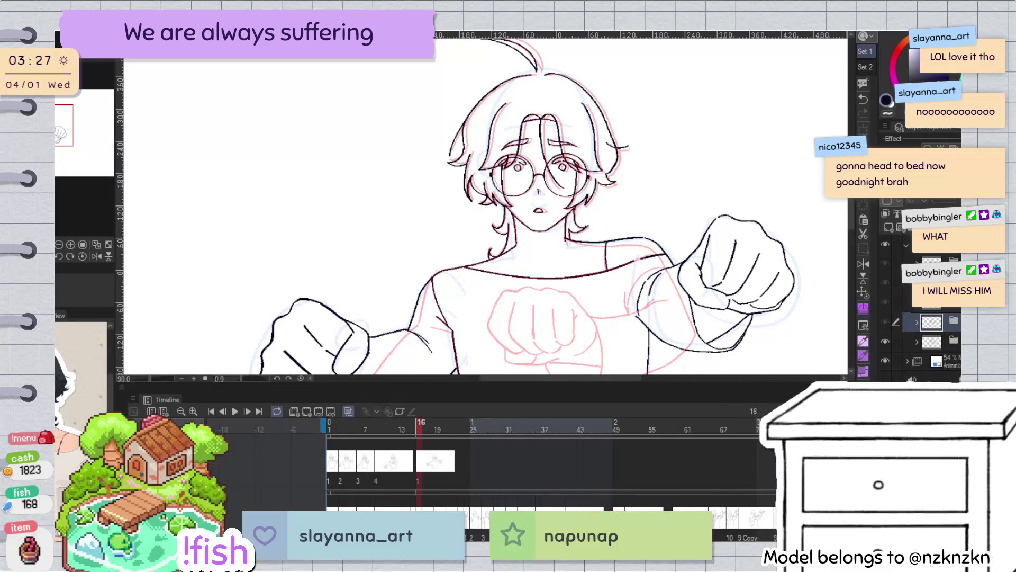
{"action": "scroll", "coordinate": [921, 328], "scroll_direction": "down", "scroll_amount": 1}
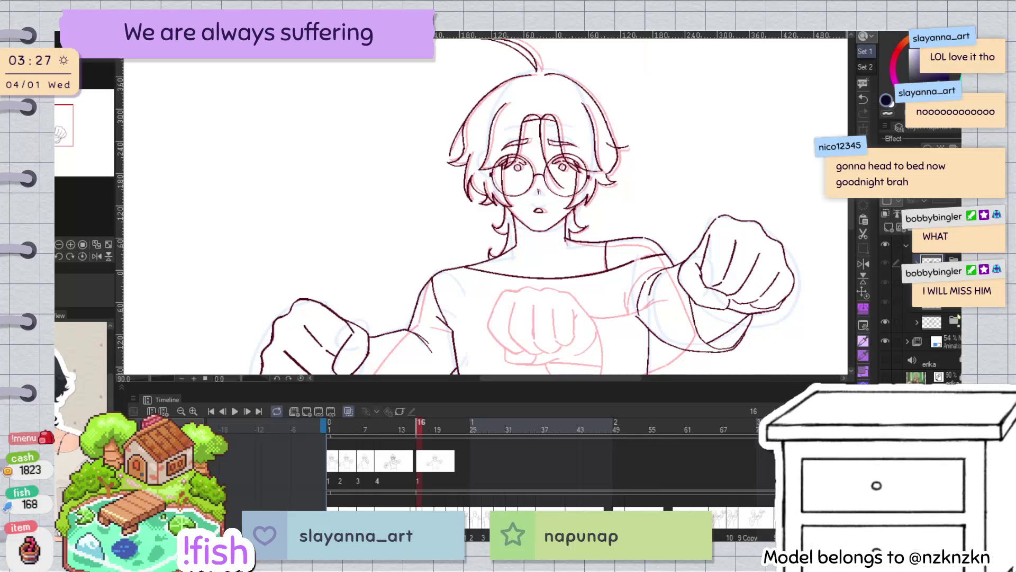
{"action": "key", "text": "ctrl+shift+n"}
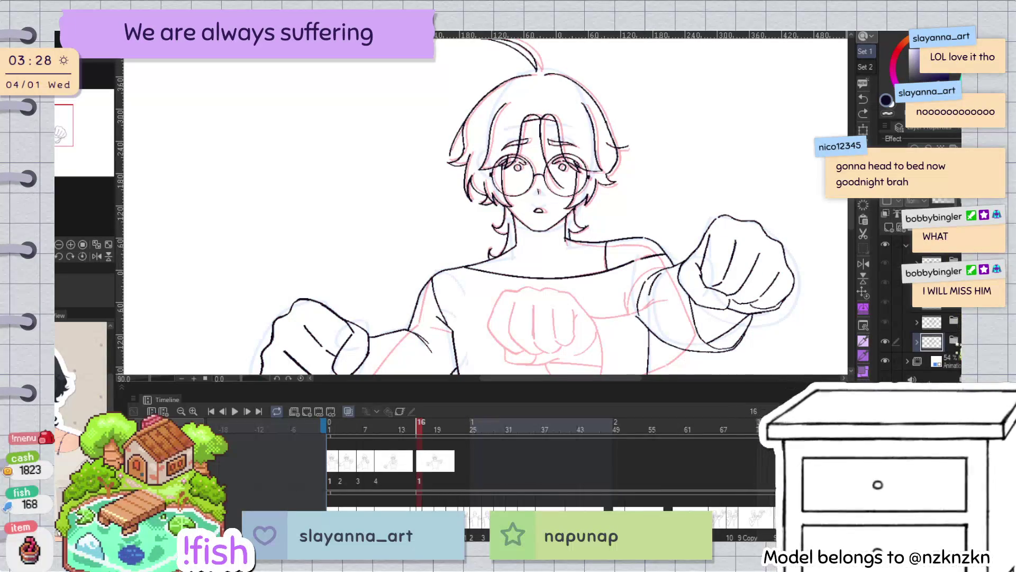
{"action": "left_click", "coordinate": [959, 258]}
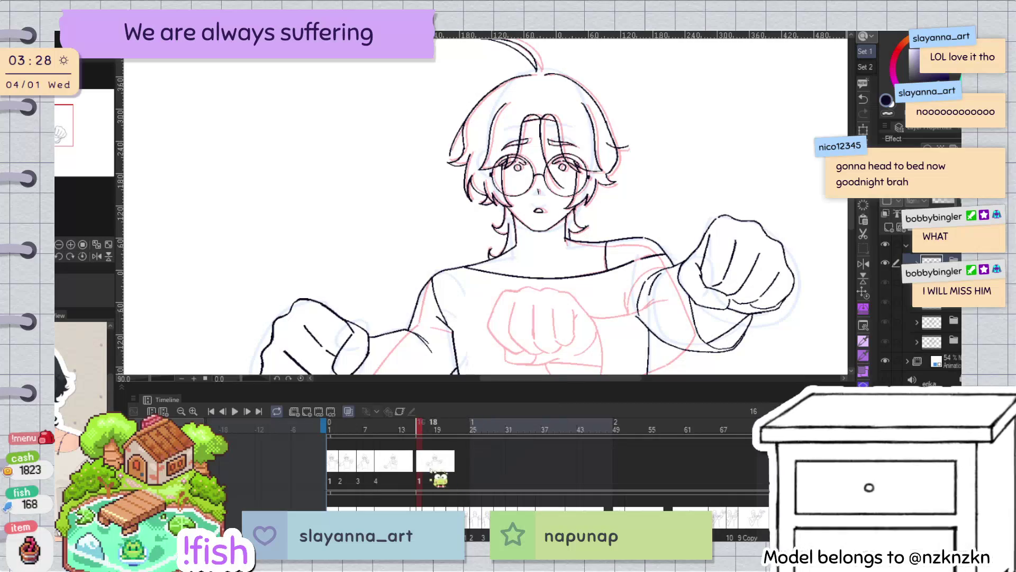
{"action": "left_click", "coordinate": [945, 344]}
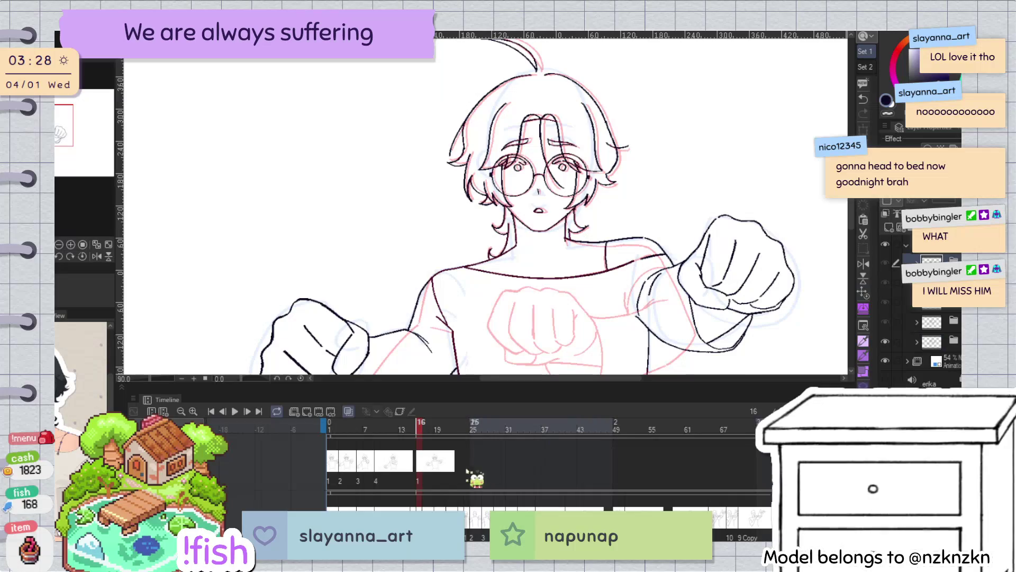
{"action": "left_click", "coordinate": [416, 480]}
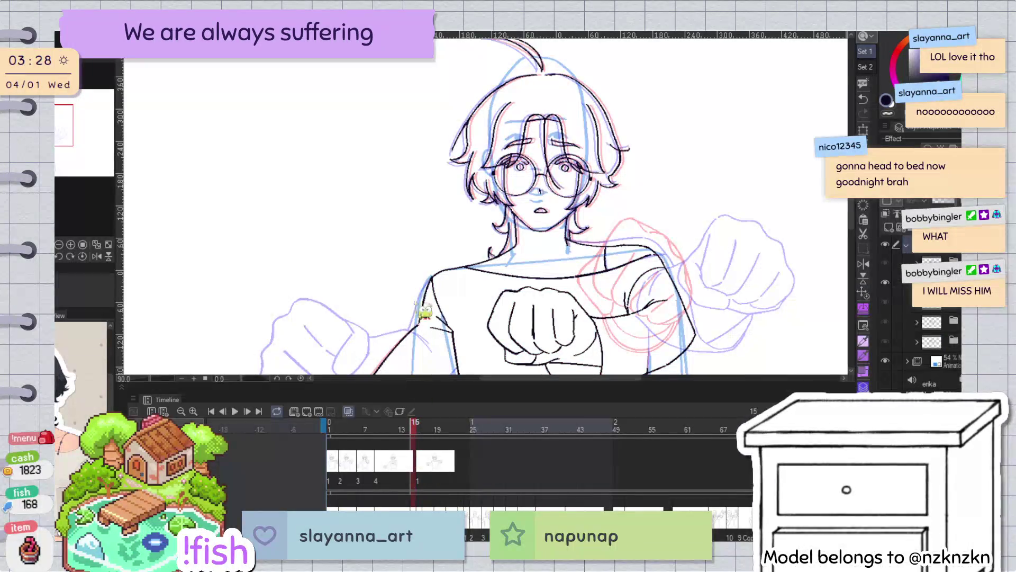
On the next punch drawing, erase the right fist line art and the line near the right shoulder
{"action": "key", "text": "alt+bracketleft"}
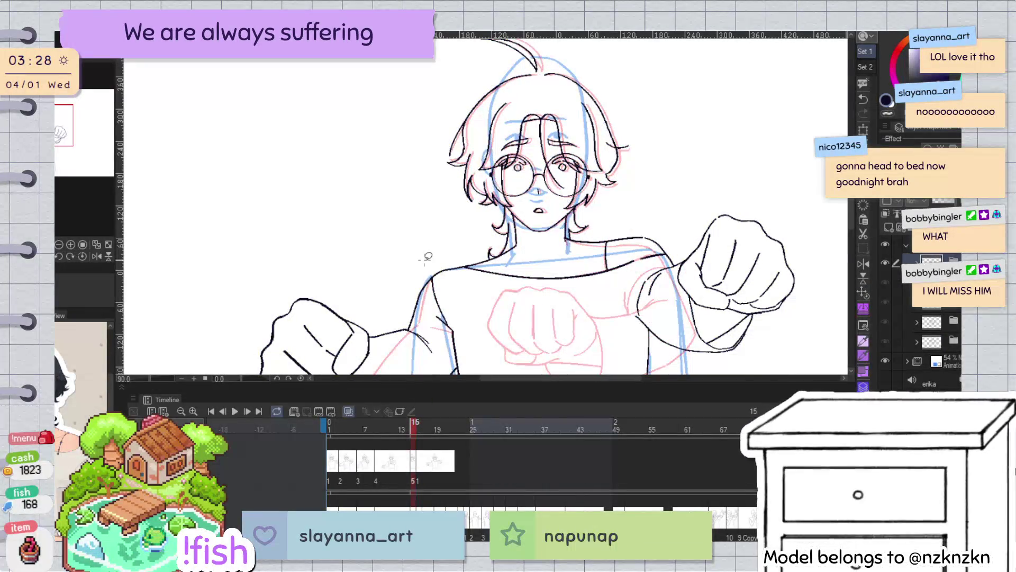
{"action": "left_click_drag", "start_coordinate": [689, 188], "coordinate": [707, 125]}
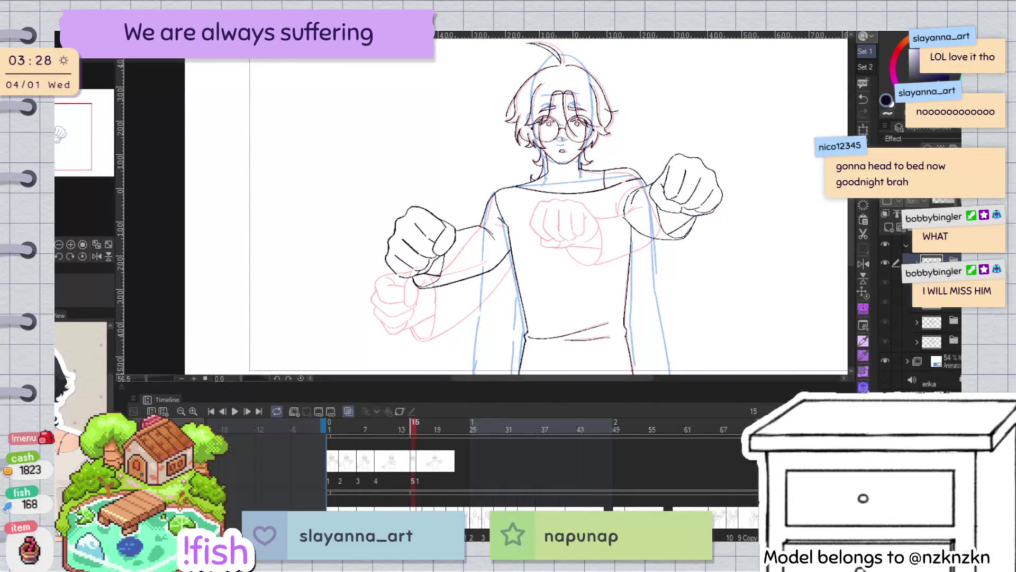
{"action": "key", "text": "e"}
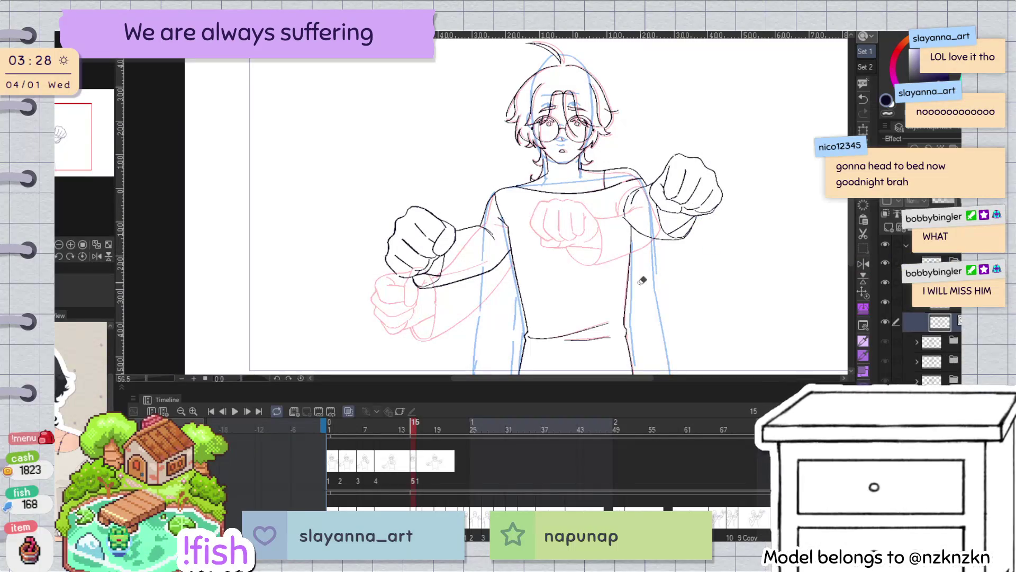
{"action": "left_click_drag", "start_coordinate": [671, 259], "coordinate": [732, 179]}
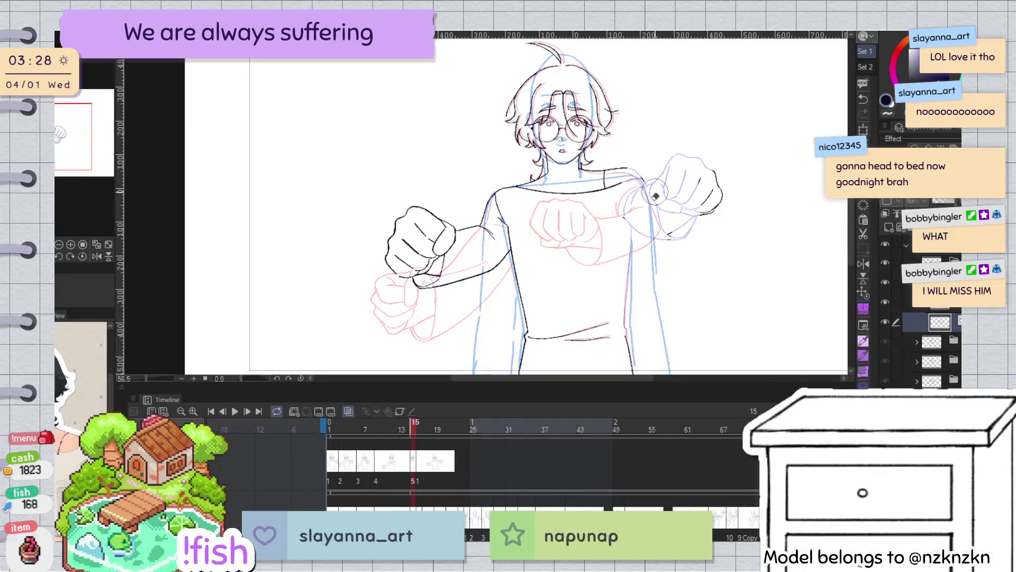
{"action": "left_click_drag", "start_coordinate": [628, 164], "coordinate": [617, 193]}
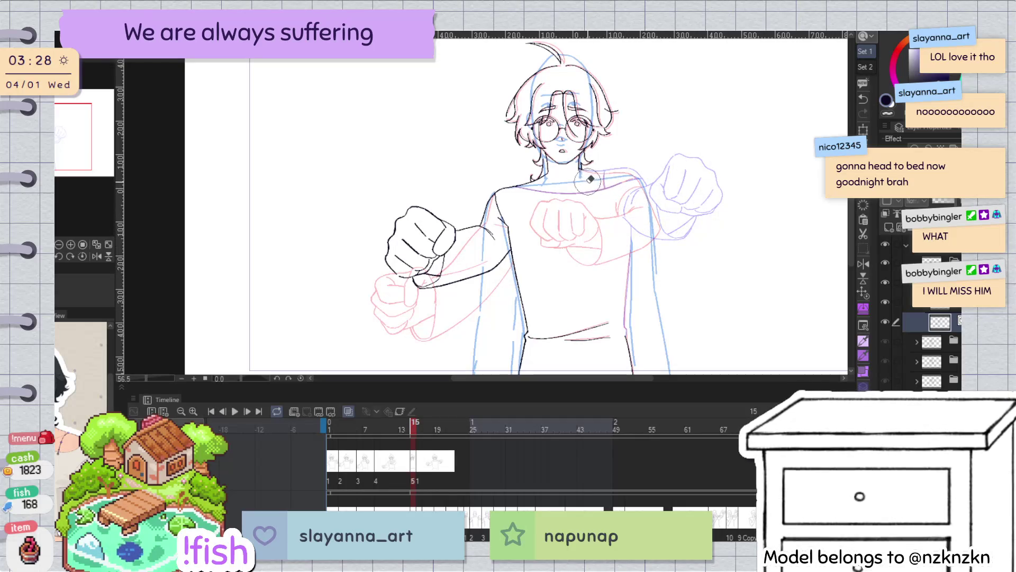
{"action": "left_click", "coordinate": [532, 233]}
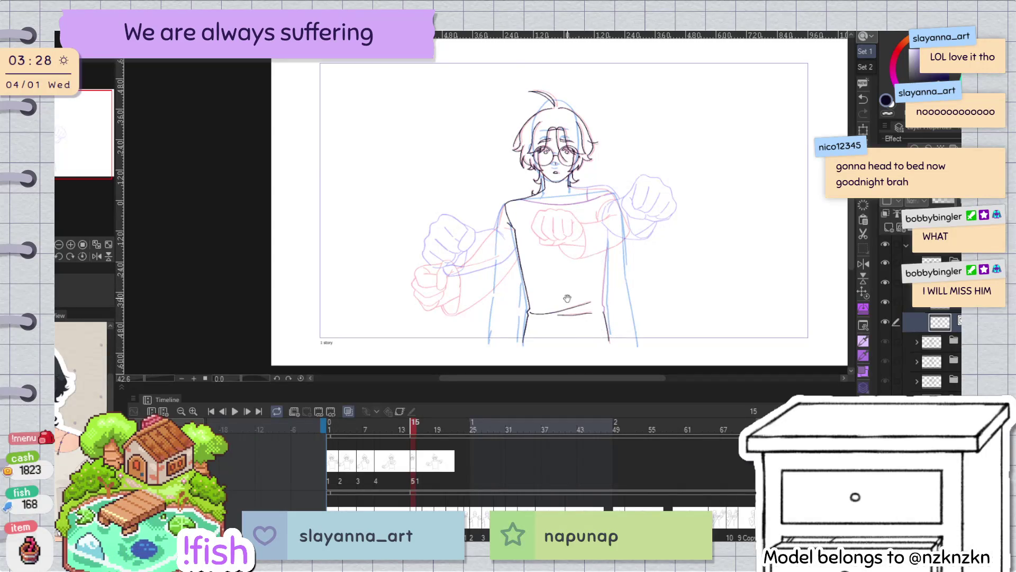
{"action": "scroll", "coordinate": [567, 298], "scroll_direction": "up", "scroll_amount": 3}
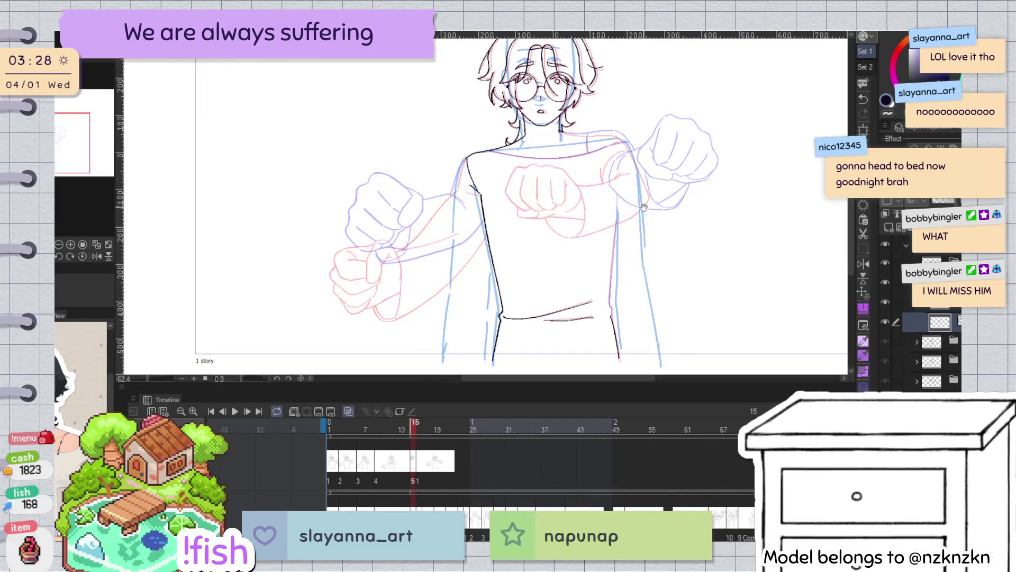
{"action": "scroll", "coordinate": [646, 222], "scroll_direction": "up", "scroll_amount": 2}
{"action": "scroll", "coordinate": [601, 256], "scroll_direction": "up", "scroll_amount": 1}
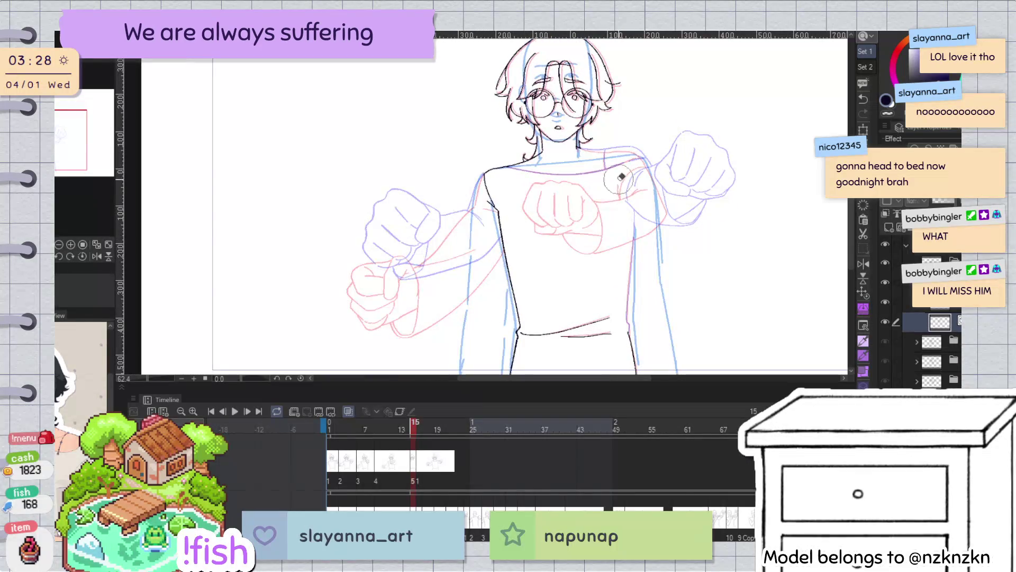
{"action": "scroll", "coordinate": [617, 175], "scroll_direction": "up", "scroll_amount": 3}
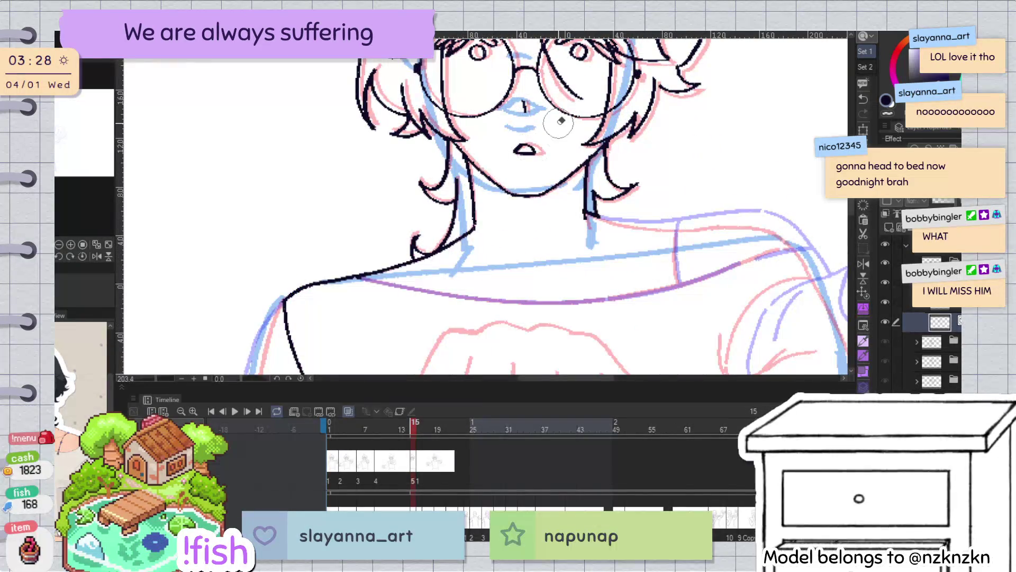
{"action": "scroll", "coordinate": [560, 121], "scroll_direction": "down", "scroll_amount": 4}
{"action": "scroll", "coordinate": [637, 335], "scroll_direction": "up", "scroll_amount": 2}
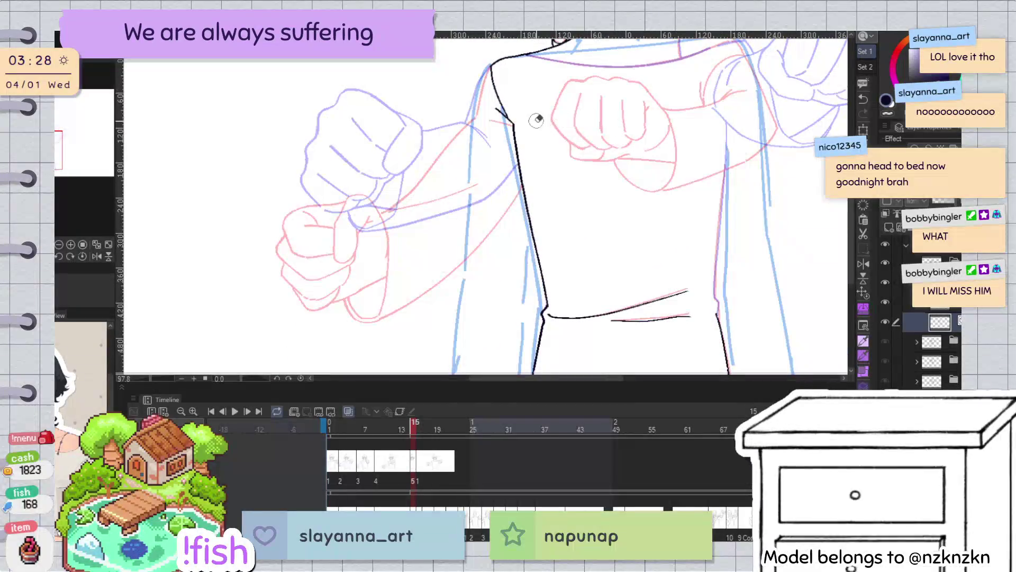
{"action": "scroll", "coordinate": [497, 68], "scroll_direction": "down", "scroll_amount": 2}
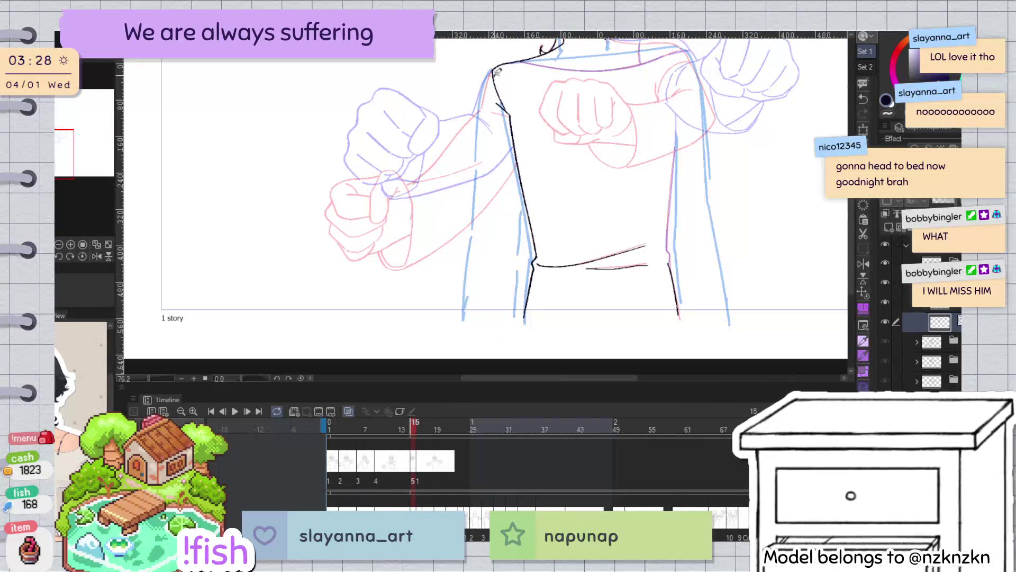
Redraw the torso's left outline as one long stroke down to the waist, then check it mirrored
{"action": "key", "text": "ctrl+z"}
{"action": "left_click_drag", "start_coordinate": [492, 69], "coordinate": [474, 200]}
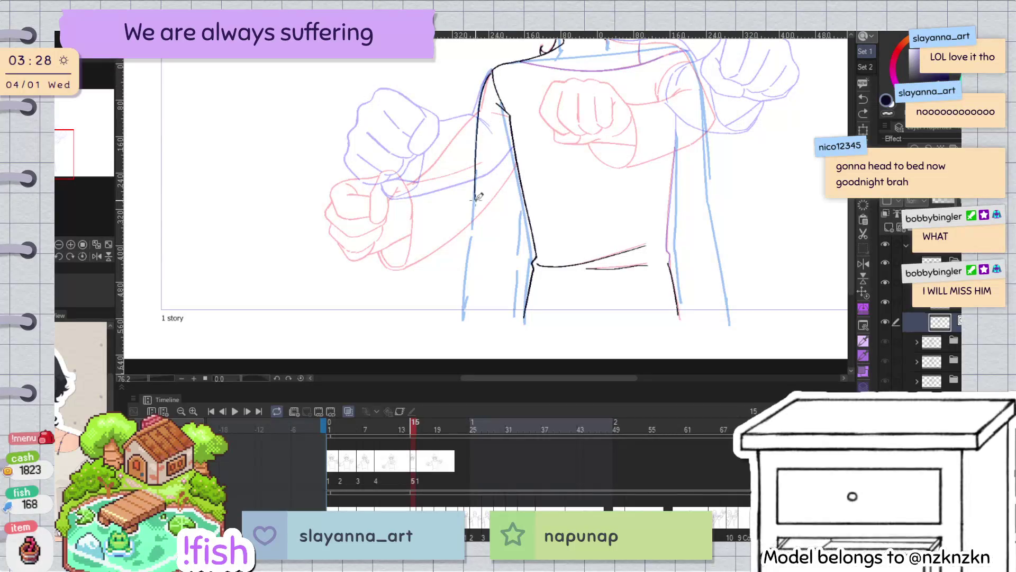
{"action": "key", "text": "ctrl+z"}
{"action": "left_click_drag", "start_coordinate": [492, 68], "coordinate": [463, 331]}
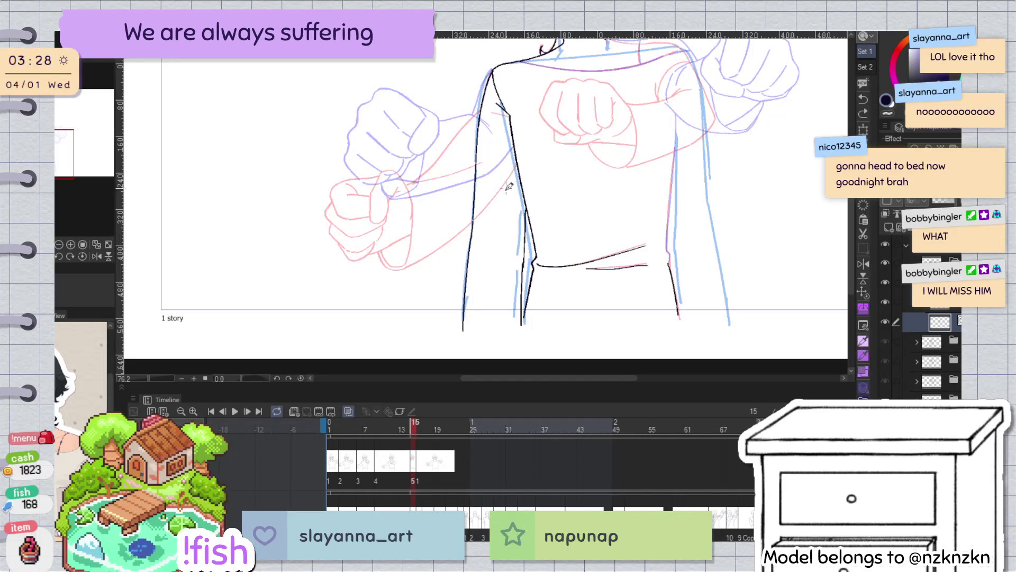
{"action": "key", "text": "ctrl+z"}
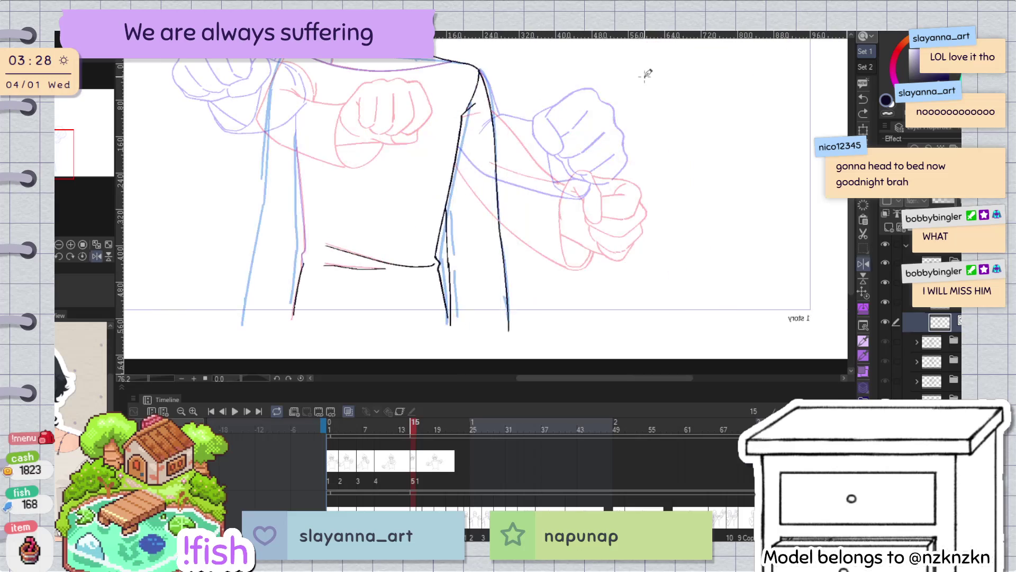
{"action": "left_click_drag", "start_coordinate": [648, 75], "coordinate": [481, 254]}
{"action": "key", "text": "h"}
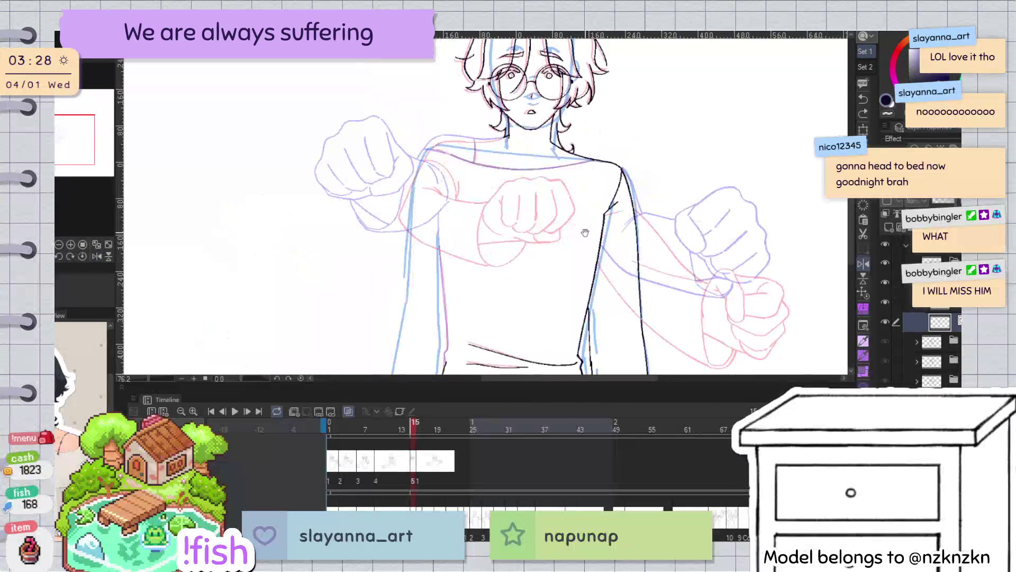
{"action": "key", "text": "h"}
{"action": "scroll", "coordinate": [506, 142], "scroll_direction": "up", "scroll_amount": 3}
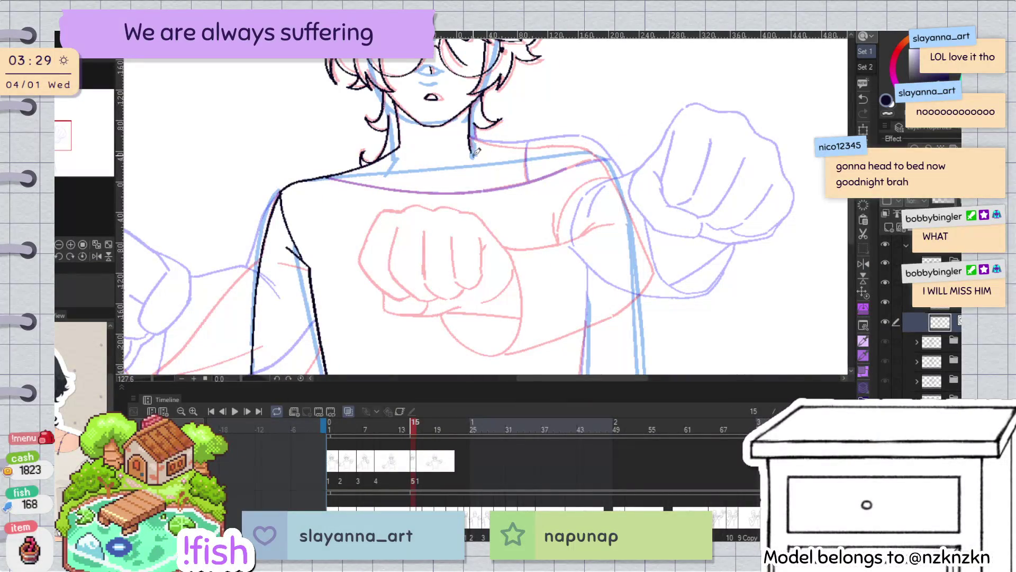
Draw the neck-to-shoulder line, redrawing it several times while flipping the view
{"action": "key", "text": "h"}
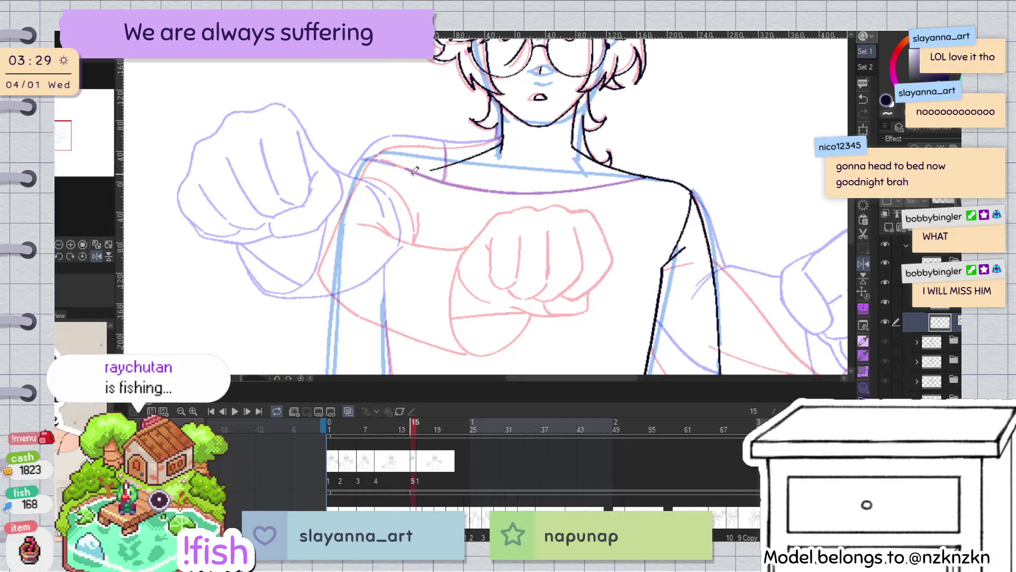
{"action": "left_click_drag", "start_coordinate": [500, 144], "coordinate": [373, 171]}
{"action": "key", "text": "ctrl+z"}
{"action": "left_click_drag", "start_coordinate": [499, 155], "coordinate": [384, 177]}
{"action": "key", "text": "h"}
{"action": "key", "text": "ctrl+z"}
{"action": "left_click_drag", "start_coordinate": [469, 138], "coordinate": [579, 158]}
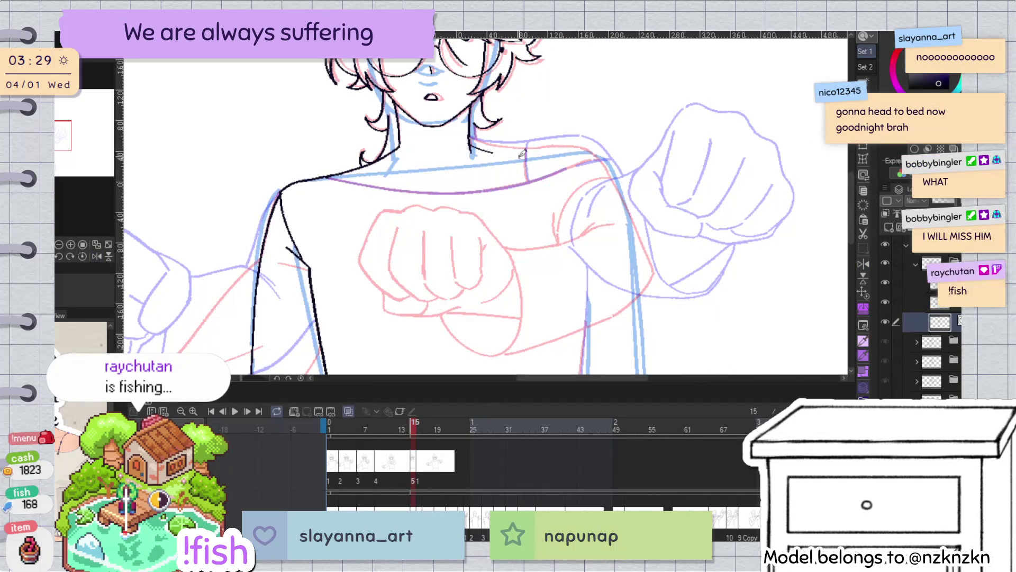
{"action": "key", "text": "h"}
{"action": "key", "text": "ctrl+z"}
{"action": "left_click_drag", "start_coordinate": [501, 142], "coordinate": [372, 163]}
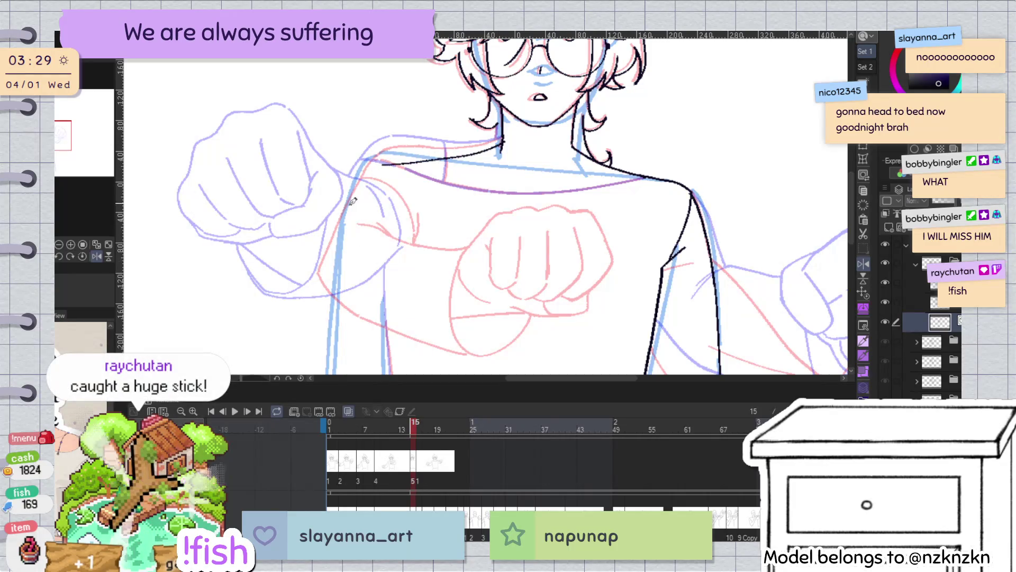
{"action": "key", "text": "h"}
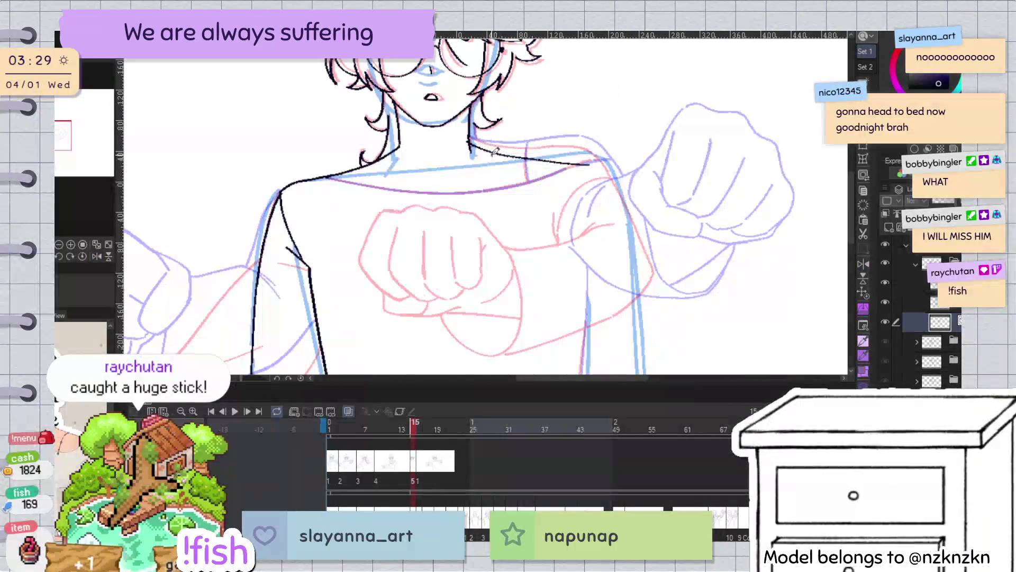
{"action": "left_click", "coordinate": [567, 161]}
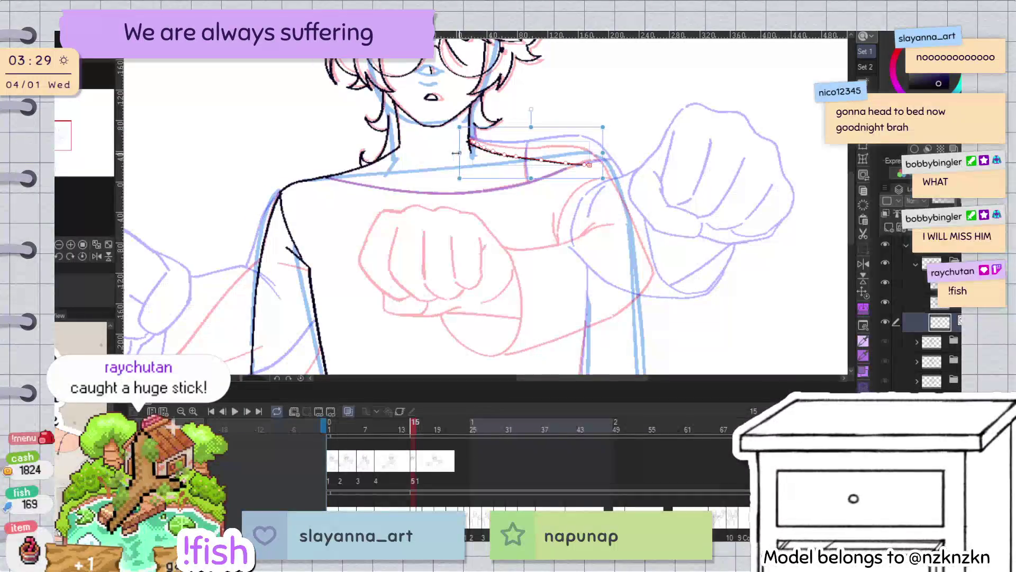
{"action": "key", "text": "p"}
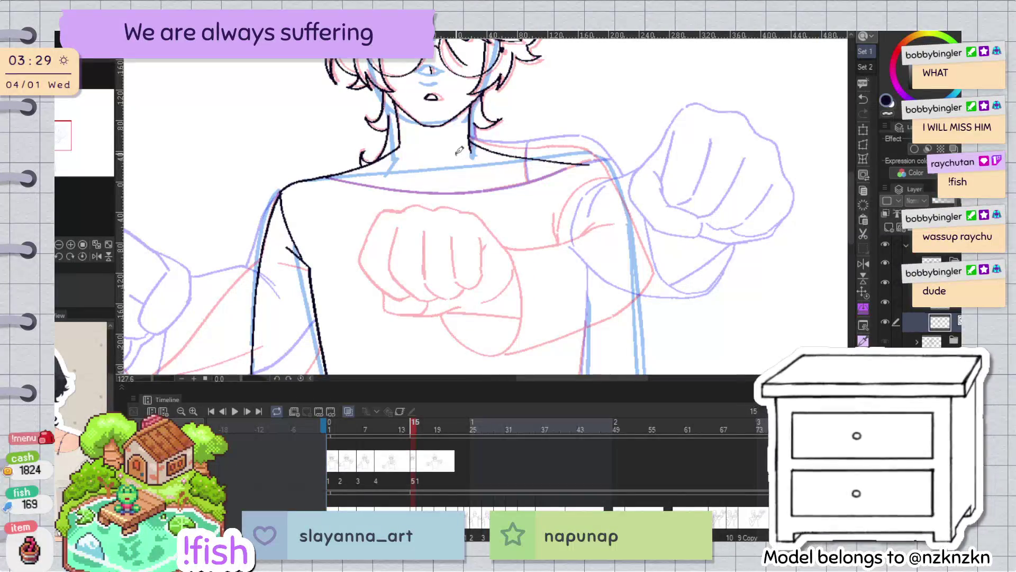
Extend the shoulder line down toward the arm, checking it in the mirrored view
{"action": "key", "text": "h"}
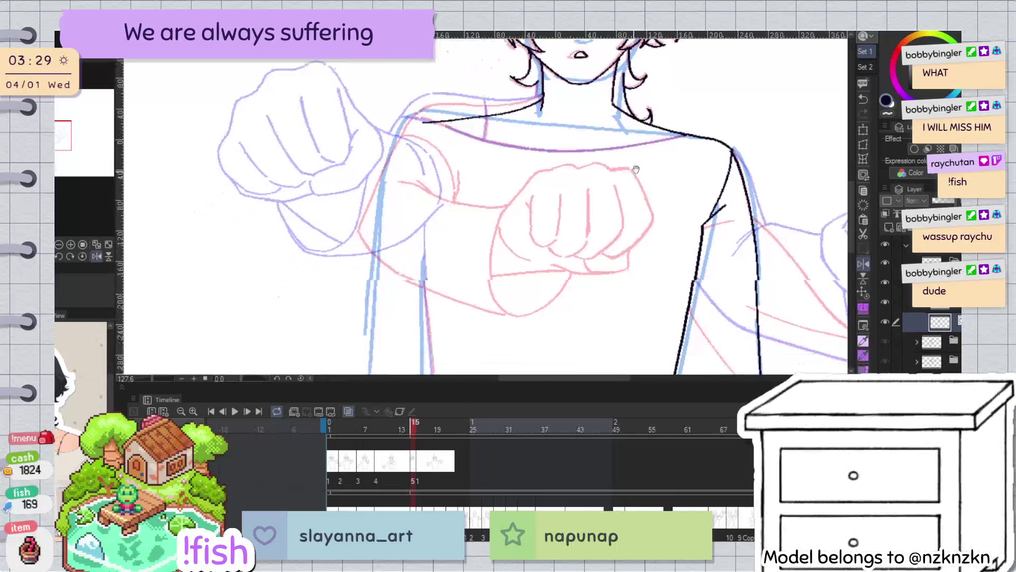
{"action": "scroll", "coordinate": [600, 157], "scroll_direction": "down", "scroll_amount": 2}
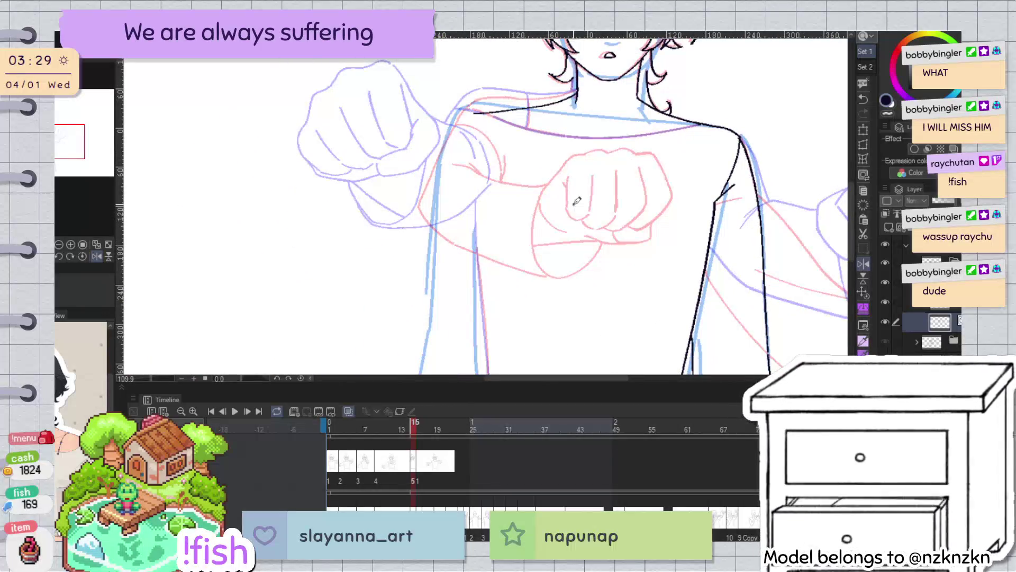
{"action": "key", "text": "h"}
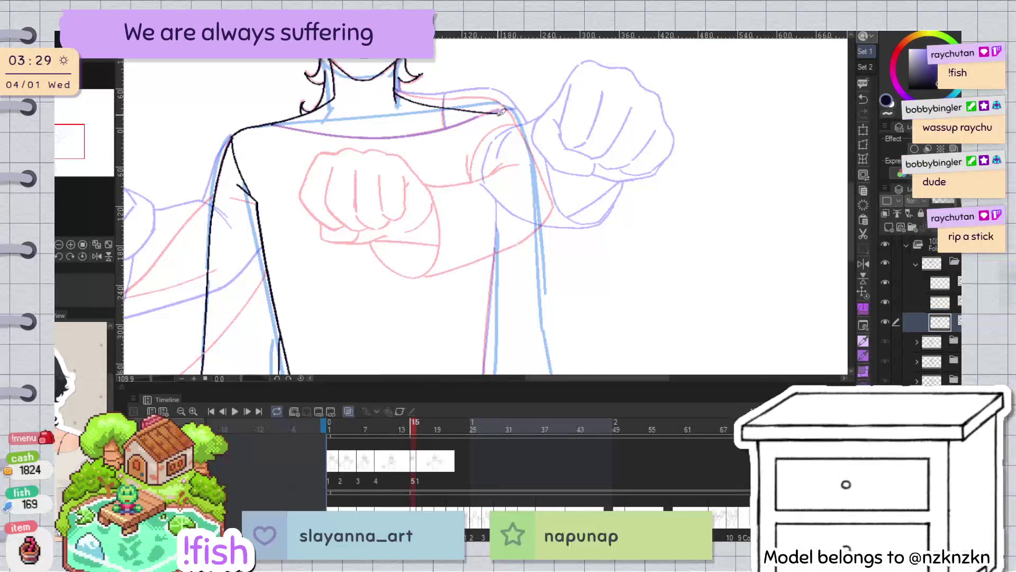
{"action": "key", "text": "h"}
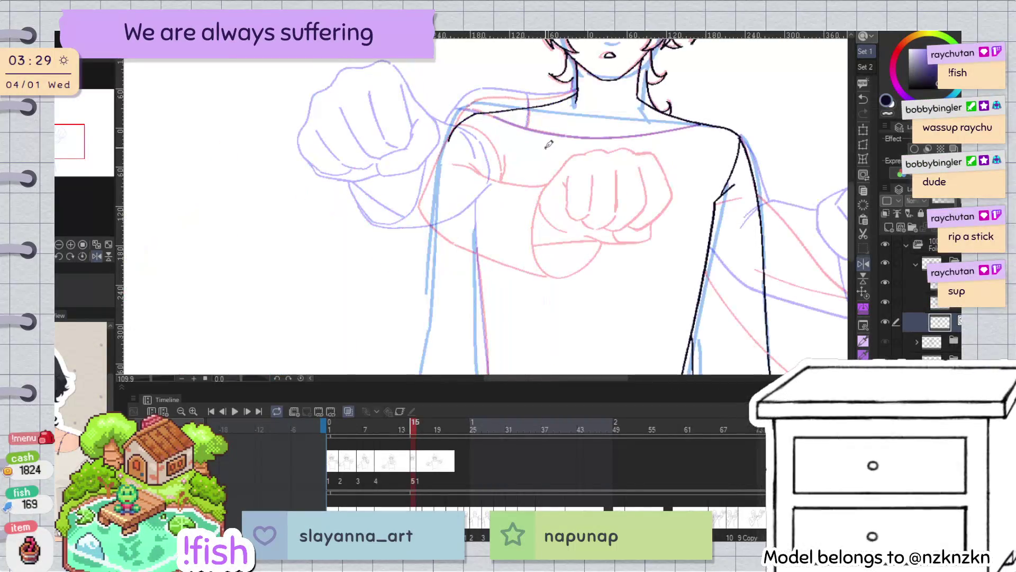
{"action": "left_click_drag", "start_coordinate": [474, 113], "coordinate": [452, 138]}
{"action": "key", "text": "h"}
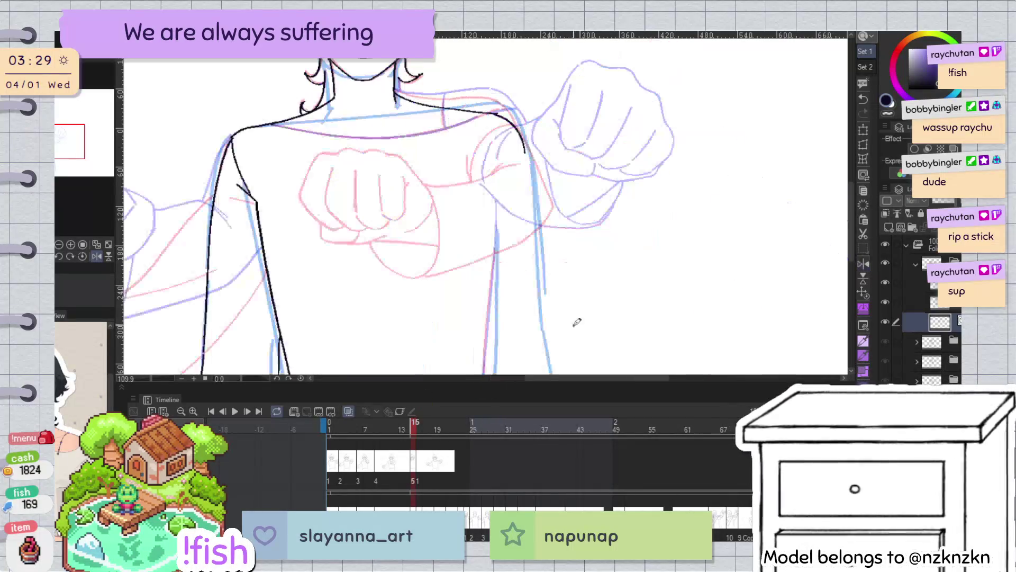
{"action": "scroll", "coordinate": [505, 105], "scroll_direction": "up", "scroll_amount": 5}
{"action": "key", "text": "h"}
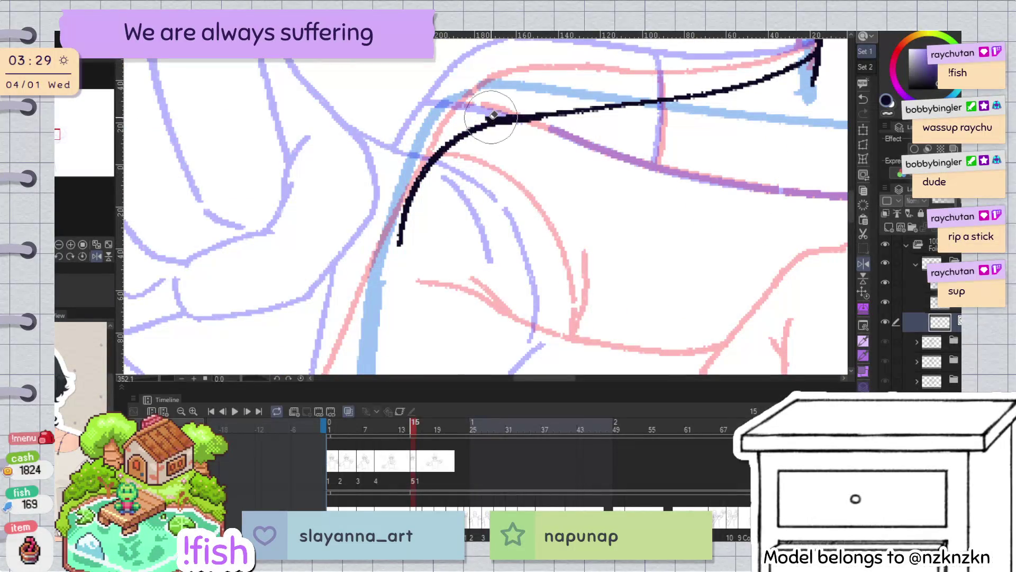
{"action": "scroll", "coordinate": [520, 73], "scroll_direction": "down", "scroll_amount": 3}
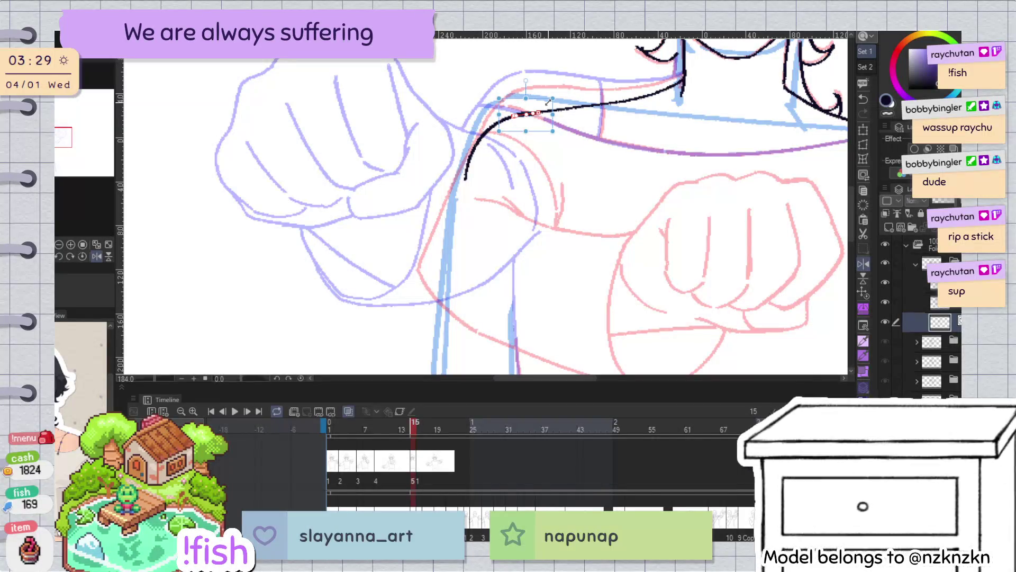
Rotate the view and pull the shoulder line's end point up to reshape its curve
{"action": "left_click_drag", "start_coordinate": [548, 101], "coordinate": [536, 224]}
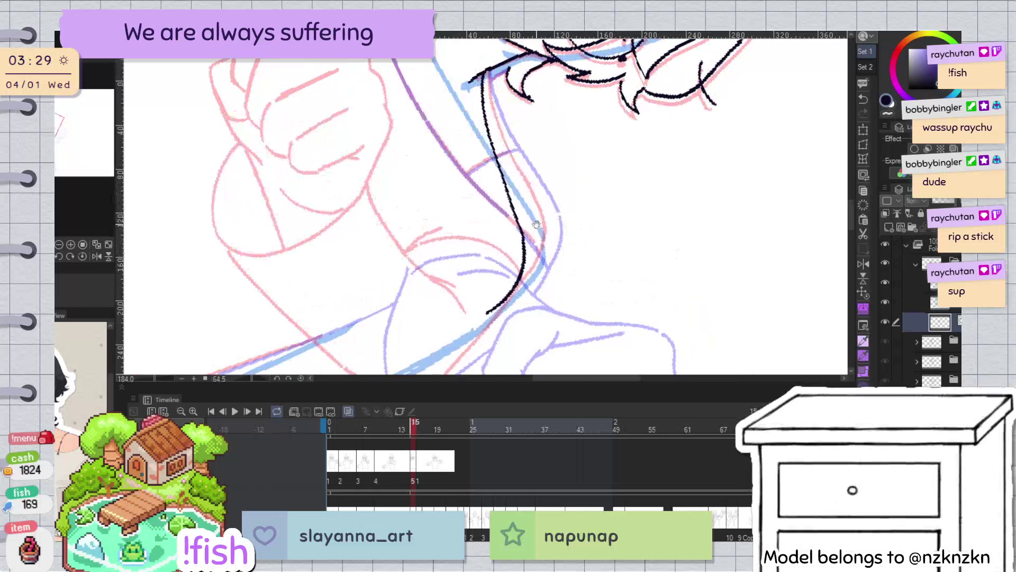
{"action": "scroll", "coordinate": [536, 224], "scroll_direction": "up", "scroll_amount": 3}
{"action": "left_click", "coordinate": [503, 239]}
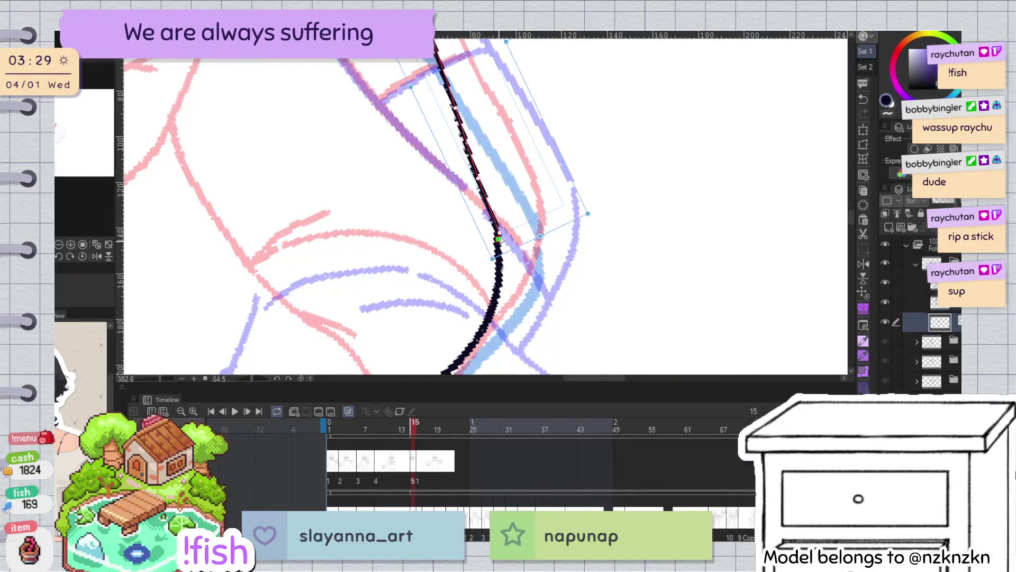
{"action": "left_click_drag", "start_coordinate": [498, 243], "coordinate": [500, 234]}
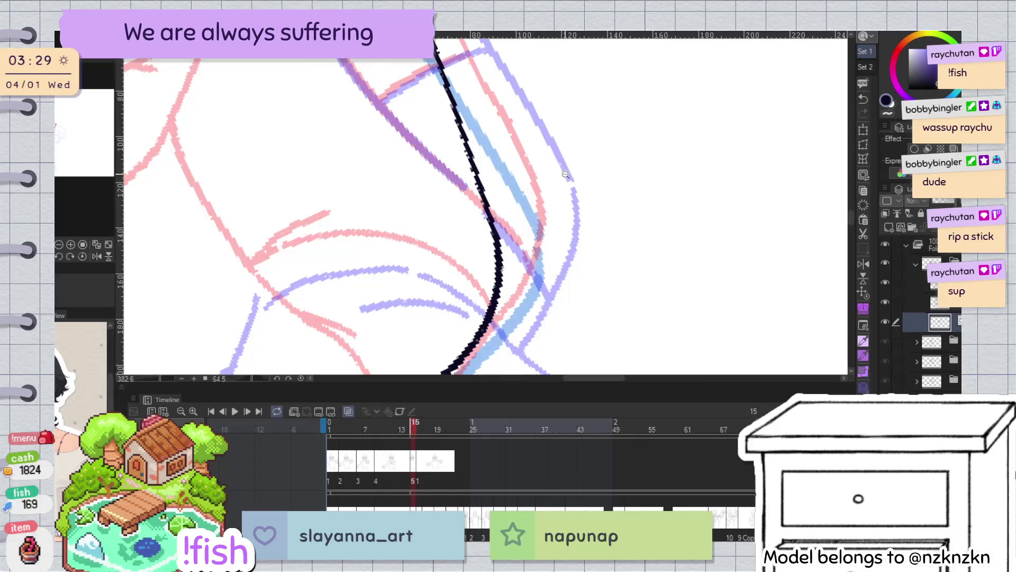
{"action": "scroll", "coordinate": [496, 229], "scroll_direction": "down", "scroll_amount": 5}
{"action": "key", "text": "ctrl+0"}
{"action": "scroll", "coordinate": [536, 281], "scroll_direction": "up", "scroll_amount": 2}
{"action": "left_click_drag", "start_coordinate": [537, 281], "coordinate": [619, 172]}
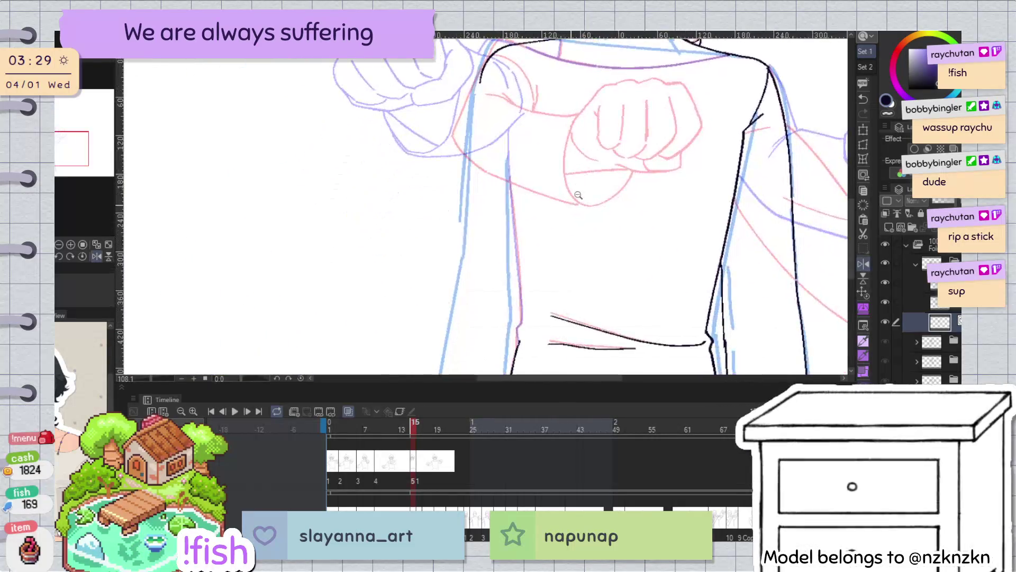
Extend the left torso outline downward and ink the coat outline up the torso's other side
{"action": "scroll", "coordinate": [503, 252], "scroll_direction": "down", "scroll_amount": 2}
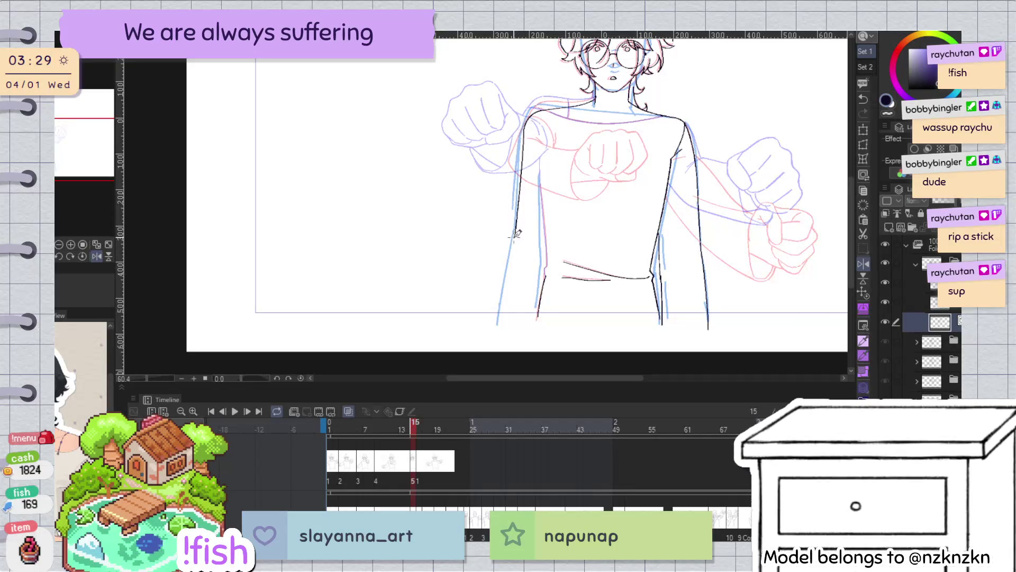
{"action": "left_click_drag", "start_coordinate": [500, 324], "coordinate": [519, 238]}
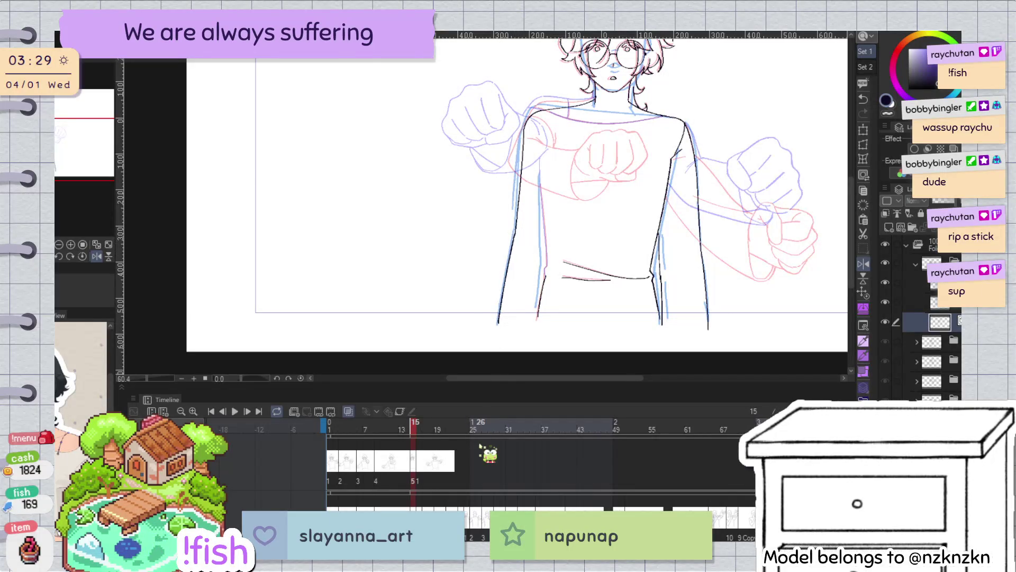
{"action": "key", "text": "h"}
{"action": "scroll", "coordinate": [431, 195], "scroll_direction": "up", "scroll_amount": 1}
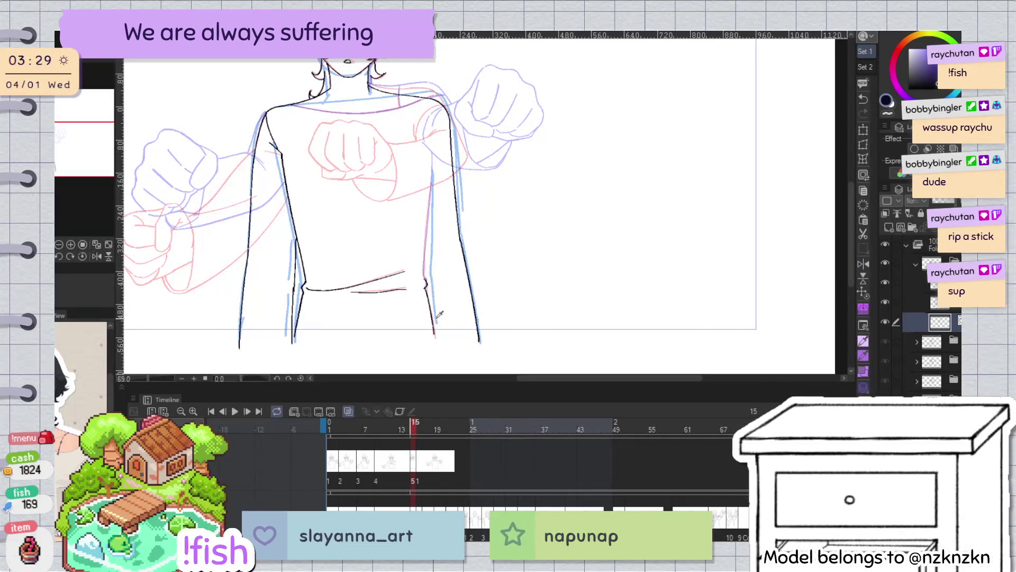
{"action": "key", "text": "h"}
{"action": "scroll", "coordinate": [550, 259], "scroll_direction": "up", "scroll_amount": 4}
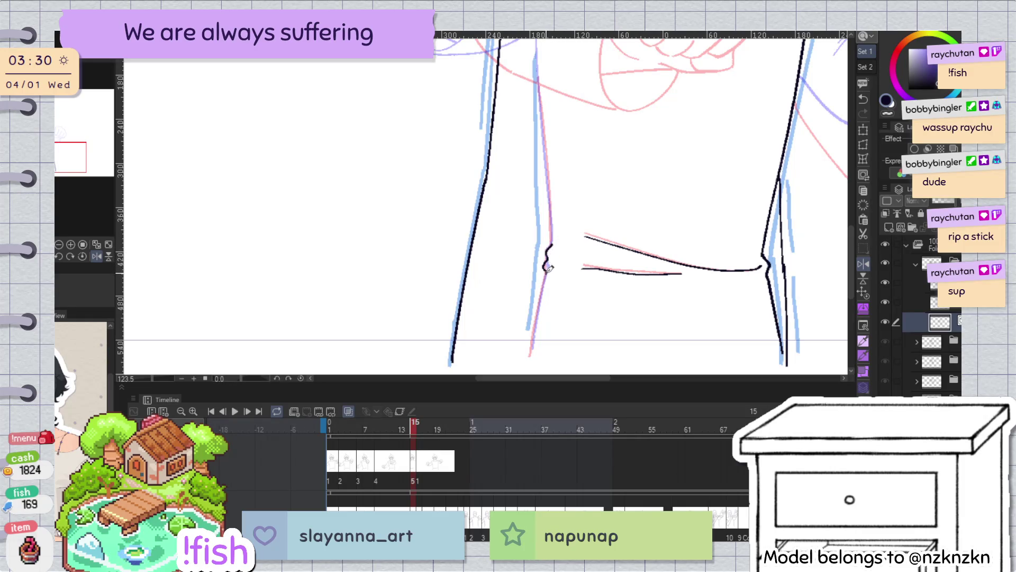
{"action": "key", "text": "h"}
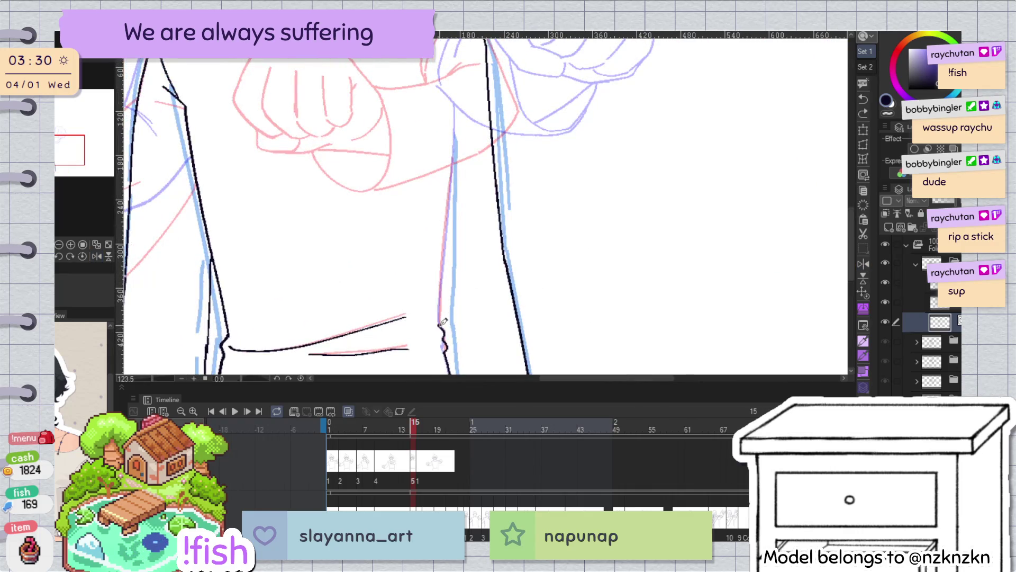
{"action": "left_click_drag", "start_coordinate": [443, 249], "coordinate": [453, 123]}
{"action": "scroll", "coordinate": [468, 57], "scroll_direction": "down", "scroll_amount": 3}
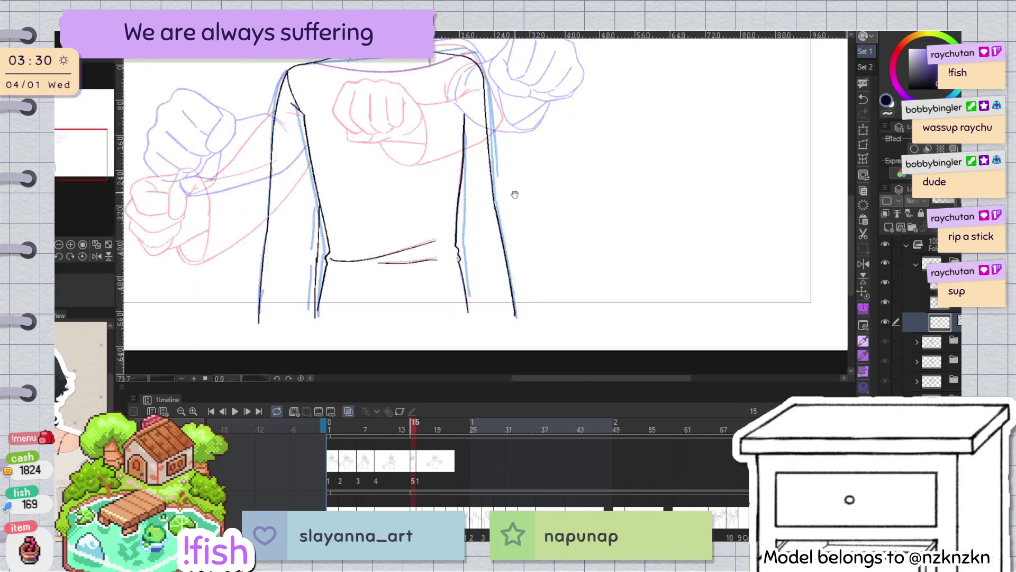
{"action": "key", "text": "h"}
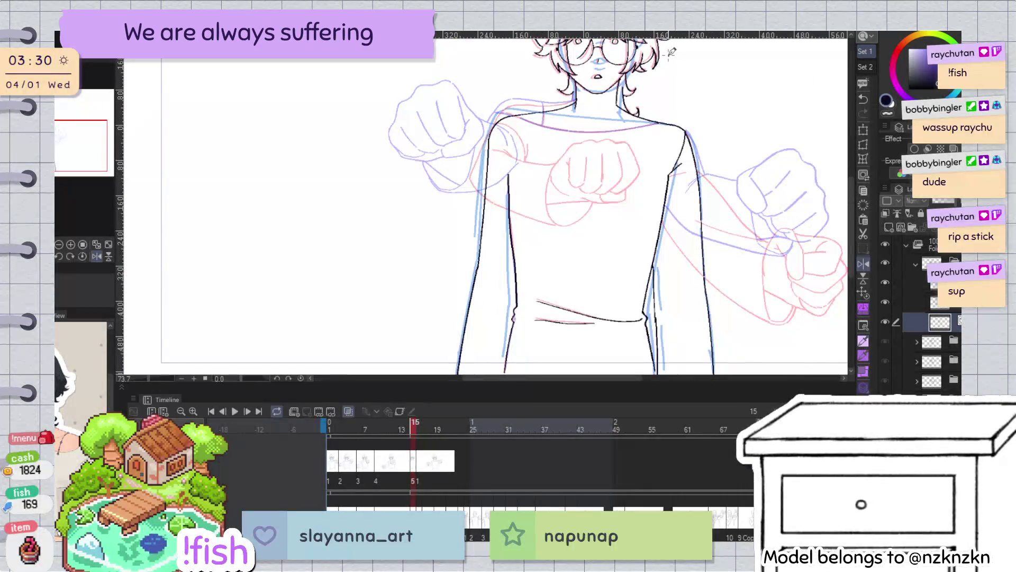
Rotate the right coat edge line slightly into alignment
{"action": "left_click", "coordinate": [664, 229]}
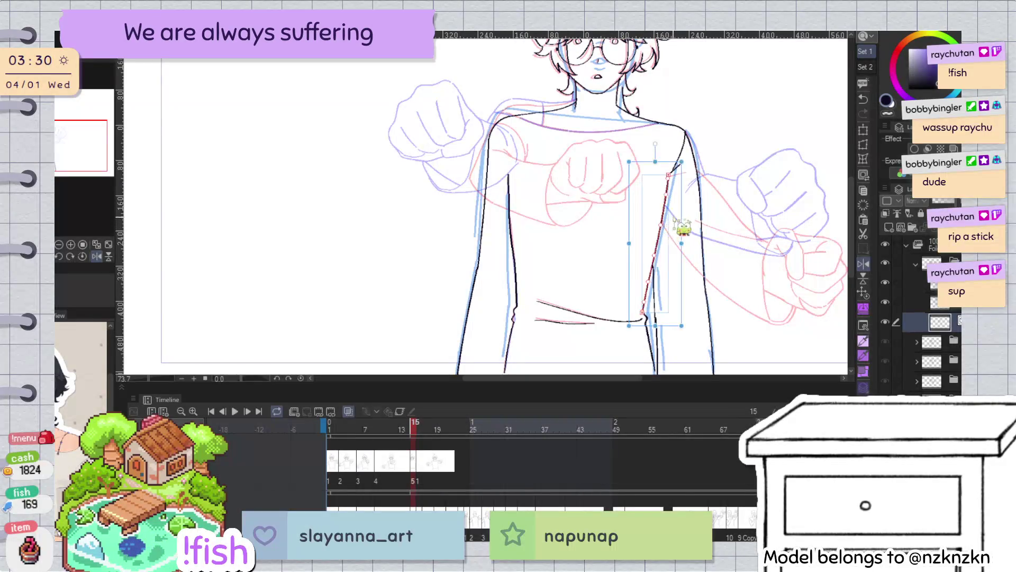
{"action": "left_click_drag", "start_coordinate": [657, 331], "coordinate": [634, 336]}
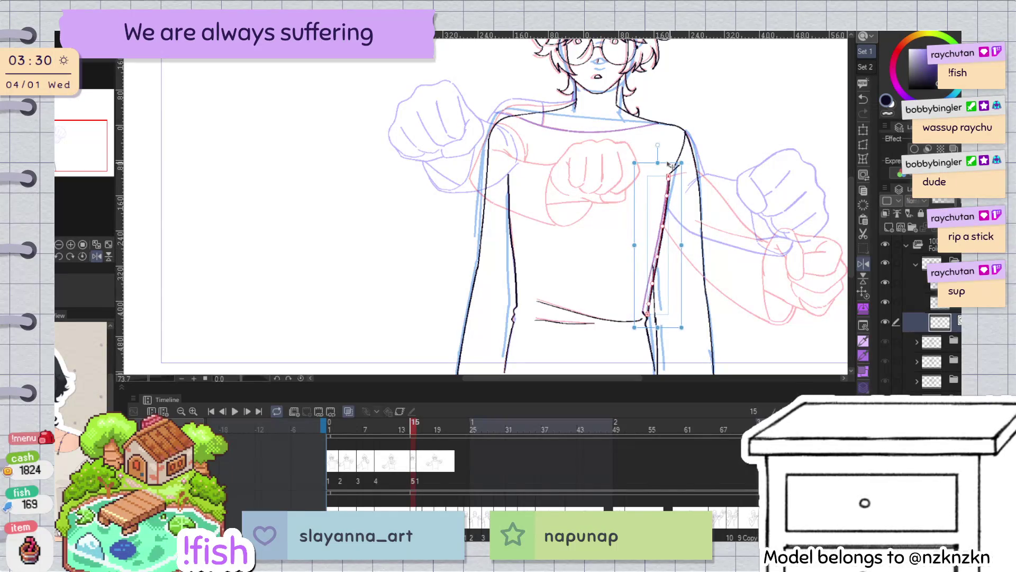
{"action": "key", "text": "p"}
Try tilting the left torso edge line, then undo and leave it unchanged
{"action": "key", "text": "h"}
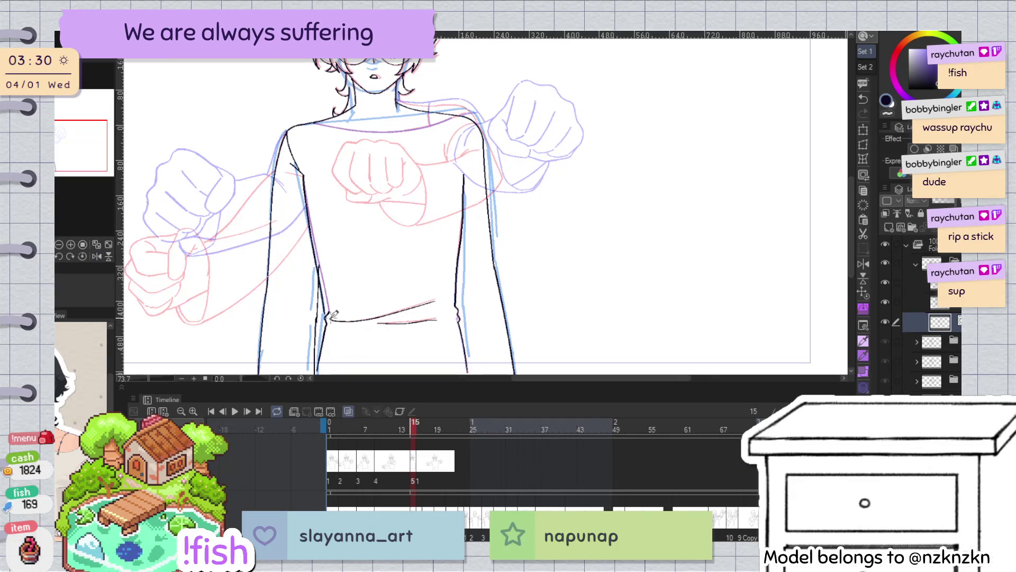
{"action": "left_click_drag", "start_coordinate": [332, 316], "coordinate": [348, 288]}
{"action": "left_click", "coordinate": [325, 312]}
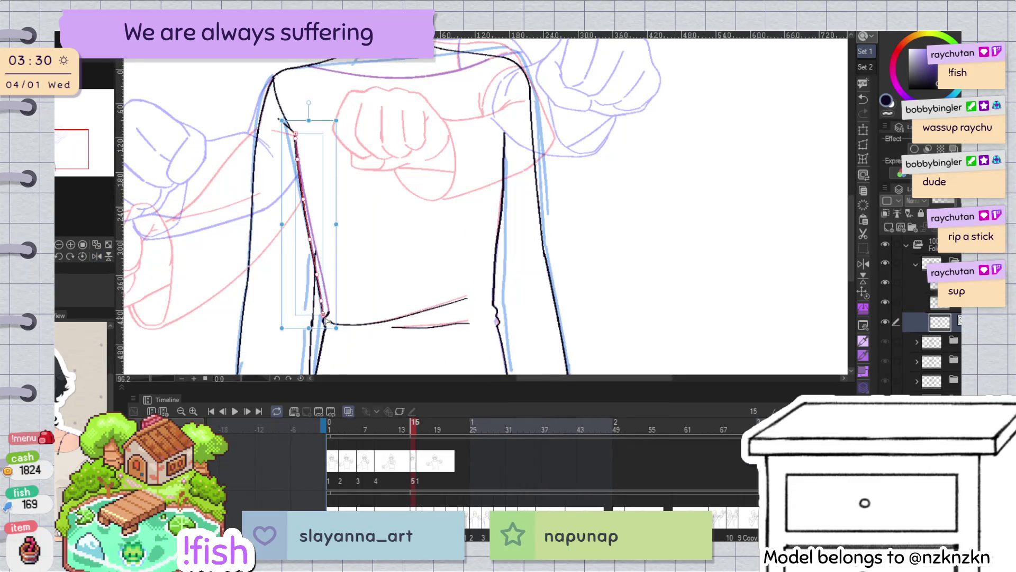
{"action": "left_click_drag", "start_coordinate": [326, 332], "coordinate": [327, 332]}
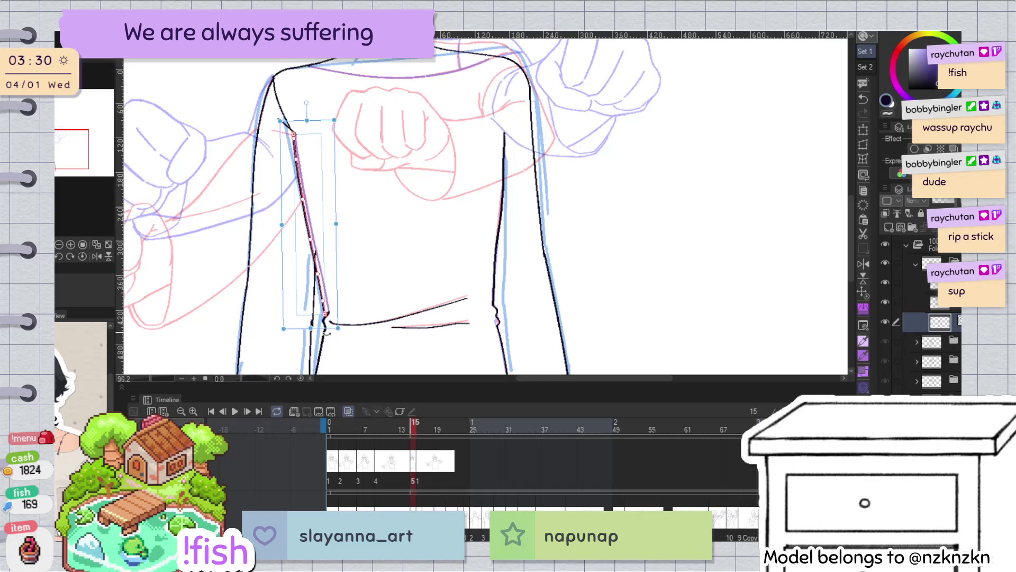
{"action": "key", "text": "ctrl+z"}
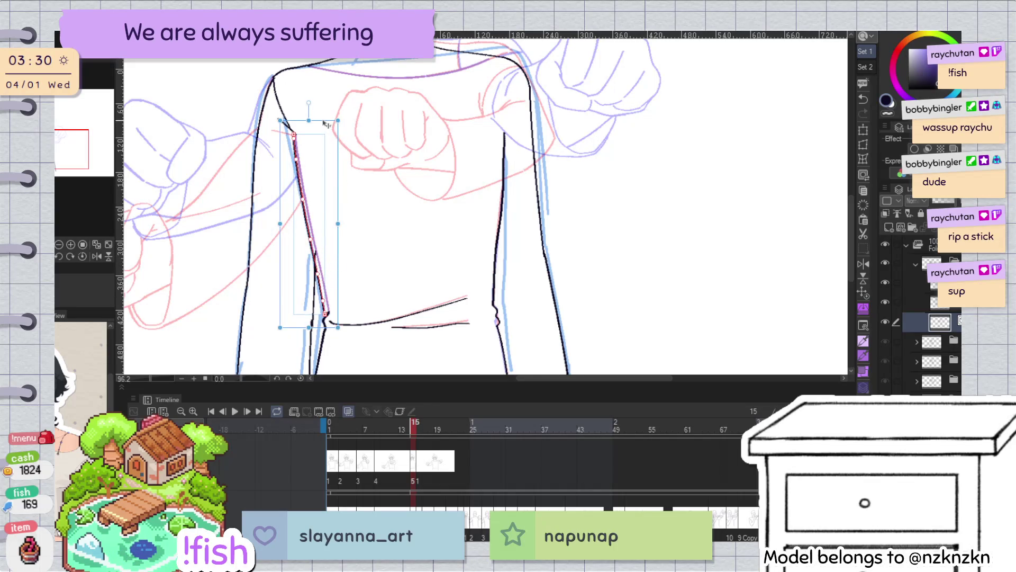
{"action": "key", "text": "p"}
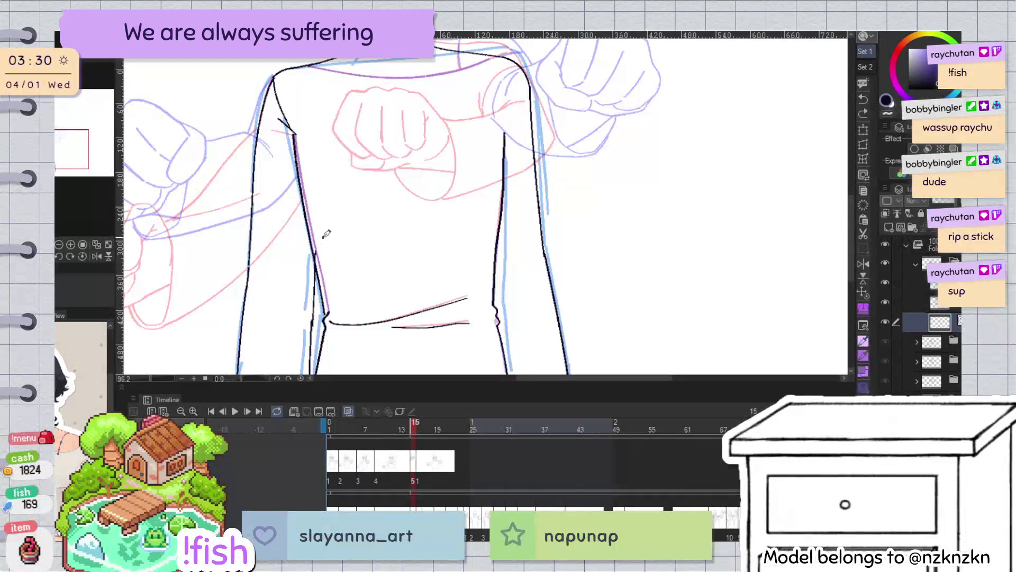
{"action": "left_click", "coordinate": [322, 270]}
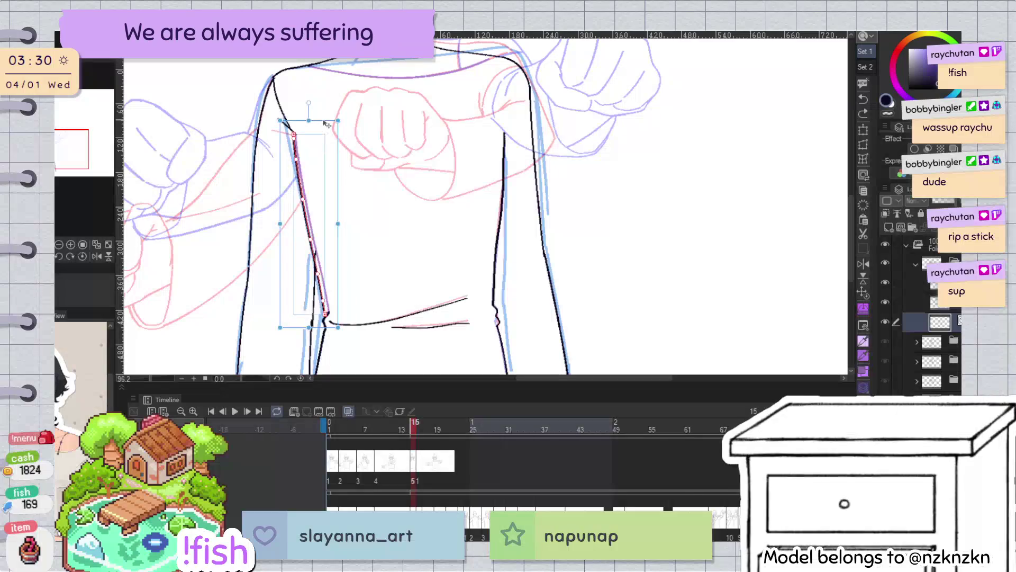
{"action": "key", "text": "p"}
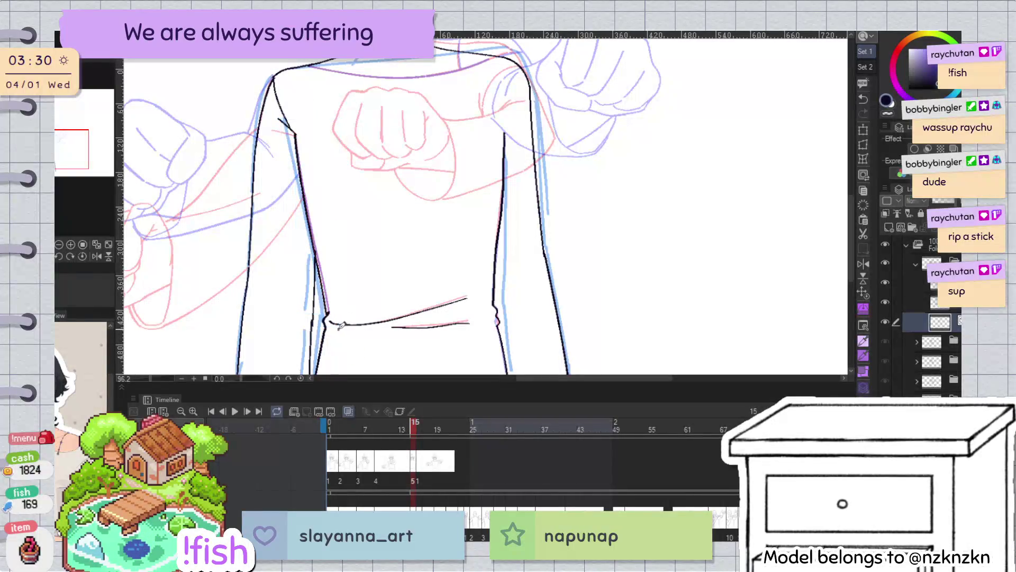
{"action": "left_click", "coordinate": [333, 313]}
{"action": "left_click", "coordinate": [335, 312]}
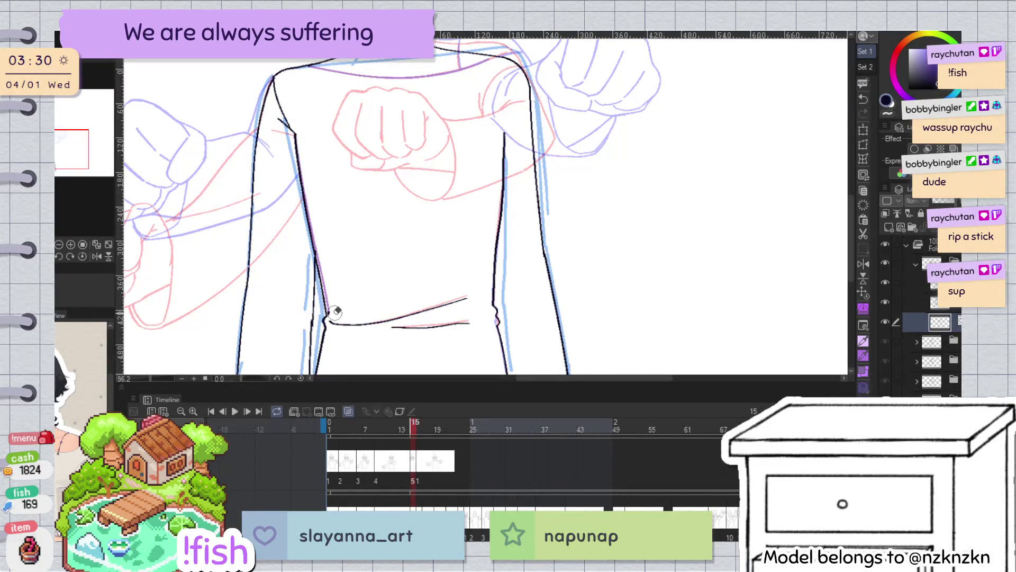
{"action": "scroll", "coordinate": [549, 122], "scroll_direction": "down", "scroll_amount": 3}
{"action": "scroll", "coordinate": [503, 263], "scroll_direction": "up", "scroll_amount": 5}
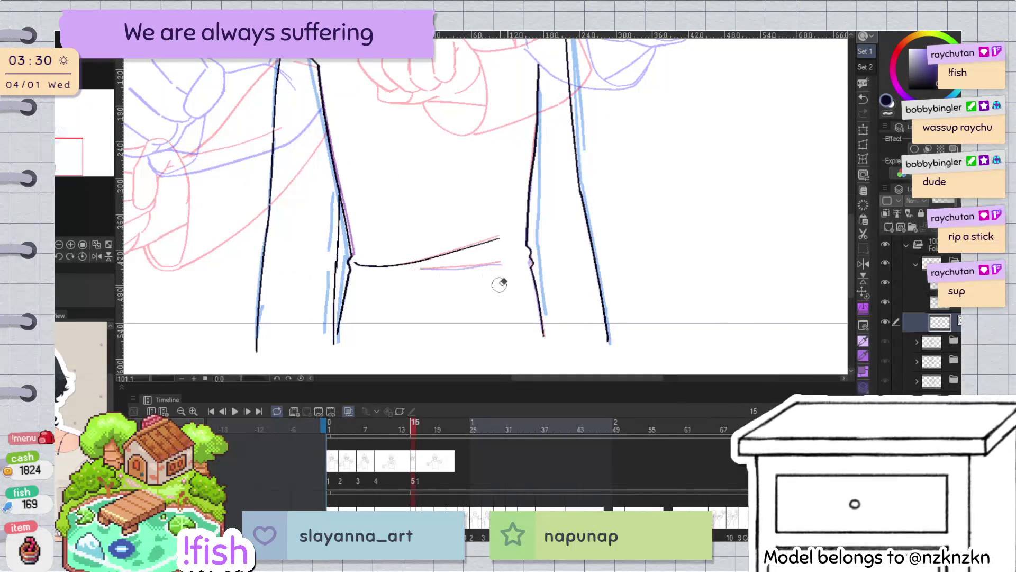
Zoom in on frame 16's torso and redraw the right shoulder line shorter, starting lower
{"action": "left_click_drag", "start_coordinate": [499, 281], "coordinate": [514, 337]}
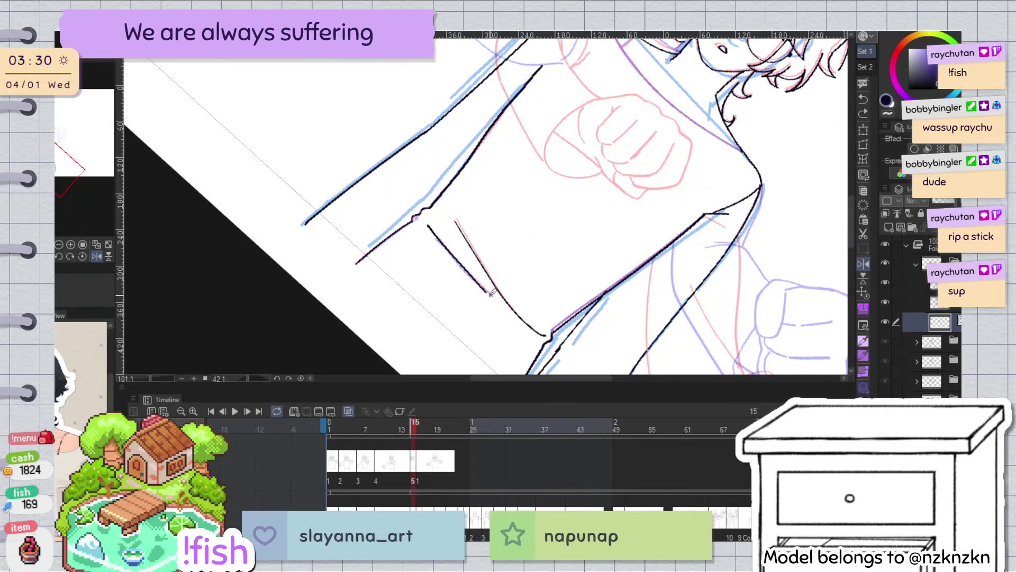
{"action": "key", "text": "at"}
{"action": "left_click_drag", "start_coordinate": [673, 49], "coordinate": [650, 257]}
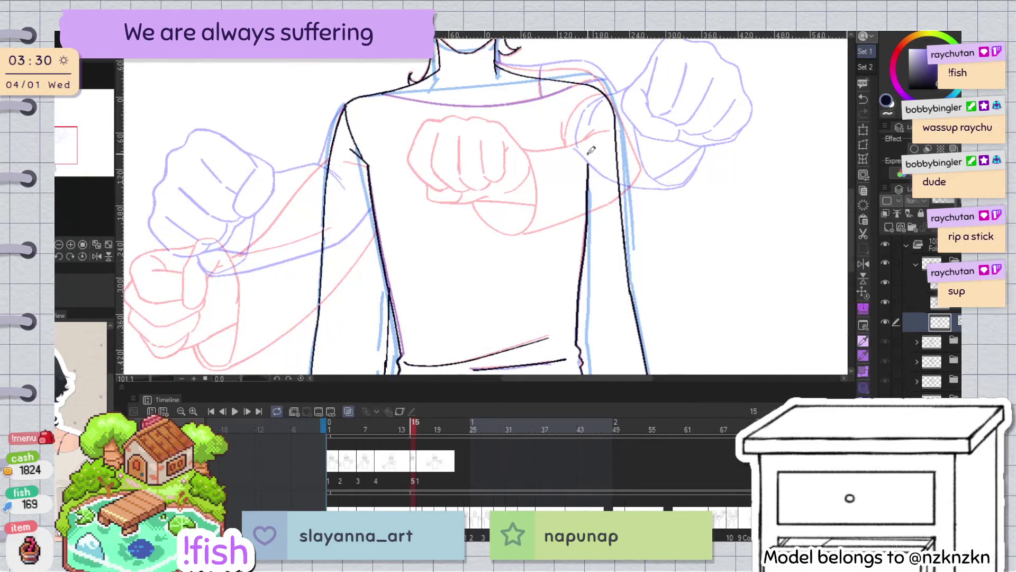
{"action": "left_click_drag", "start_coordinate": [630, 97], "coordinate": [600, 108]}
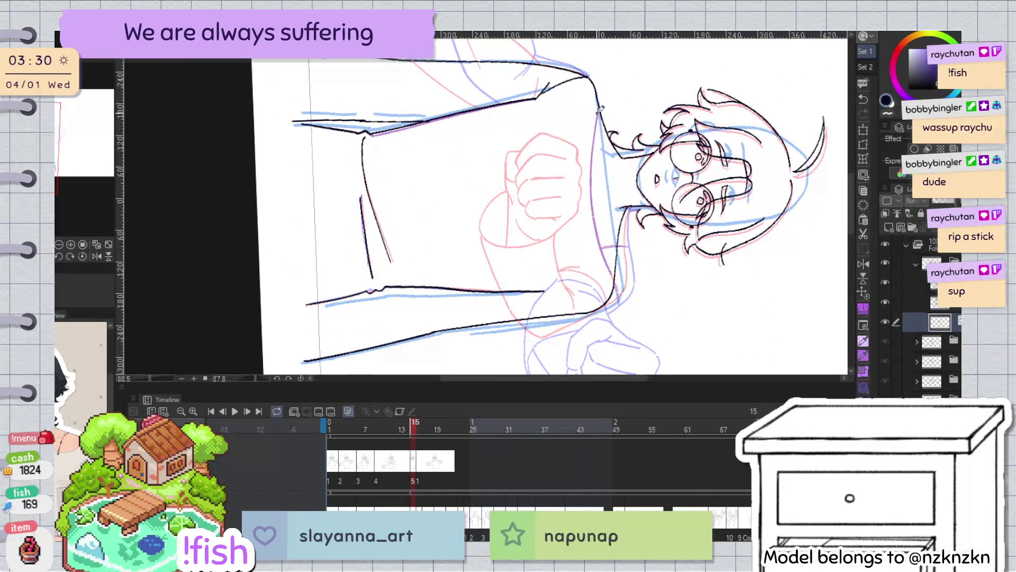
{"action": "key", "text": "at"}
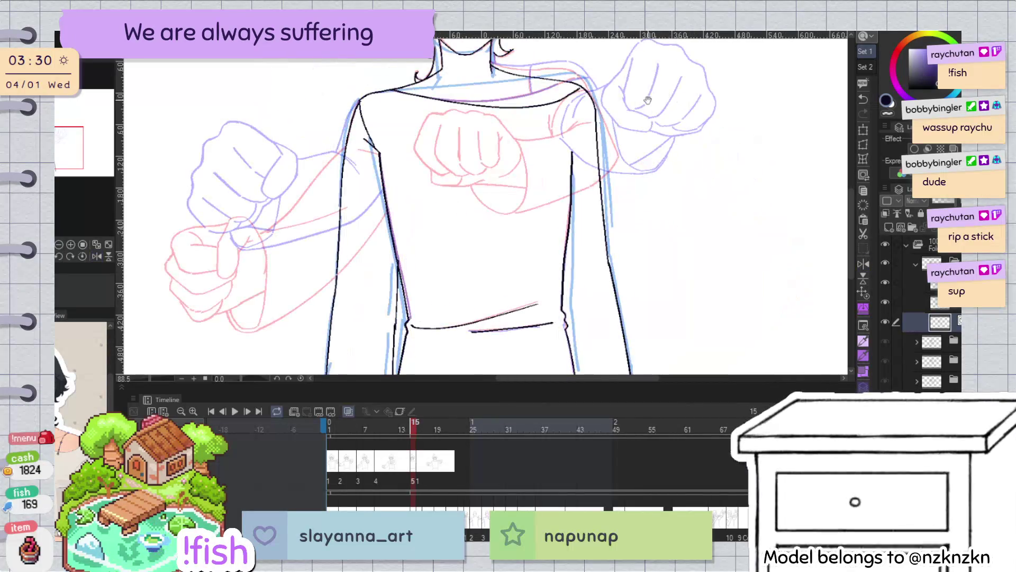
{"action": "left_click_drag", "start_coordinate": [583, 91], "coordinate": [596, 70]}
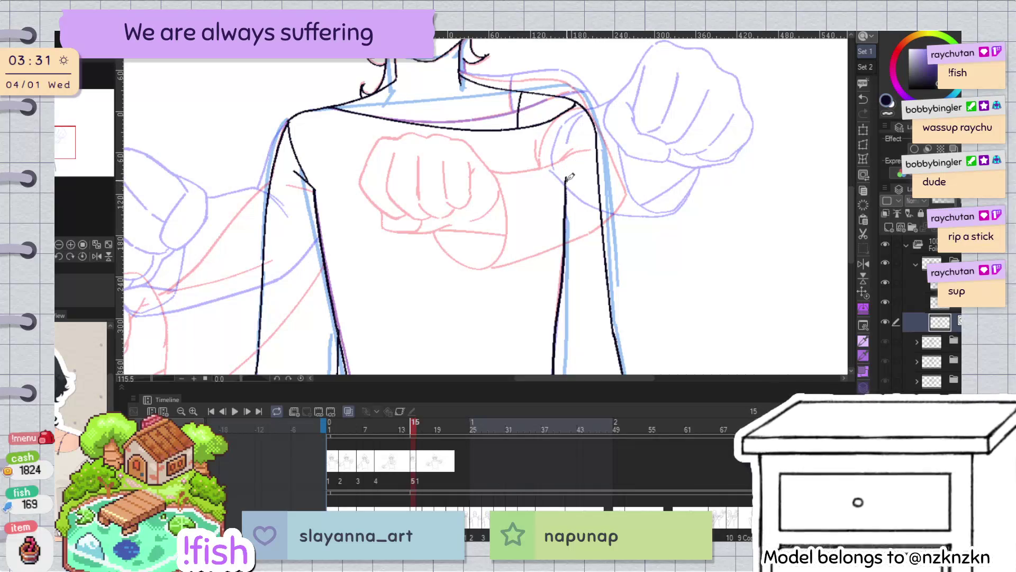
{"action": "left_click_drag", "start_coordinate": [591, 148], "coordinate": [570, 184]}
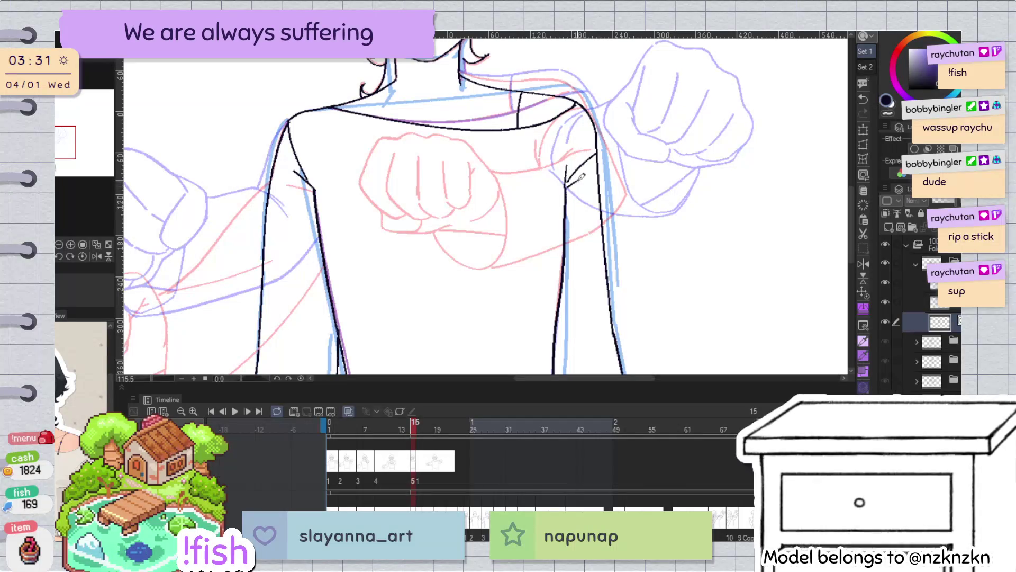
{"action": "scroll", "coordinate": [597, 171], "scroll_direction": "down", "scroll_amount": 5}
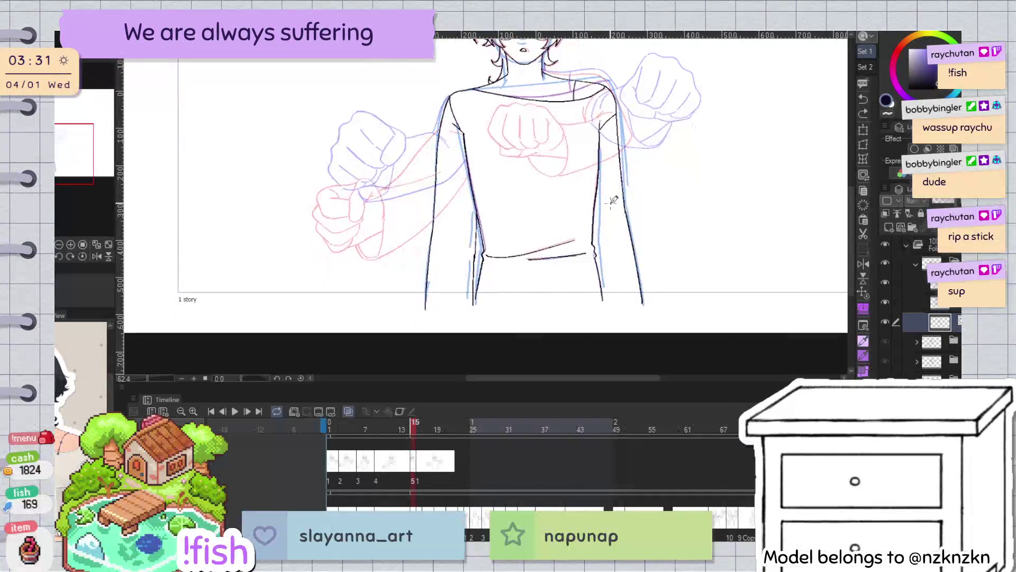
{"action": "scroll", "coordinate": [629, 280], "scroll_direction": "down", "scroll_amount": 2}
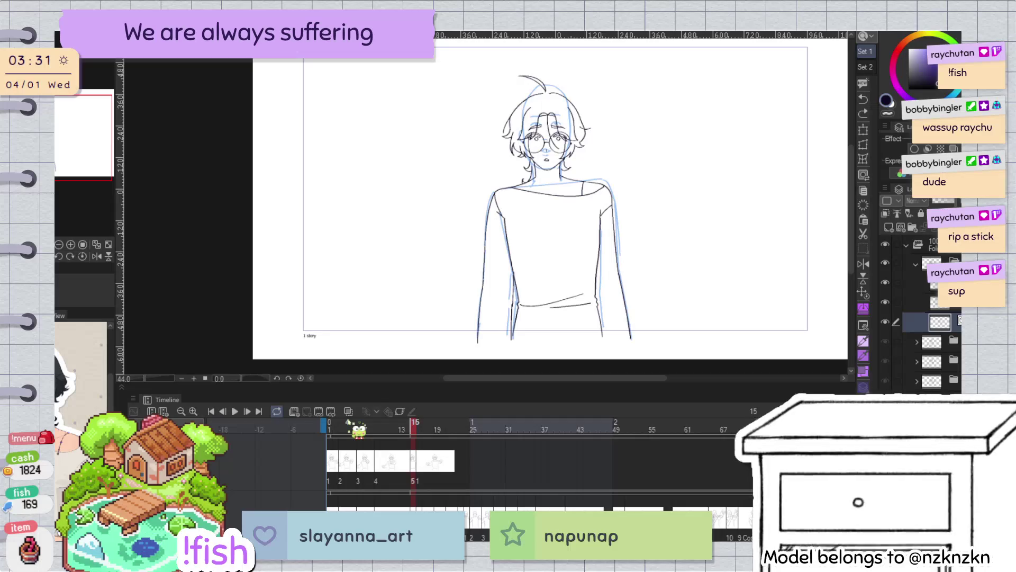
{"action": "key", "text": "comma"}
{"action": "key", "text": "period"}
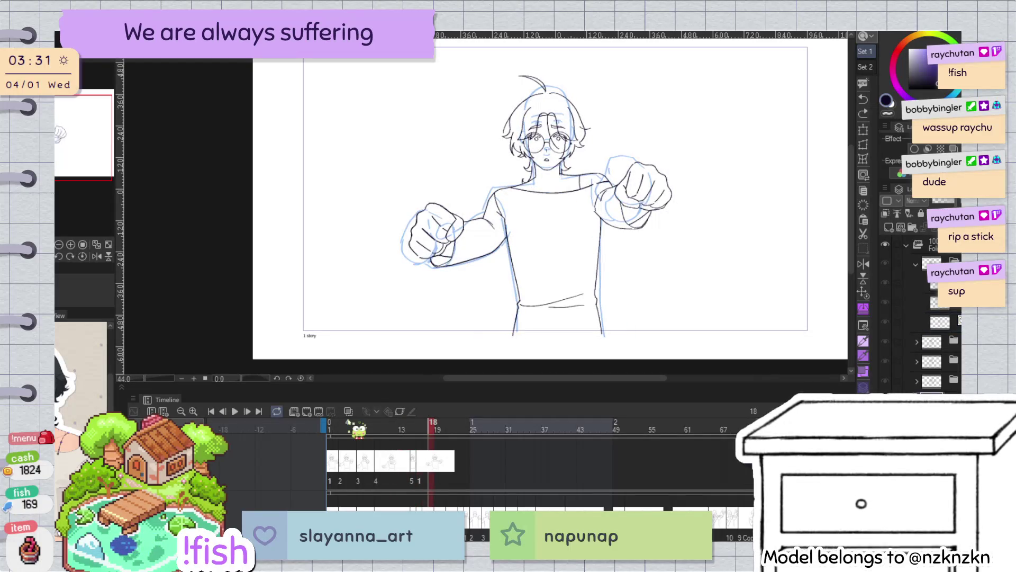
{"action": "key", "text": "comma"}
{"action": "key", "text": "comma"}
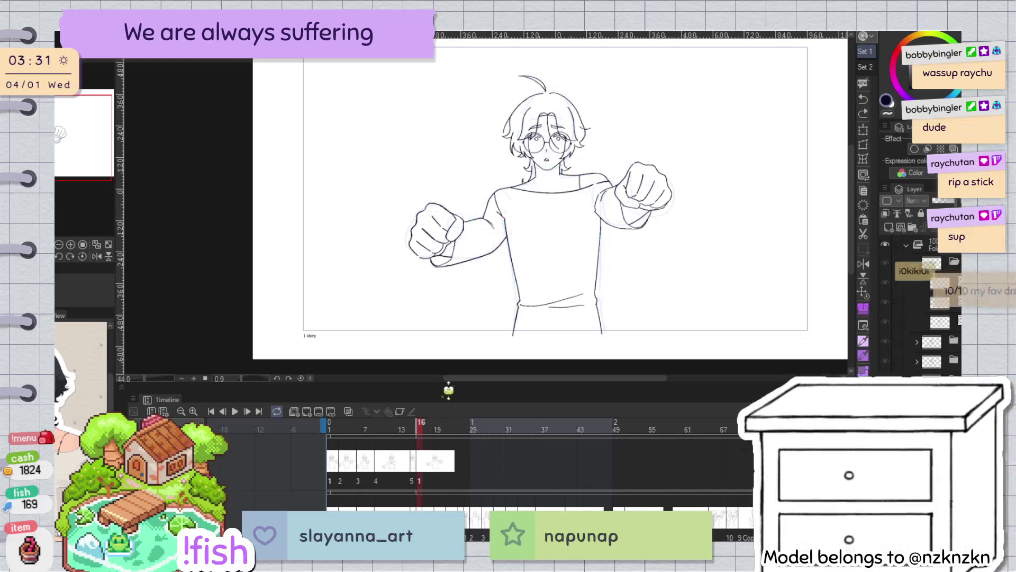
{"action": "key", "text": "comma"}
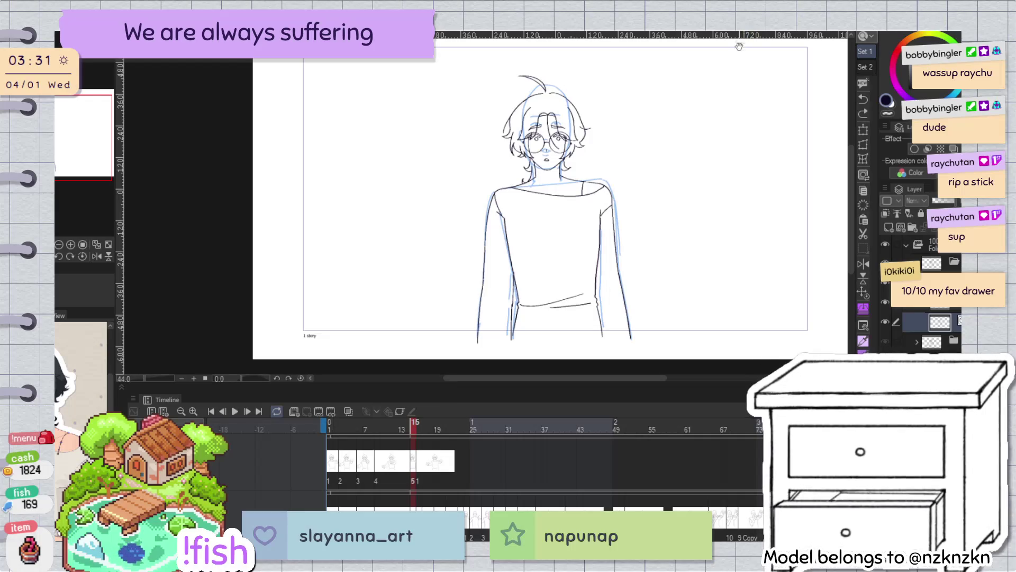
{"action": "scroll", "coordinate": [521, 229], "scroll_direction": "up", "scroll_amount": 5}
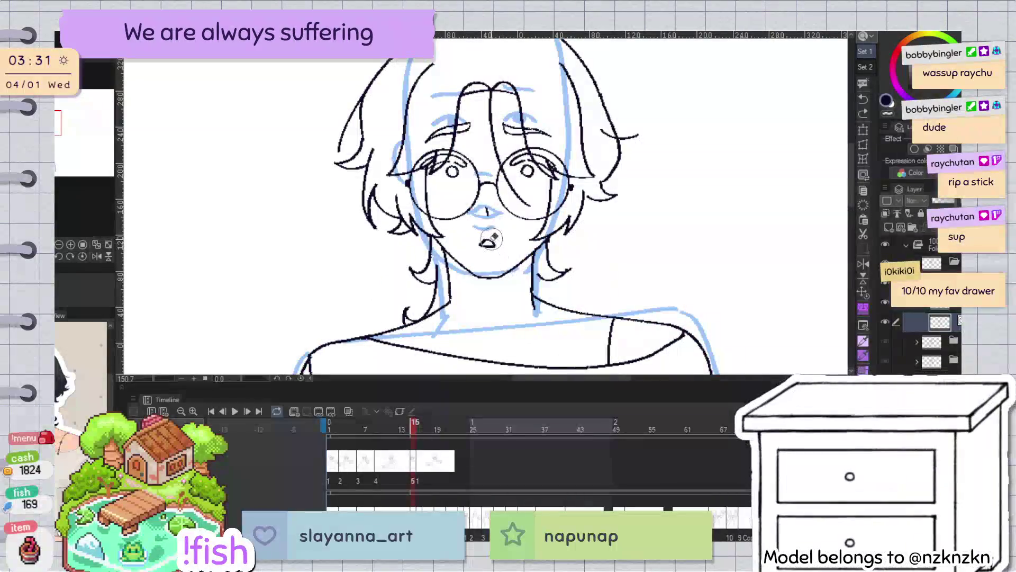
Switch to the ink layer one row up, zoom to the mouth, and undo a stray mouth stroke
{"action": "left_click", "coordinate": [934, 308]}
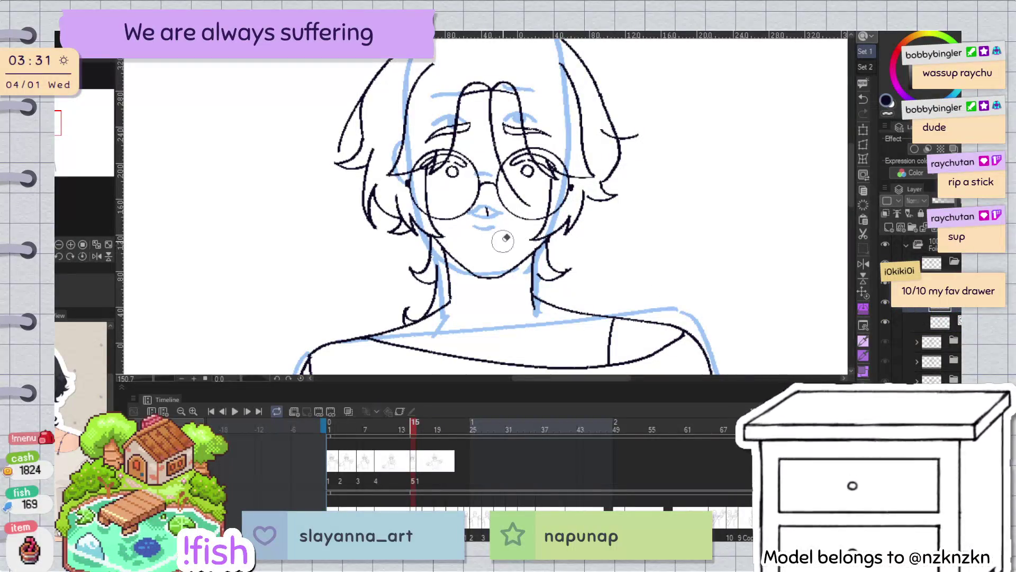
{"action": "scroll", "coordinate": [483, 214], "scroll_direction": "up", "scroll_amount": 4}
{"action": "left_click_drag", "start_coordinate": [477, 245], "coordinate": [503, 244]}
{"action": "key", "text": "ctrl+z"}
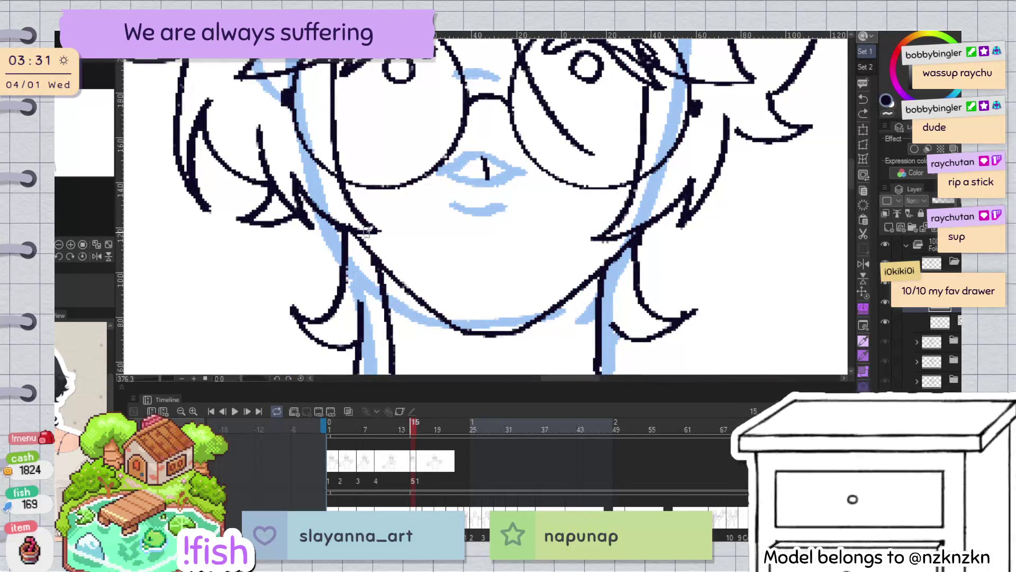
With onion skin on, ink the upper lip line, then jump back to frame 1
{"action": "key", "text": "alt+o"}
{"action": "left_click_drag", "start_coordinate": [470, 253], "coordinate": [509, 246]}
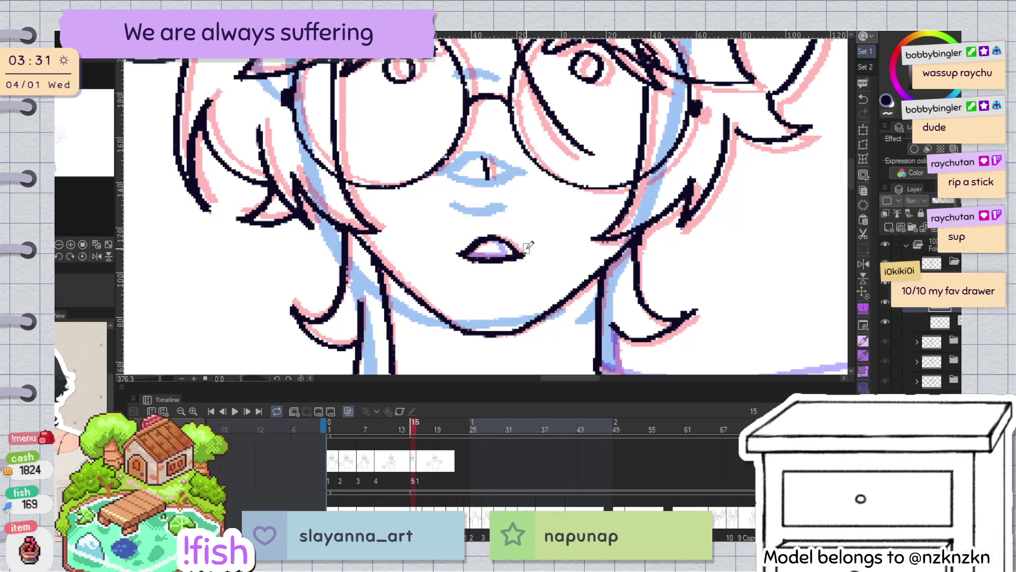
{"action": "scroll", "coordinate": [529, 245], "scroll_direction": "down", "scroll_amount": 5}
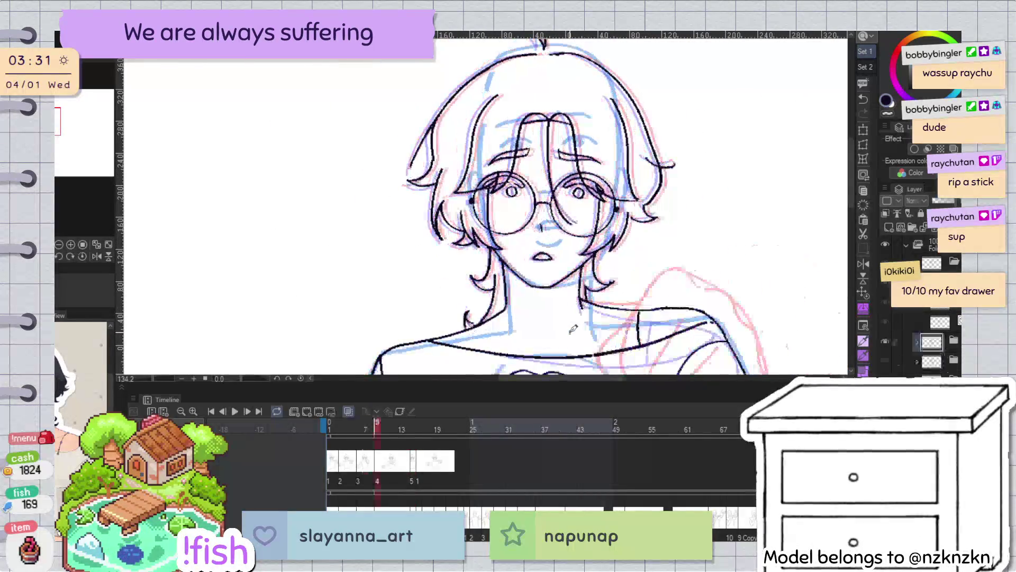
{"action": "key", "text": "Home"}
{"action": "scroll", "coordinate": [537, 194], "scroll_direction": "down", "scroll_amount": 2}
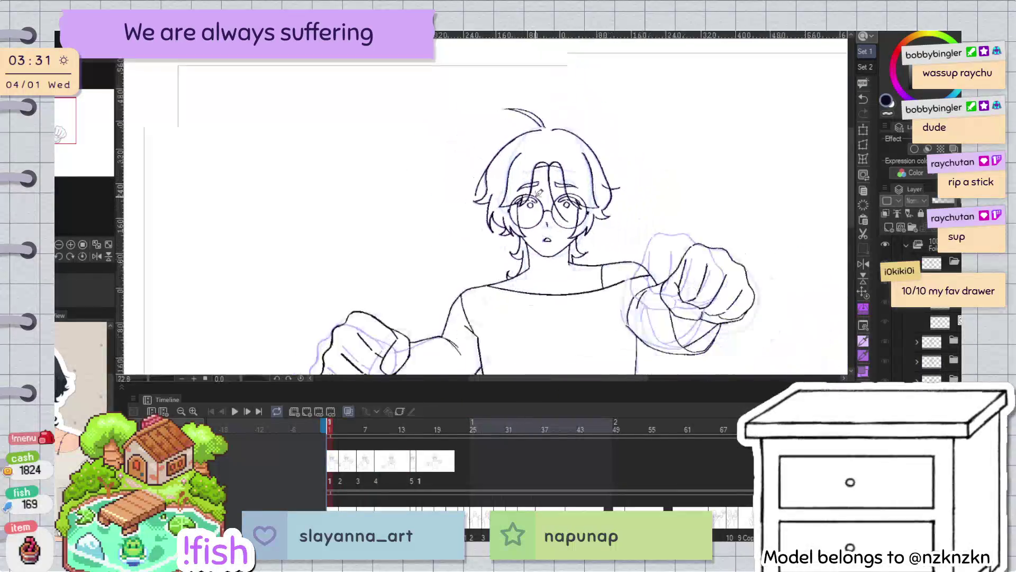
Assign cel 2 from frame 18 and cel 3 at frame 22 on the timeline
{"action": "scroll", "coordinate": [538, 193], "scroll_direction": "down", "scroll_amount": 2}
{"action": "key", "text": "End"}
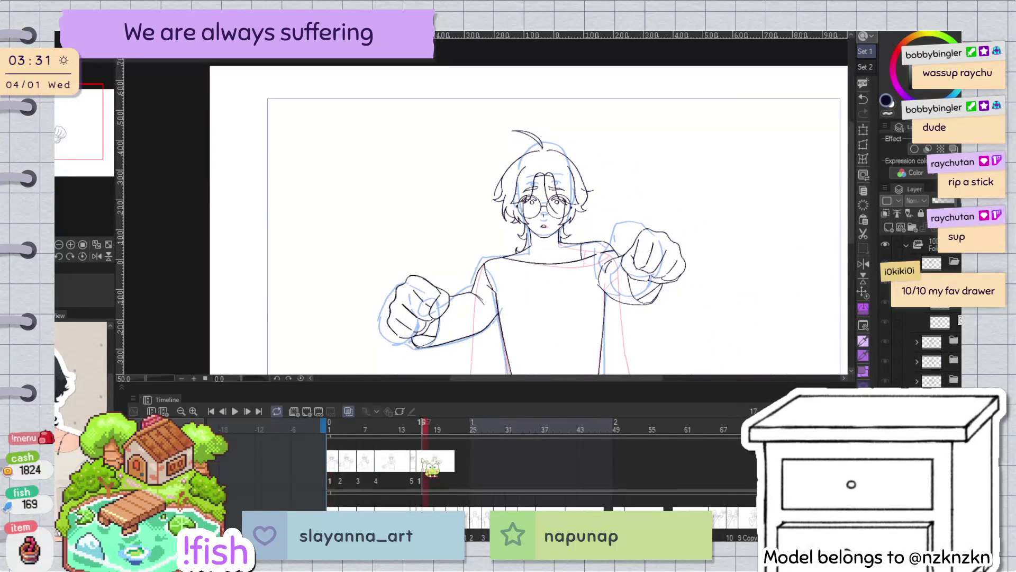
{"action": "left_click", "coordinate": [440, 460]}
{"action": "left_click", "coordinate": [465, 466]}
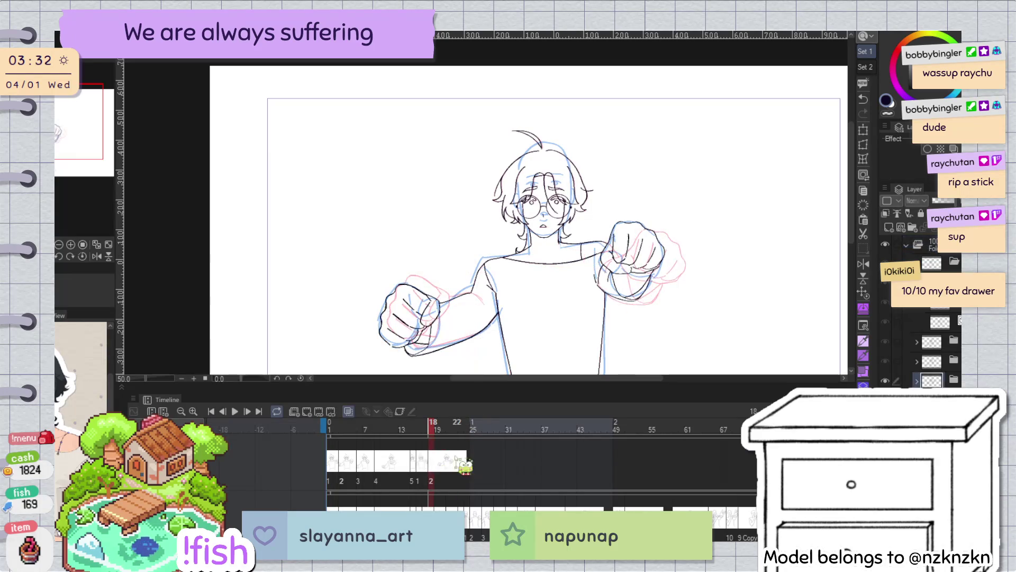
{"action": "key", "text": "Right"}
{"action": "key", "text": "Right"}
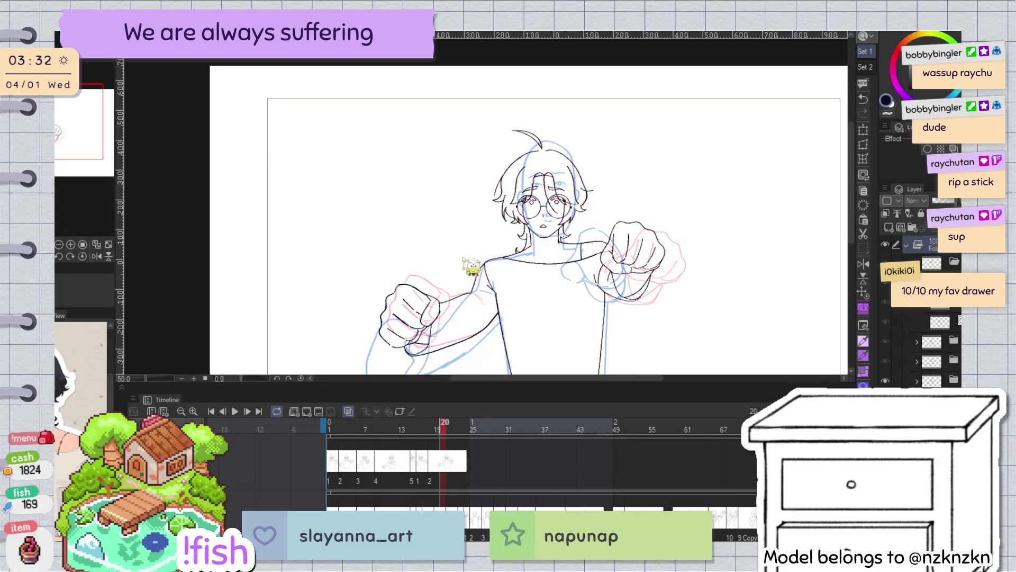
{"action": "left_click", "coordinate": [464, 483]}
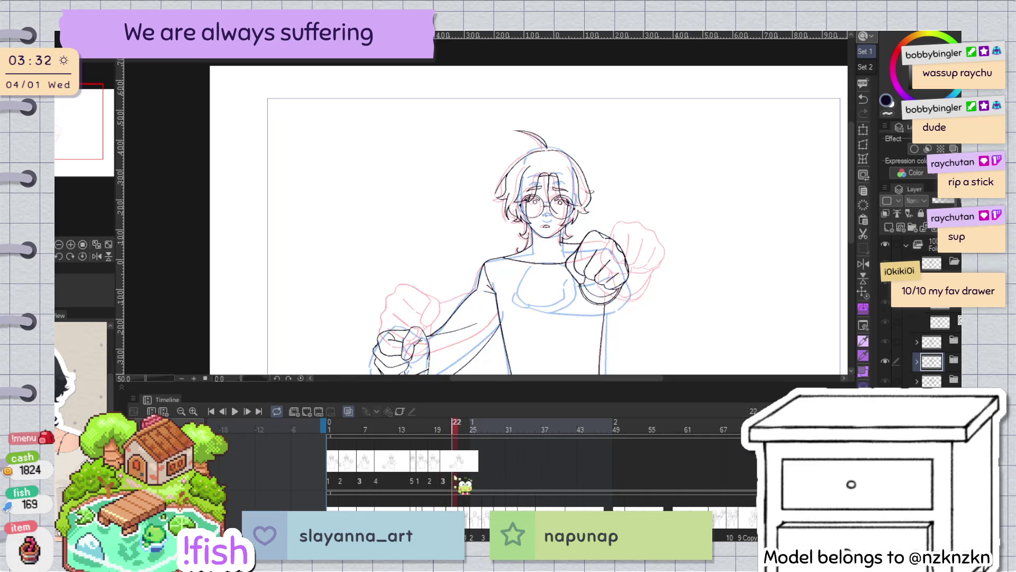
Make cel 3 start one frame earlier, at frame 19
{"action": "key", "text": "Left"}
{"action": "key", "text": "Left"}
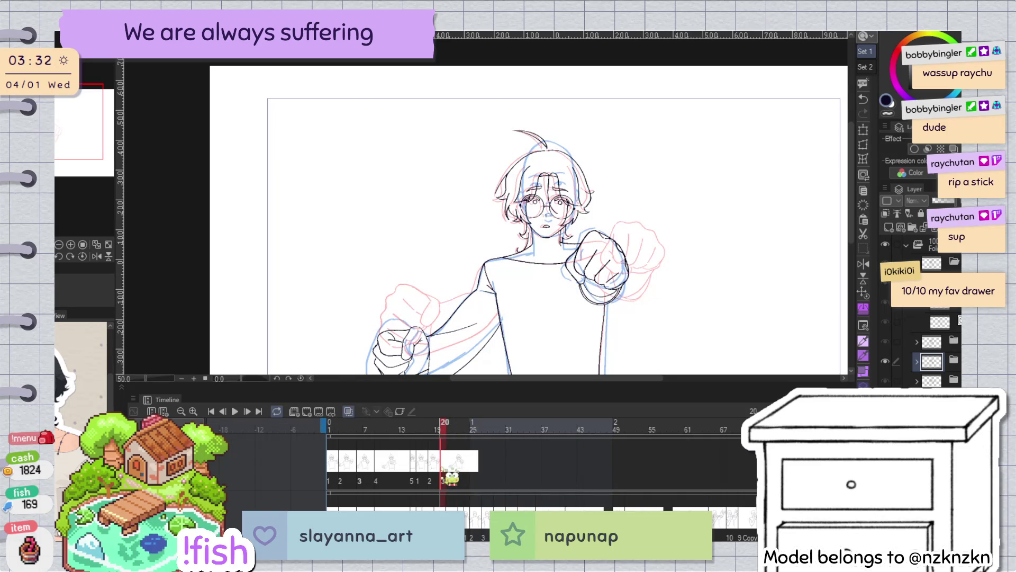
{"action": "key", "text": "Left"}
{"action": "key", "text": "Left"}
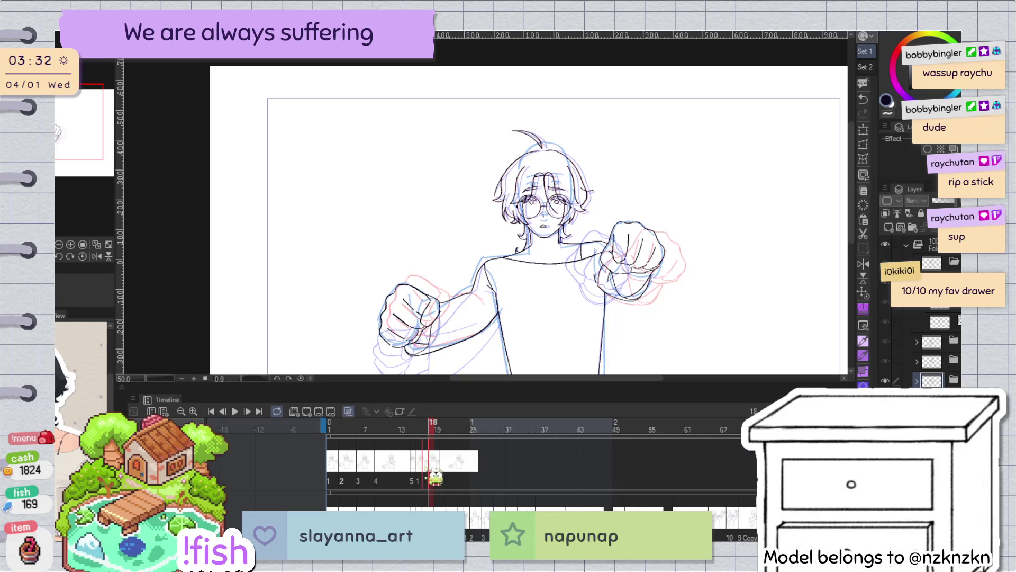
{"action": "key", "text": "Right"}
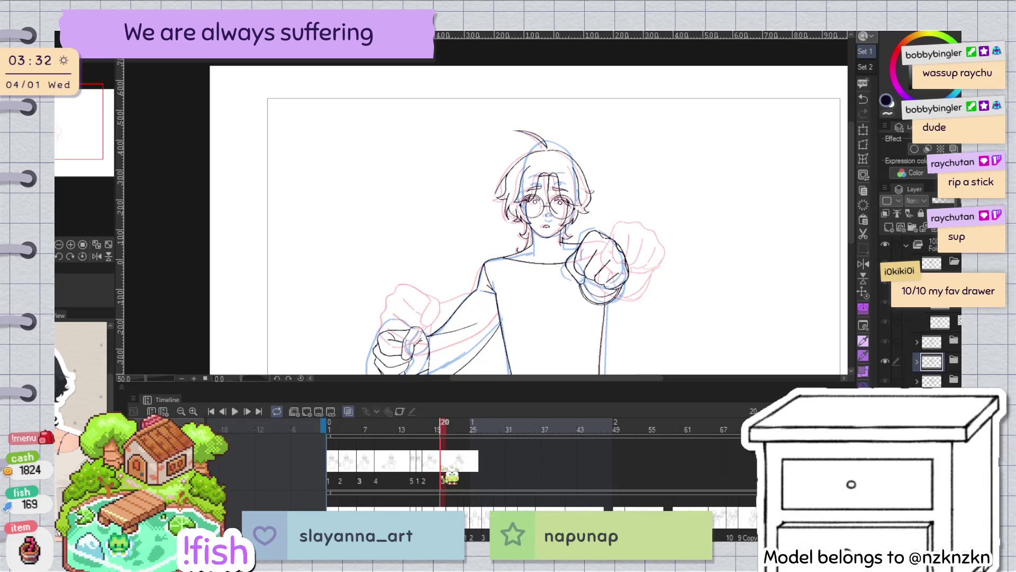
{"action": "key", "text": "Delete"}
{"action": "key", "text": "Right"}
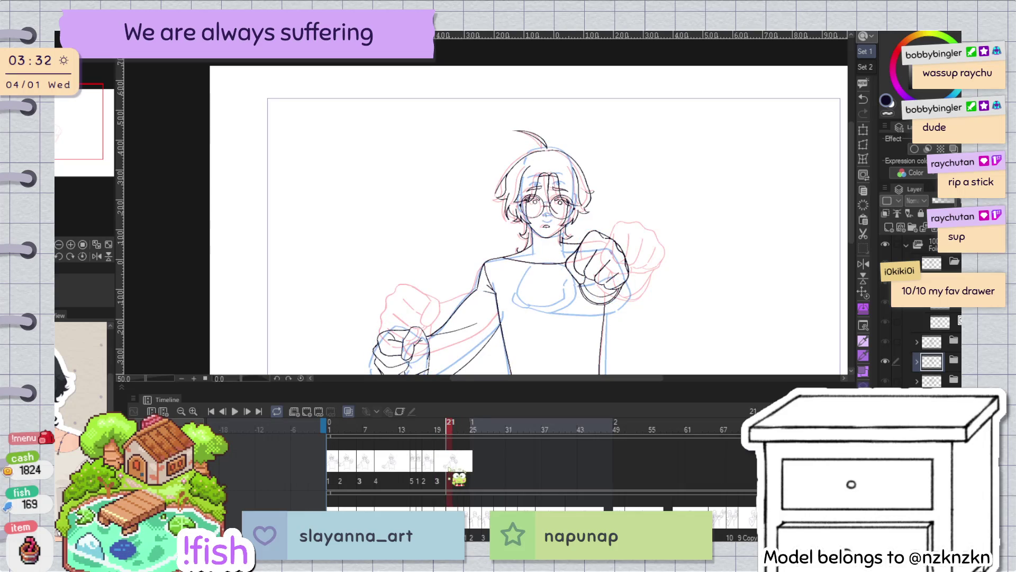
Add cel 4 at frame 22 and cel 5 at frame 23 in the animation folder
{"action": "left_click", "coordinate": [458, 479]}
{"action": "left_click", "coordinate": [459, 470]}
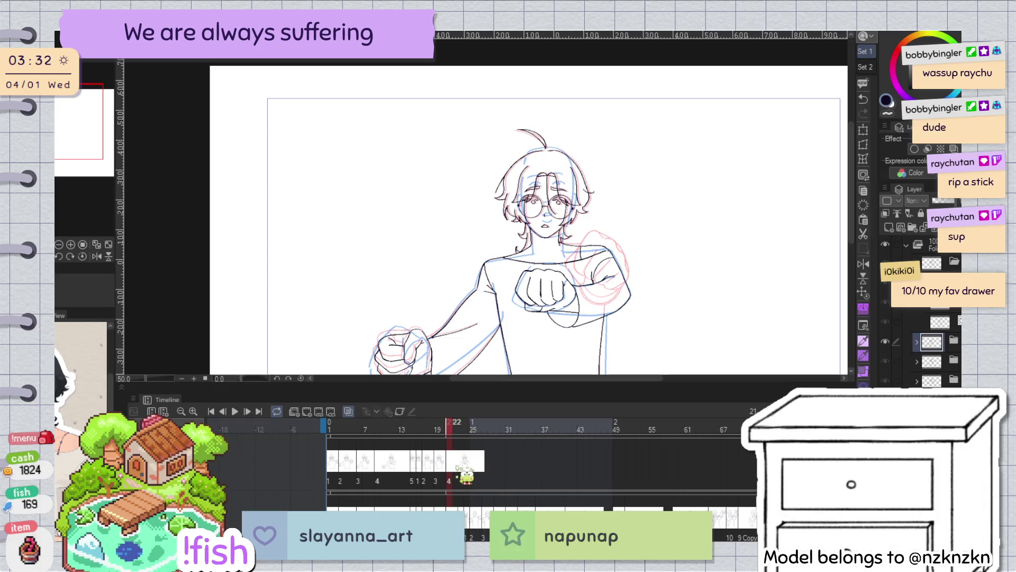
{"action": "left_click", "coordinate": [461, 466]}
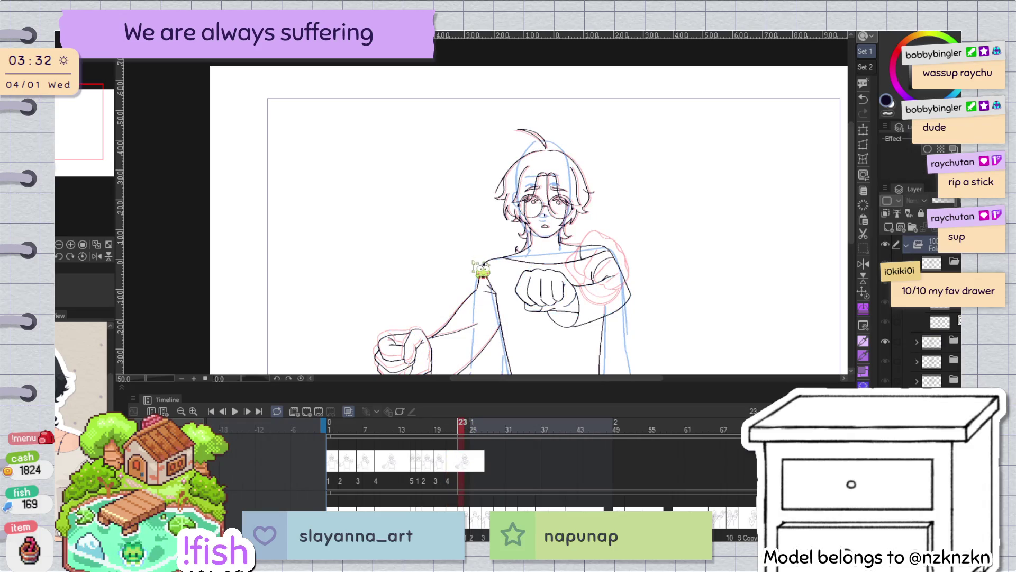
{"action": "left_click", "coordinate": [461, 468]}
Paste cel 1 at frame 25, cel 2 right after it, and cel 3 at frame 27
{"action": "left_click", "coordinate": [470, 432]}
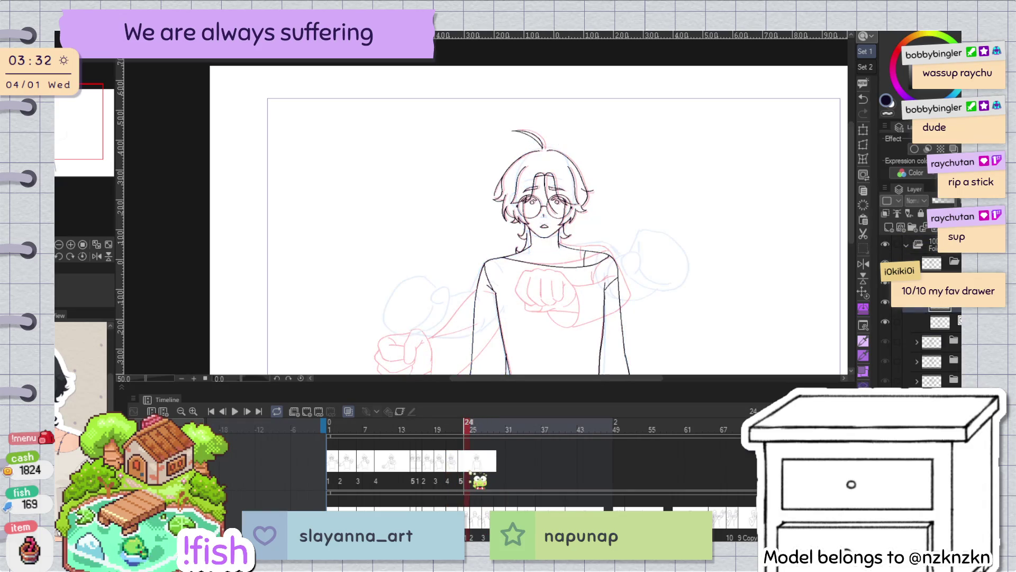
{"action": "key", "text": "ctrl+v"}
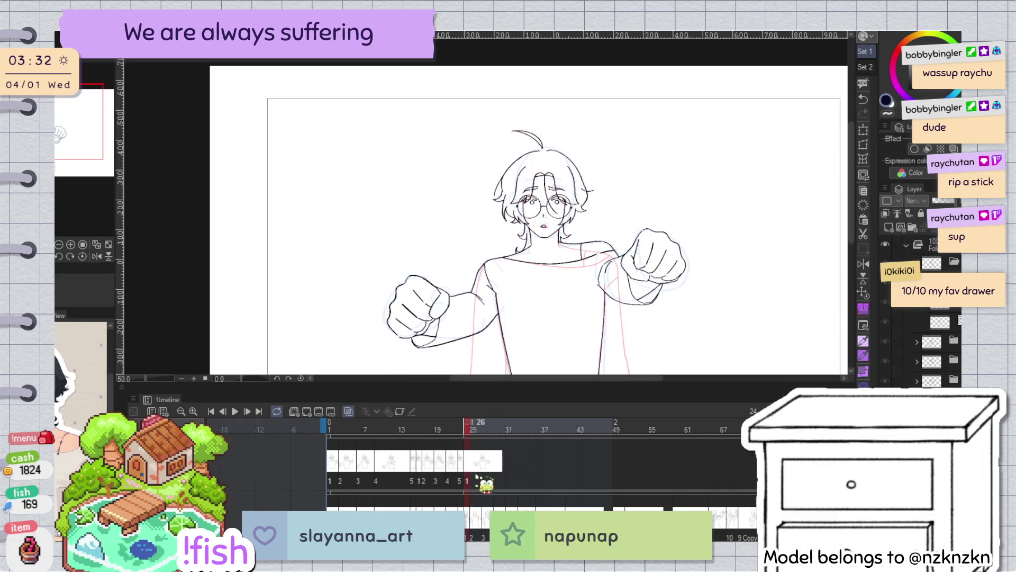
{"action": "key", "text": "ctrl+v"}
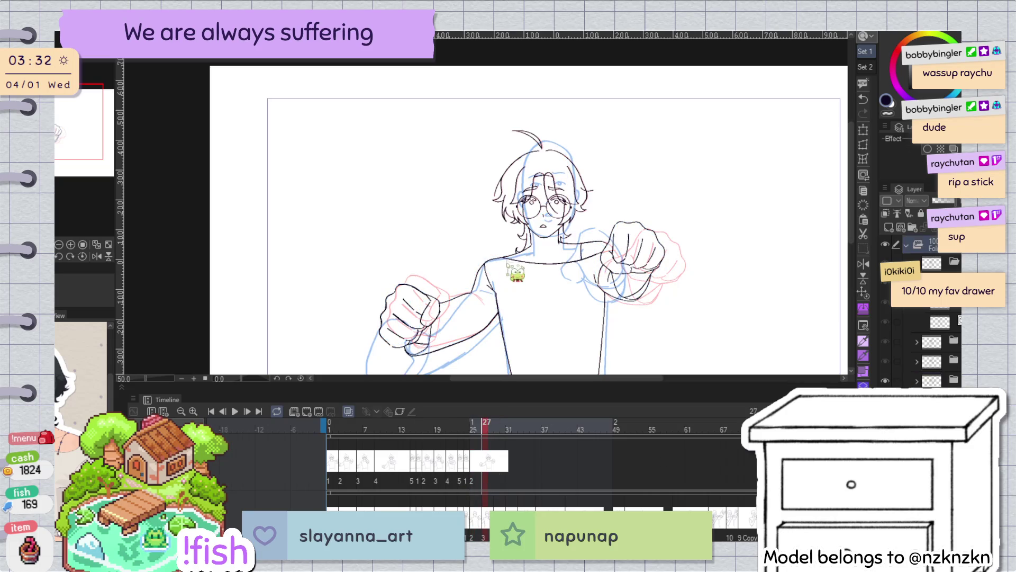
{"action": "left_click", "coordinate": [485, 437]}
{"action": "key", "text": "ctrl+v"}
Paste the fist drawing as a new cel at frame 29 and start cel 5 at frame 32
{"action": "left_click", "coordinate": [498, 479]}
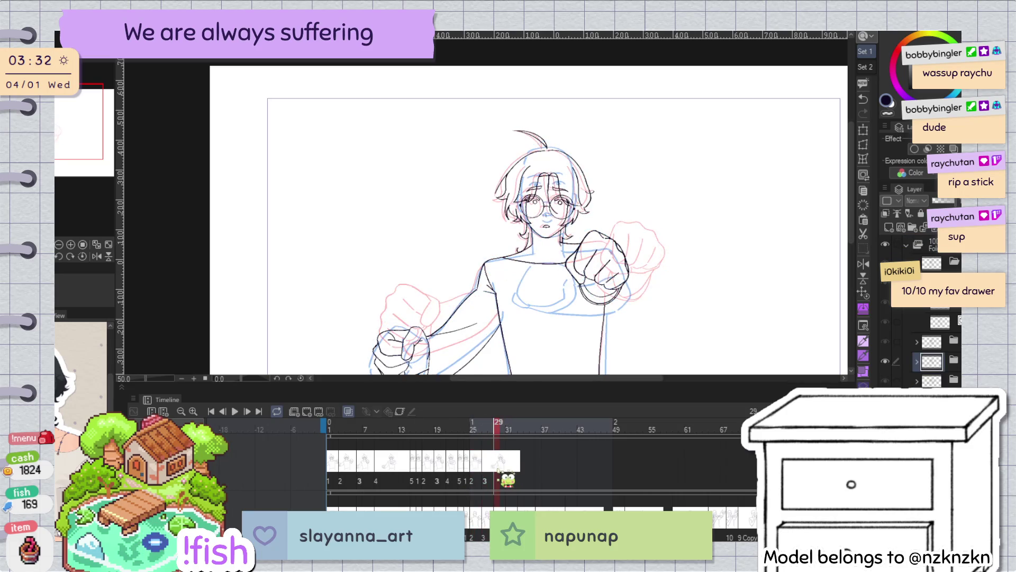
{"action": "key", "text": "ctrl+v"}
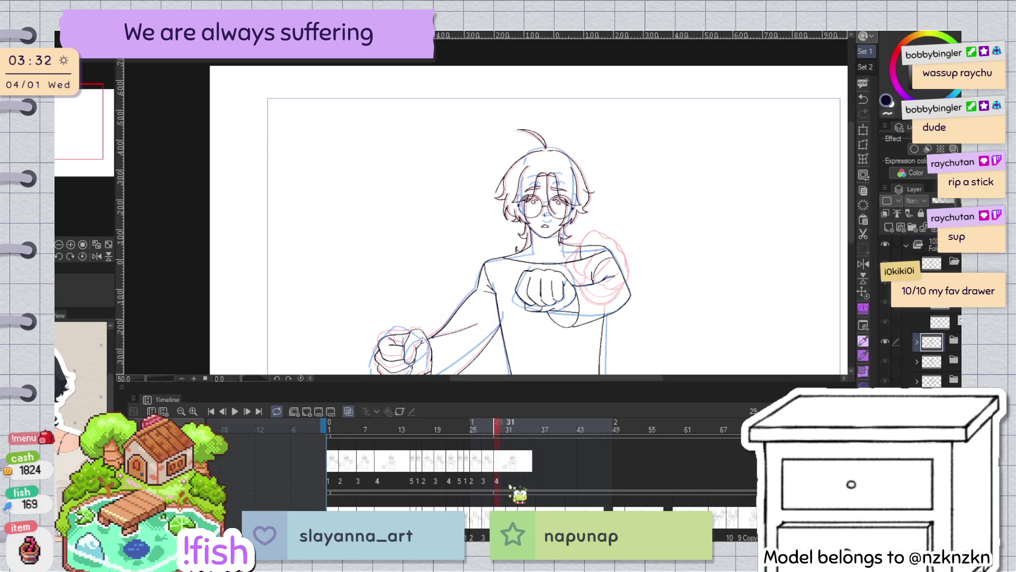
{"action": "left_click", "coordinate": [509, 477]}
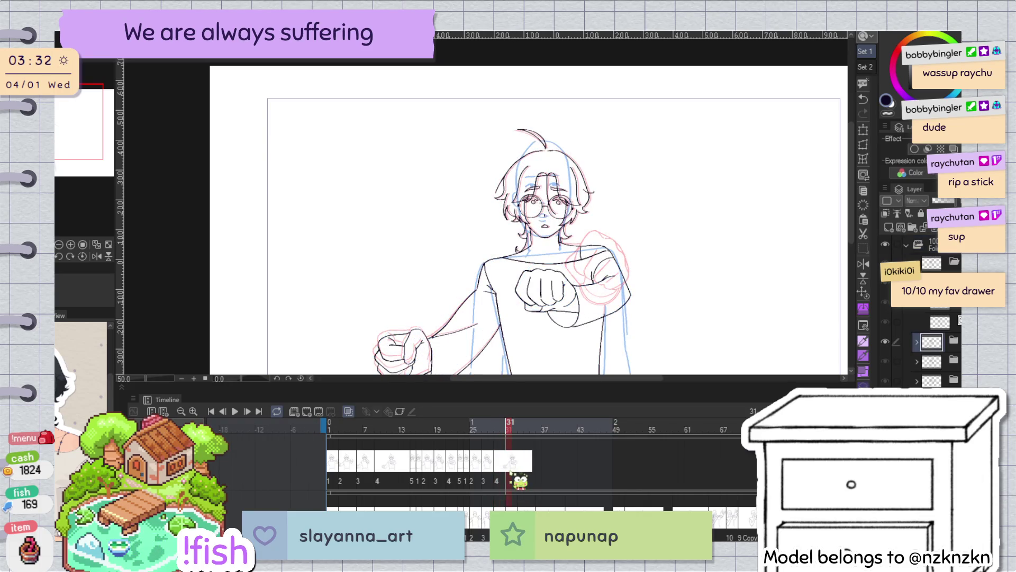
{"action": "left_click", "coordinate": [509, 480]}
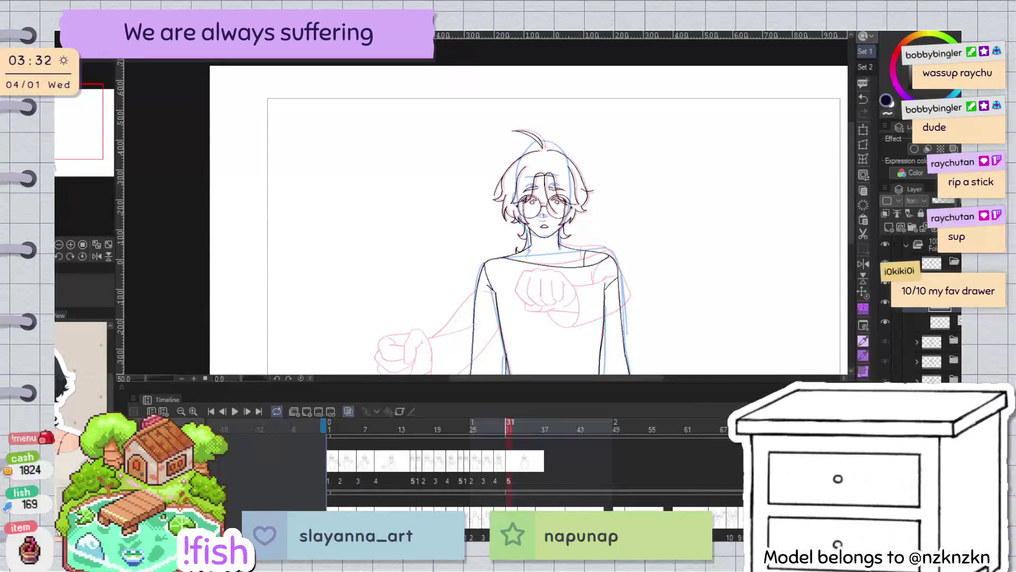
Fit the whole canvas in the window
{"action": "left_click_drag", "start_coordinate": [558, 310], "coordinate": [532, 262]}
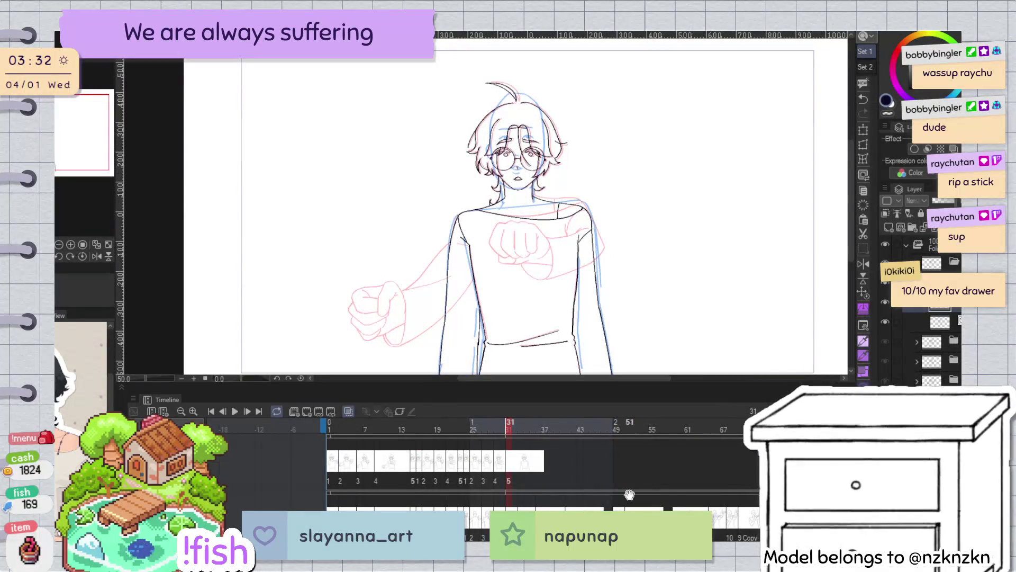
{"action": "scroll", "coordinate": [609, 476], "scroll_direction": "down", "scroll_amount": 1}
{"action": "scroll", "coordinate": [609, 477], "scroll_direction": "up", "scroll_amount": 1}
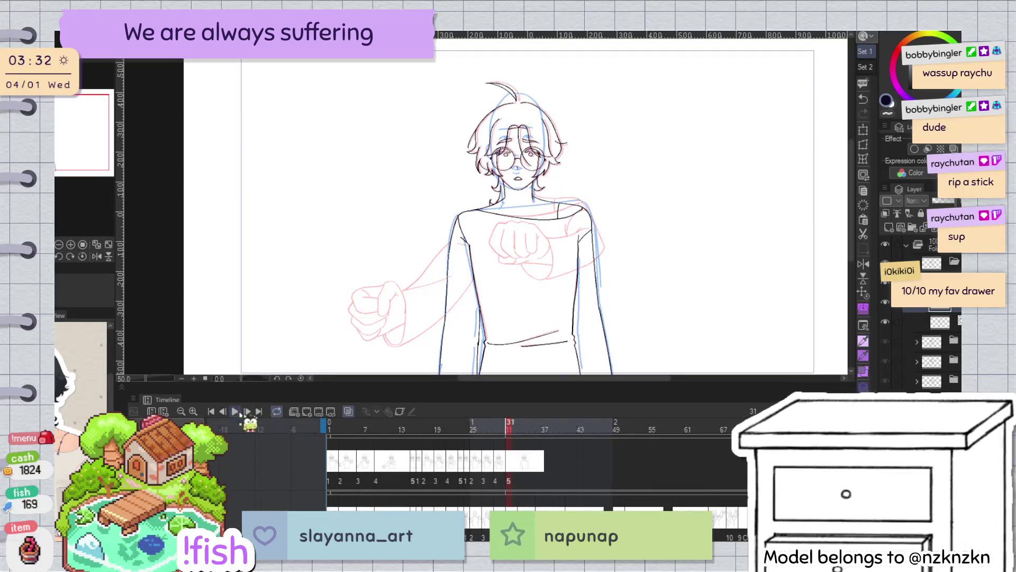
{"action": "scroll", "coordinate": [612, 314], "scroll_direction": "down", "scroll_amount": 1}
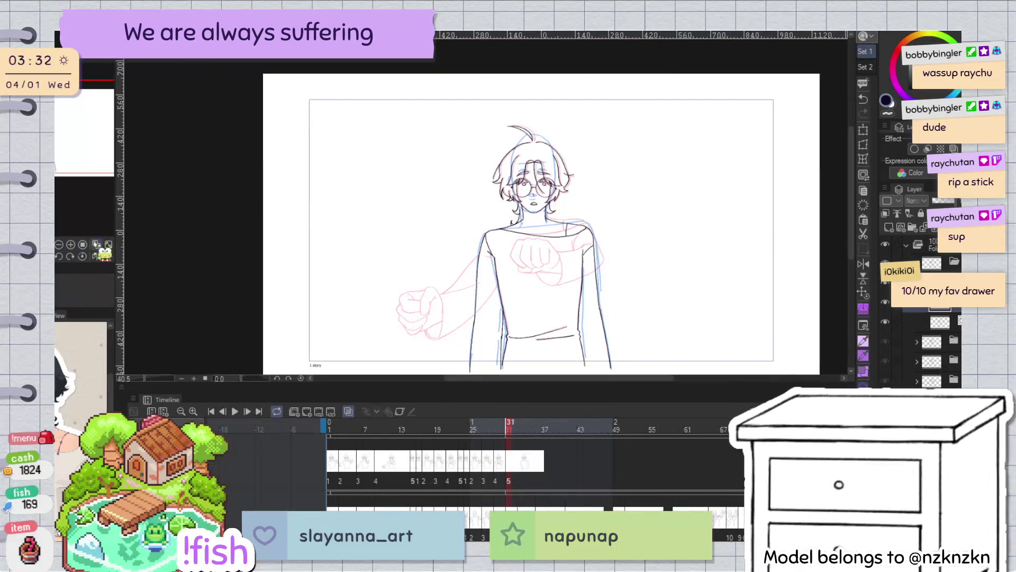
{"action": "left_click", "coordinate": [96, 244]}
Scrub the timeline back to frame 32 and start playback
{"action": "scroll", "coordinate": [476, 460], "scroll_direction": "right", "scroll_amount": 5}
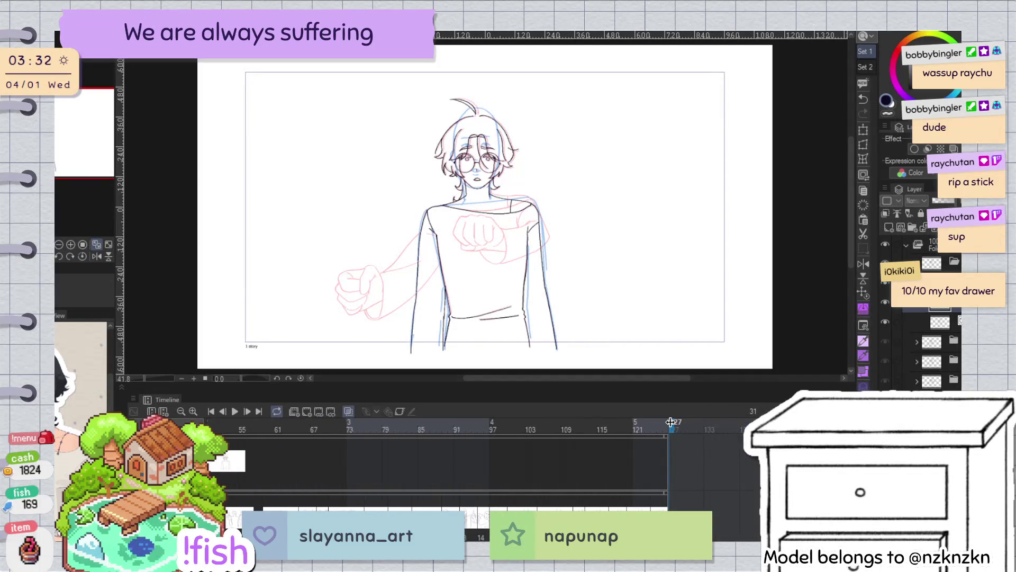
{"action": "left_click", "coordinate": [277, 429]}
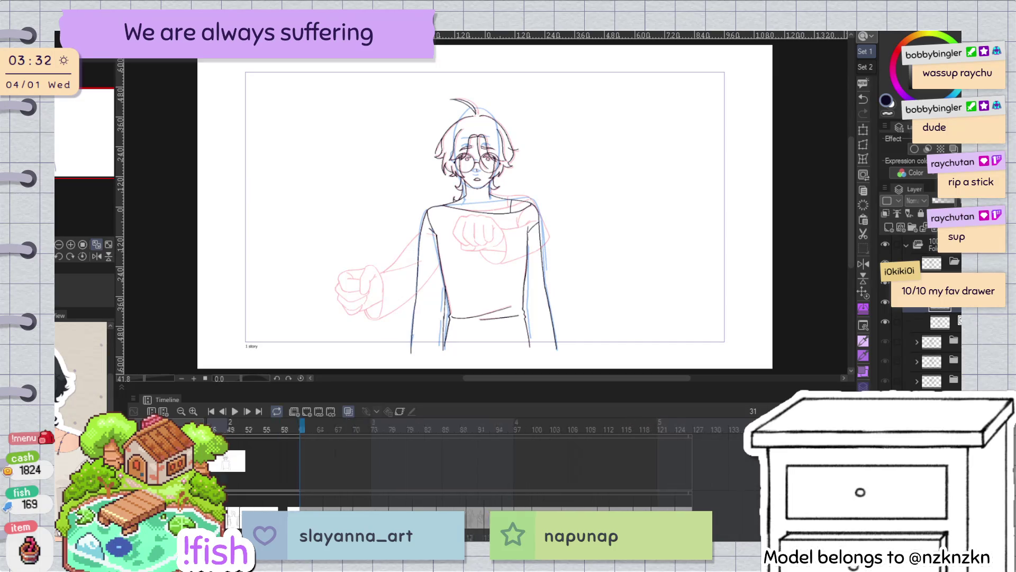
{"action": "scroll", "coordinate": [476, 460], "scroll_direction": "left", "scroll_amount": 5}
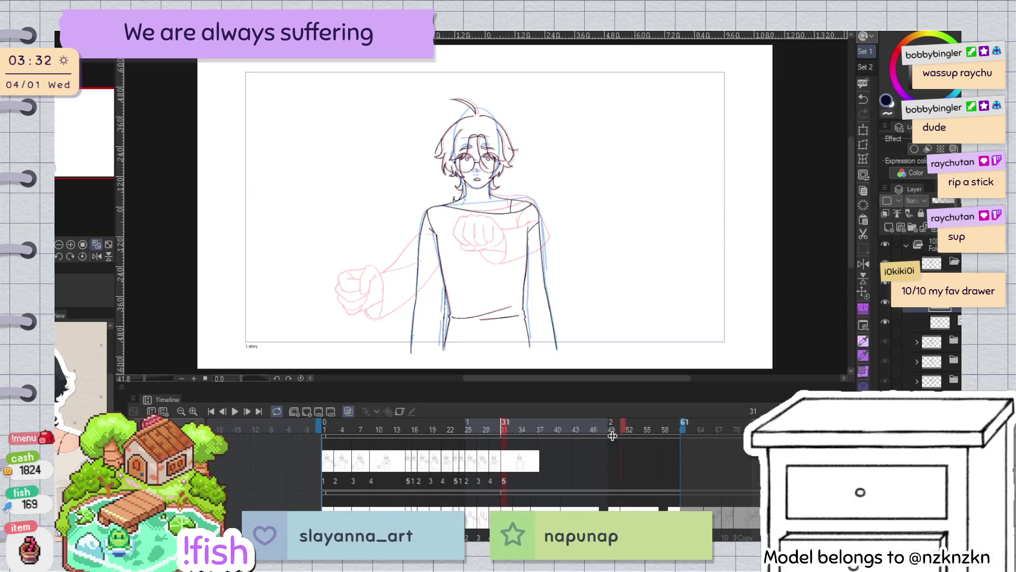
{"action": "left_click", "coordinate": [516, 446]}
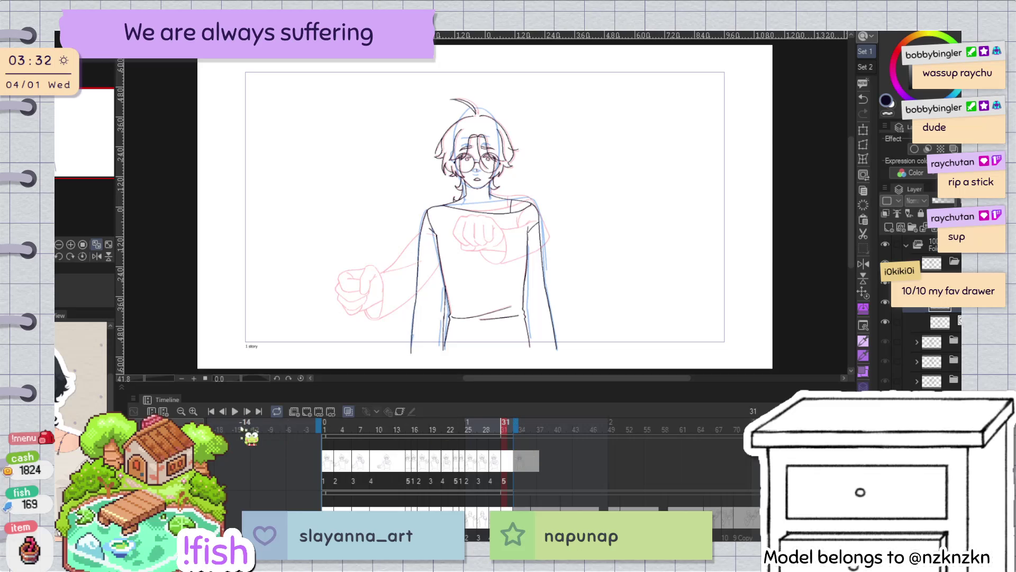
{"action": "left_click", "coordinate": [234, 411]}
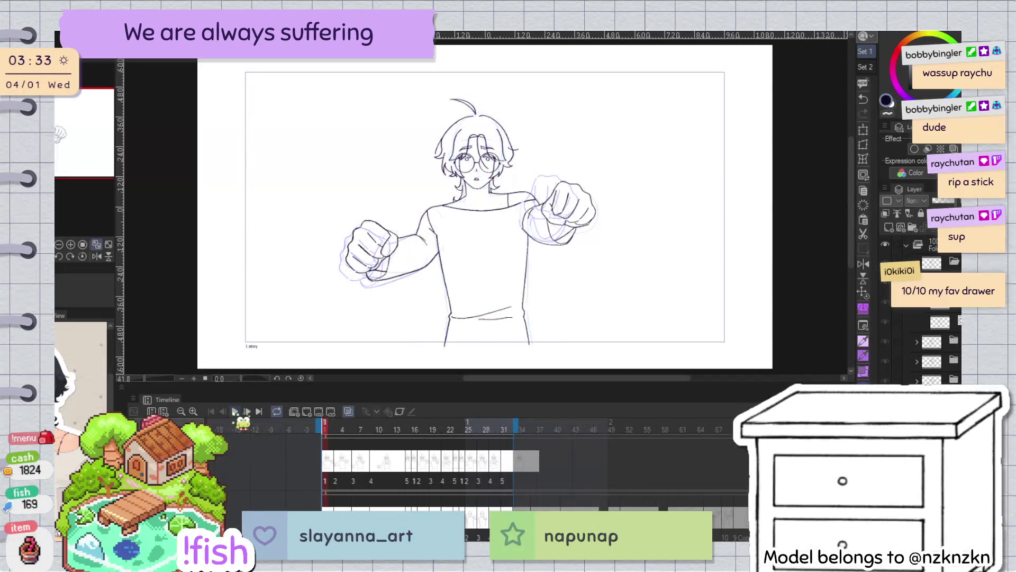
Turn off onion skin and preview the animation without the ghost lines
{"action": "left_click", "coordinate": [234, 412]}
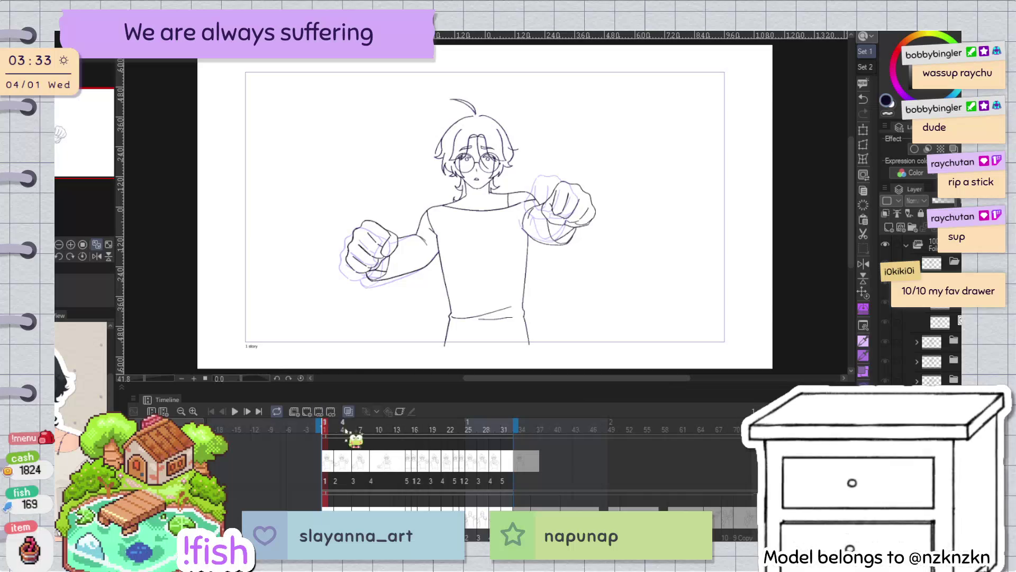
{"action": "left_click", "coordinate": [348, 411]}
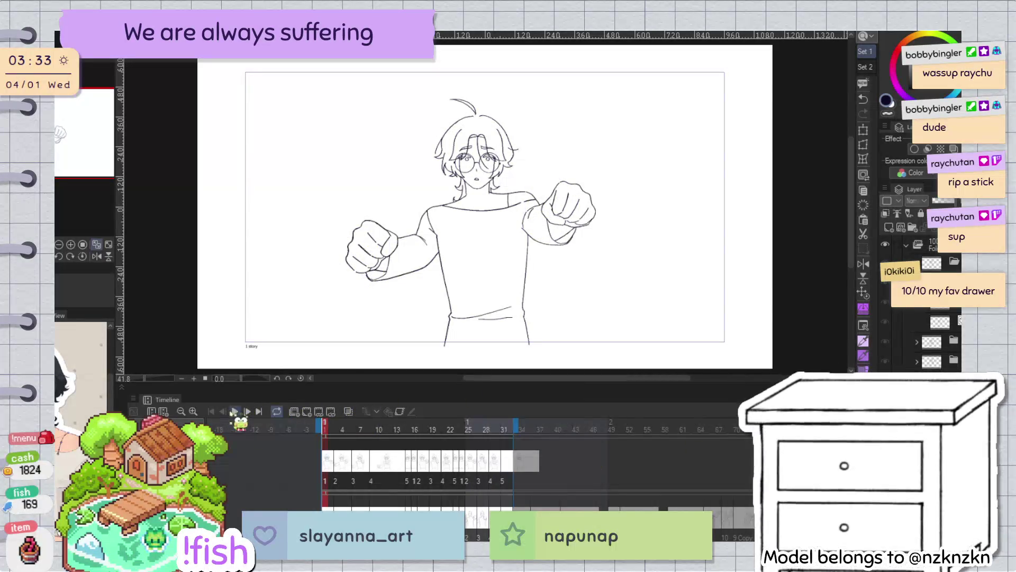
{"action": "left_click", "coordinate": [233, 412]}
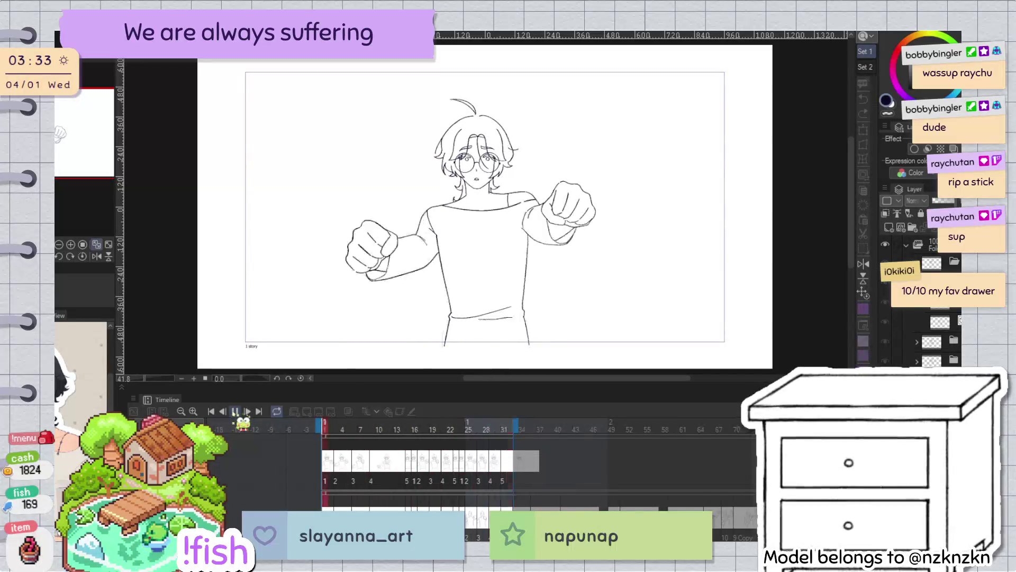
{"action": "left_click", "coordinate": [235, 411]}
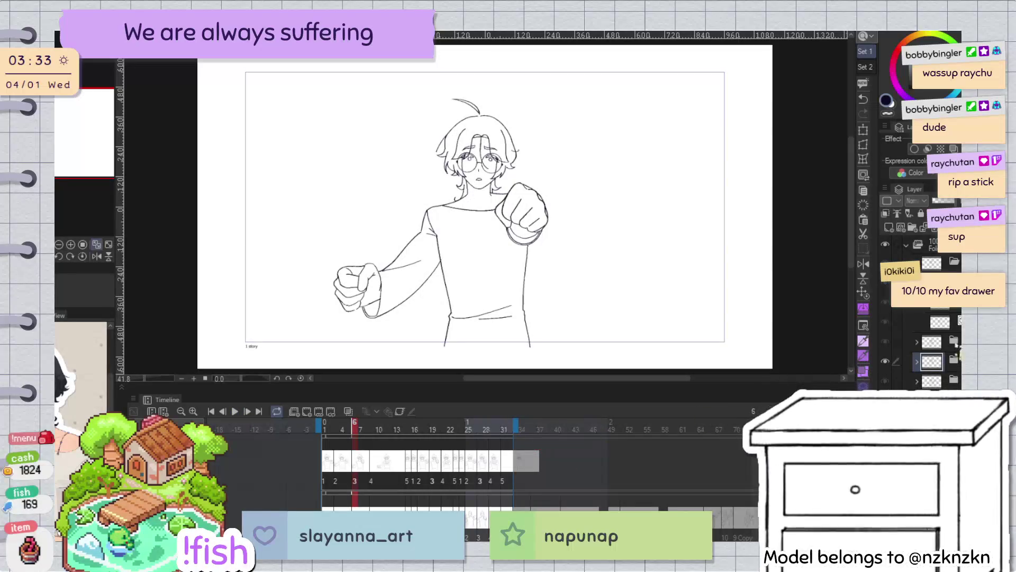
Expand the active animation folder and set the playhead to frame 33
{"action": "scroll", "coordinate": [921, 328], "scroll_direction": "down", "scroll_amount": 2}
{"action": "left_click", "coordinate": [410, 424]}
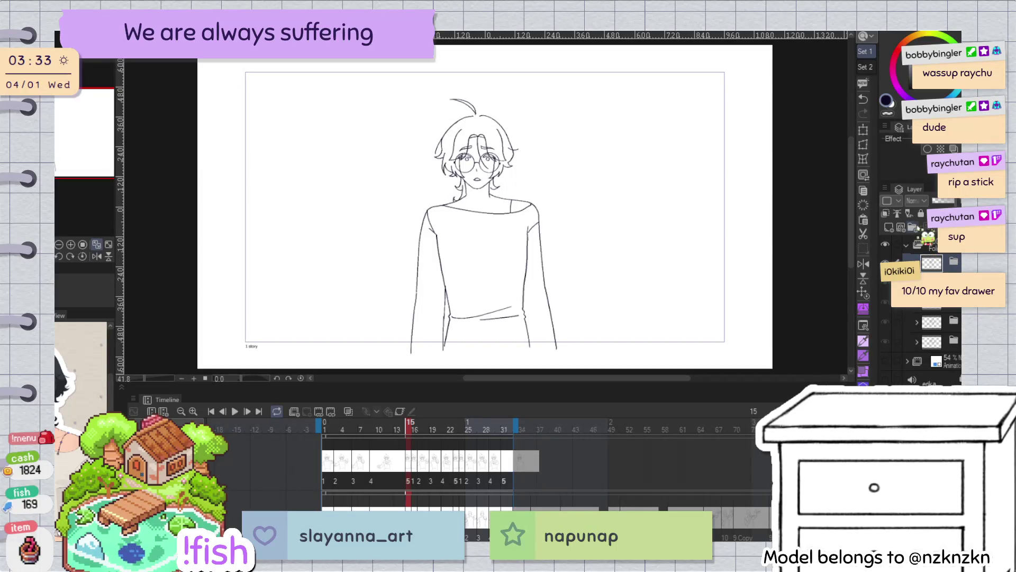
{"action": "left_click", "coordinate": [917, 262]}
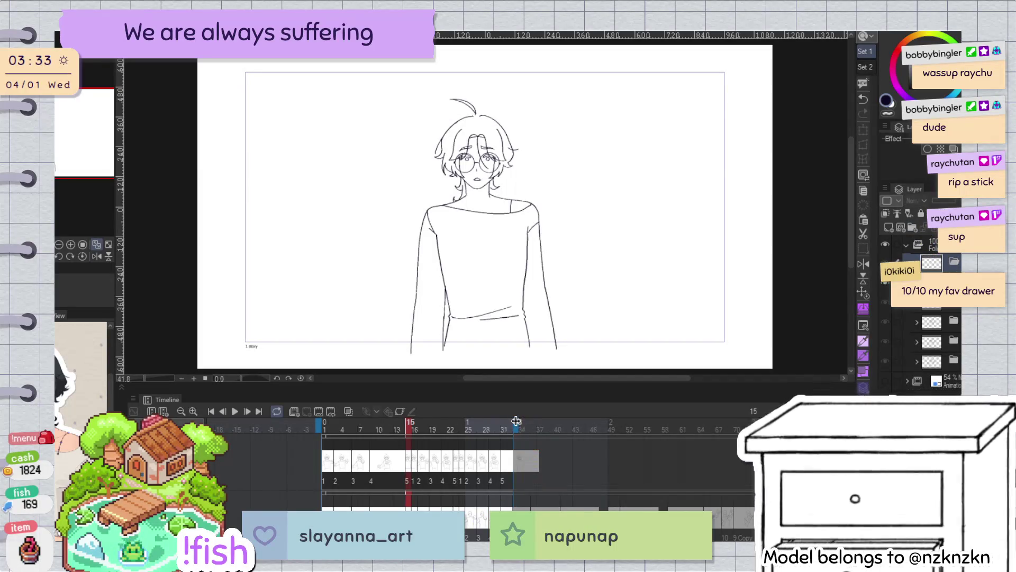
{"action": "scroll", "coordinate": [477, 460], "scroll_direction": "right", "scroll_amount": 10}
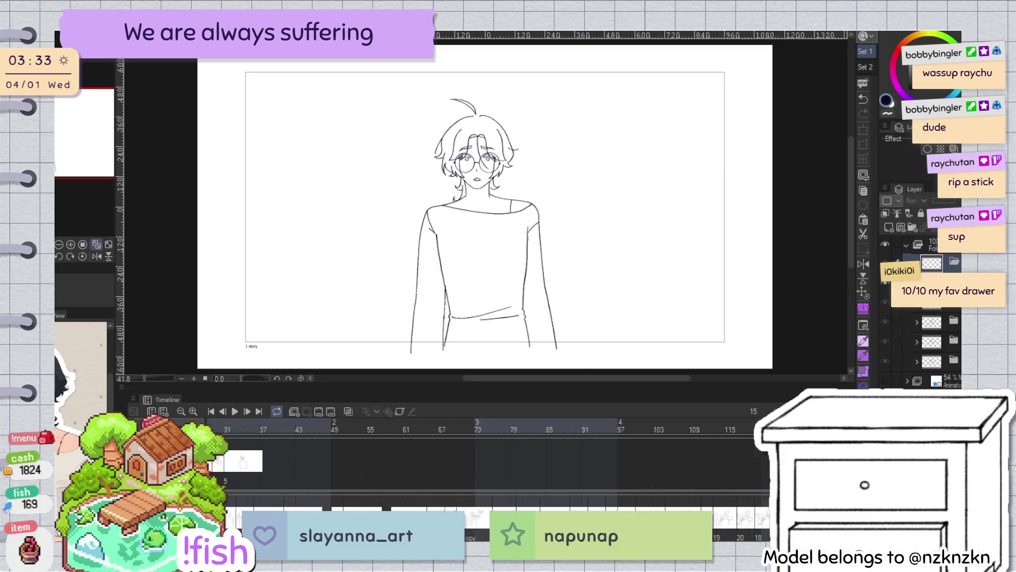
{"action": "scroll", "coordinate": [476, 461], "scroll_direction": "left", "scroll_amount": 10}
{"action": "left_click", "coordinate": [520, 468]}
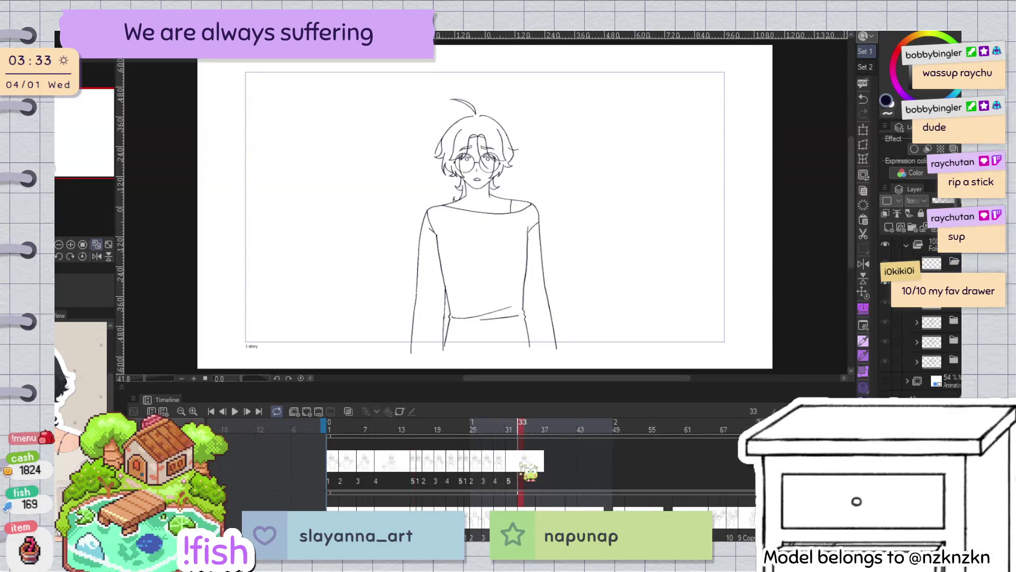
Add blank cel 6 at frame 33, then play from frame 1, stop, and return to frame 1
{"action": "key", "text": "ctrl+shift+n"}
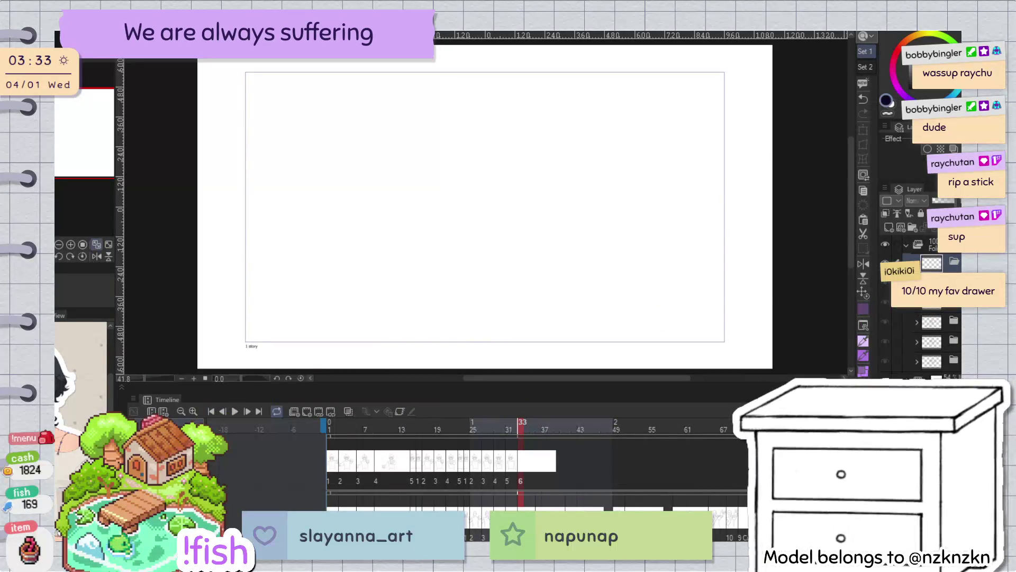
{"action": "key", "text": "Home"}
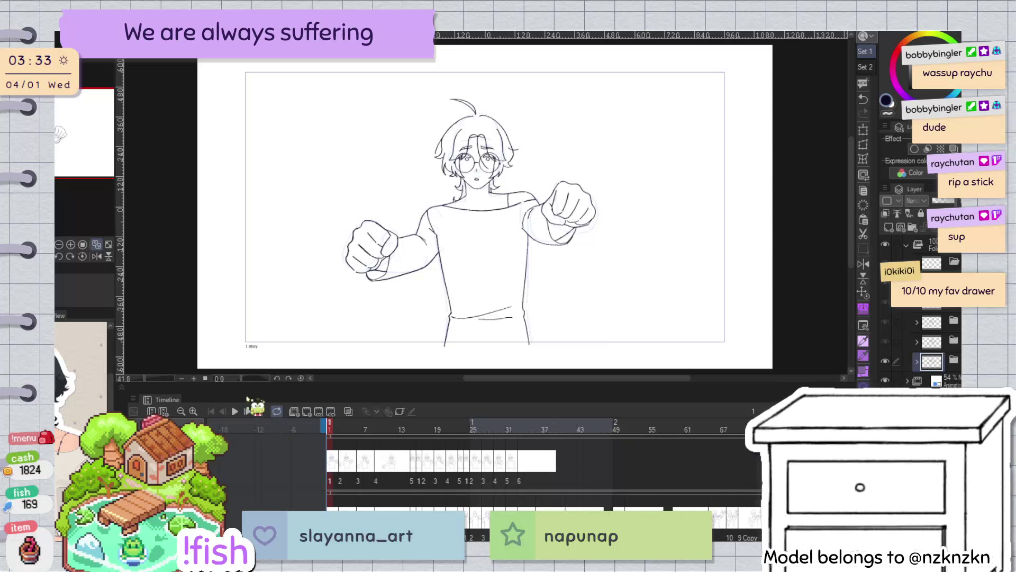
{"action": "key", "text": "space"}
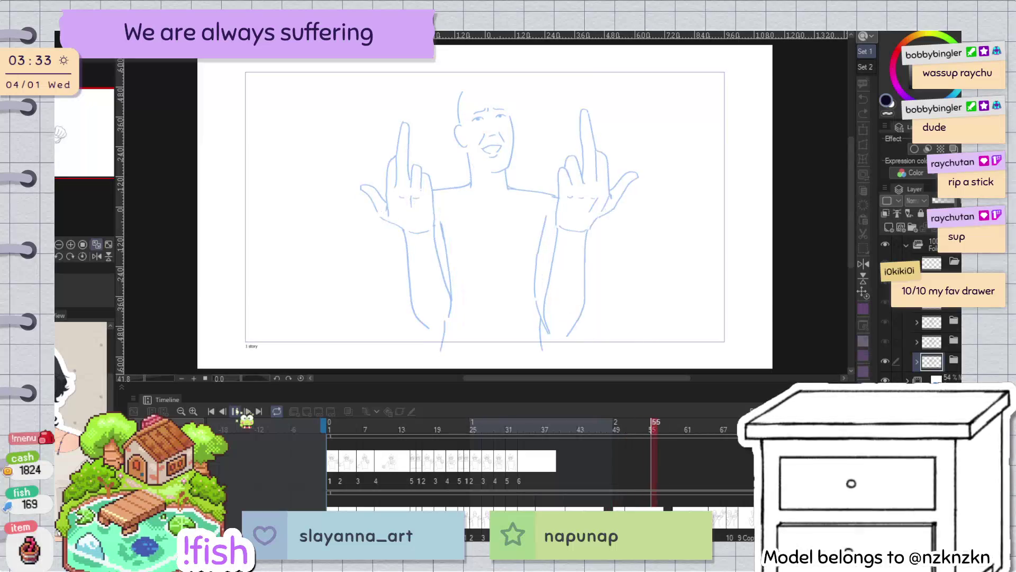
{"action": "key", "text": "space"}
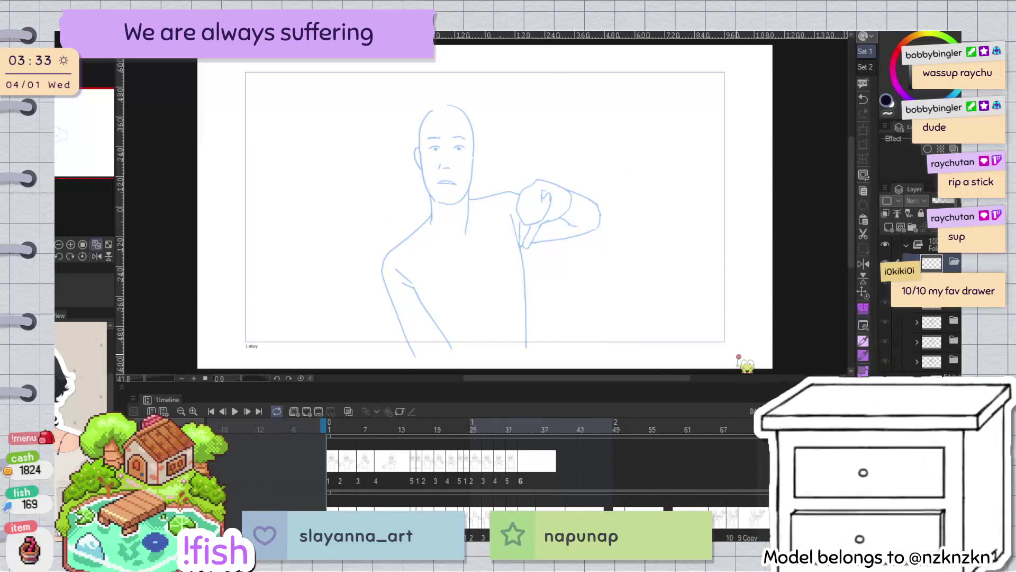
{"action": "left_click", "coordinate": [212, 412]}
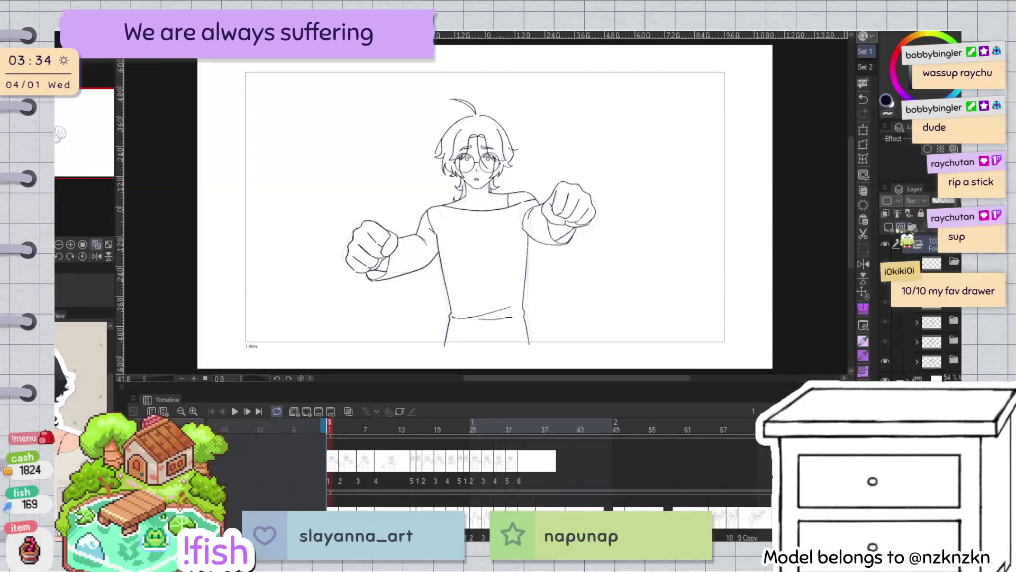
Create a new raster layer for the BRB note and shift the view slightly right and down
{"action": "left_click", "coordinate": [889, 228]}
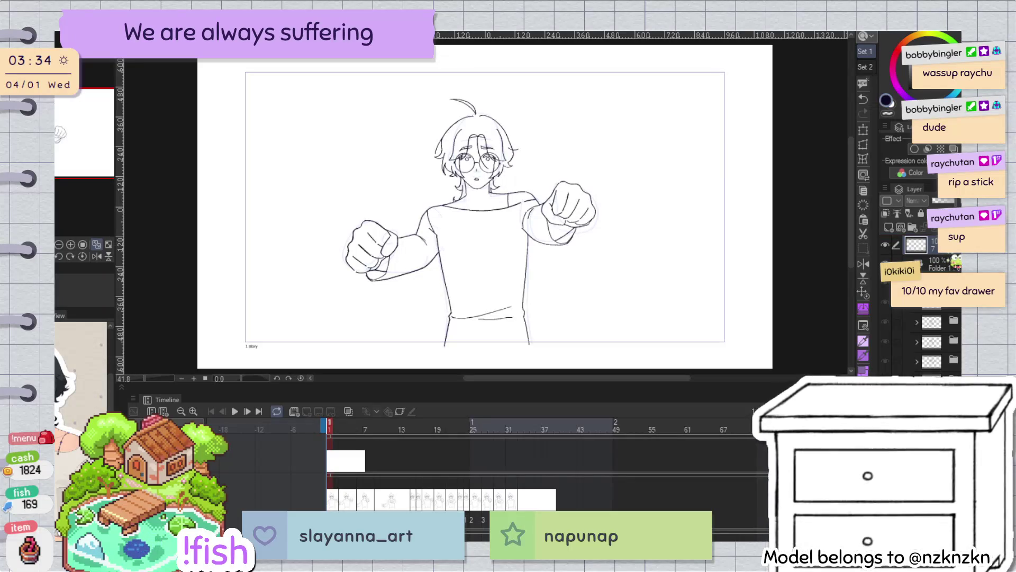
{"action": "left_click_drag", "start_coordinate": [642, 129], "coordinate": [662, 141]}
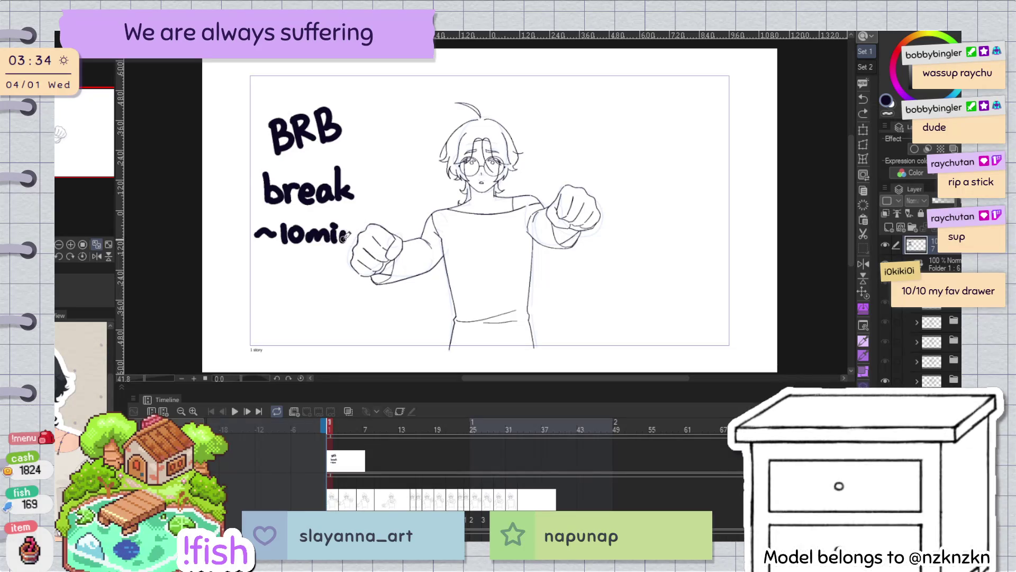
Play the animation, stop, return to frame 1, and play again with the BRB note visible
{"action": "key", "text": "space"}
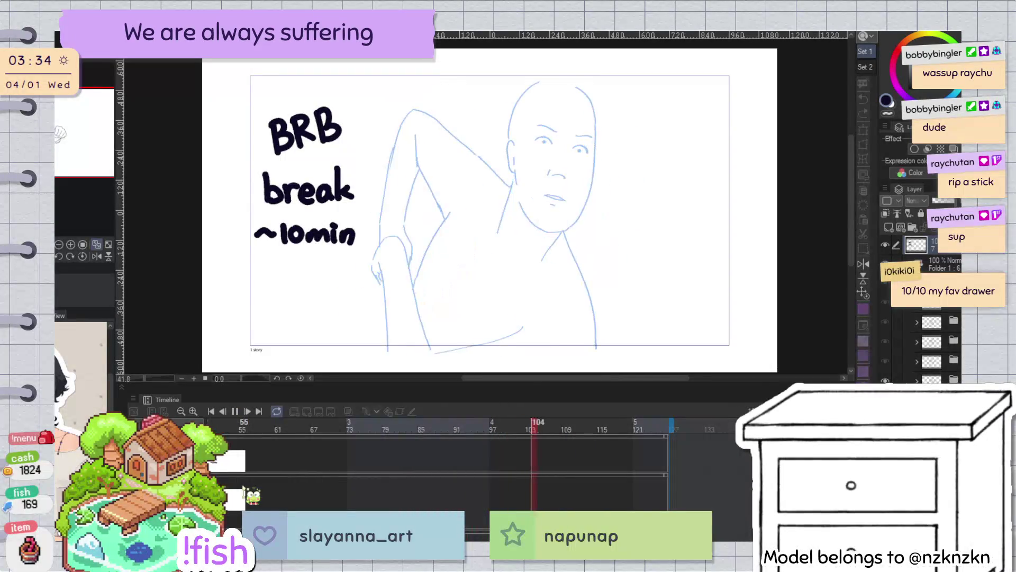
{"action": "key", "text": "space"}
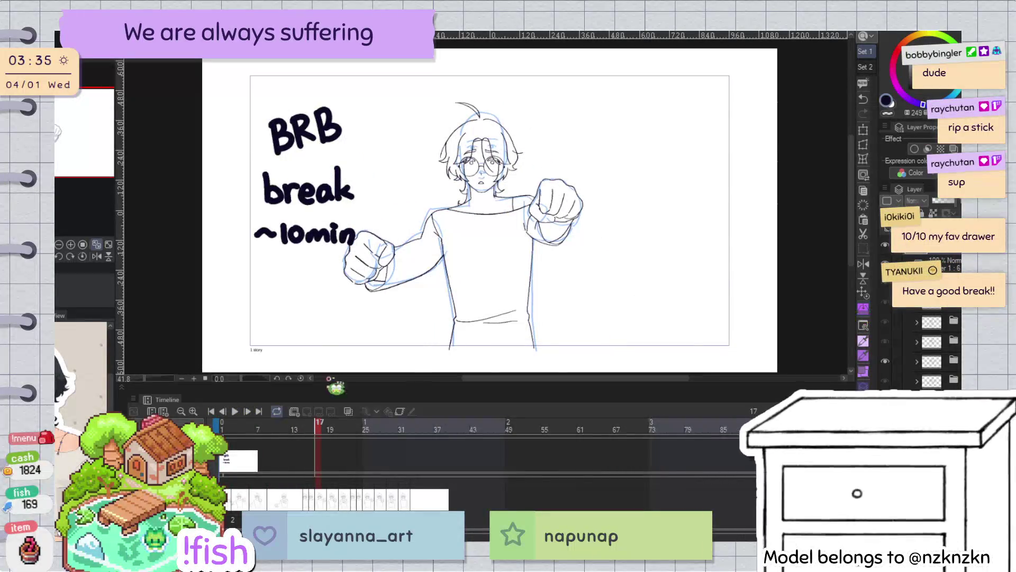
{"action": "left_click", "coordinate": [212, 411]}
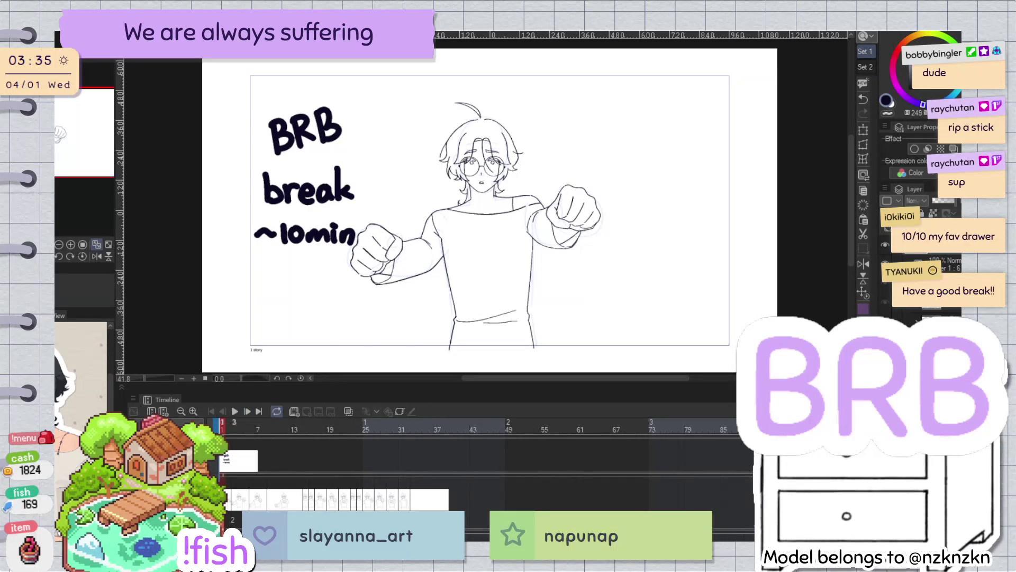
{"action": "key", "text": "space"}
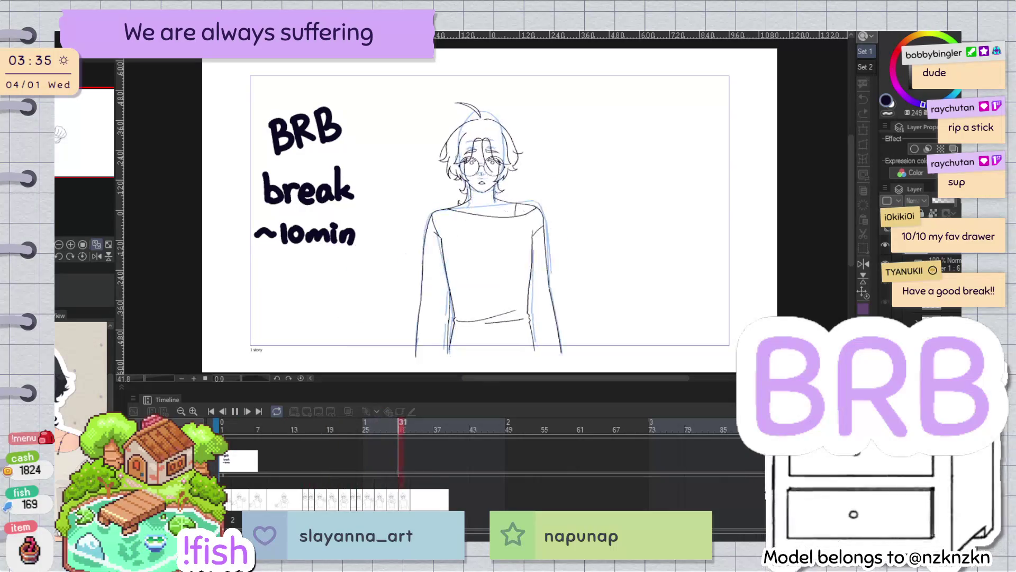